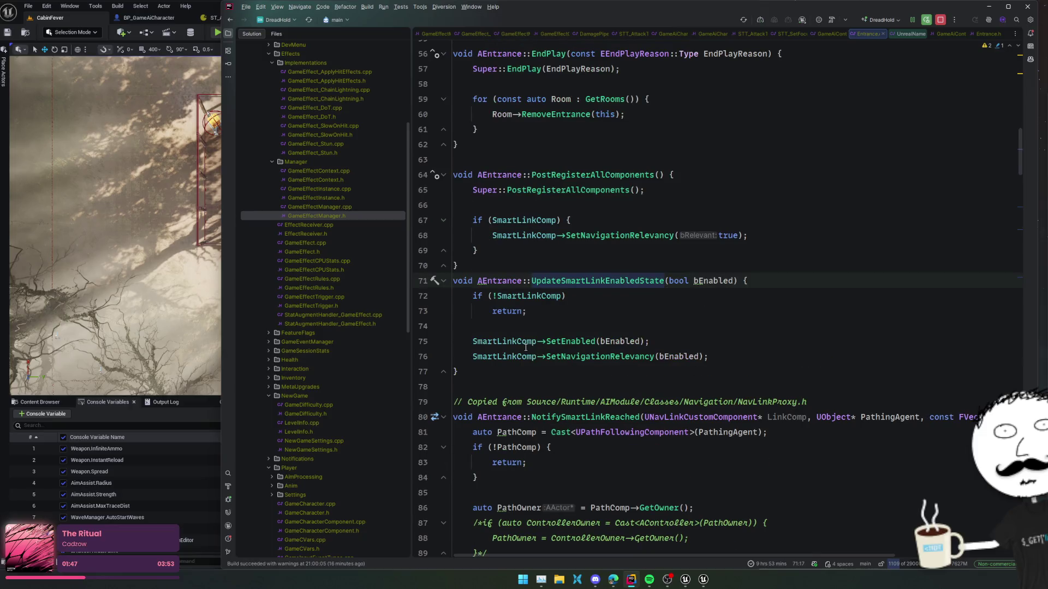
# Open a new empty line in AEntrance::BeginPlay just above SetIsDisabled(true)
pyautogui.scroll(3)
pyautogui.scroll(3)
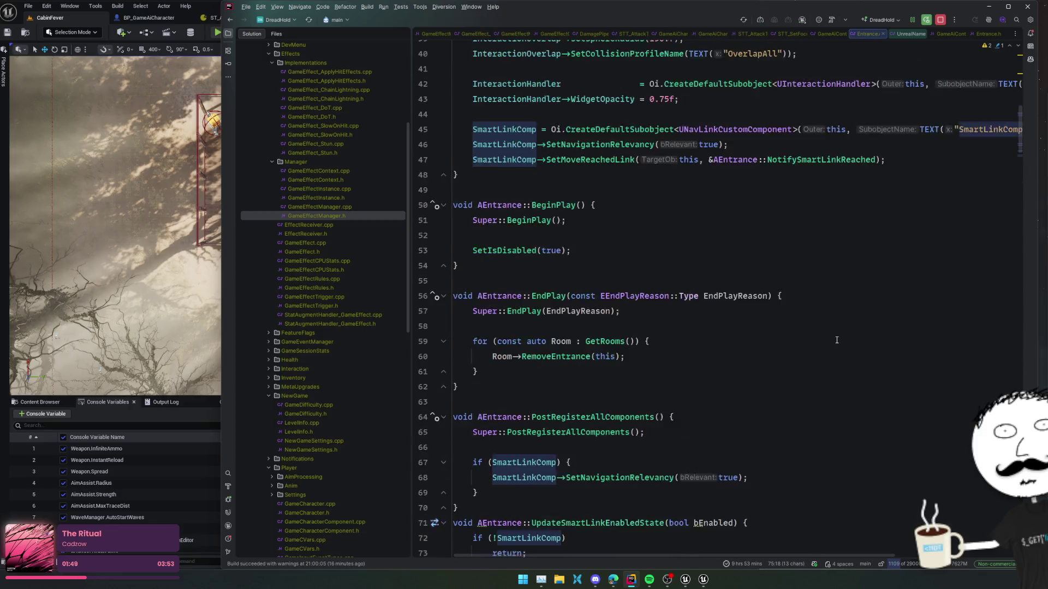
pyautogui.scroll(3)
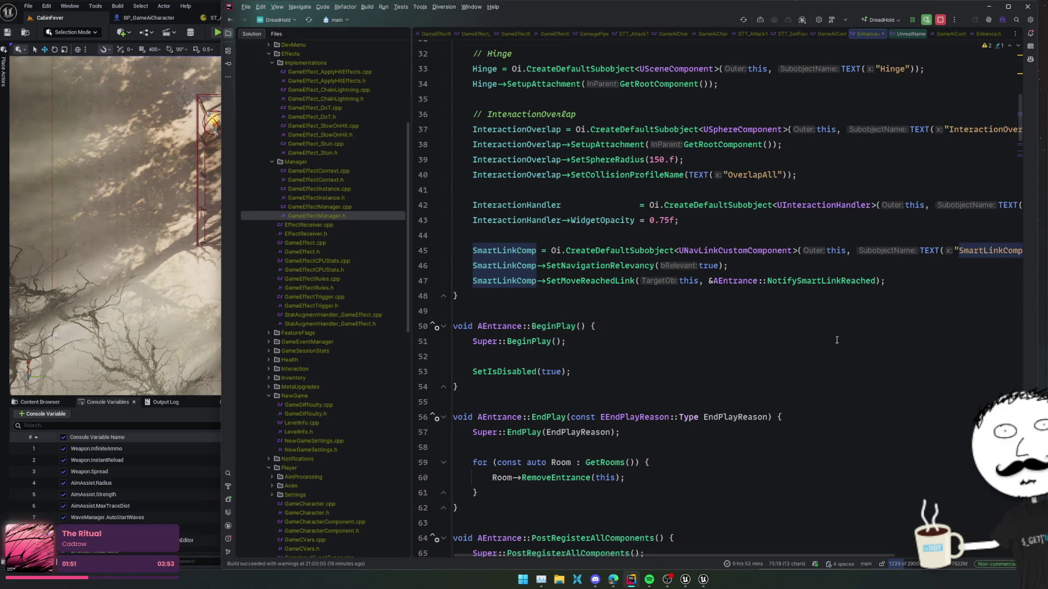
pyautogui.scroll(3)
pyautogui.scroll(-3)
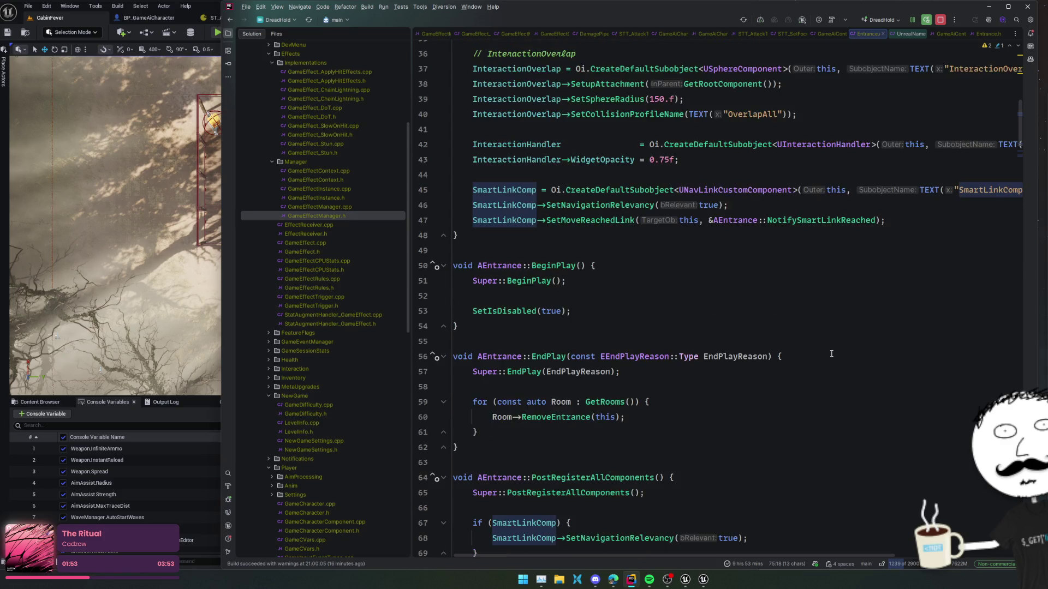
pyautogui.scroll(-3)
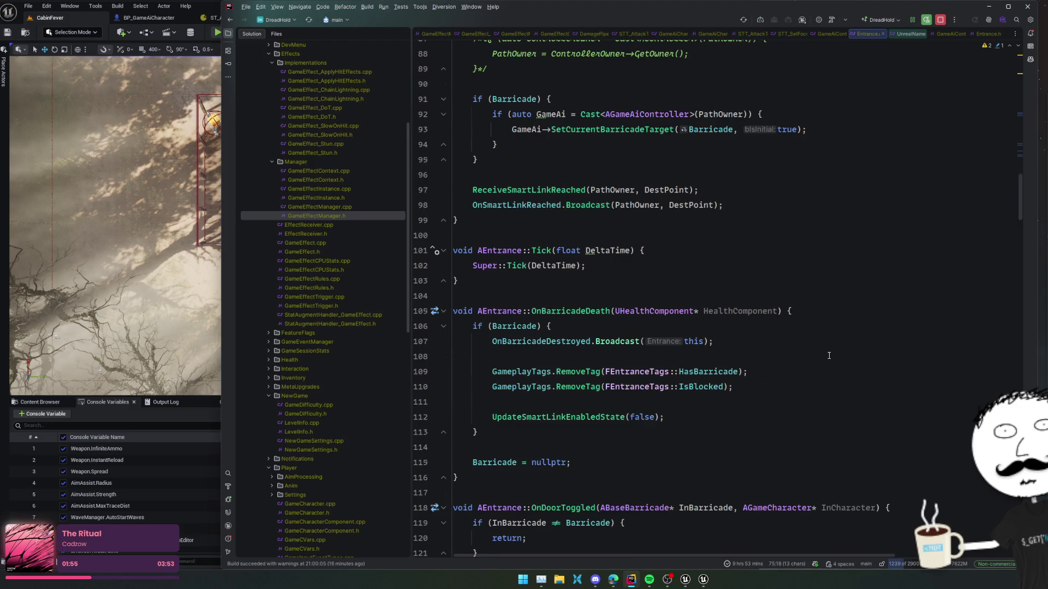
pyautogui.scroll(-3)
pyautogui.scroll(-3)
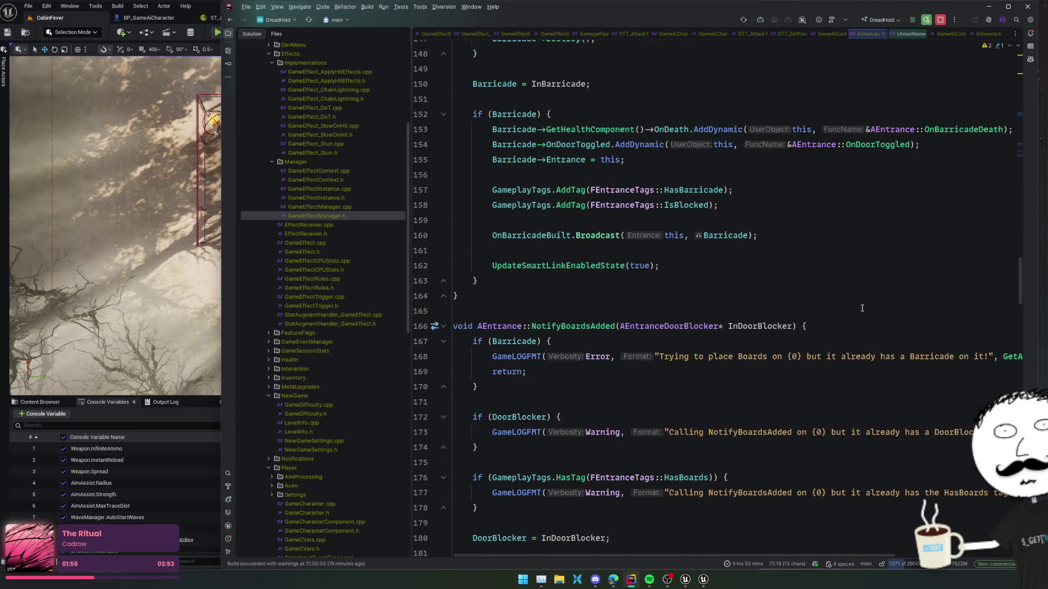
pyautogui.scroll(3)
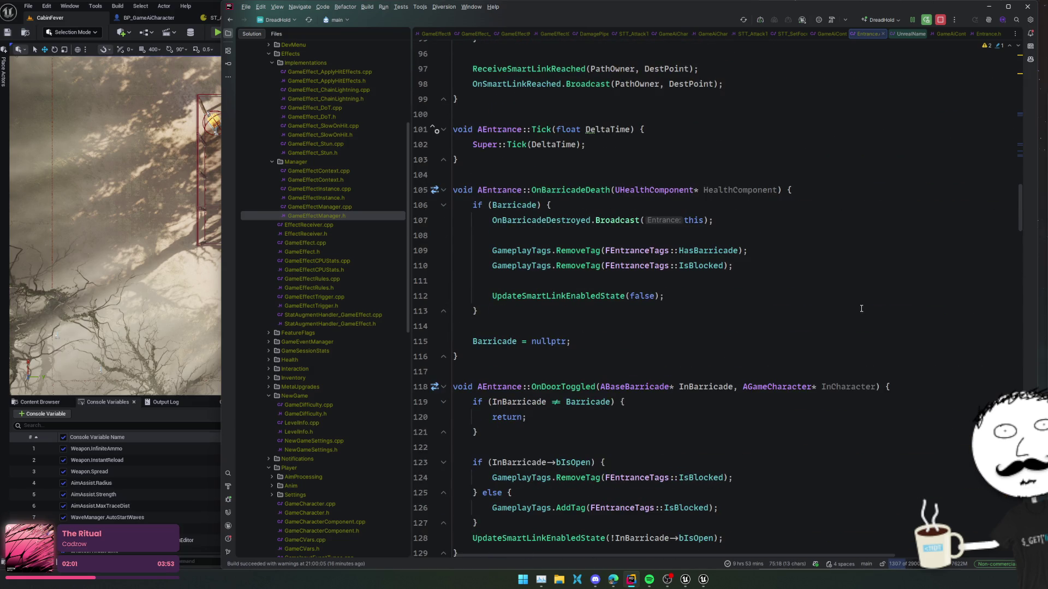
pyautogui.scroll(3)
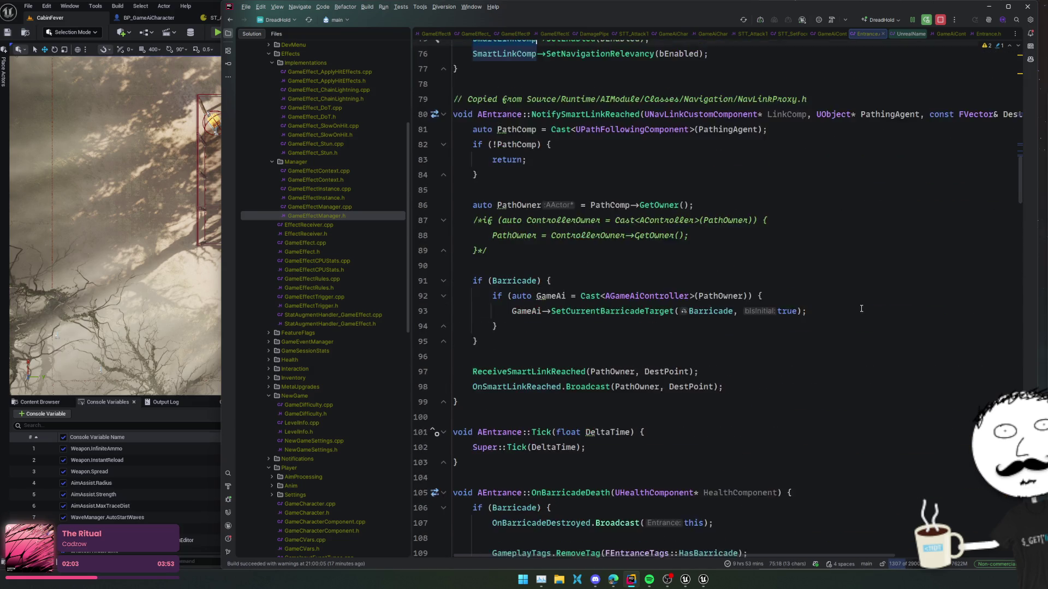
pyautogui.scroll(3)
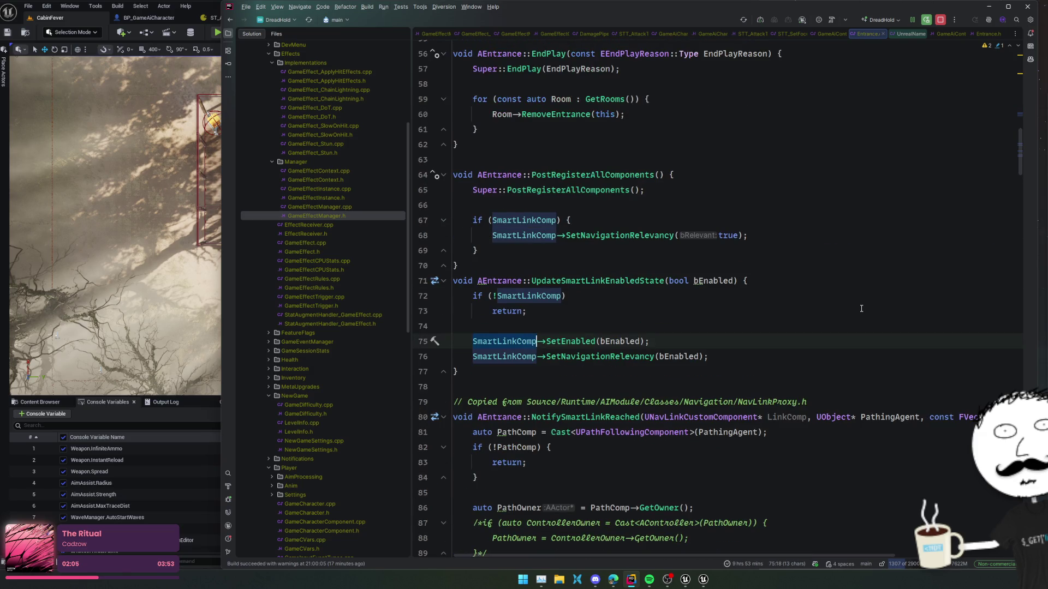
pyautogui.scroll(3)
pyautogui.scroll(3)
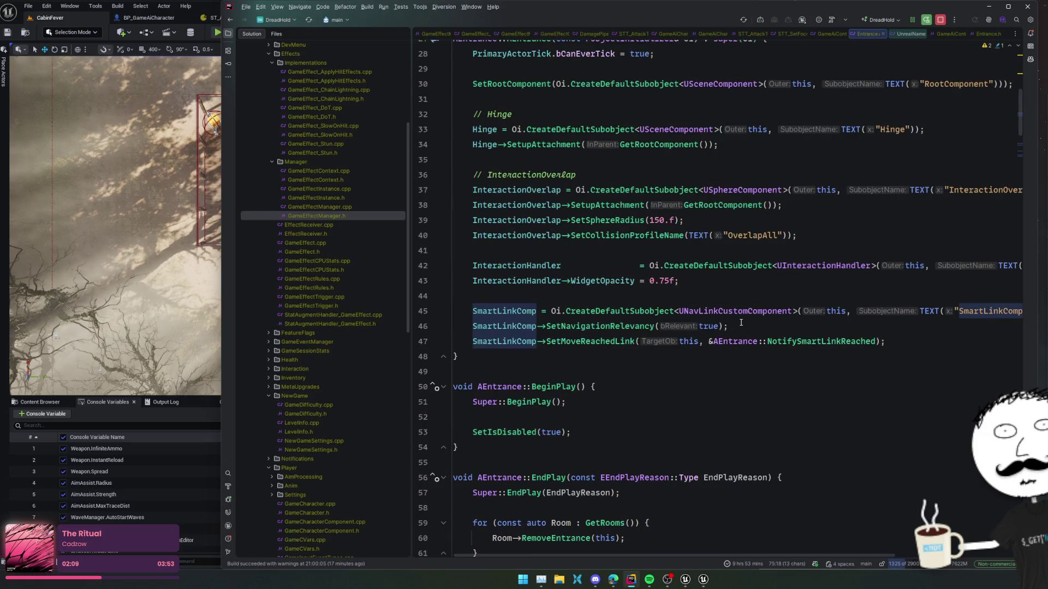
pyautogui.scroll(-3)
pyautogui.click(649, 327)
pyautogui.click(650, 316)
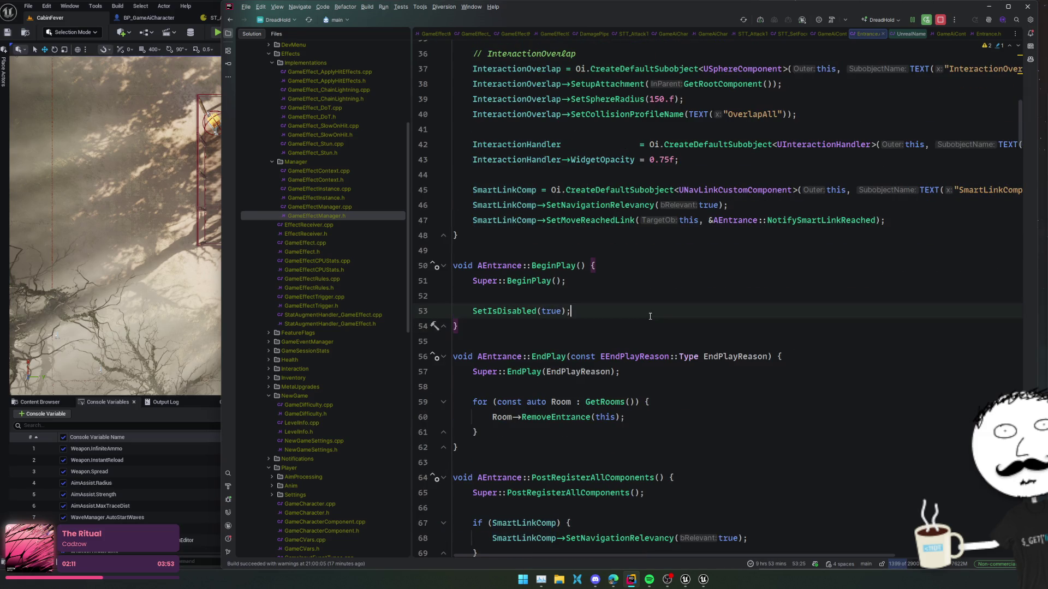
pyautogui.click(512, 290)
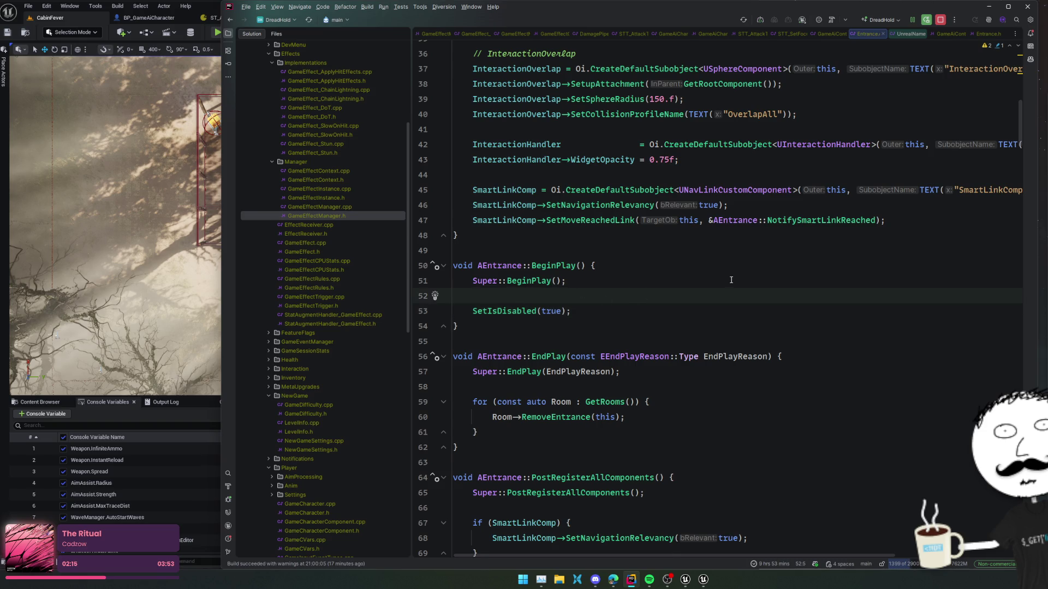
pyautogui.press('Return')
pyautogui.press('Return')
# Write SmartLinkComp->GetEndPoint() on that line using code completion
pyautogui.write('SmartLink')
pyautogui.press('Return')
pyautogui.write('->')
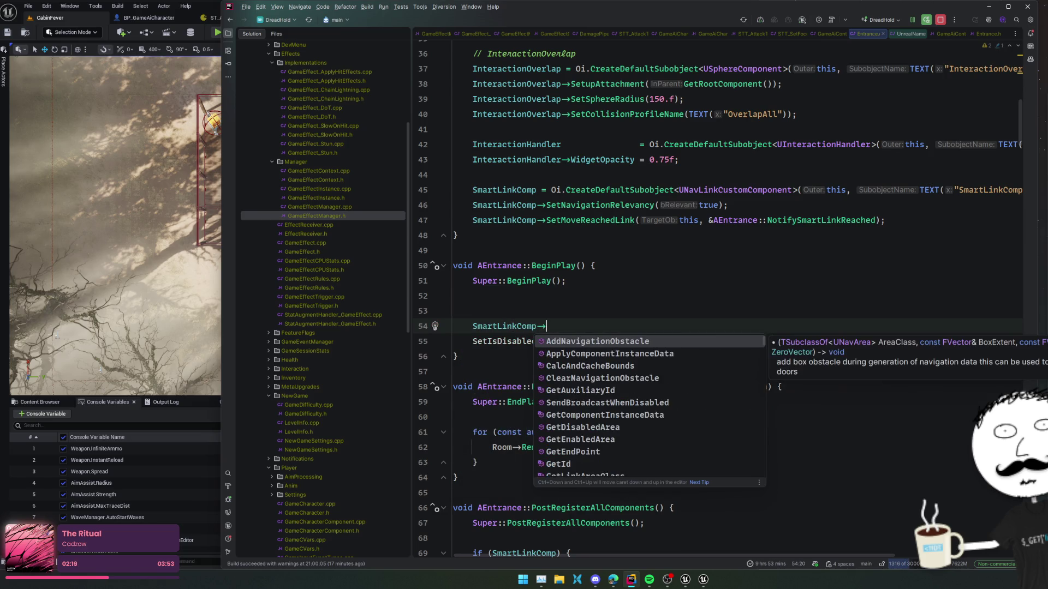
pyautogui.scroll(-3)
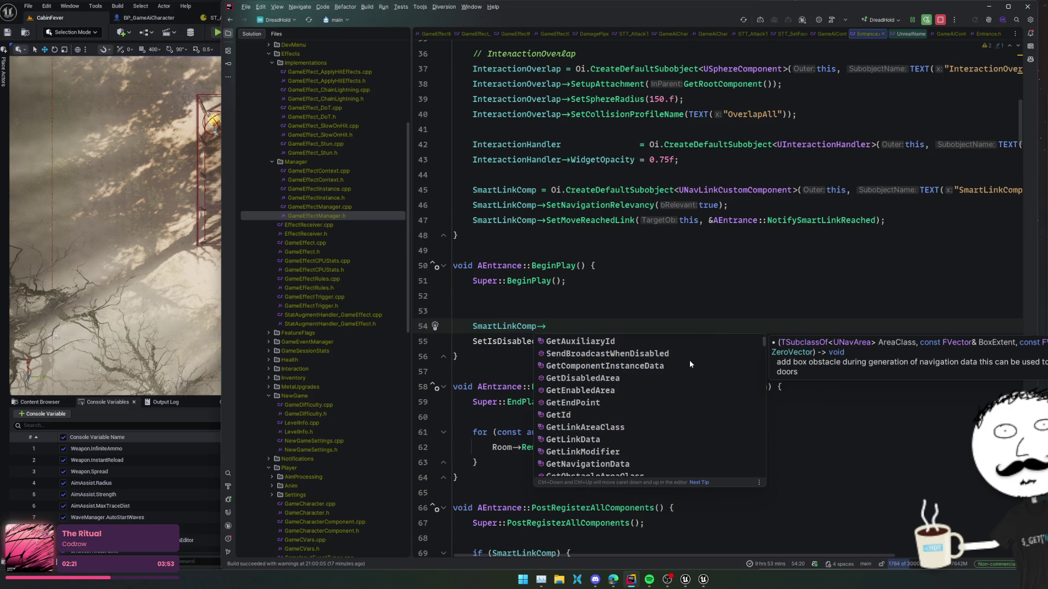
pyautogui.click(593, 405)
# Inspect the GetEndPoint definition and the LinkRelativeEnd and LinkRelativeStart declarations, then return to Entrance
pyautogui.click(577, 326)
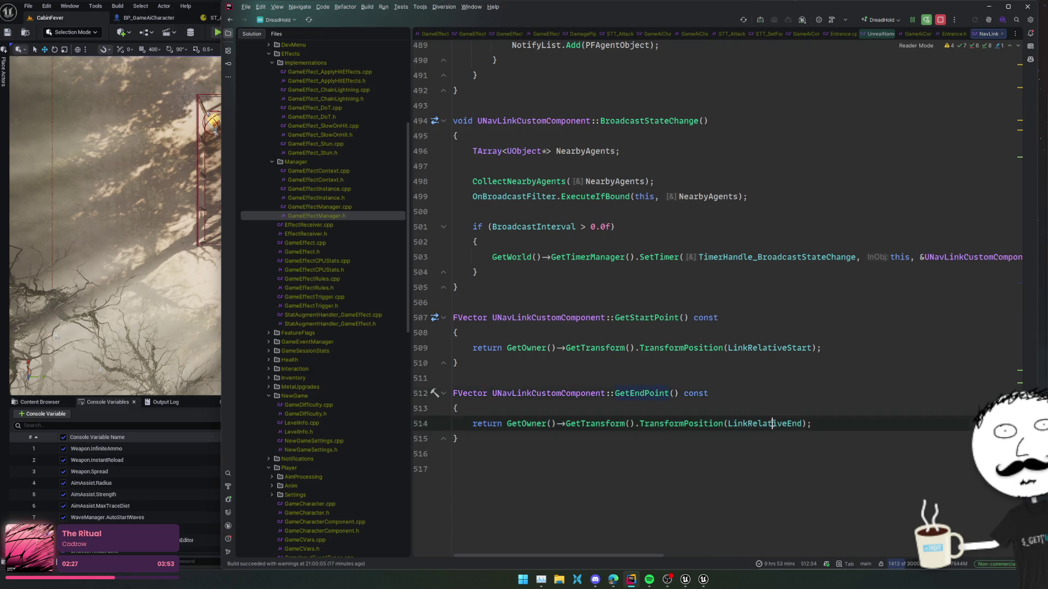
pyautogui.click(772, 423)
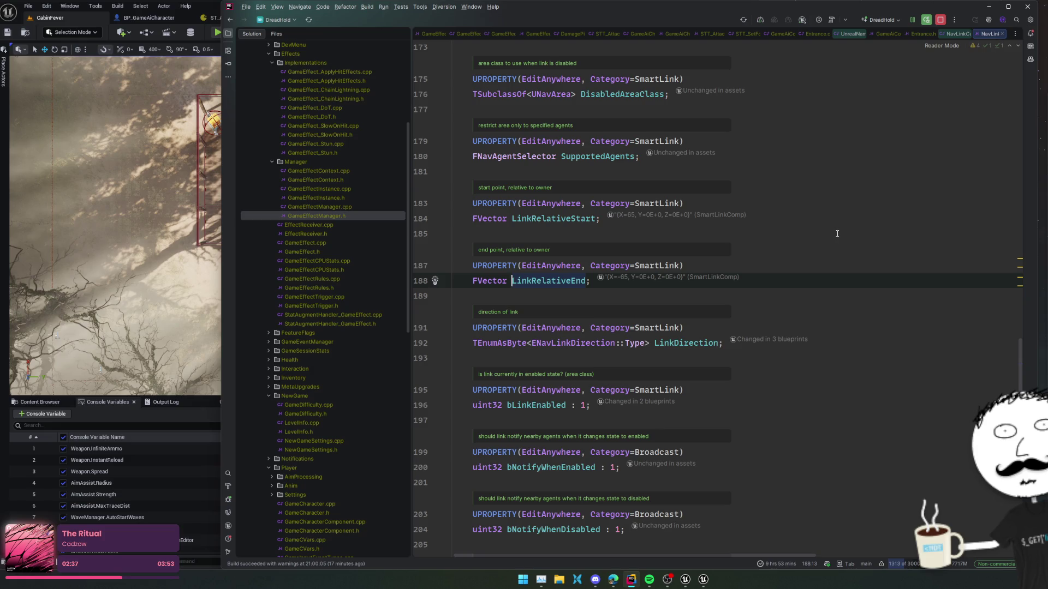
pyautogui.click(576, 219)
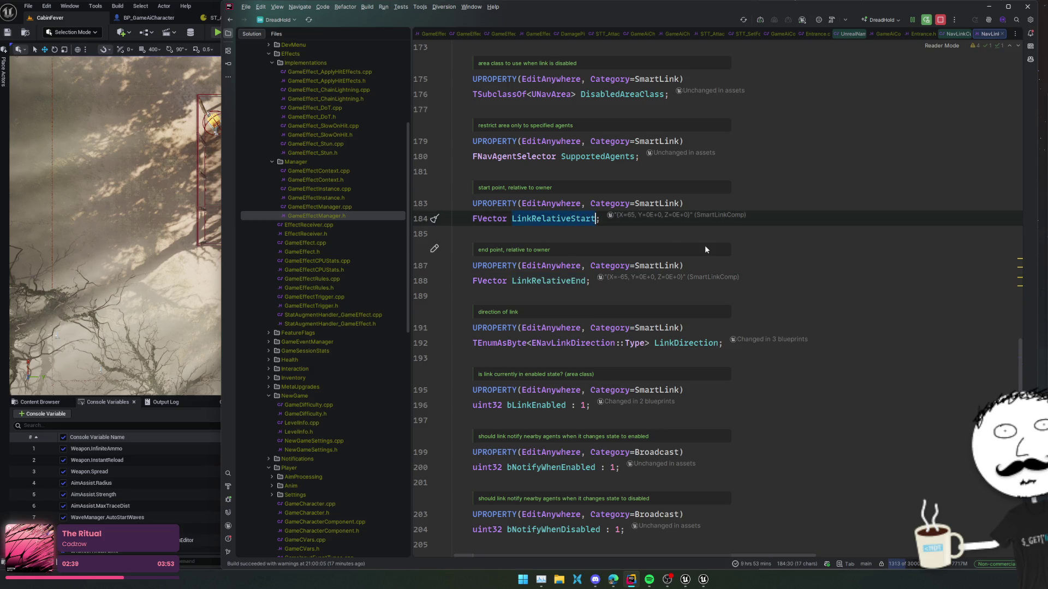
pyautogui.hotkey('ctrl', '-')
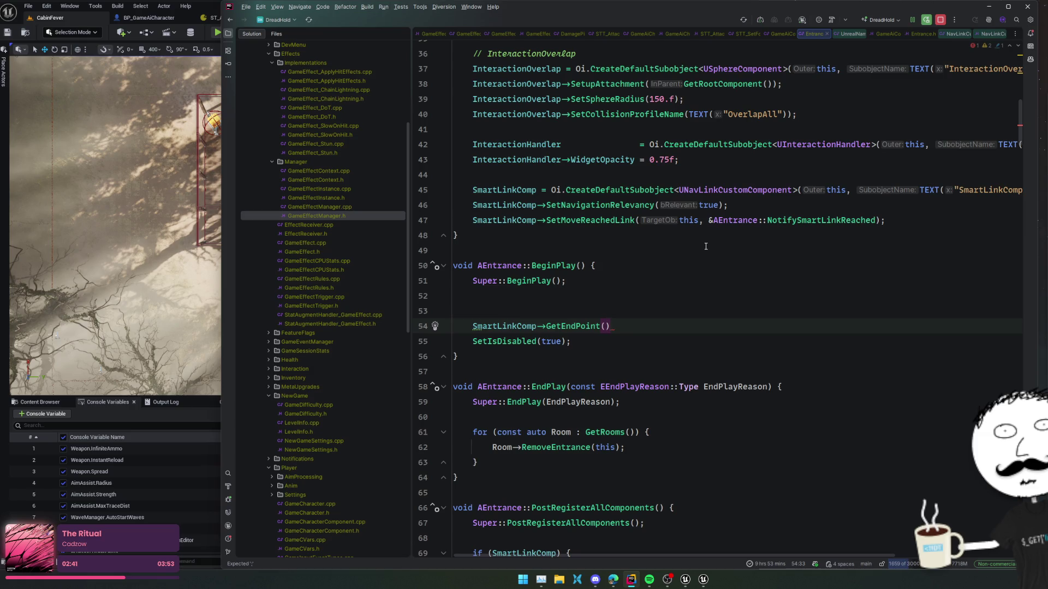
# Replace GetEndPoint() with LinkRelativeStart and LinkRelativeEnd assignments using InverseTransformPosition offsets
pyautogui.hotkey('ctrl', 'BackSpace')
pyautogui.hotkey('ctrl', 'BackSpace')
pyautogui.write('LinkRelativeStart =')
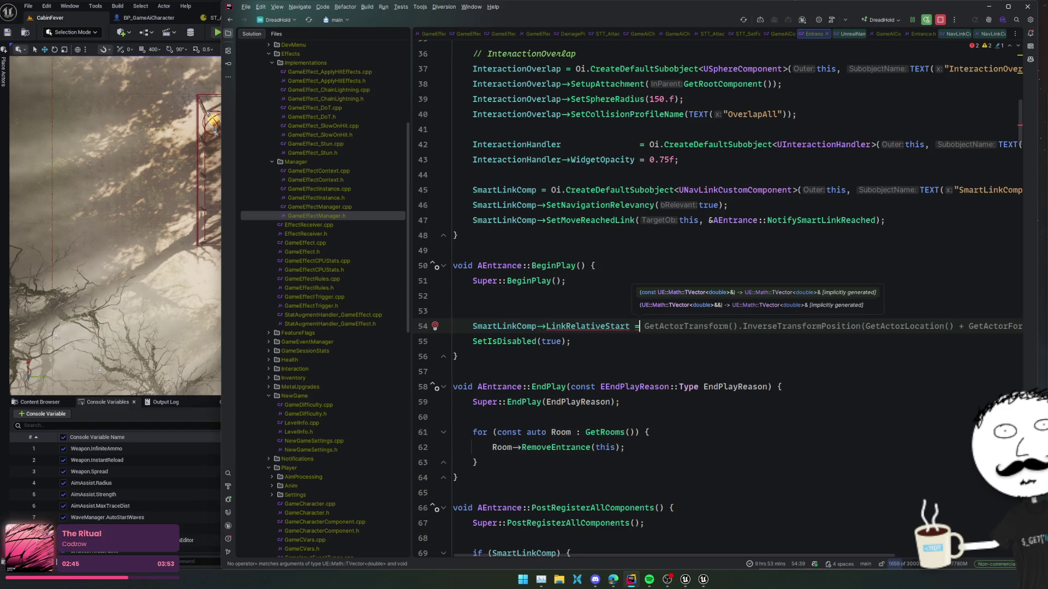
pyautogui.hscroll(3)
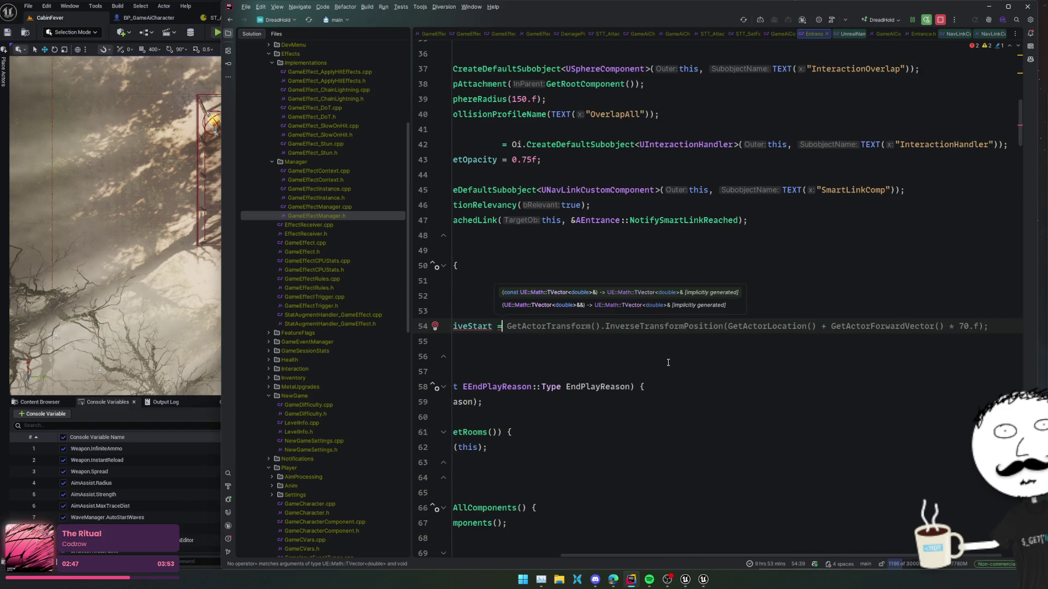
pyautogui.press('Tab')
pyautogui.press('Return')
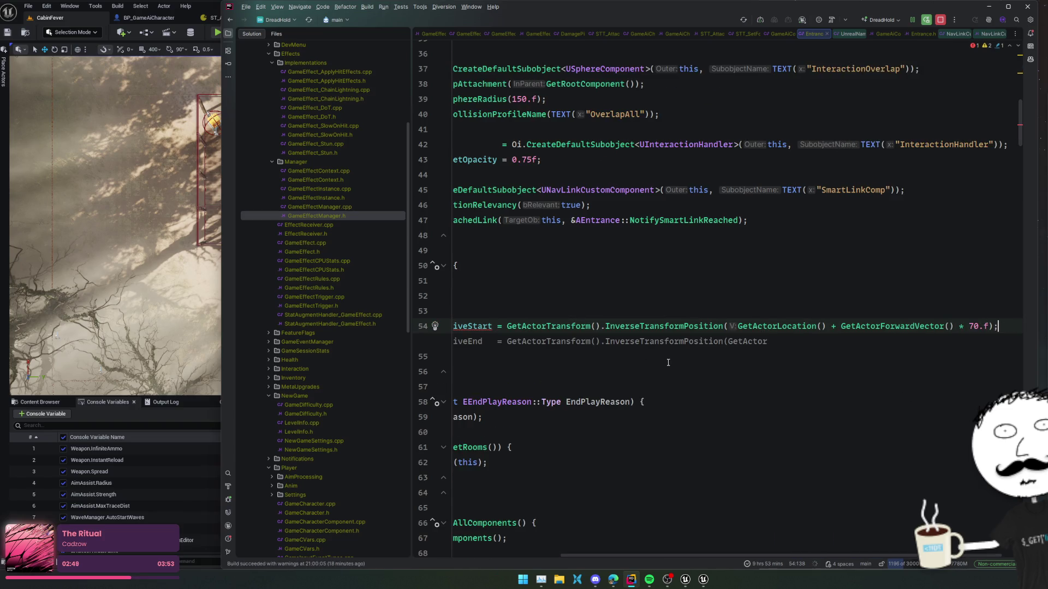
pyautogui.press('Tab')
pyautogui.press('Return')
pyautogui.write('igation')
pyautogui.hscroll(-3)
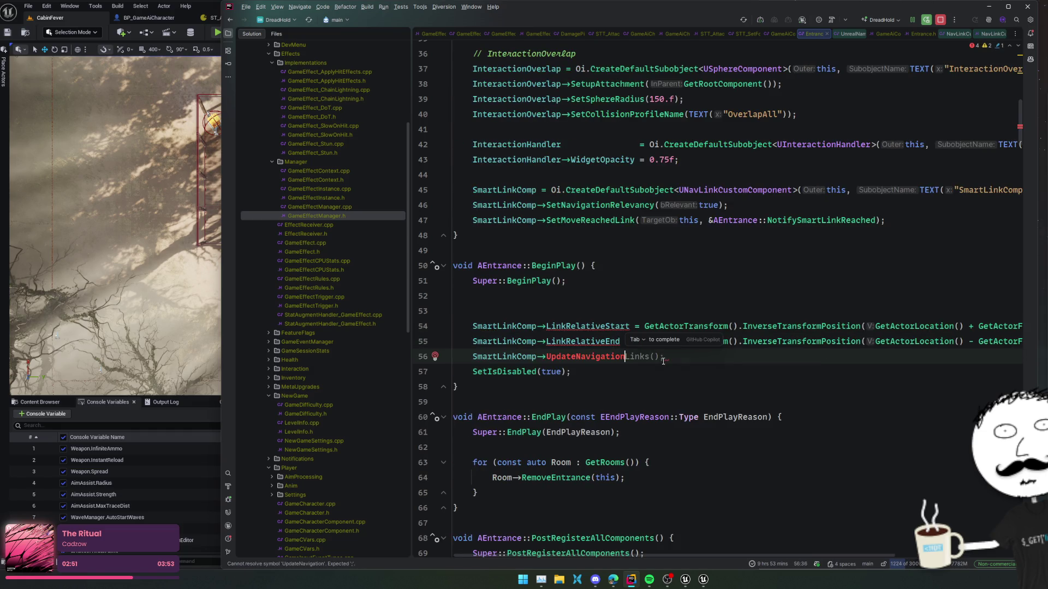
pyautogui.hotkey('shift', 'Home')
pyautogui.press('BackSpace')
# Find usages of LinkRelativeStart and review the SetLinkData signature and ENavLinkDirection
pyautogui.click(588, 326)
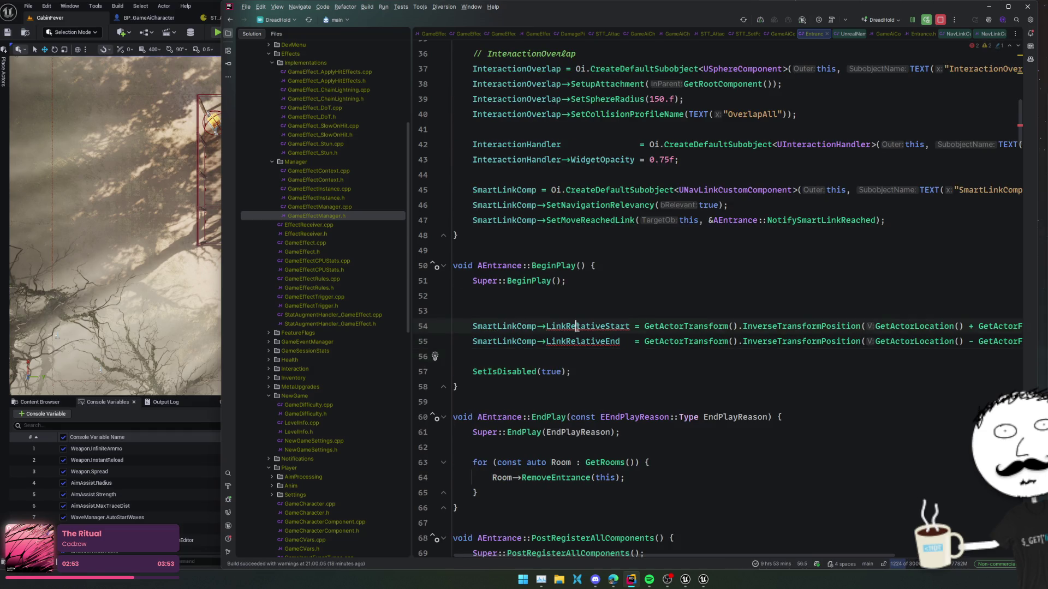
pyautogui.click(561, 220)
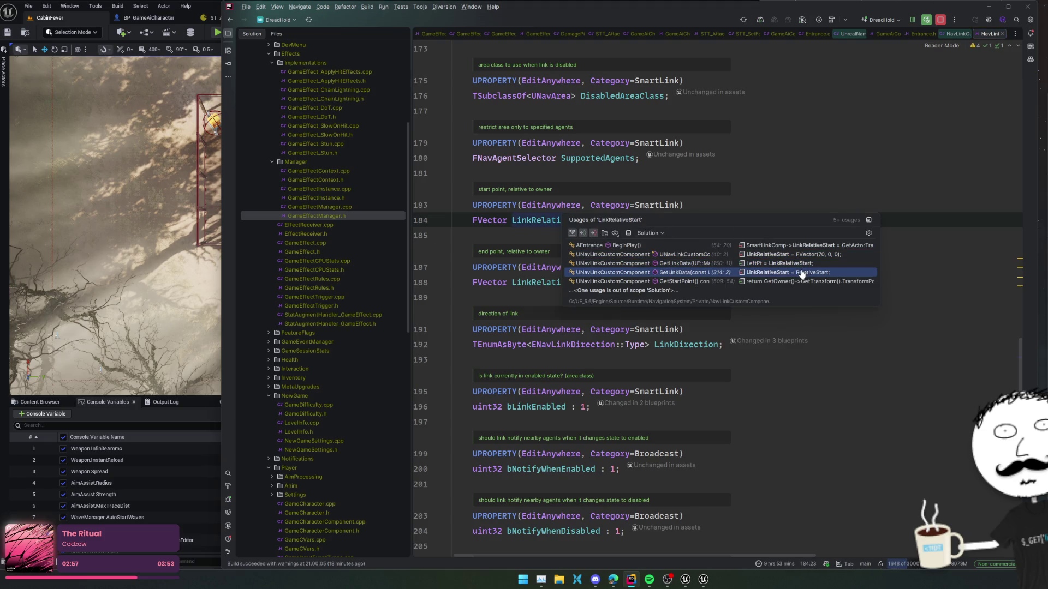
pyautogui.click(801, 274)
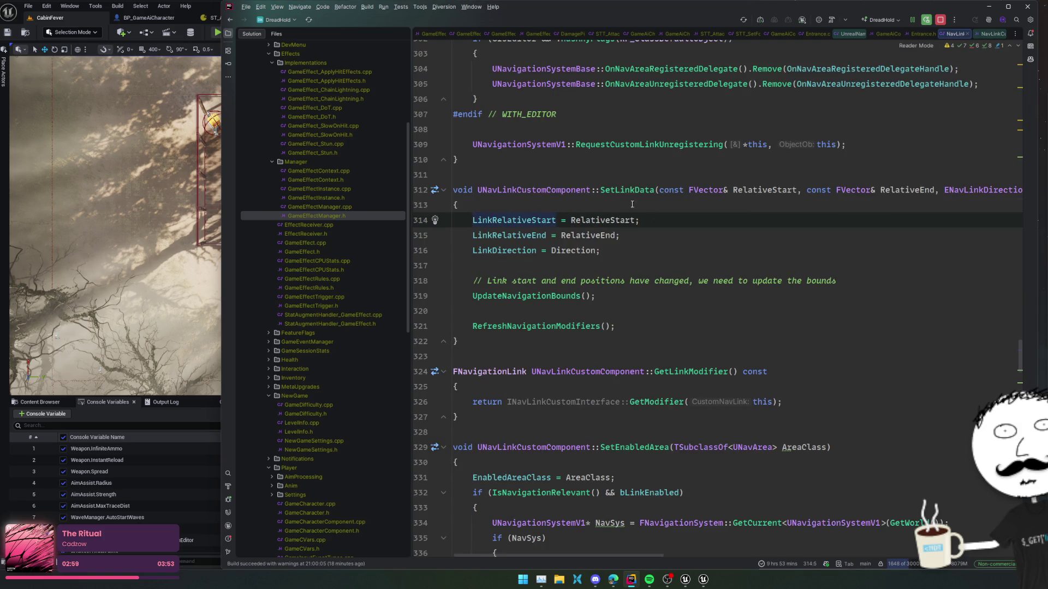
pyautogui.click(639, 190)
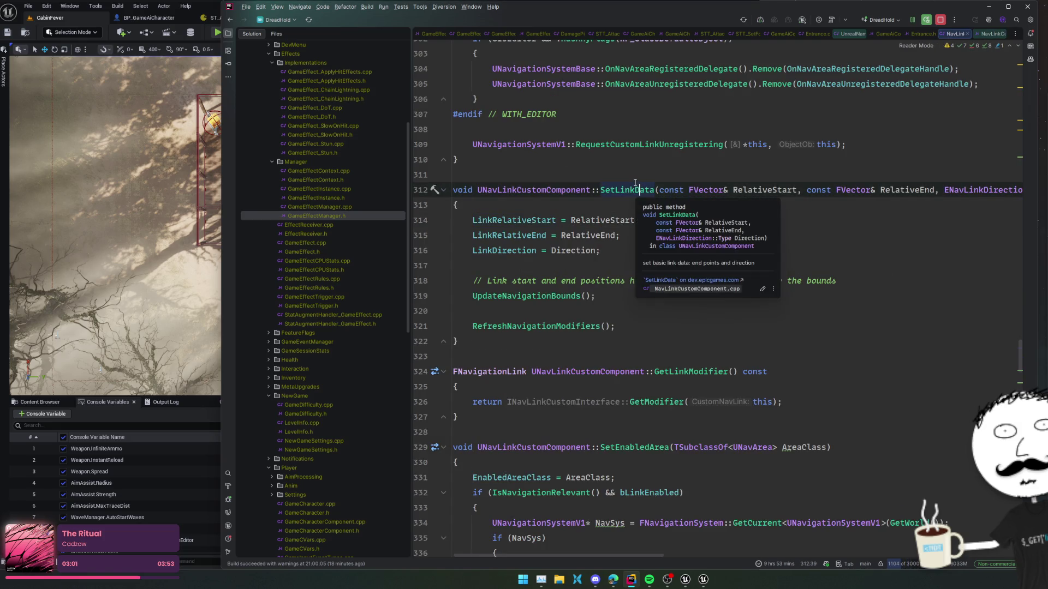
pyautogui.press('End')
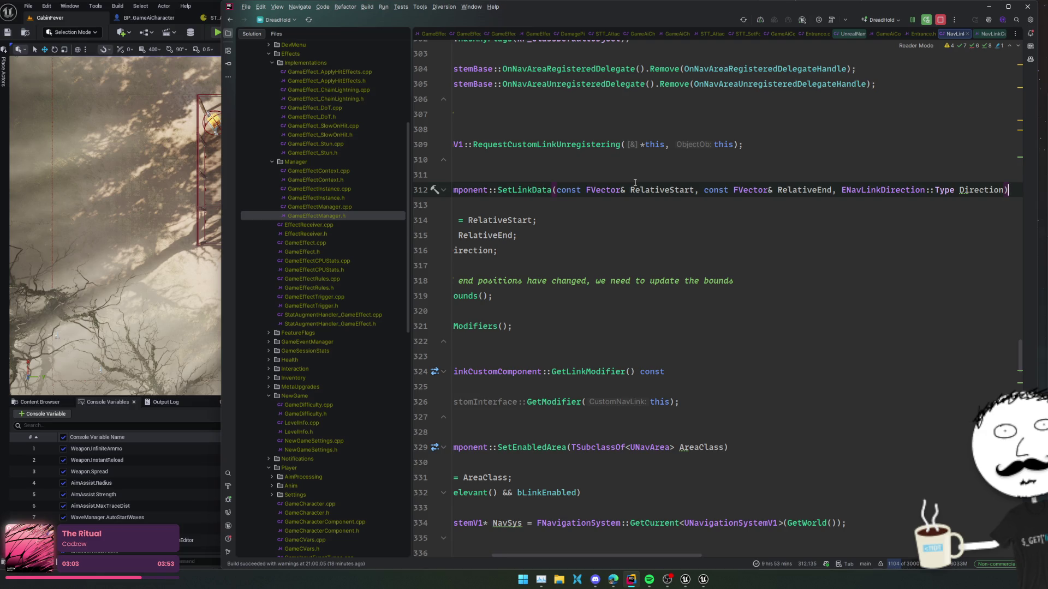
pyautogui.press('Home')
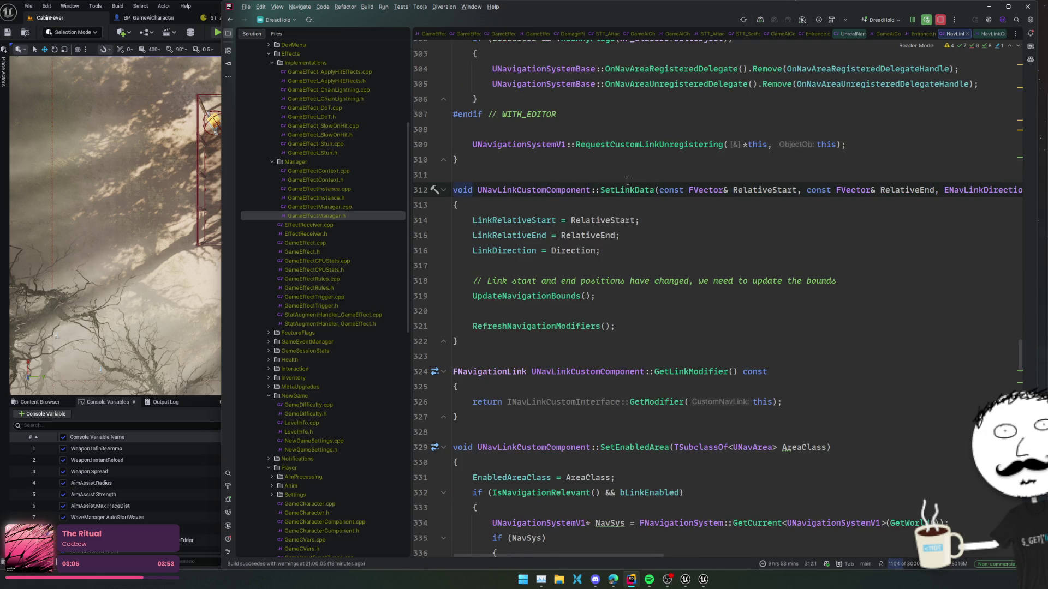
pyautogui.press('End')
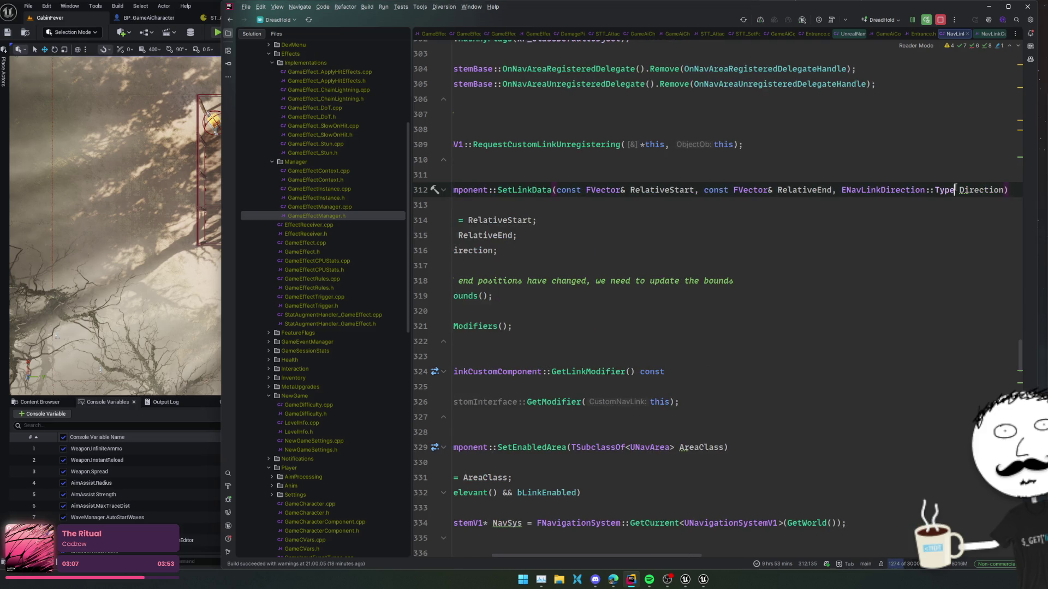
pyautogui.click(949, 190)
pyautogui.hotkey('ctrl', 'alt', 'Left')
pyautogui.hotkey('ctrl', 'alt', 'Left')
pyautogui.hotkey('ctrl', 'alt', 'Left')
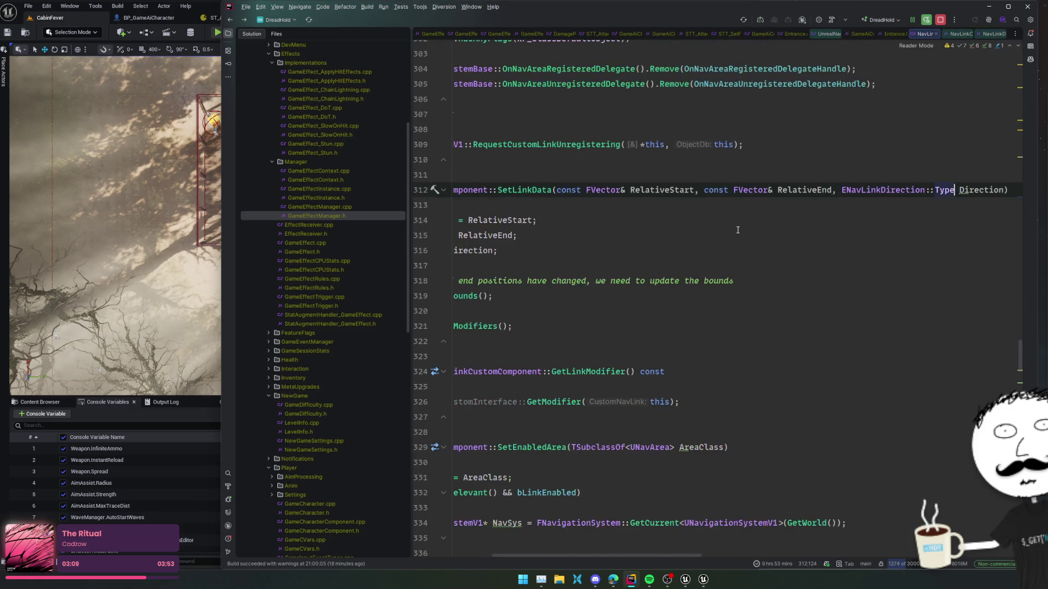
pyautogui.click(610, 309)
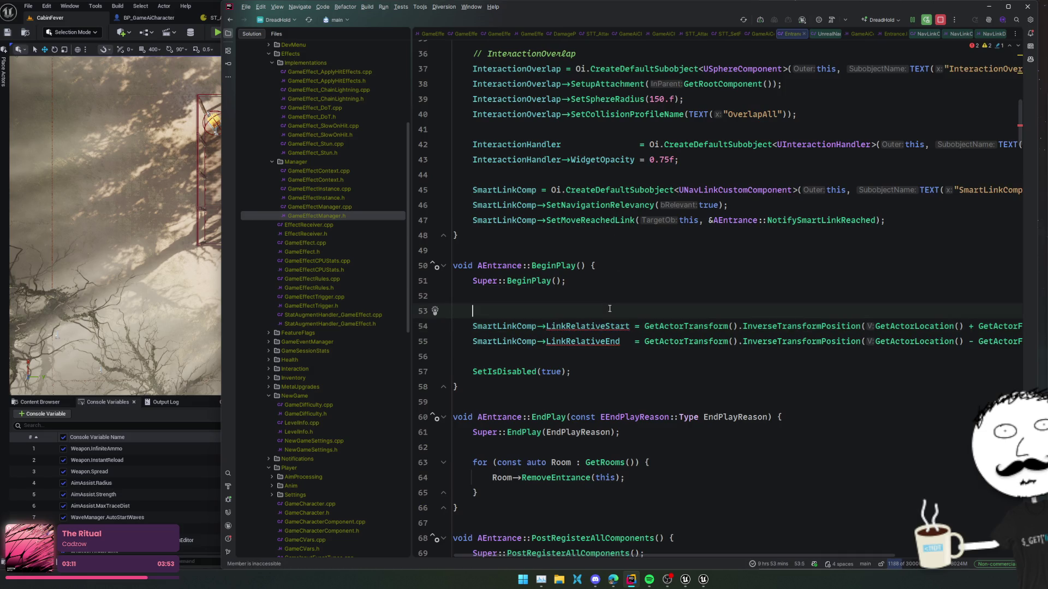
# Start a SmartLinkComp->SetLinkData call with the start-point expression as its first argument
pyautogui.write('Smart')
pyautogui.press('Return')
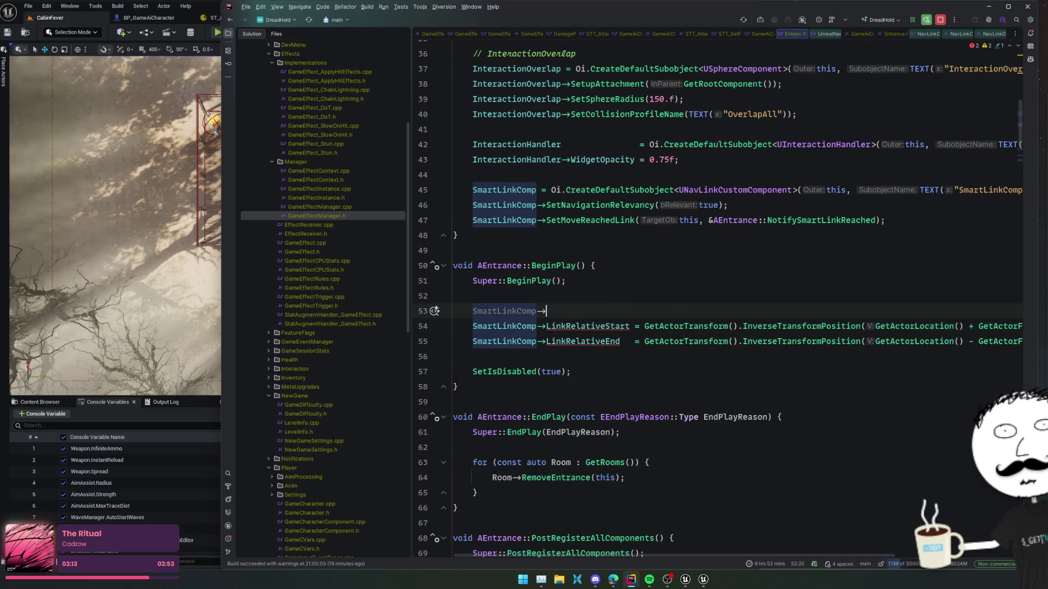
pyautogui.write('->SetLink')
pyautogui.press('Return')
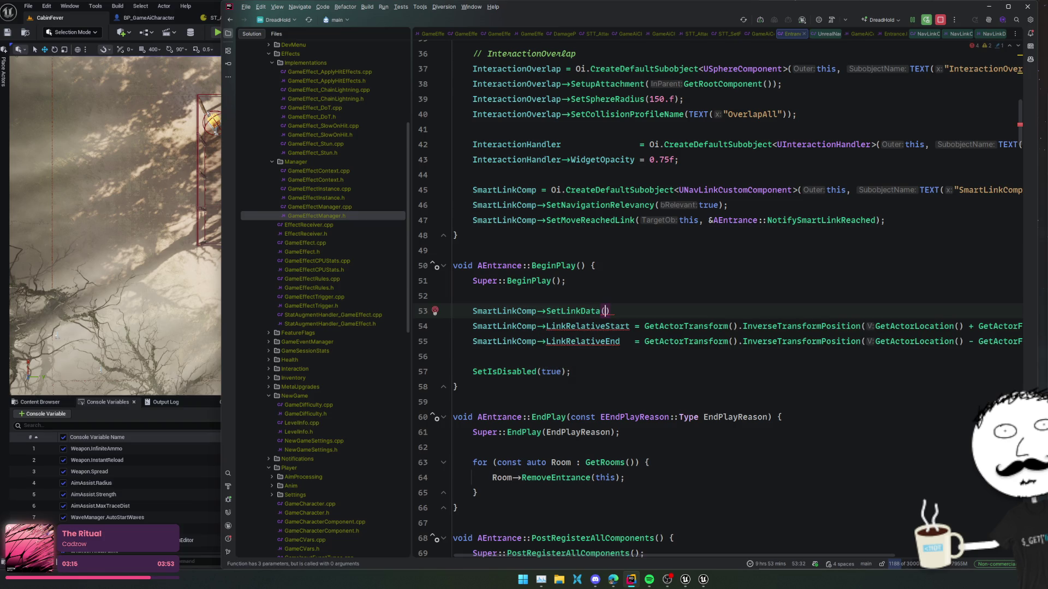
pyautogui.press('Return')
pyautogui.doubleClick(661, 356)
pyautogui.hotkey('ctrl', 'w')
pyautogui.hotkey('ctrl', 'w')
pyautogui.hotkey('ctrl', 'x')
pyautogui.press('Up')
pyautogui.press('Up')
pyautogui.hotkey('ctrl', 'v')
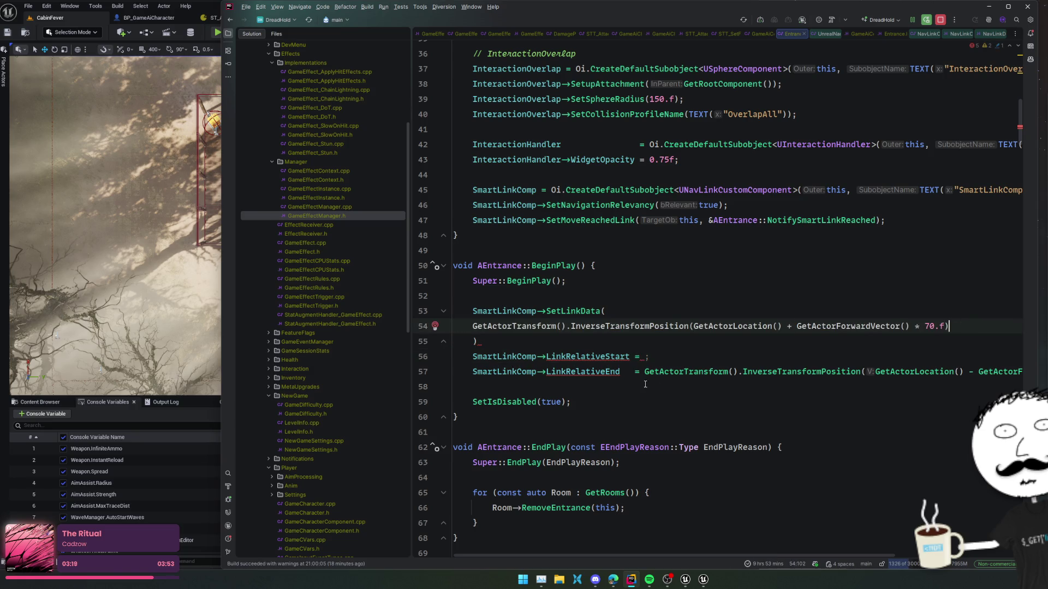
# Move the end-point expression into the call and delete the old LinkRelativeStart/End assignments
pyautogui.click(675, 374)
pyautogui.hotkey('ctrl', 'w')
pyautogui.hotkey('ctrl', 'w')
pyautogui.hotkey('ctrl', 'w')
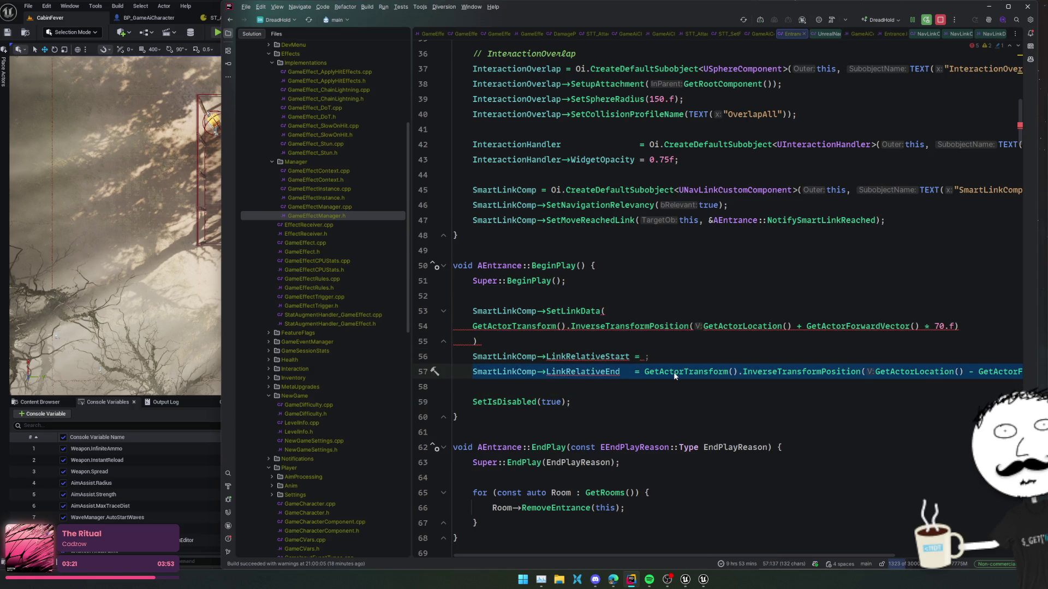
pyautogui.hotkey('ctrl', 'shift', 'w')
pyautogui.hotkey('ctrl', 'w')
pyautogui.hotkey('ctrl', 'w')
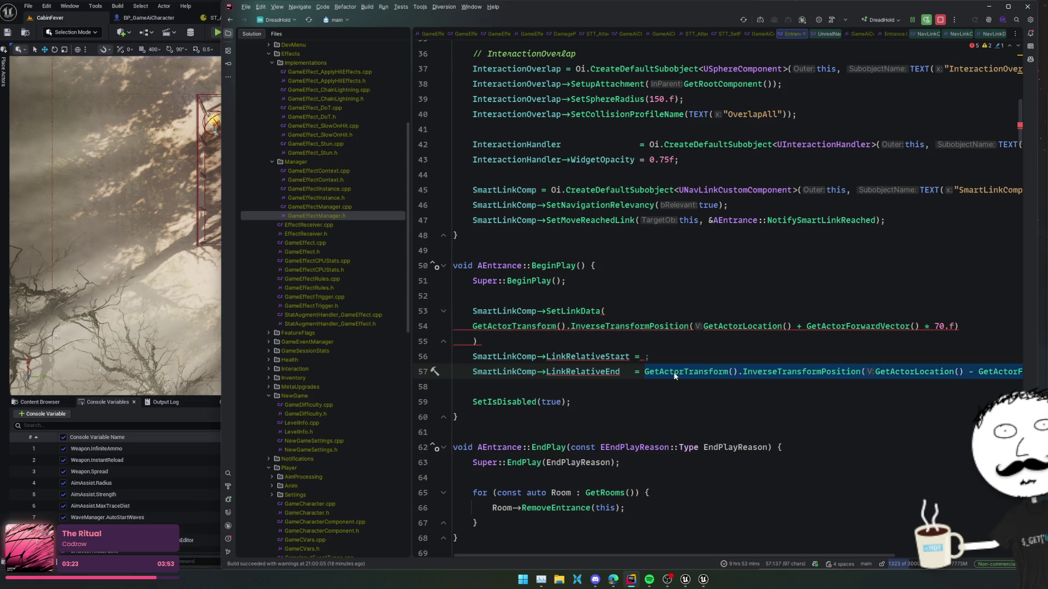
pyautogui.hotkey('ctrl', 'x')
pyautogui.hotkey('ctrl', 'w')
pyautogui.hotkey('shift', 'Up')
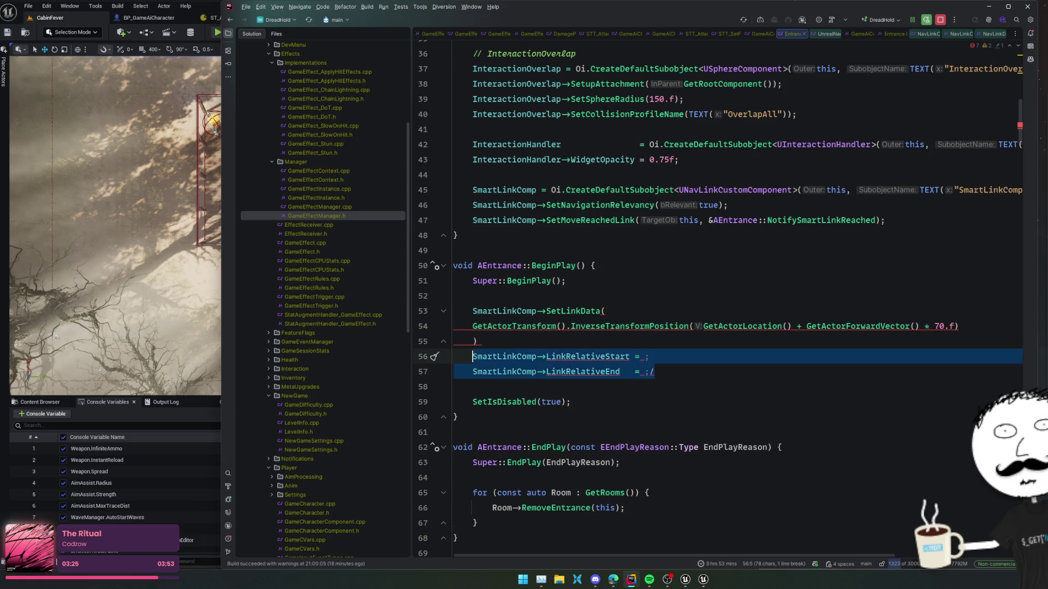
pyautogui.press('BackSpace')
pyautogui.press('Up')
pyautogui.press('Up')
# Complete SetLinkData with the 70-behind end point and ENavLinkDirection::BothWays, then Live Coding recompile
pyautogui.hotkey('ctrl', 'd')
pyautogui.write('-')
pyautogui.press('Up')
pyautogui.press('End')
pyautogui.write(',')
pyautogui.press('Down')
pyautogui.write(',')
pyautogui.press('Return')
pyautogui.write('ENavLinkDirection::BothWays,')
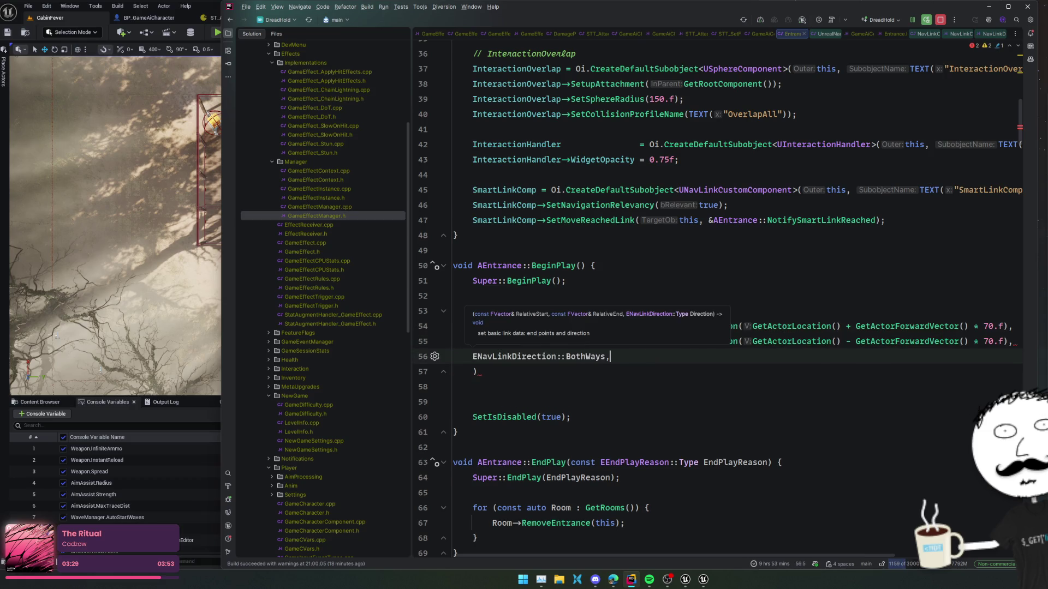
pyautogui.press('Down')
pyautogui.write(';')
pyautogui.press('Up')
pyautogui.press('BackSpace')
pyautogui.press('BackSpace')
pyautogui.press('Home')
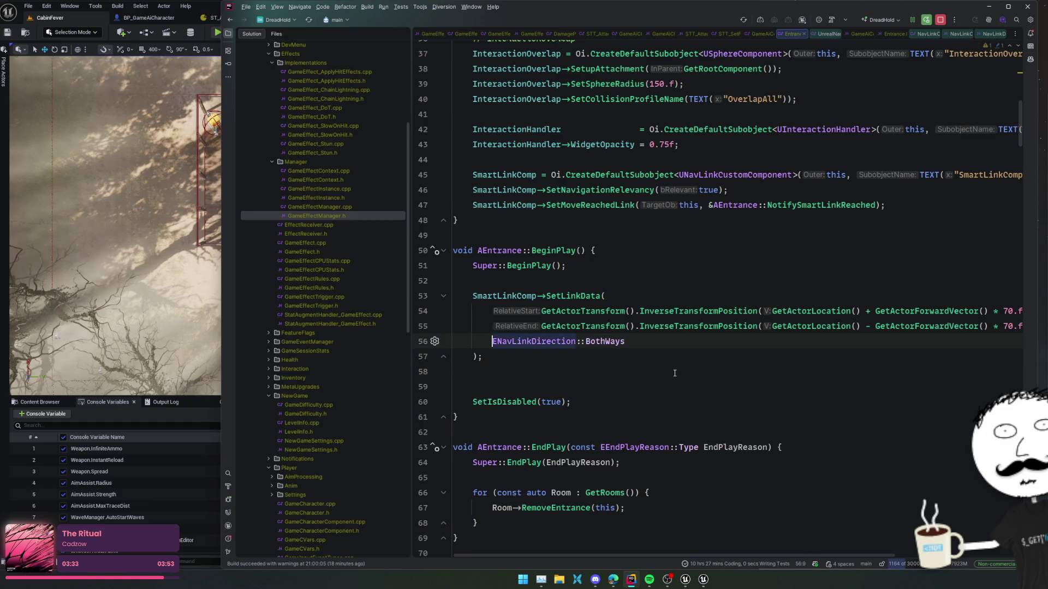
pyautogui.hotkey('ctrl', 'alt', 'F11')
# Once the Live Coding patch succeeds, switch to Unreal Editor and play the CabinFever level
pyautogui.moveTo(629, 179); pyautogui.dragTo(986, 280)
pyautogui.scroll(-3)
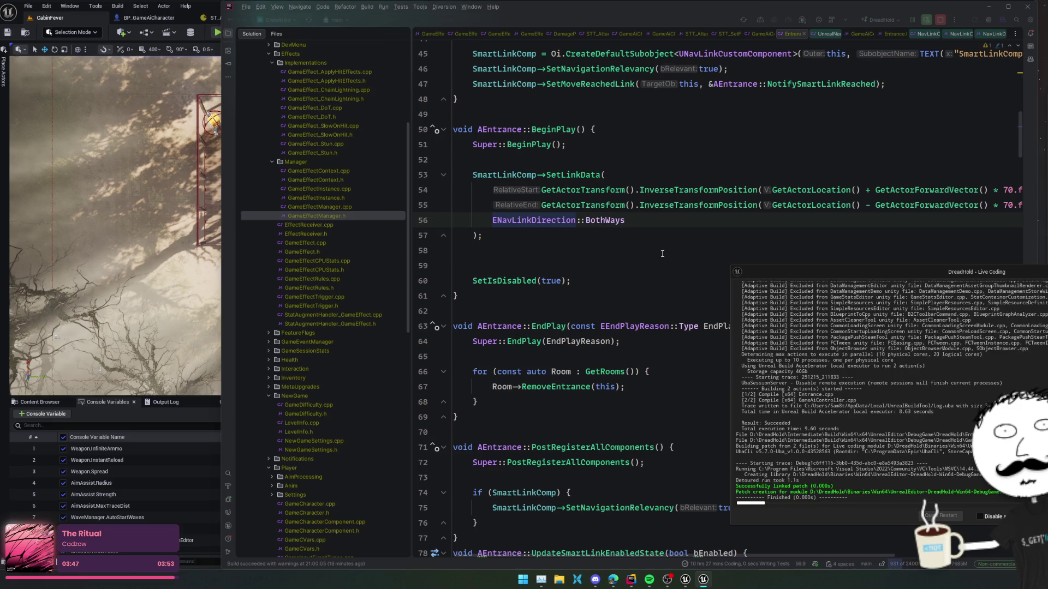
pyautogui.hotkey('alt', 'Tab')
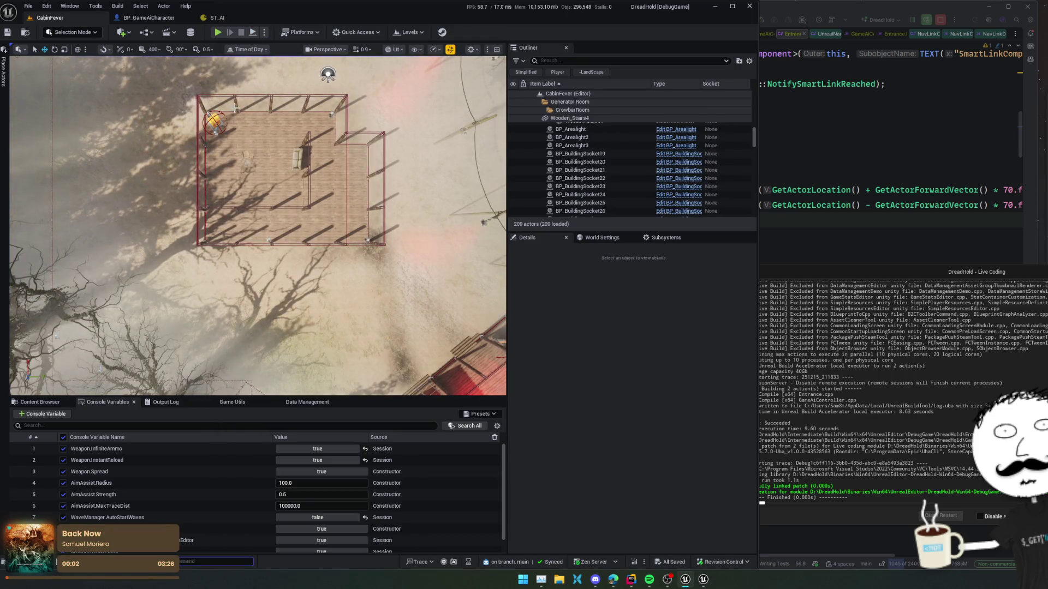
pyautogui.click(217, 33)
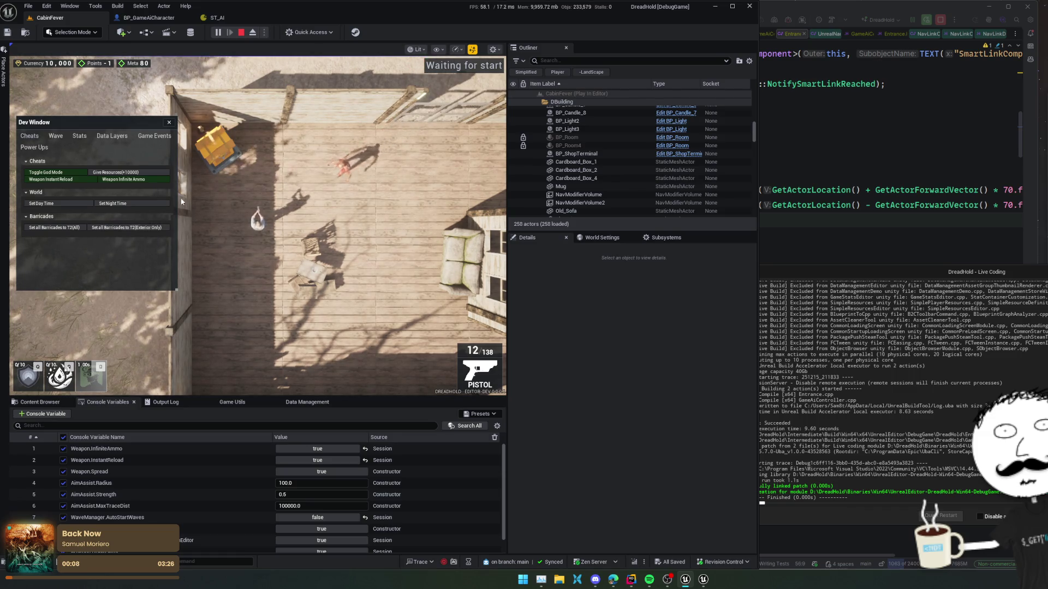
# Close the Dev Window, eject from the player, and show the navigation mesh
pyautogui.click(169, 123)
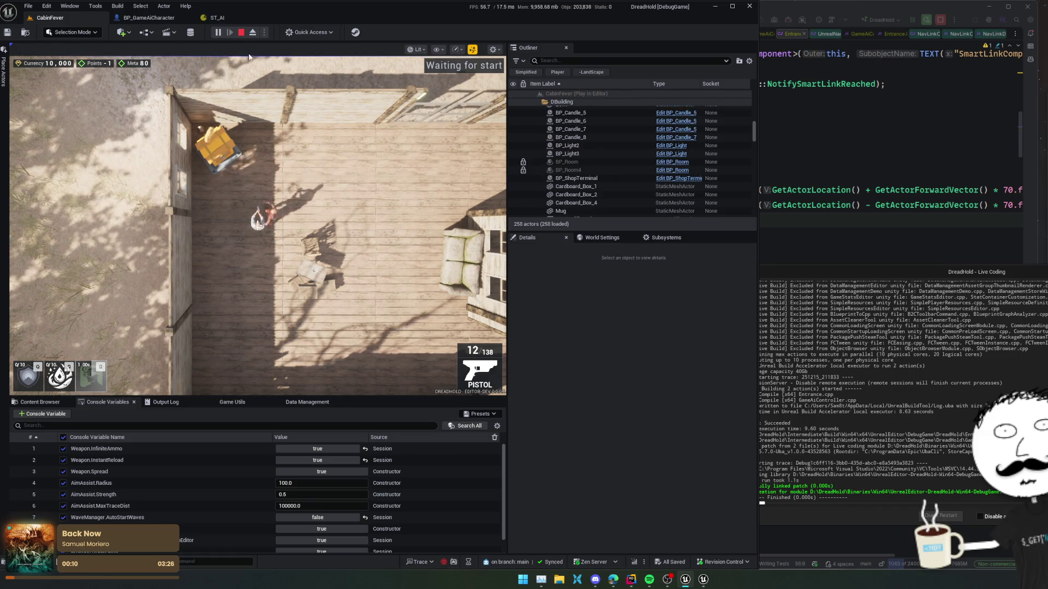
pyautogui.click(252, 32)
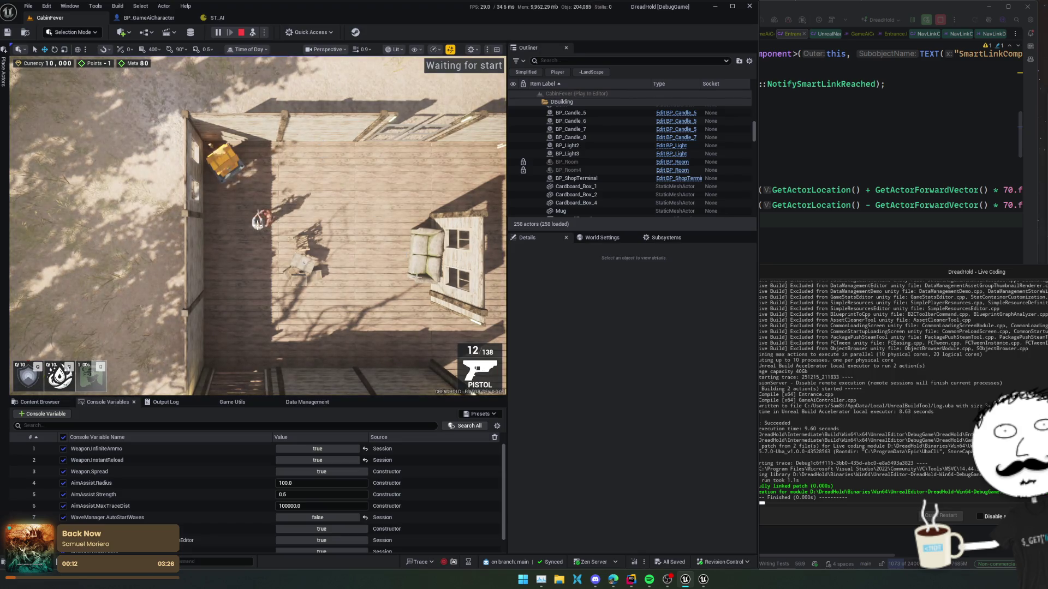
pyautogui.press('p')
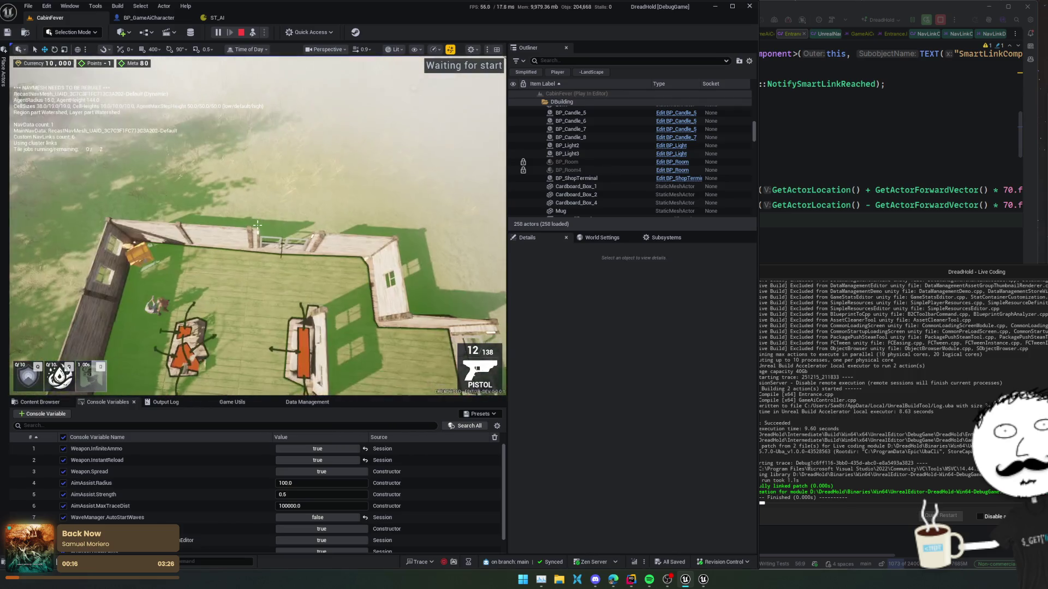
# Fly the camera to the cabin doorway and select the barricade door
pyautogui.scroll(3)
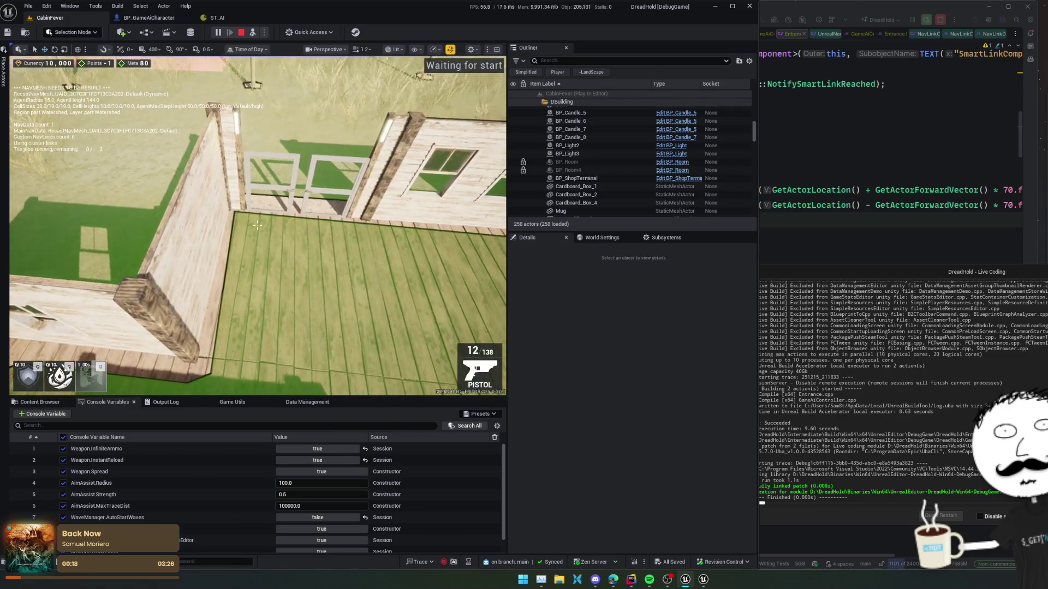
pyautogui.scroll(3)
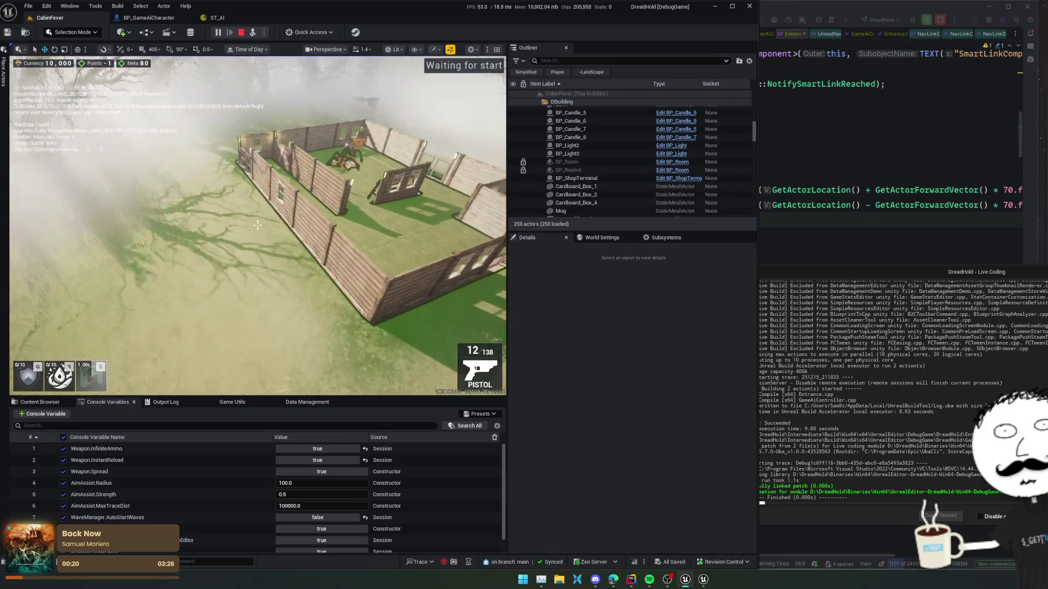
pyautogui.scroll(-3)
pyautogui.scroll(-3)
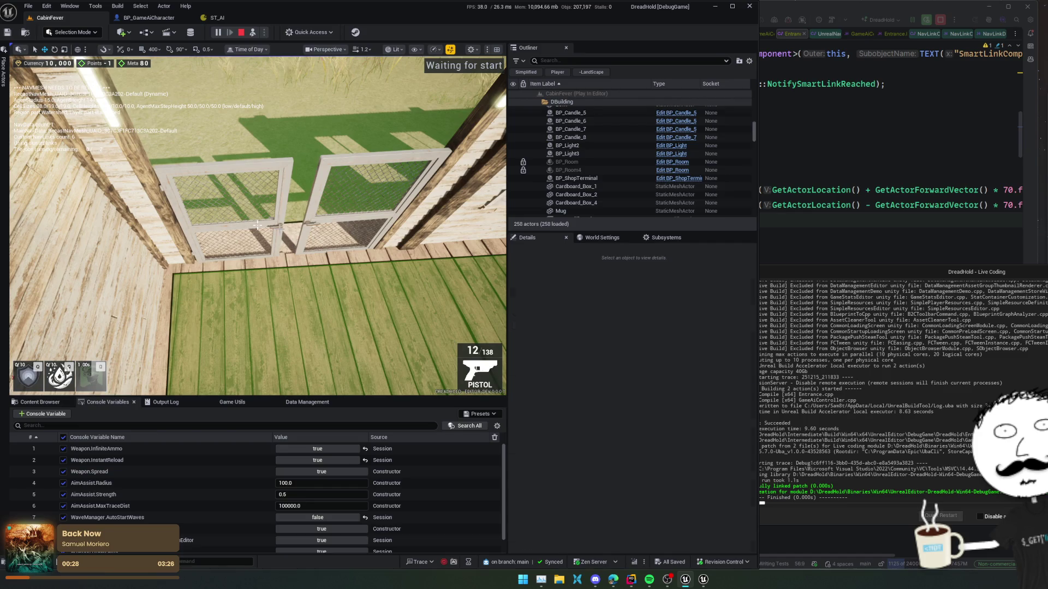
pyautogui.click(257, 225)
pyautogui.click(257, 224)
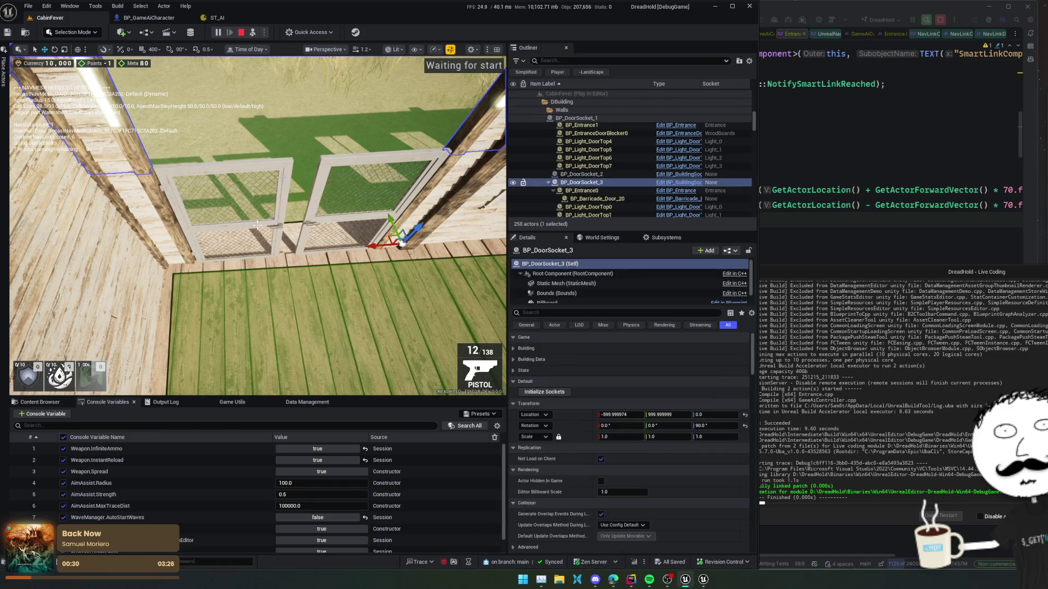
# Select BP_Entrance0 and show its Smart Link Comp properties in Details
pyautogui.click(582, 190)
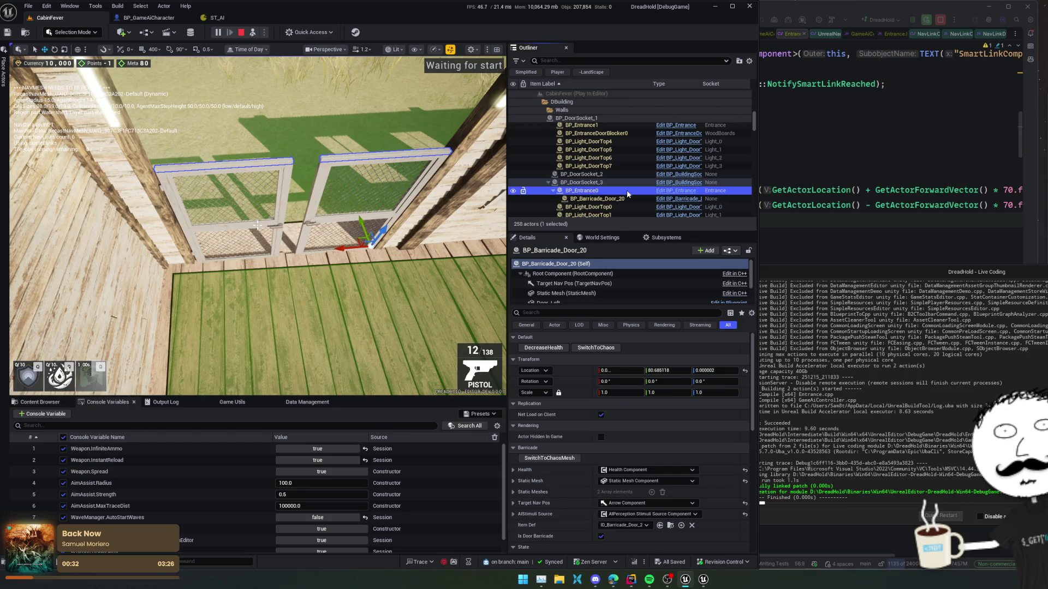
pyautogui.click(626, 200)
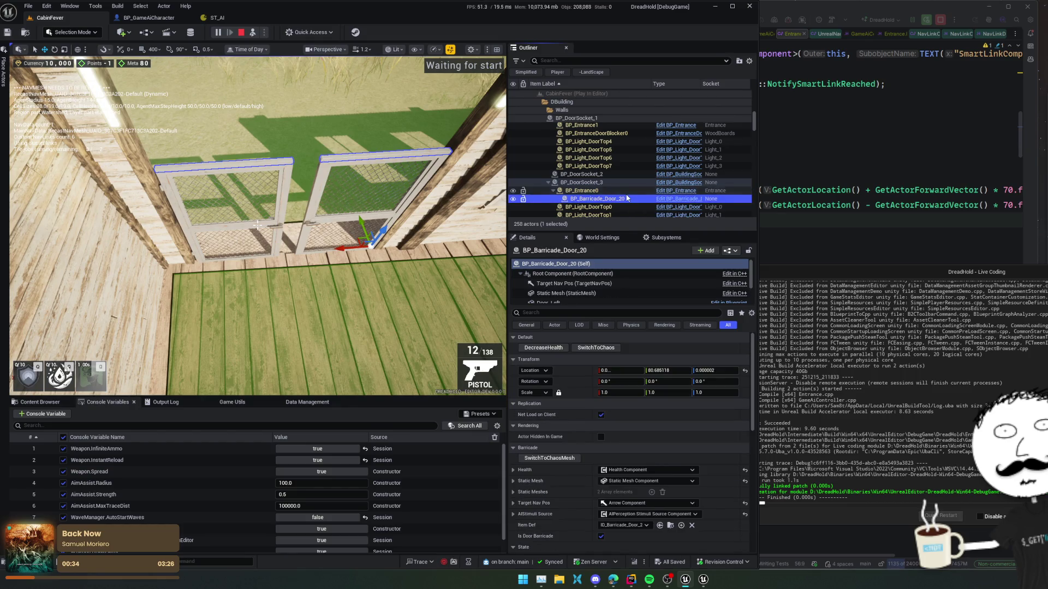
pyautogui.scroll(-3)
pyautogui.scroll(-3)
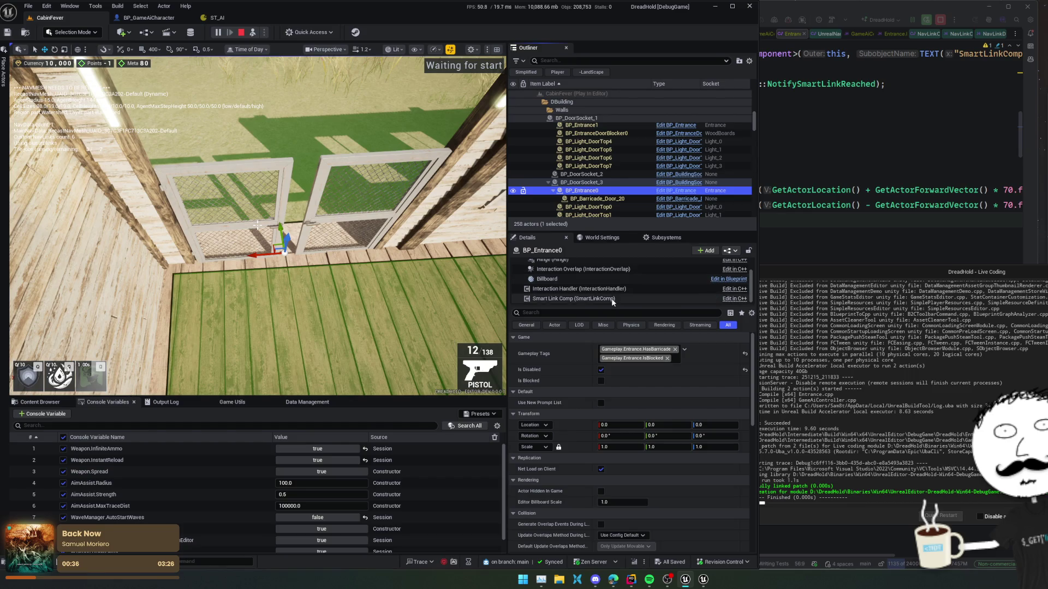
pyautogui.click(600, 298)
pyautogui.scroll(-3)
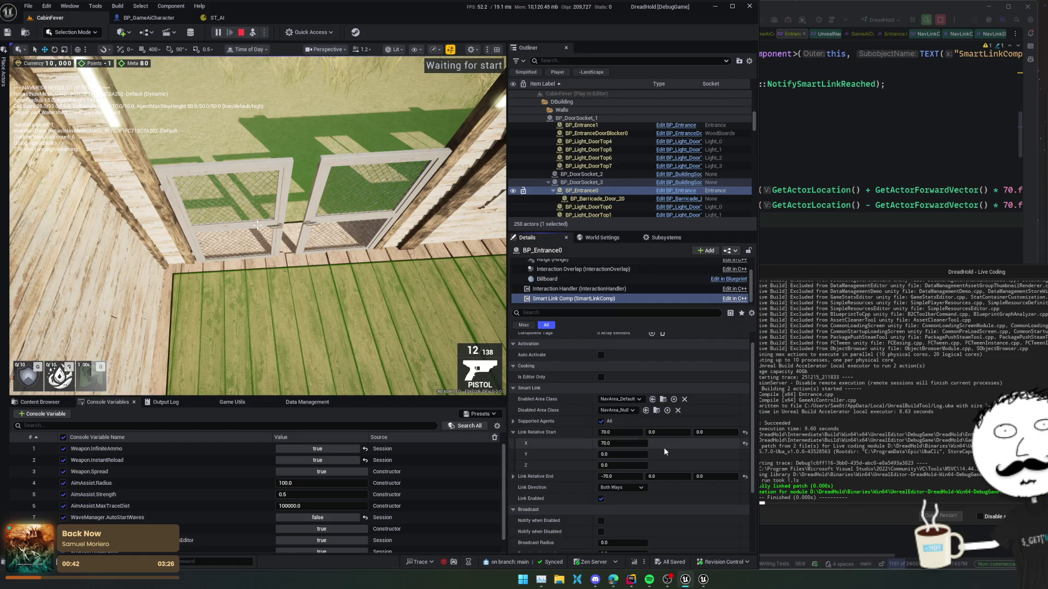
pyautogui.scroll(-3)
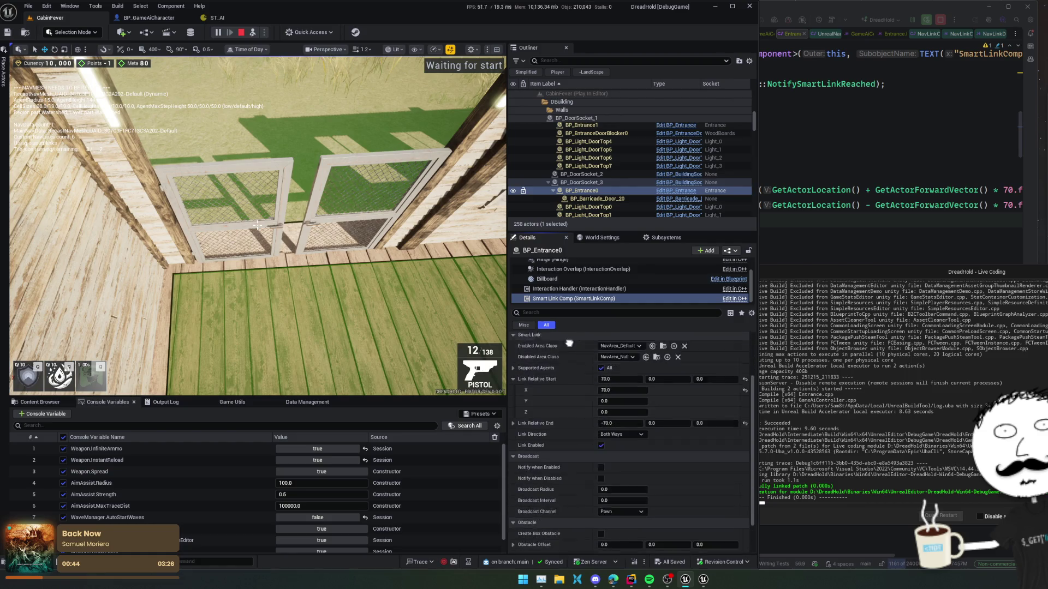
pyautogui.scroll(-3)
pyautogui.scroll(-3)
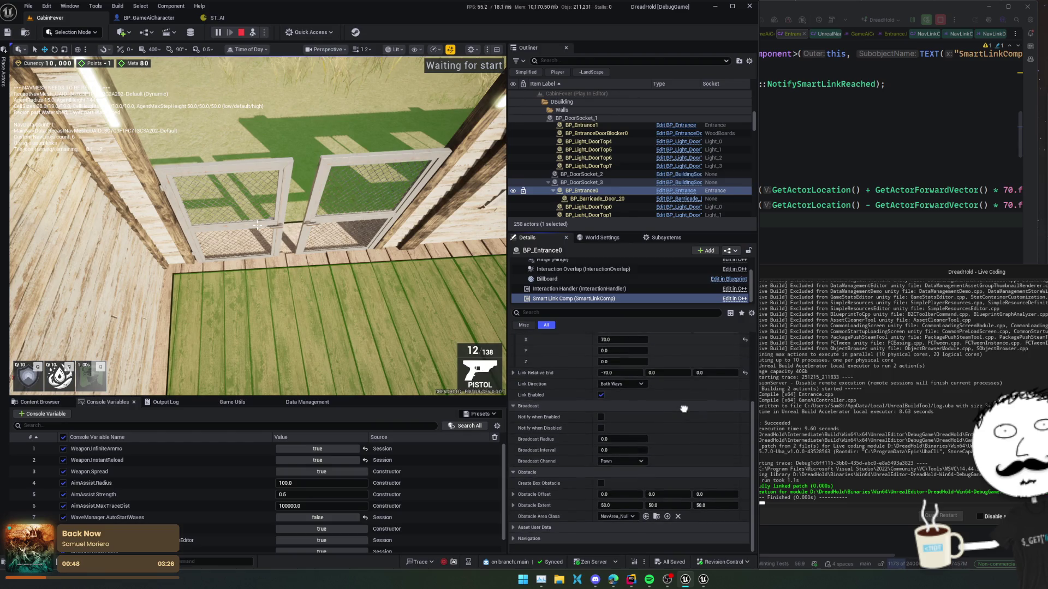
pyautogui.scroll(3)
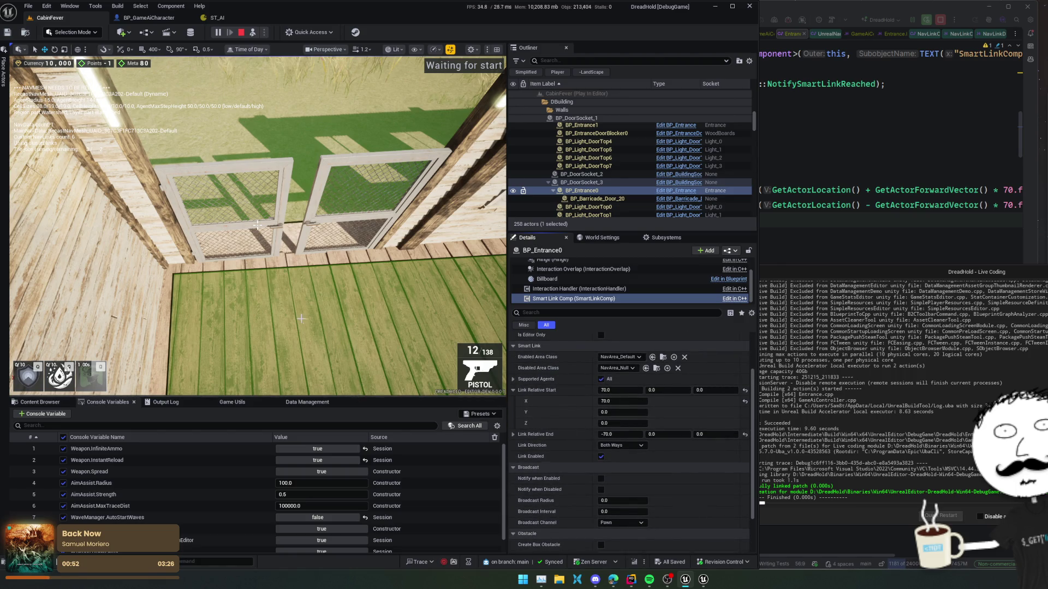
# Run a console command in the game, then set Link Relative Start Y to 136.026061
pyautogui.click(328, 273)
pyautogui.press('`')
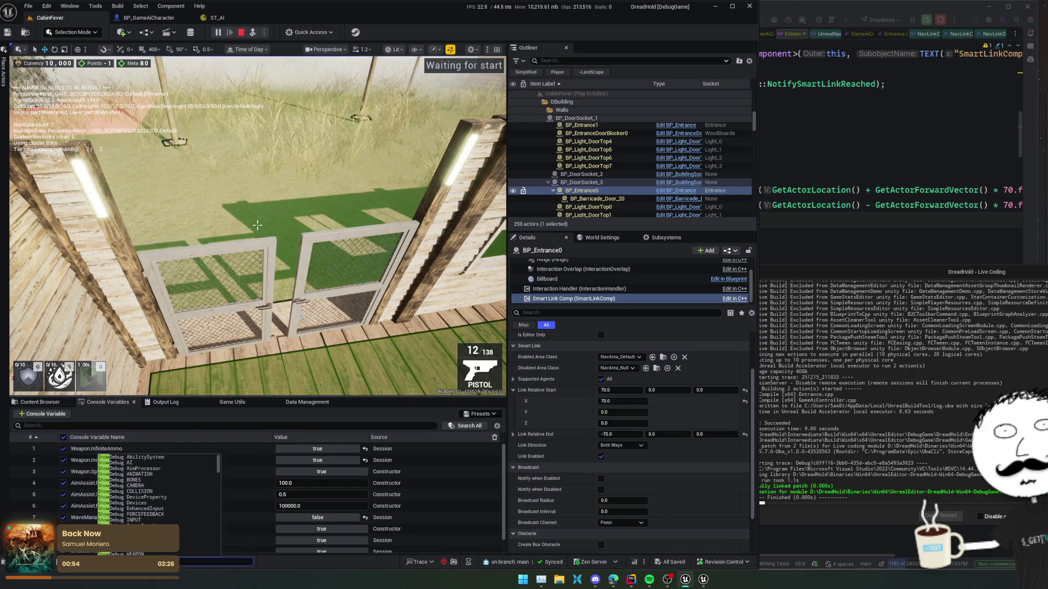
pyautogui.press('Return')
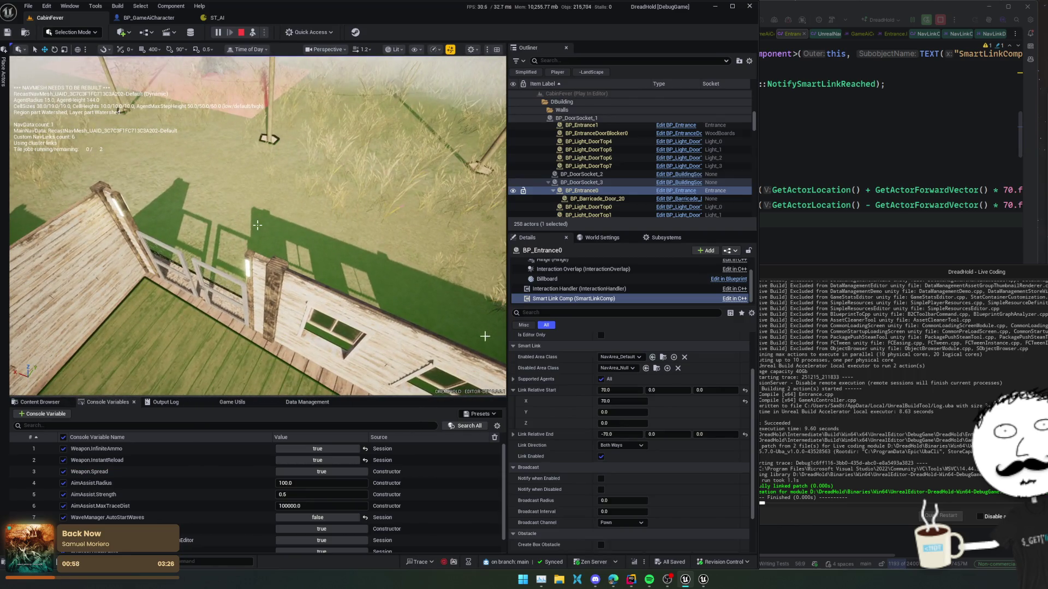
pyautogui.moveTo(625, 413); pyautogui.dragTo(622, 412)
pyautogui.click(513, 435)
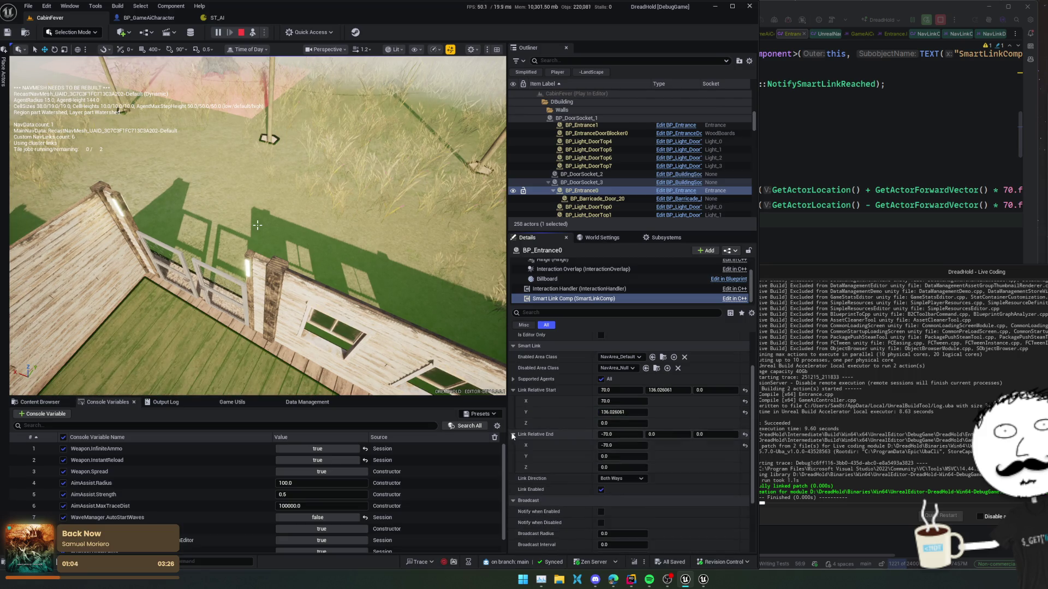
# Set the smart link's Link Relative End Y to -148.324697
pyautogui.moveTo(612, 456); pyautogui.dragTo(613, 457)
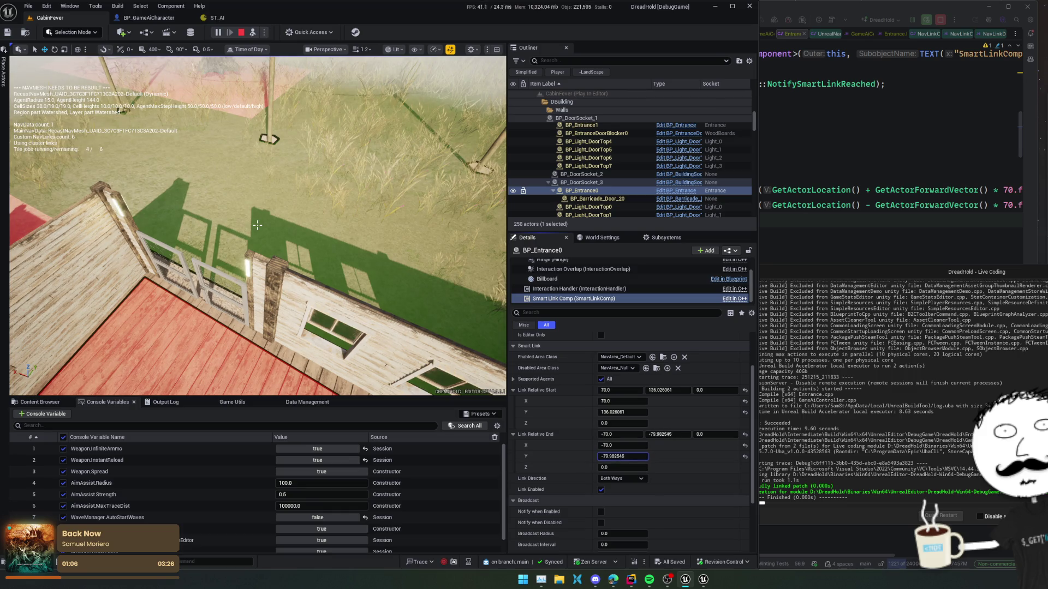
pyautogui.click(258, 225)
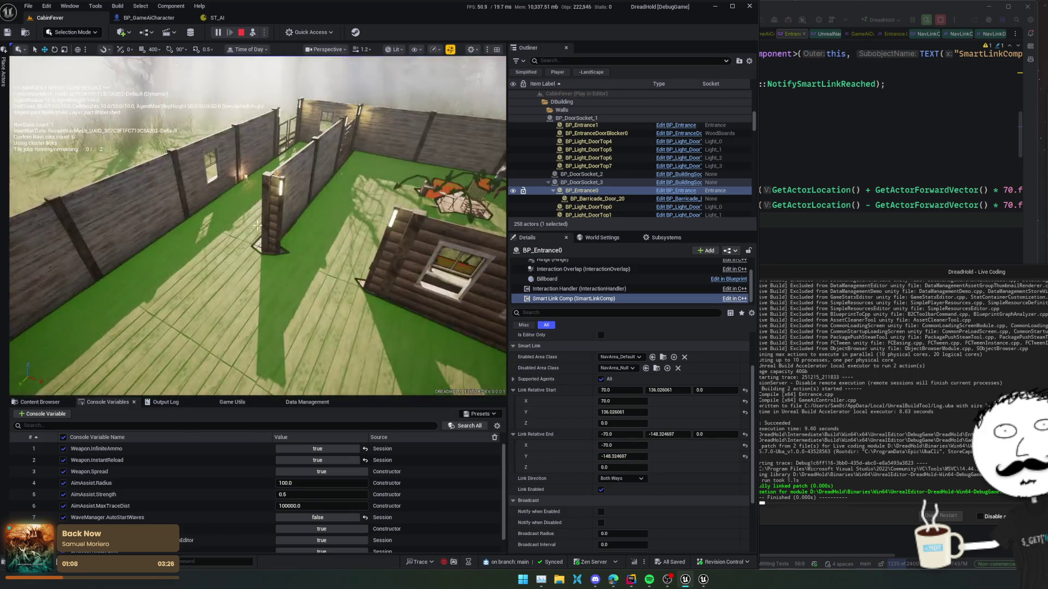
pyautogui.moveTo(257, 224)
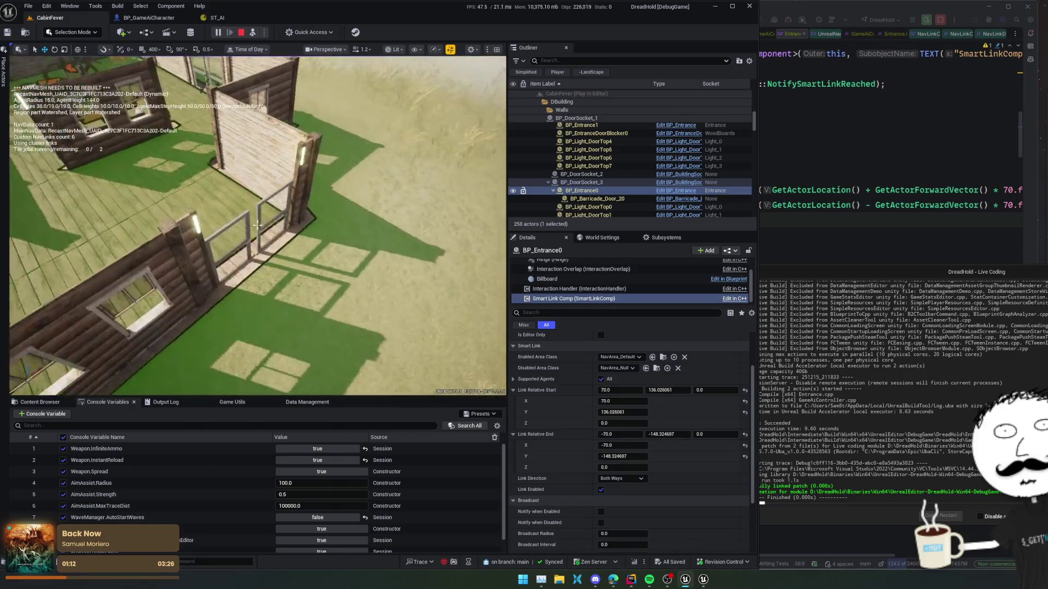
# Fly the view to the fenced yard gate and select its BP_Entrance0 actor
pyautogui.press('s')
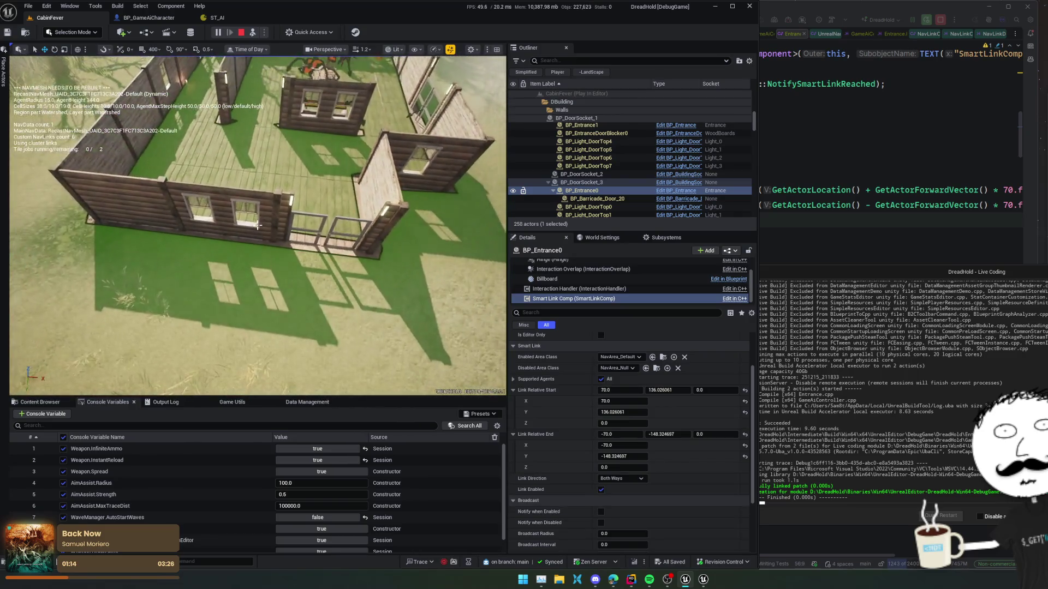
pyautogui.press('w')
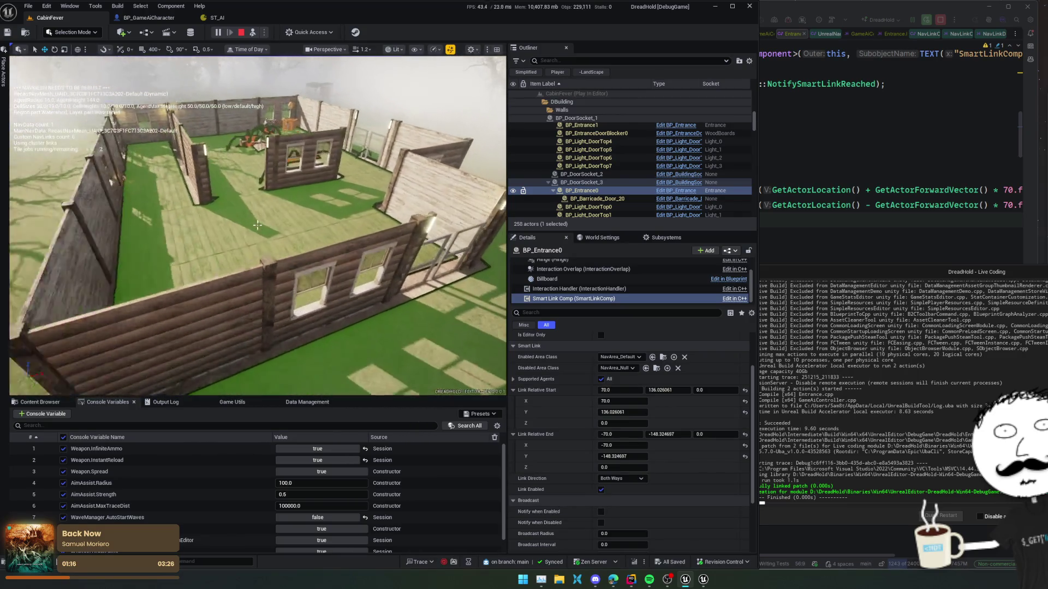
pyautogui.scroll(-3)
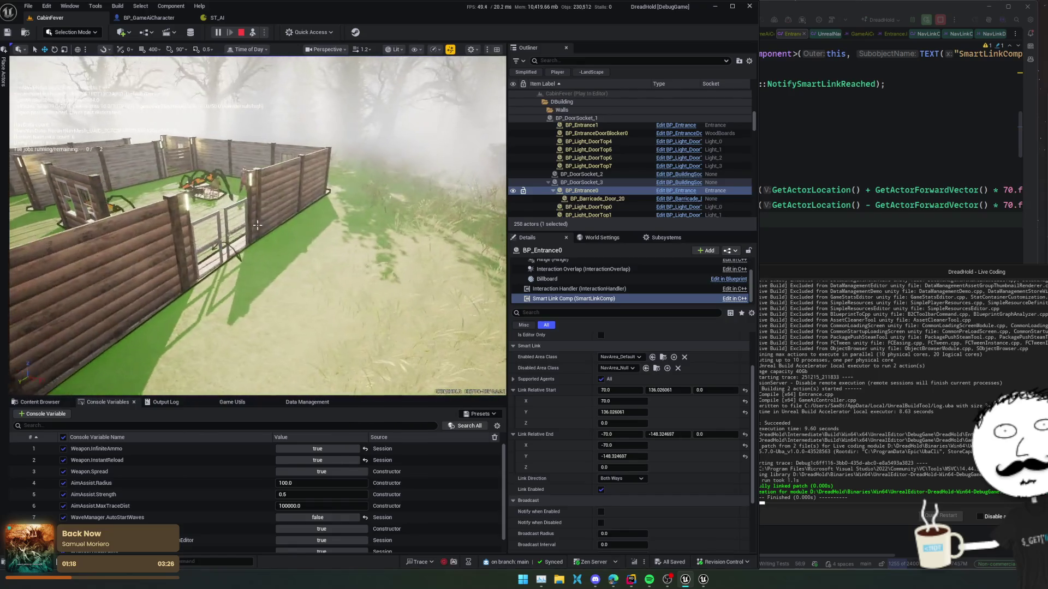
pyautogui.moveTo(257, 224); pyautogui.dragTo(257, 279)
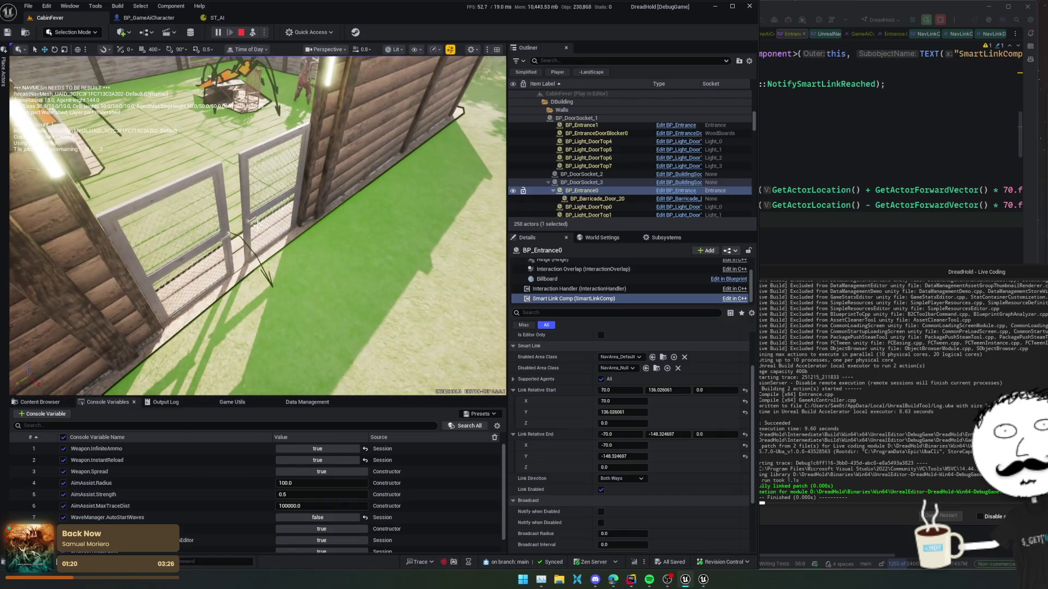
pyautogui.click(257, 224)
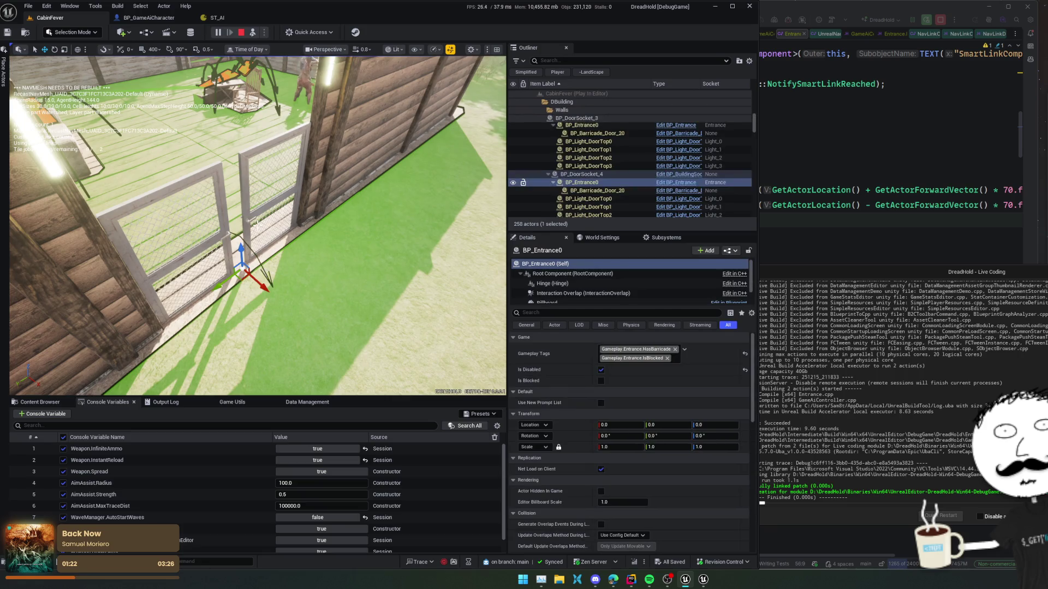
# Show the gate's Smart Link Comp: start 70, 0, 0, end -70, 0, 0, NavArea_Default
pyautogui.scroll(3)
pyautogui.scroll(-3)
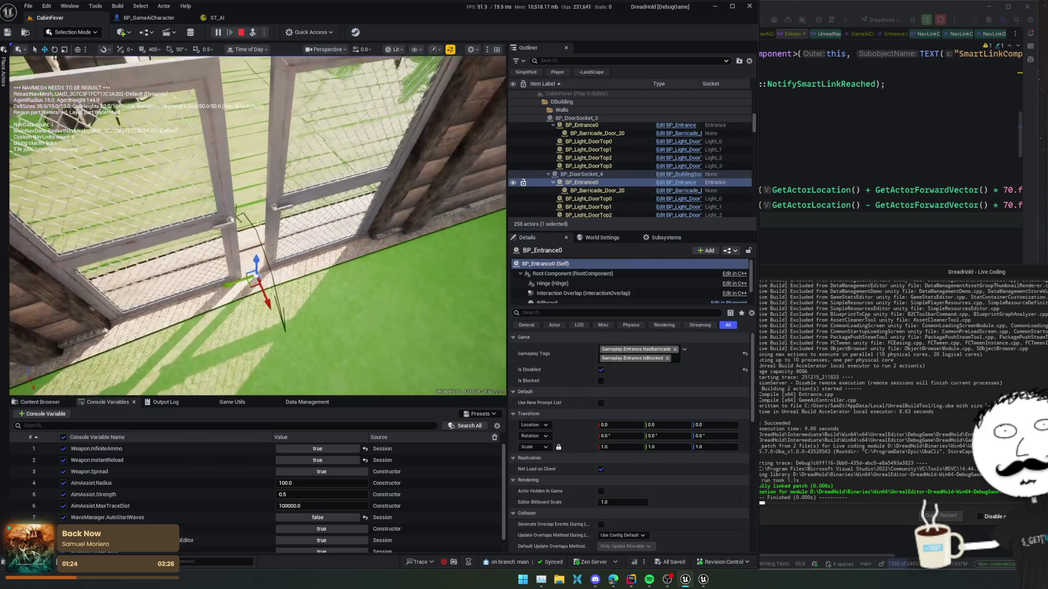
pyautogui.scroll(-3)
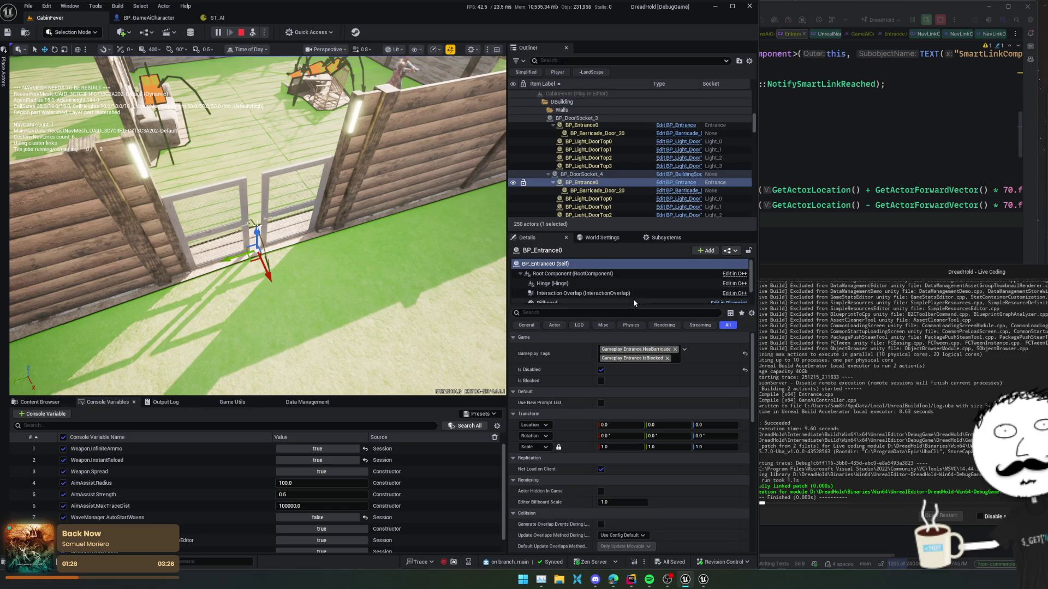
pyautogui.scroll(-3)
pyautogui.click(628, 298)
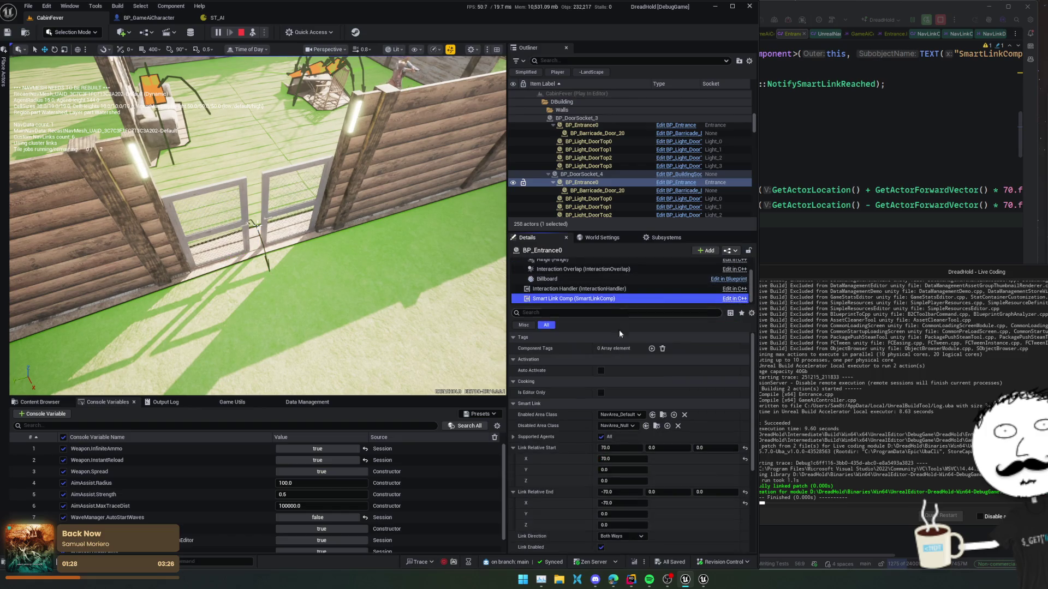
pyautogui.scroll(-3)
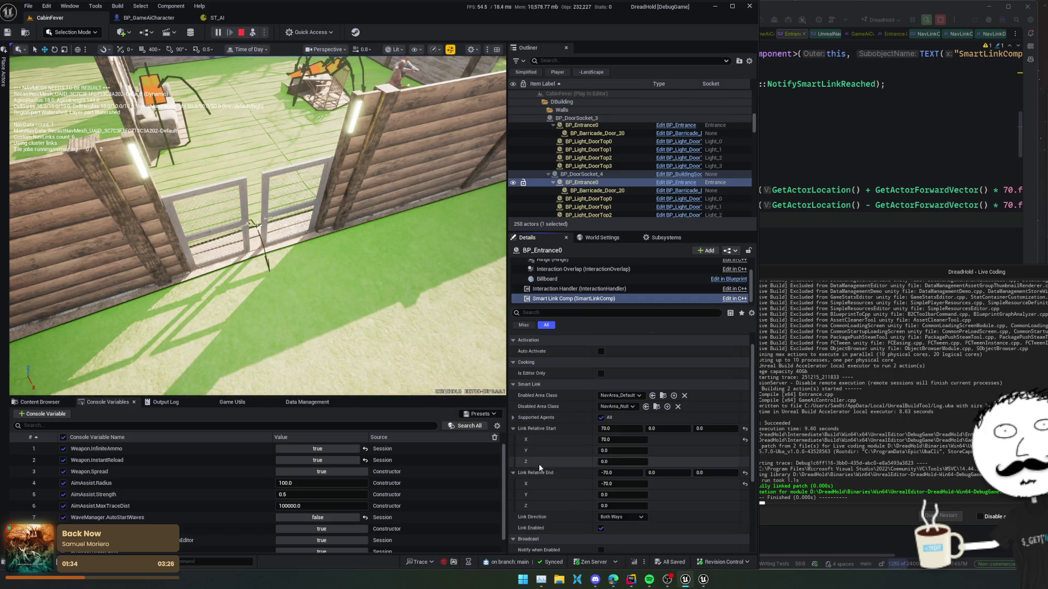
pyautogui.scroll(3)
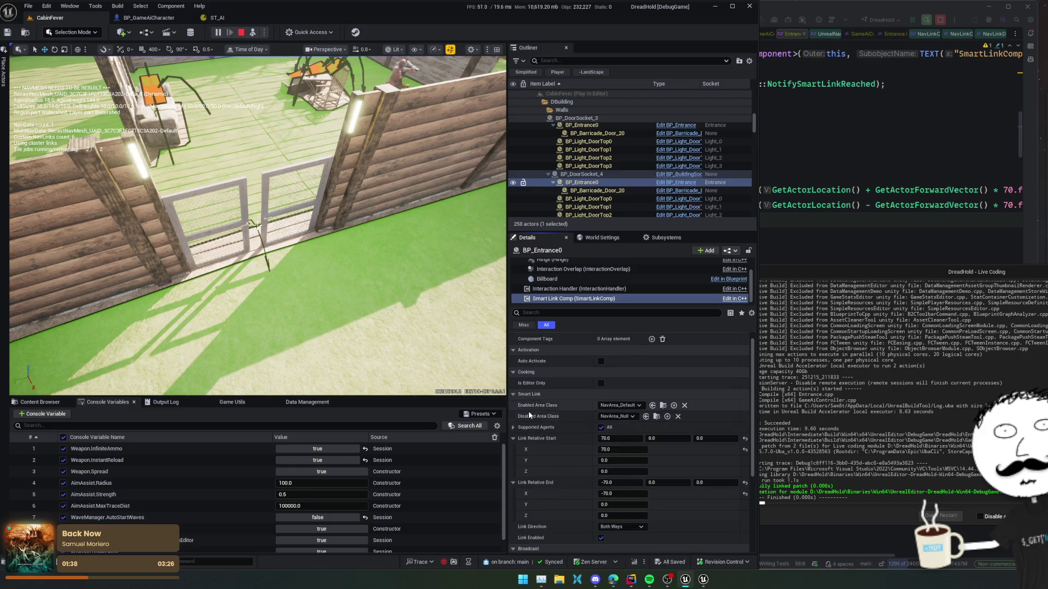
# Set Enabled Area Class to NavArea_Entrance, keep Disabled as NavArea_Null, then select BP_Barricade_Door_20
pyautogui.click(617, 409)
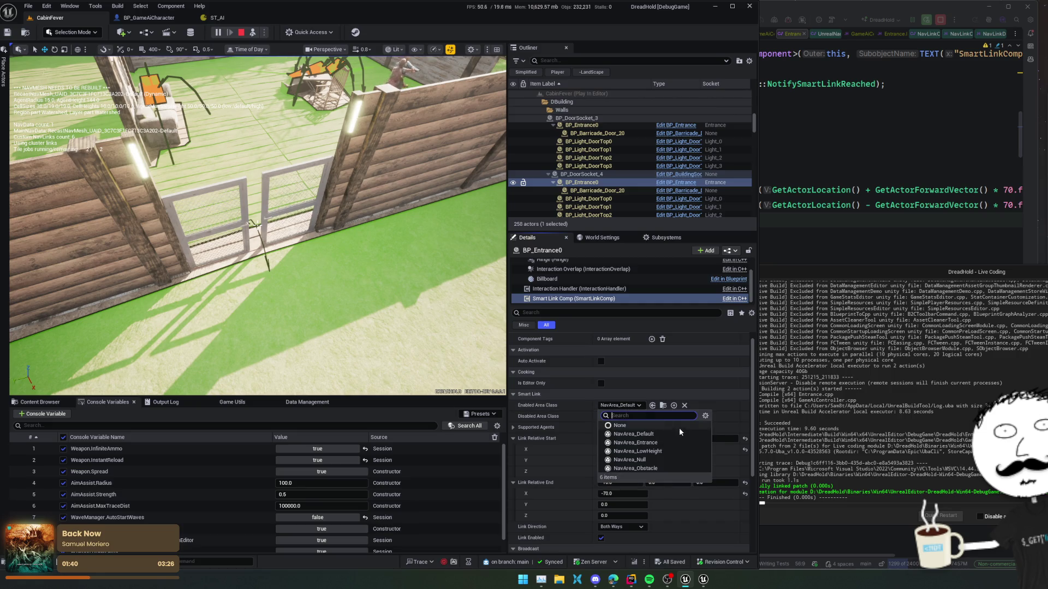
pyautogui.click(654, 467)
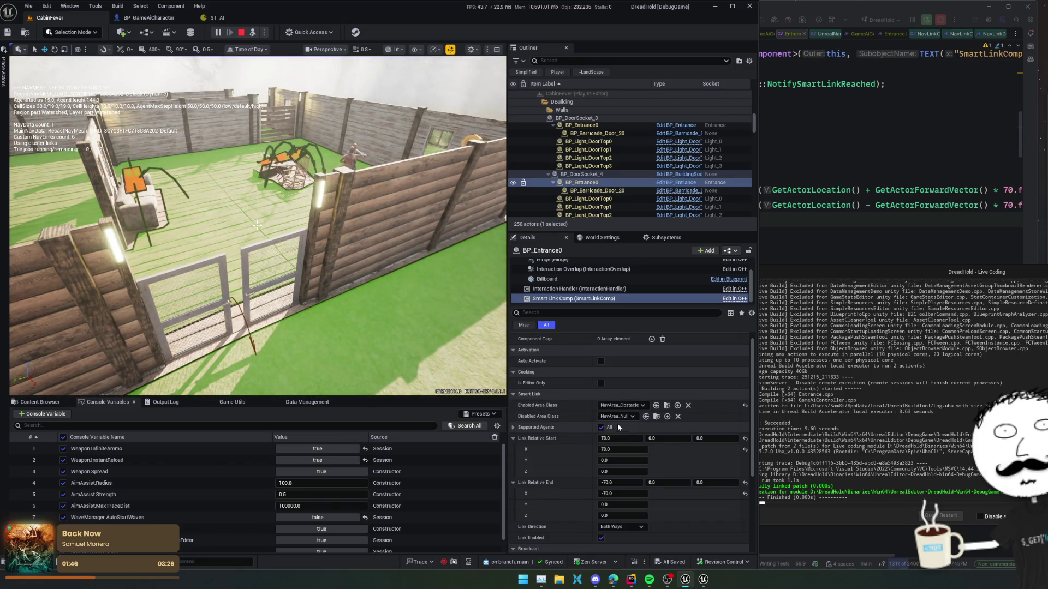
pyautogui.click(631, 409)
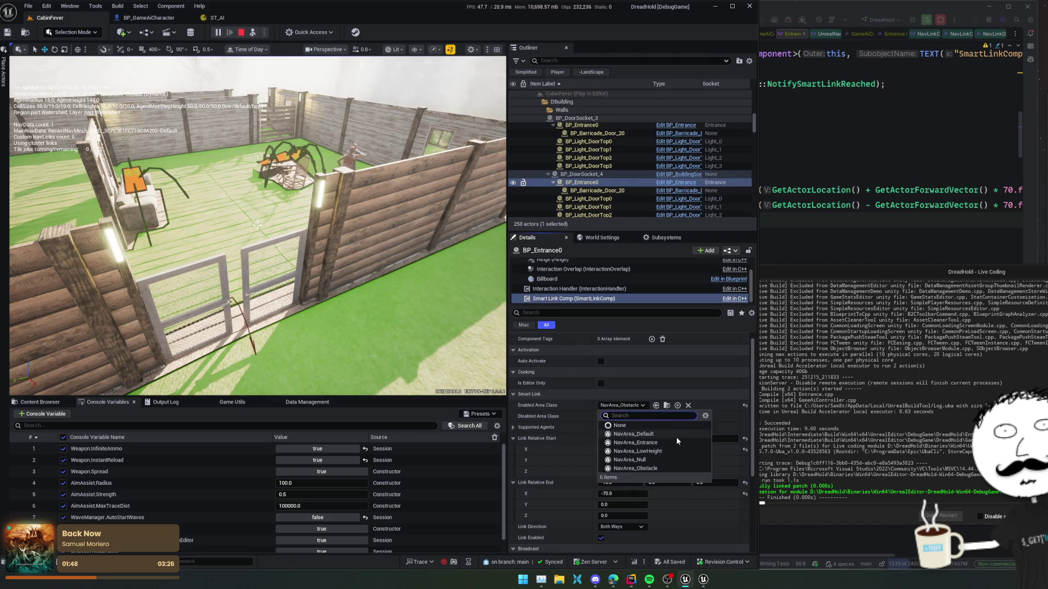
pyautogui.click(677, 443)
pyautogui.click(617, 416)
pyautogui.click(629, 471)
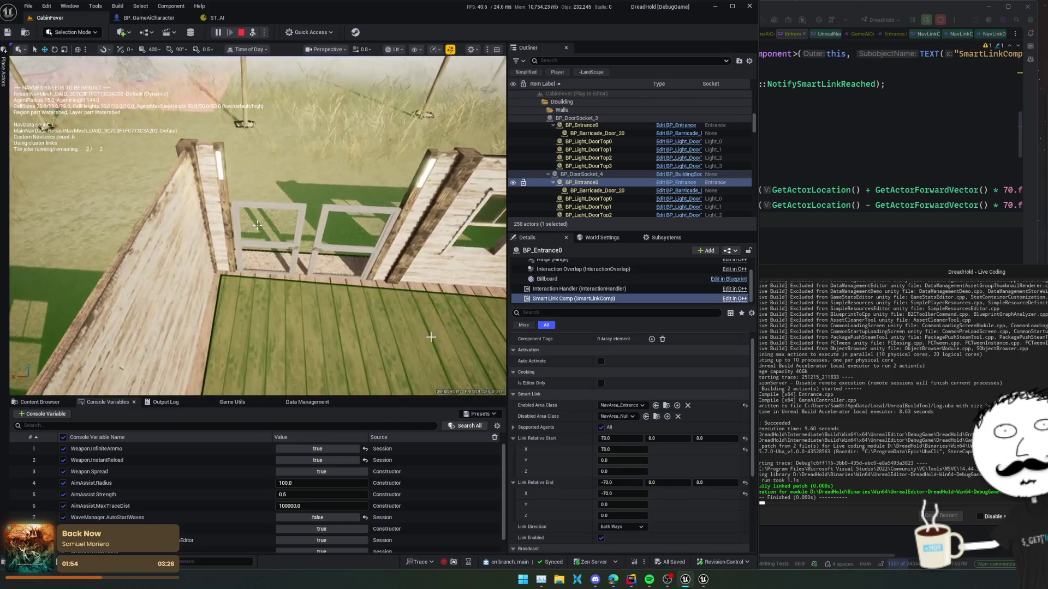
pyautogui.click(597, 133)
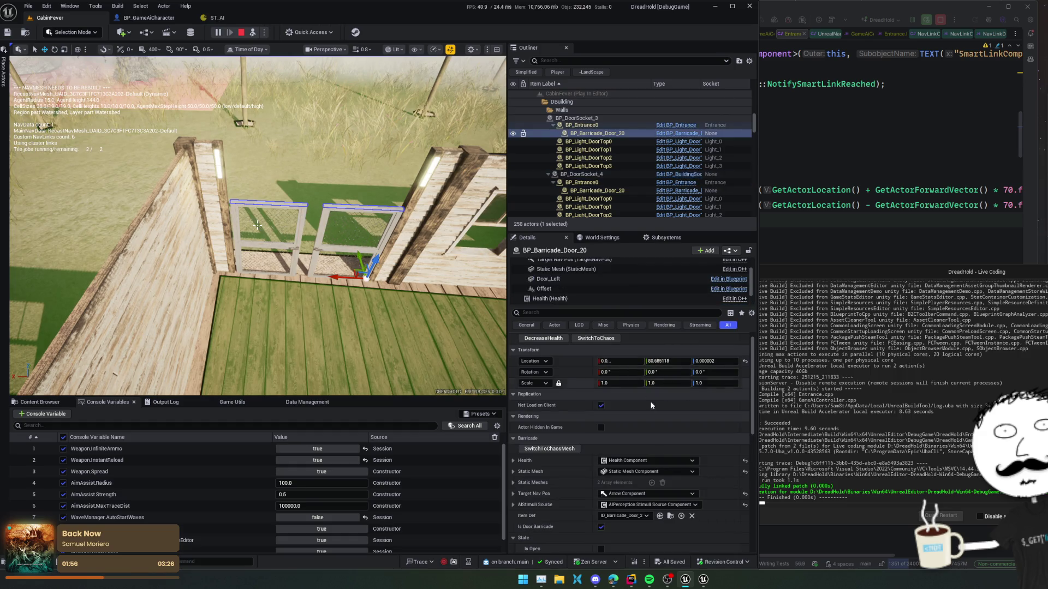
# Set BP_Entrance0's Smart Link Comp Enabled Area Class to NavArea_Entrance
pyautogui.click(601, 127)
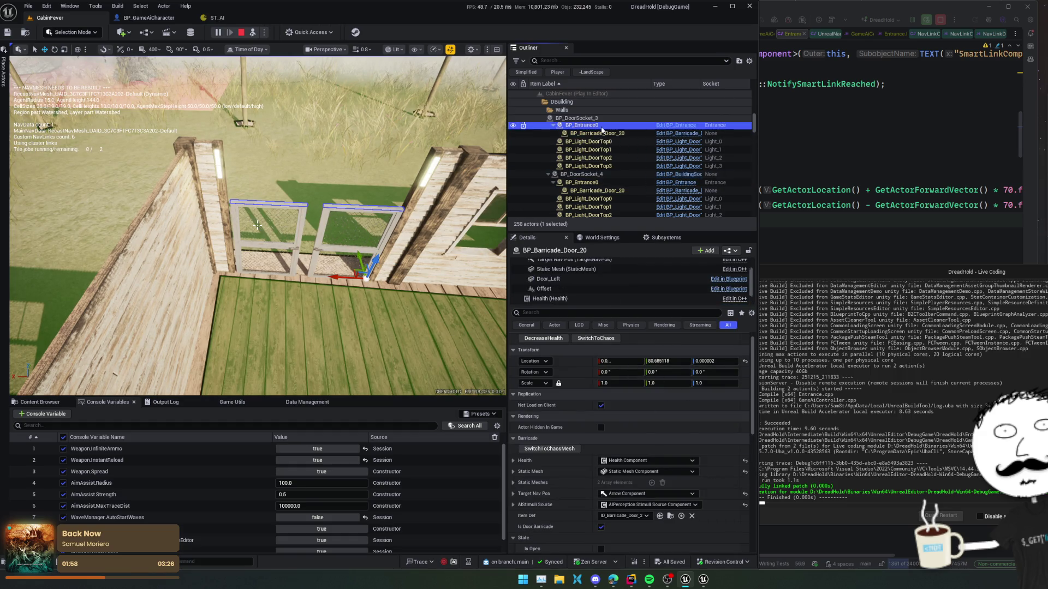
pyautogui.click(573, 299)
pyautogui.click(628, 405)
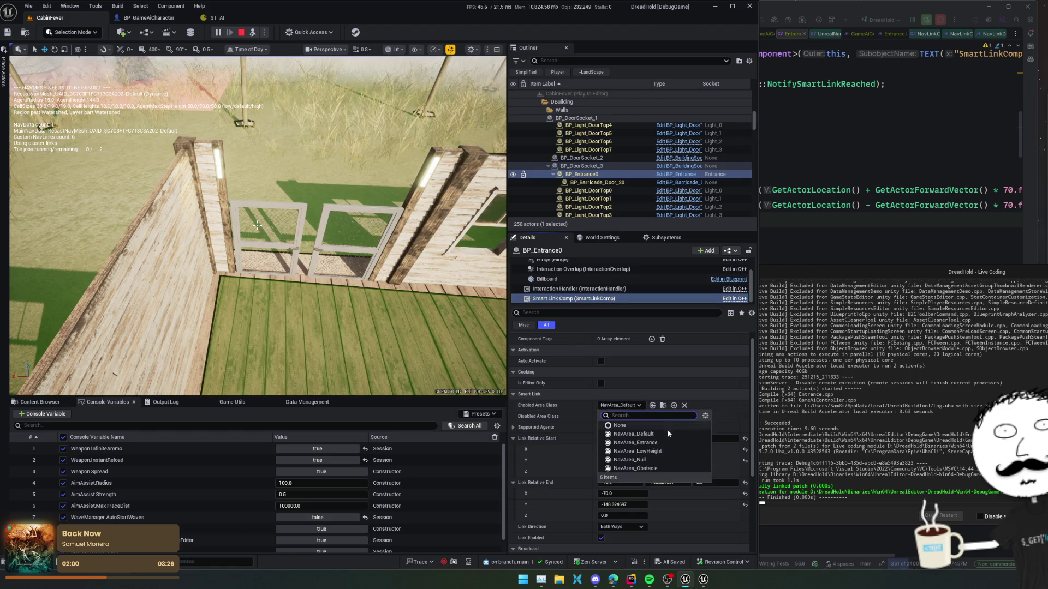
pyautogui.click(671, 443)
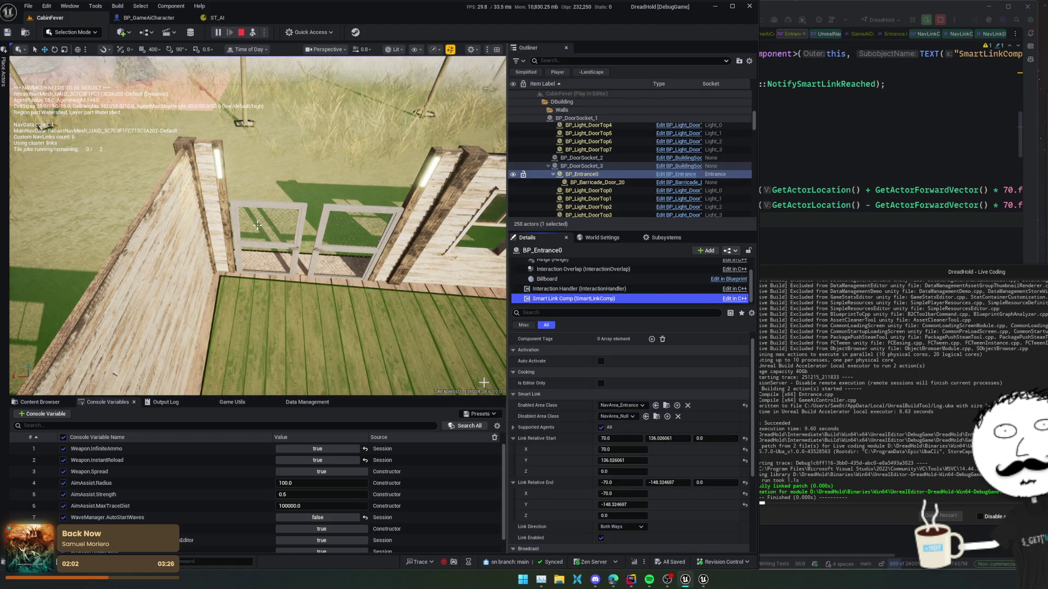
# Set the smart link's Link Relative Start Y and End Y to 0
pyautogui.scroll(-3)
pyautogui.click(666, 434)
pyautogui.click(657, 478)
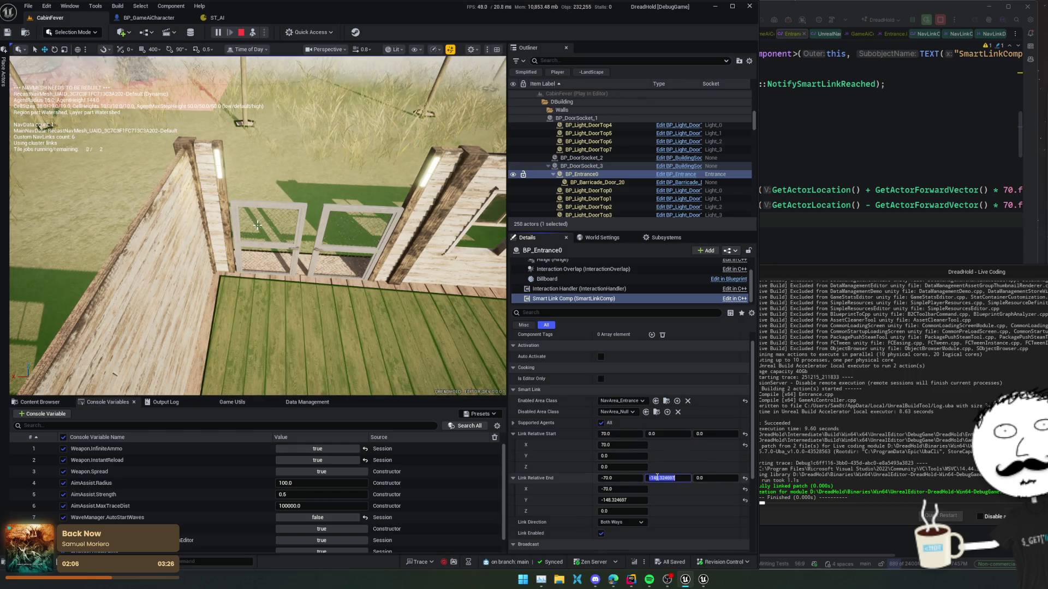
pyautogui.write('0')
pyautogui.press('Return')
pyautogui.scroll(-3)
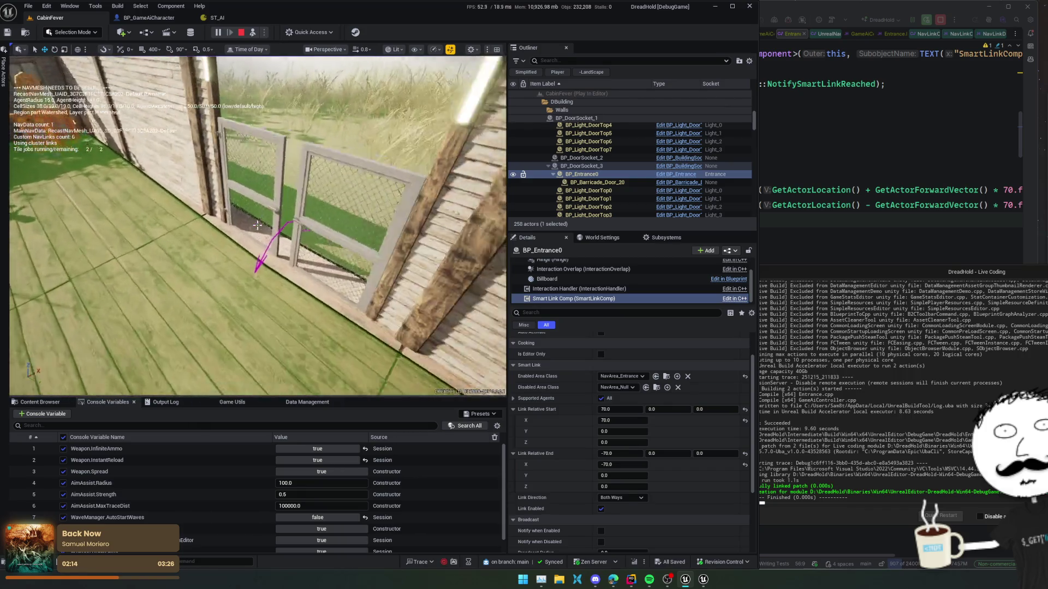
# Toggle the smart link's Link Enabled off and on twice, then look around the cabin in play
pyautogui.click(290, 201)
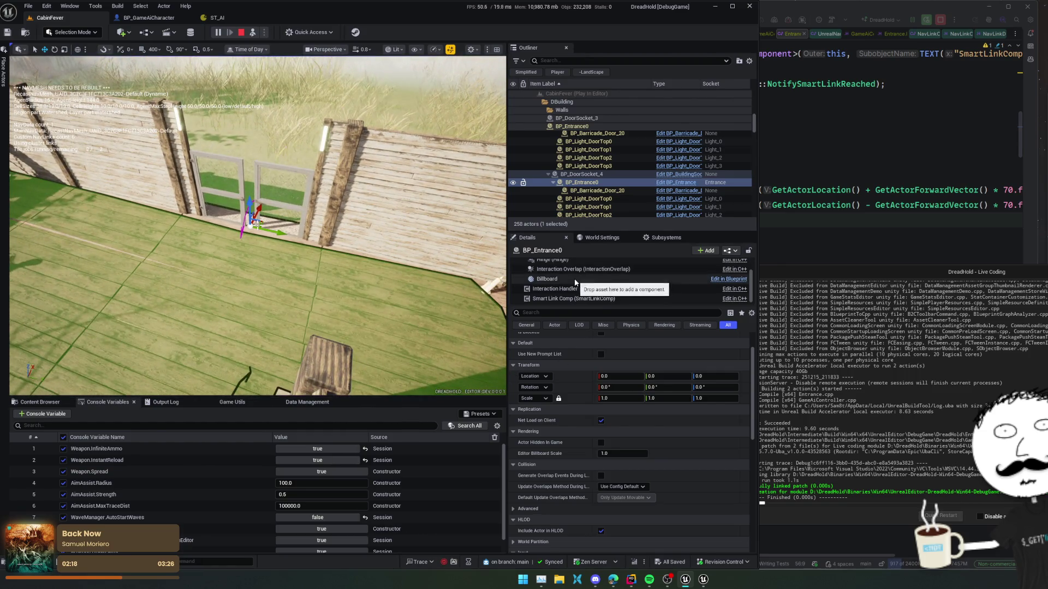
pyautogui.click(574, 299)
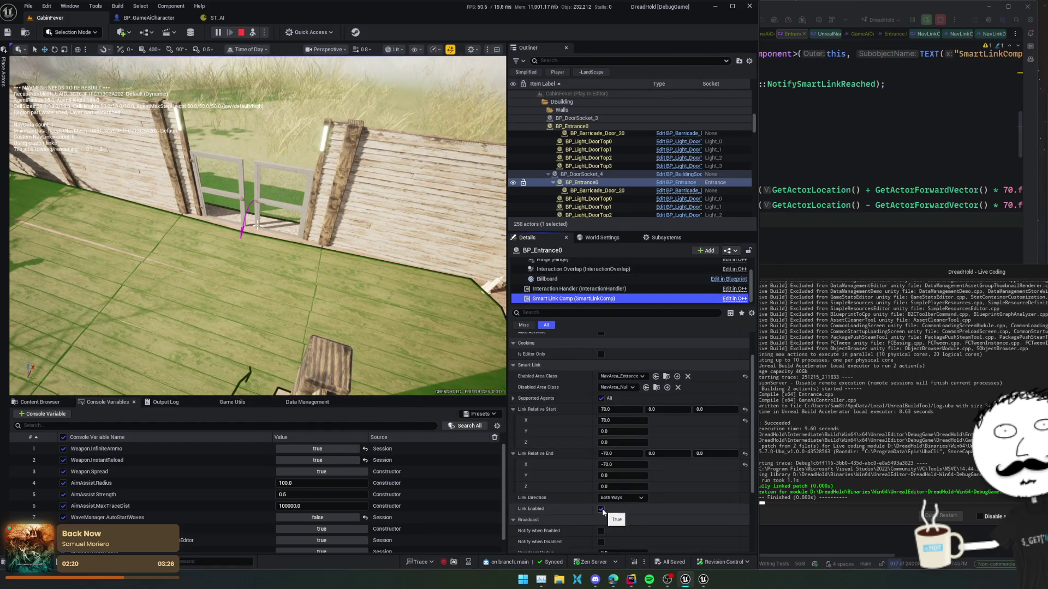
pyautogui.click(602, 509)
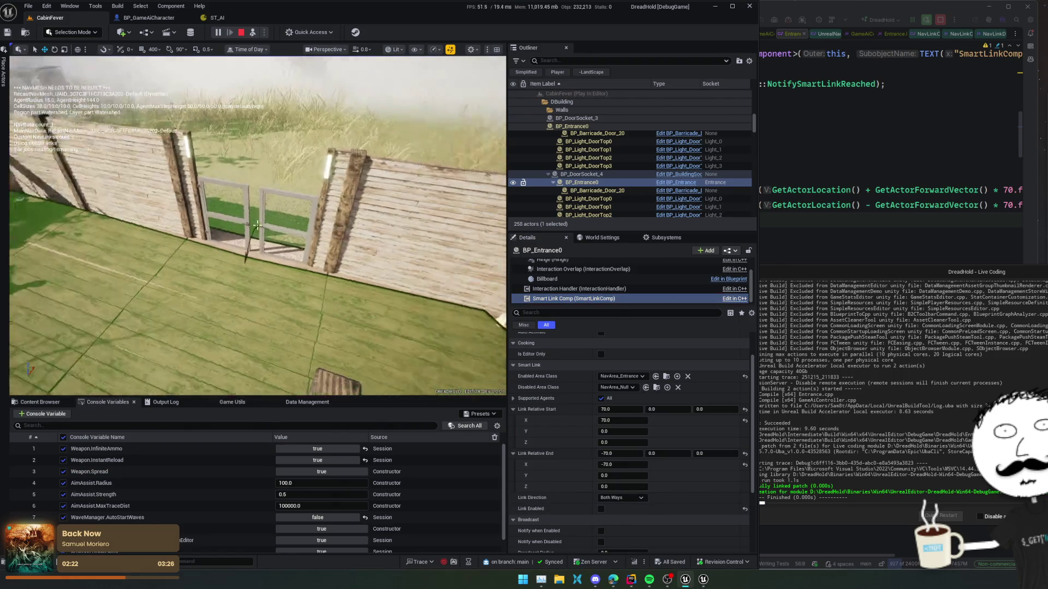
pyautogui.click(600, 510)
pyautogui.click(601, 510)
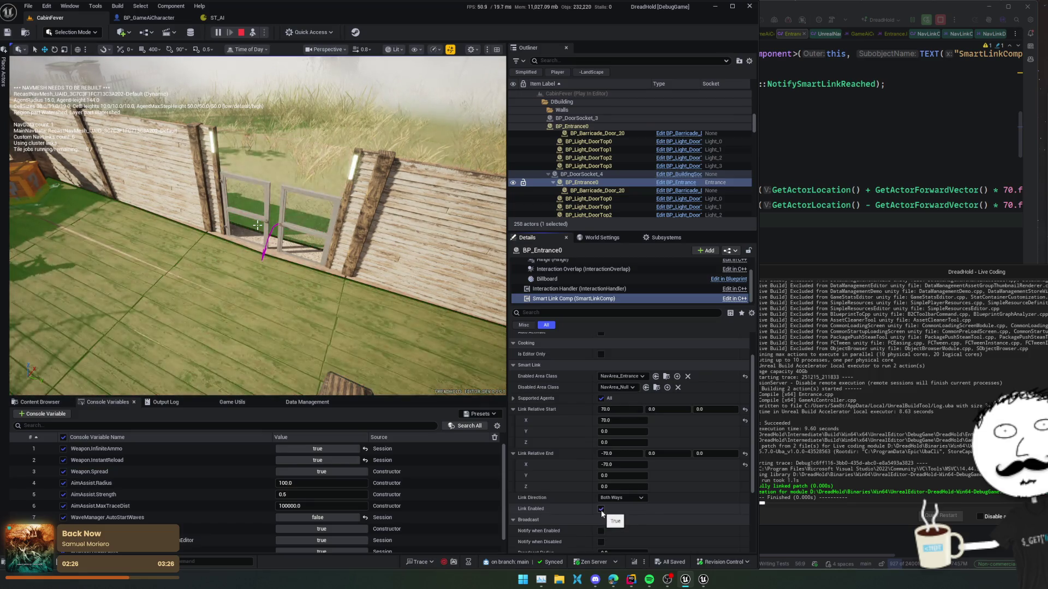
pyautogui.click(601, 510)
pyautogui.click(338, 322)
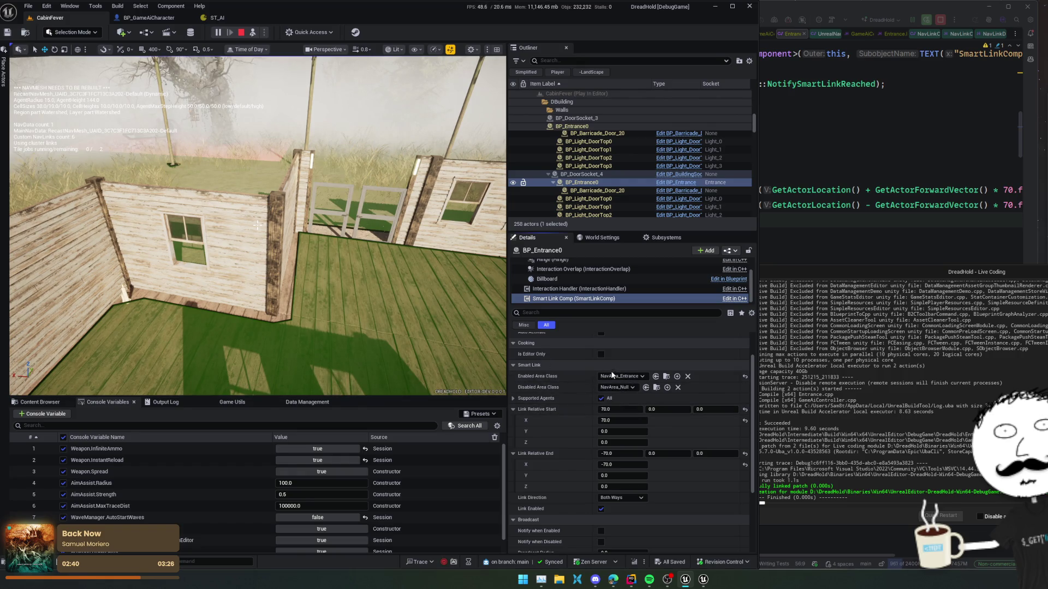
pyautogui.click(366, 205)
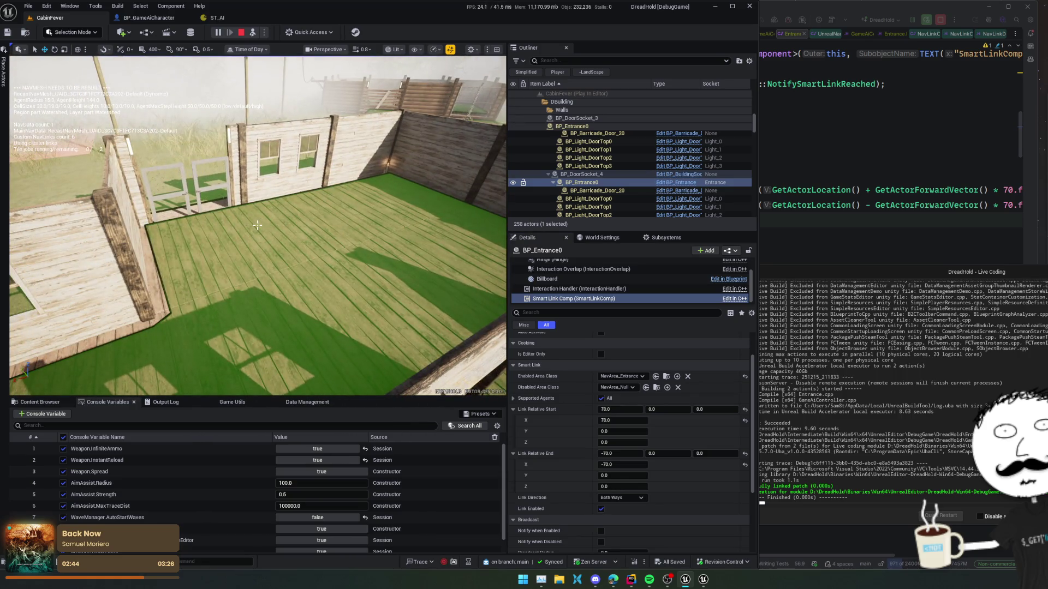
# Return the entrance smart link's area class to NavArea_Default and Possess the game camera
pyautogui.click(163, 185)
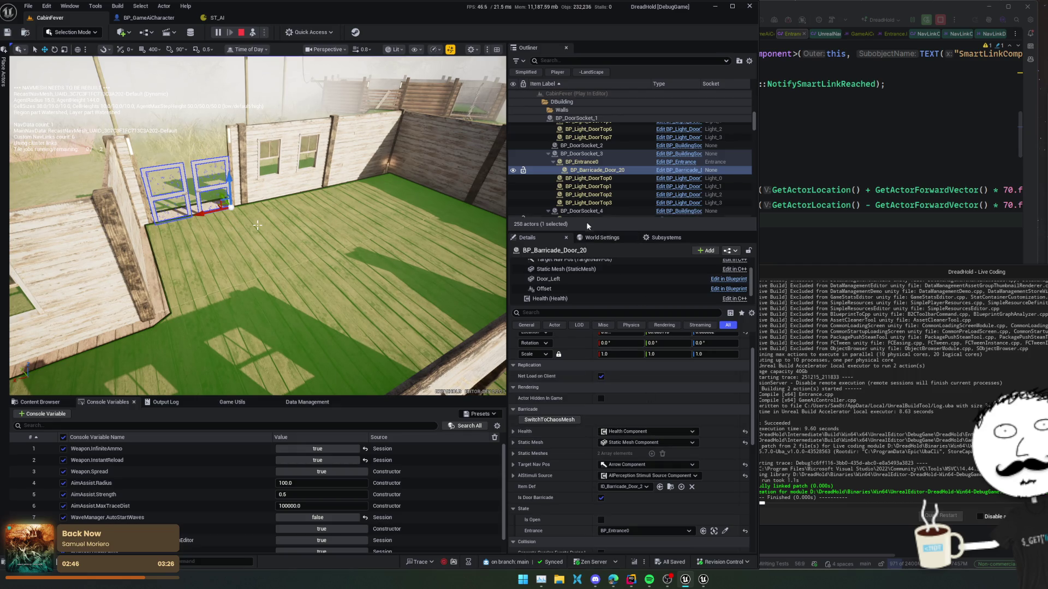
pyautogui.click(583, 161)
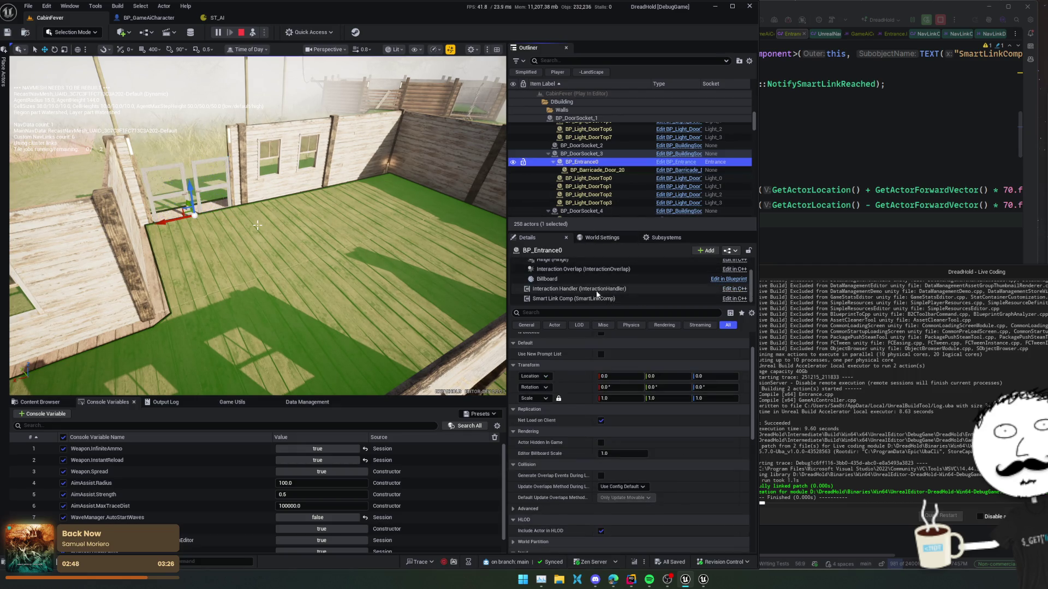
pyautogui.click(597, 298)
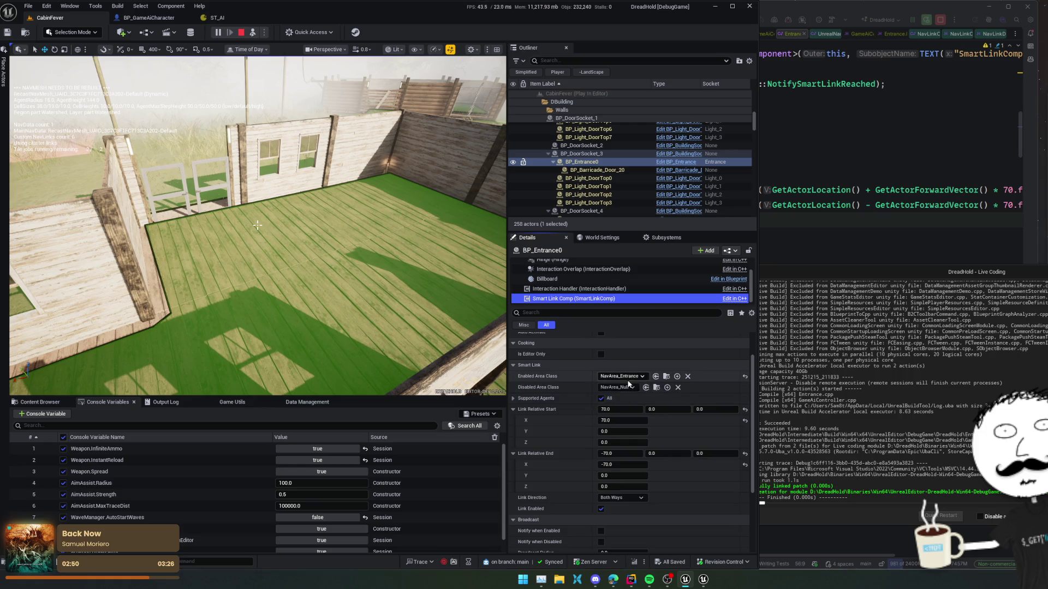
pyautogui.click(622, 377)
pyautogui.click(673, 404)
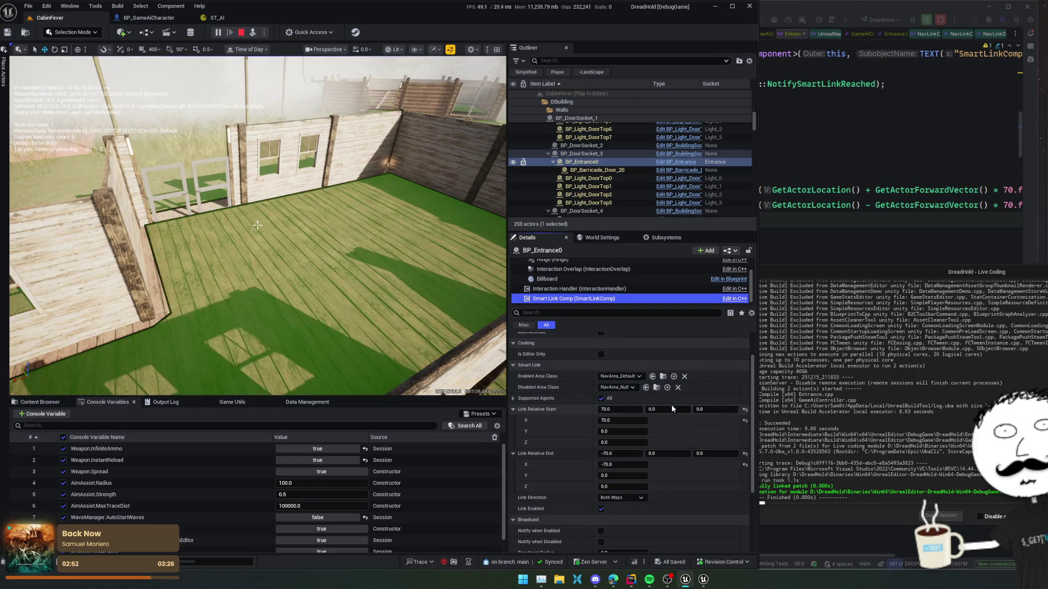
pyautogui.click(631, 376)
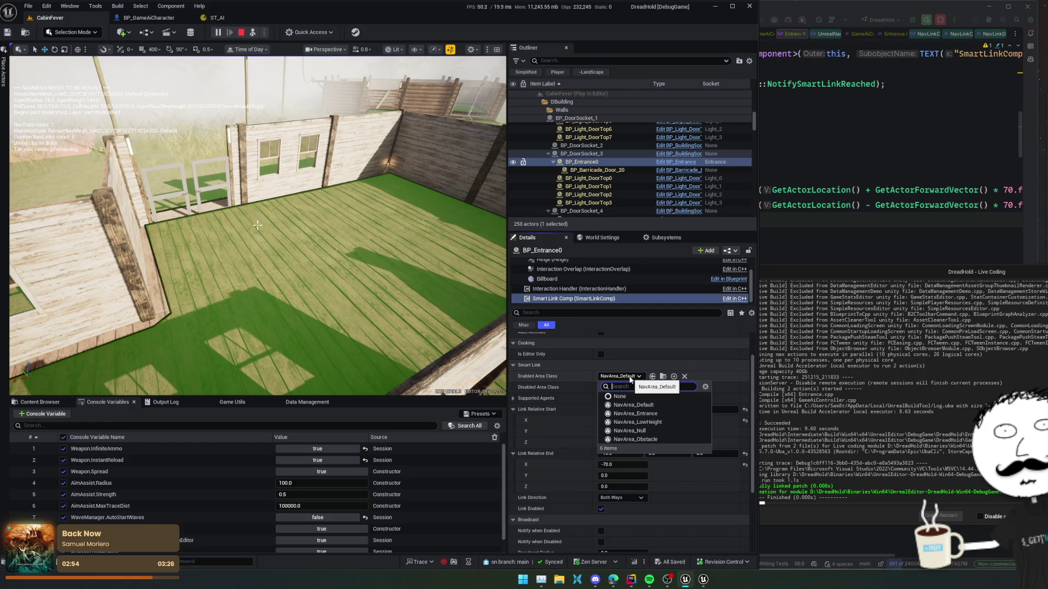
pyautogui.click(633, 405)
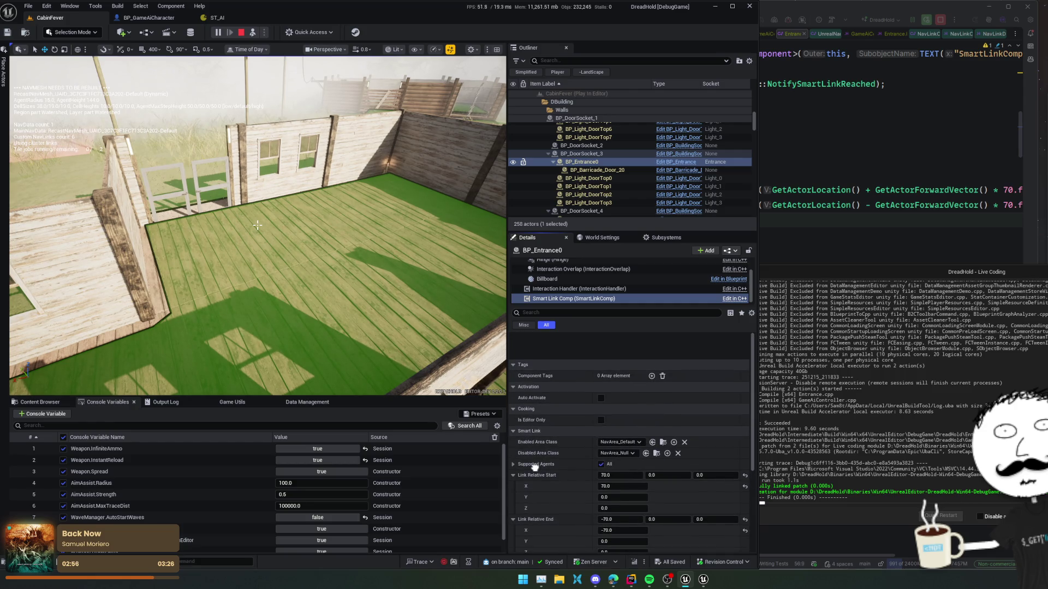
pyautogui.scroll(-3)
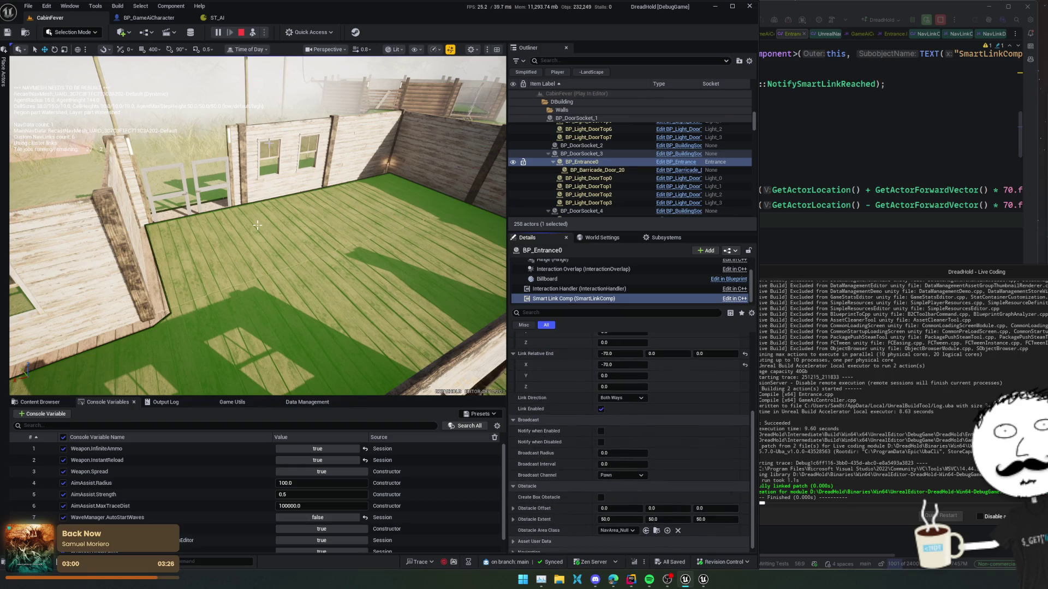
pyautogui.click(252, 33)
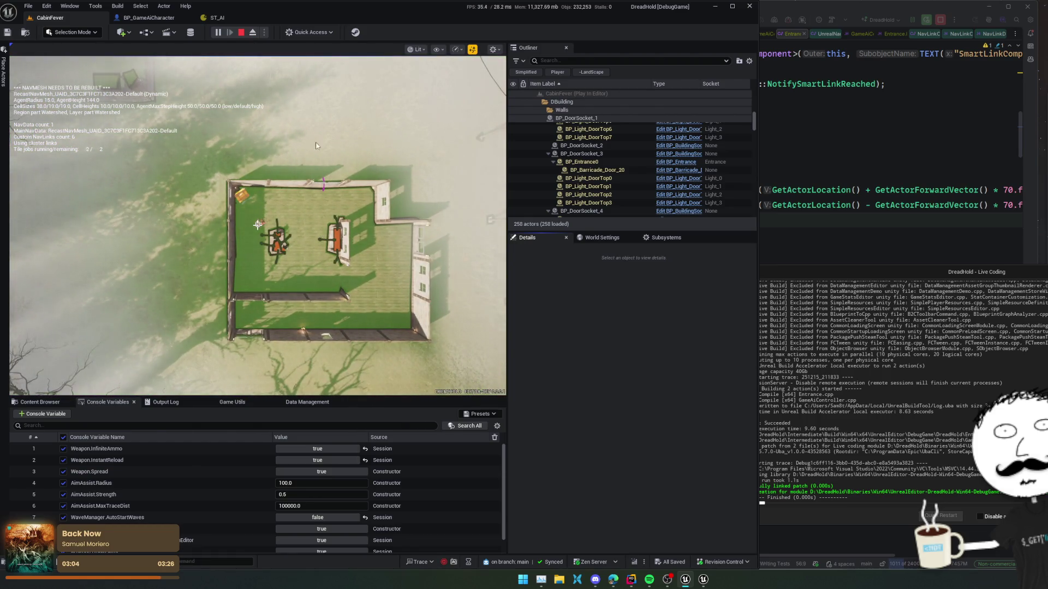
# Stop the Play In Editor session from the game viewport and open a new browser window
pyautogui.click(238, 105)
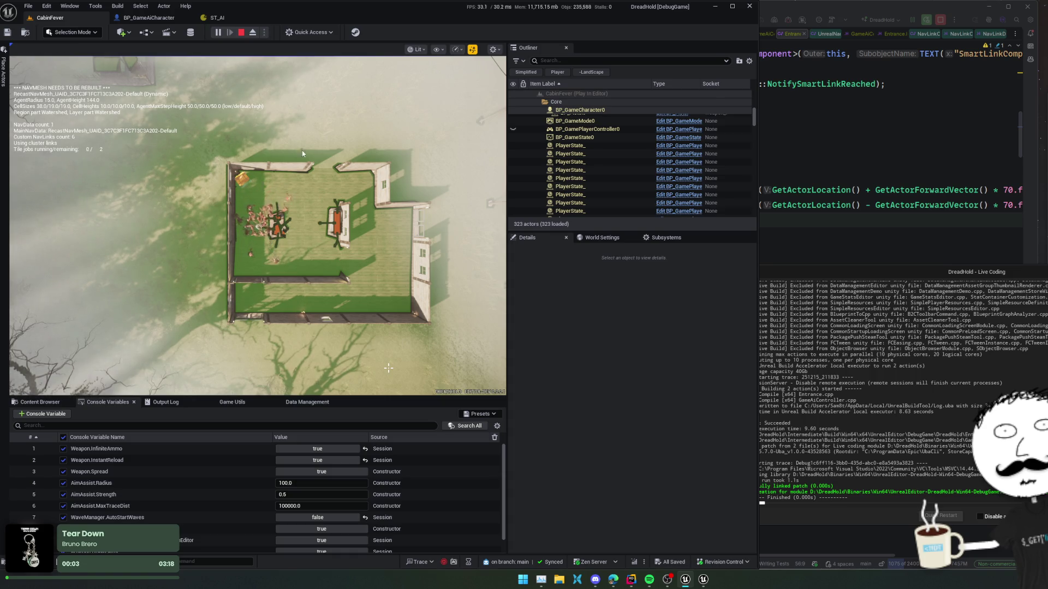
pyautogui.press('Escape')
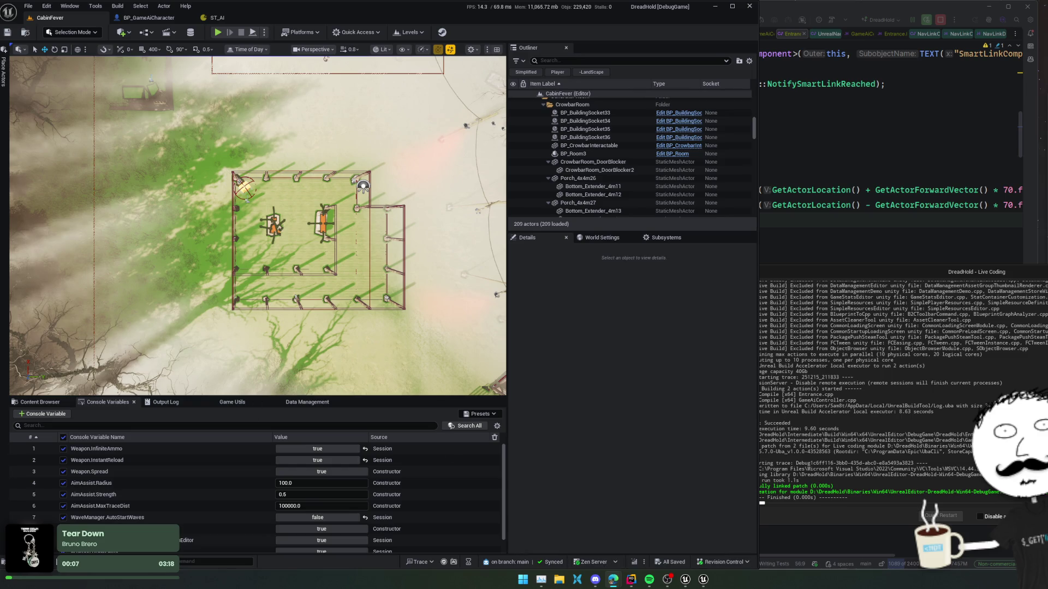
pyautogui.press('super+e')
# Search Google for 'ue smart link component' and enlarge the browser to browse results
pyautogui.write('ue smart')
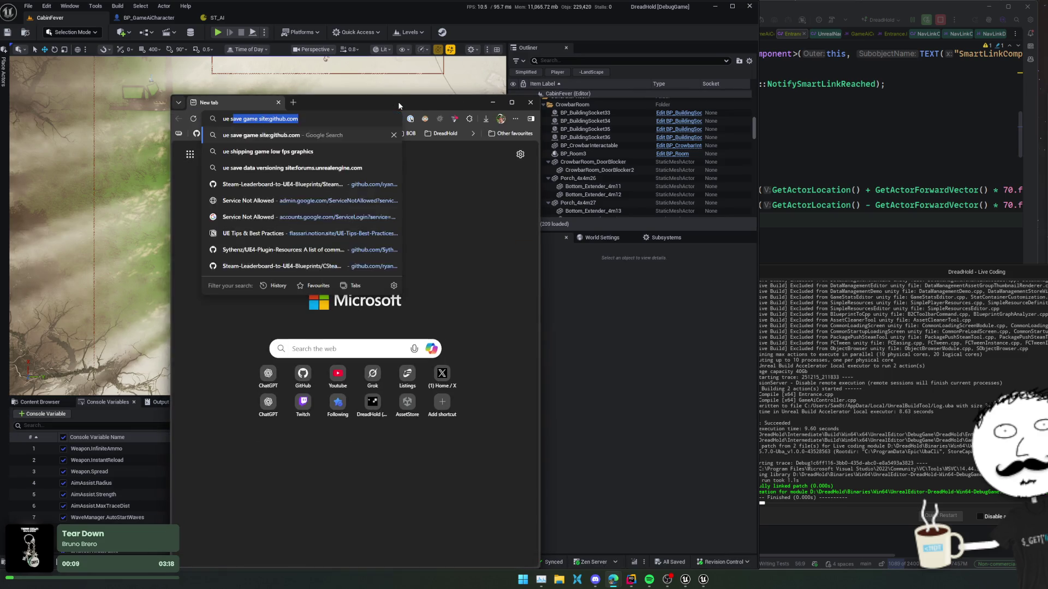
pyautogui.write(' link compo')
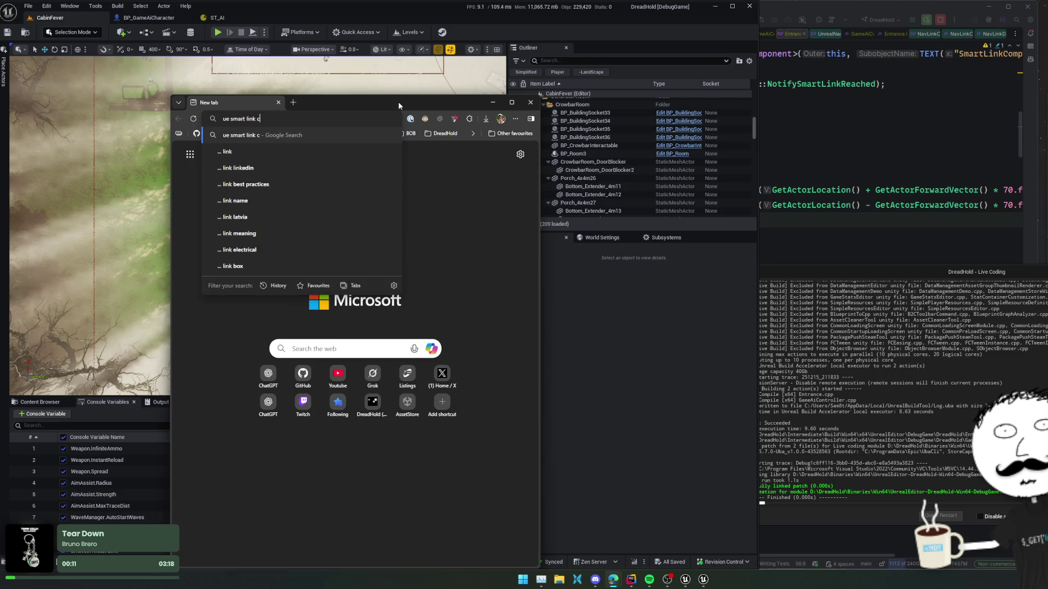
pyautogui.write('nent')
pyautogui.press('Return')
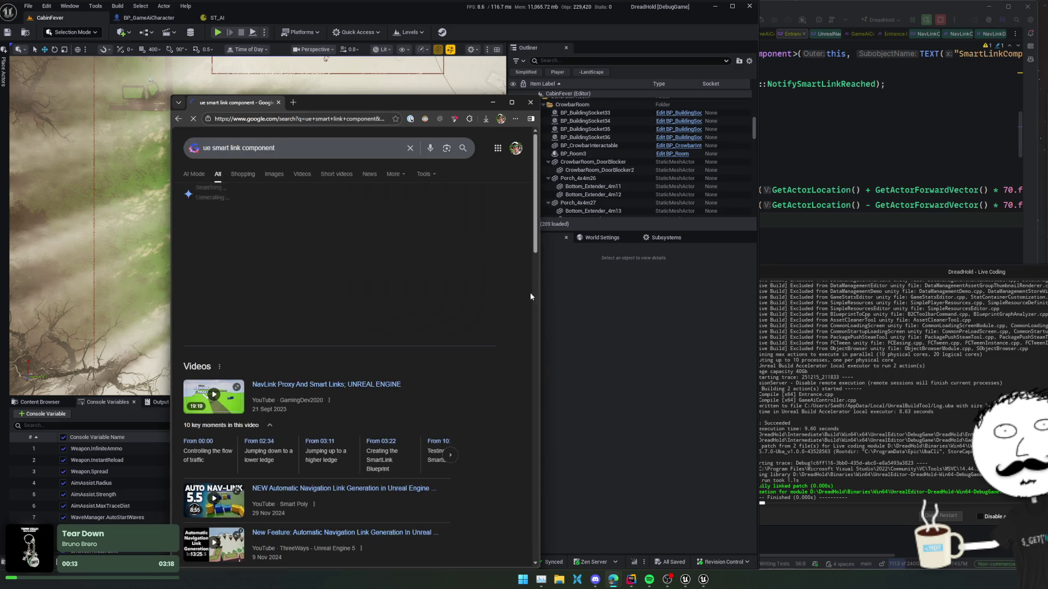
pyautogui.moveTo(540, 295); pyautogui.dragTo(690, 295)
pyautogui.moveTo(534, 102); pyautogui.dragTo(542, 64)
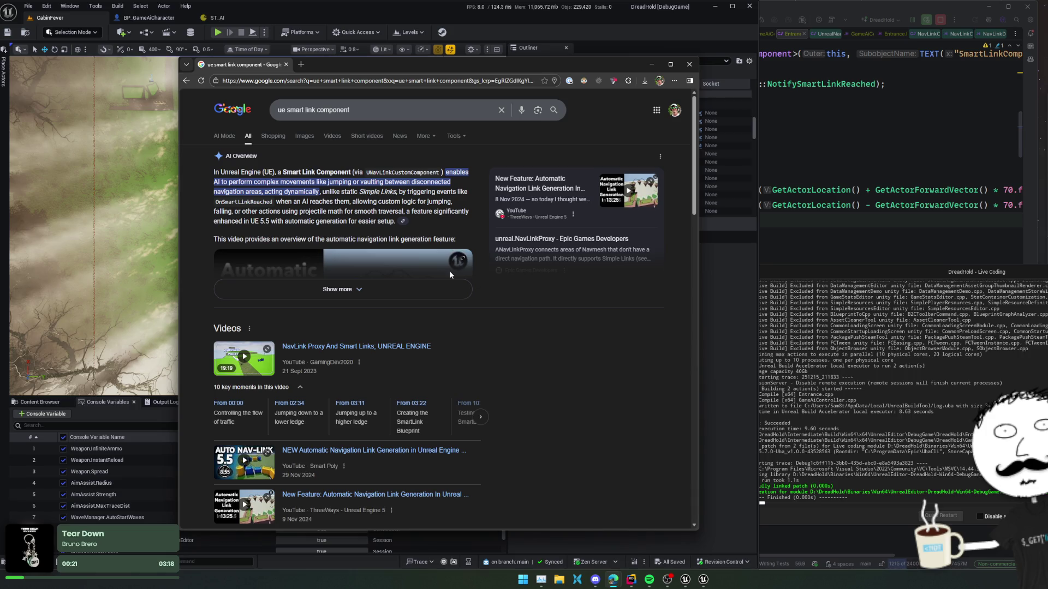
pyautogui.scroll(-3)
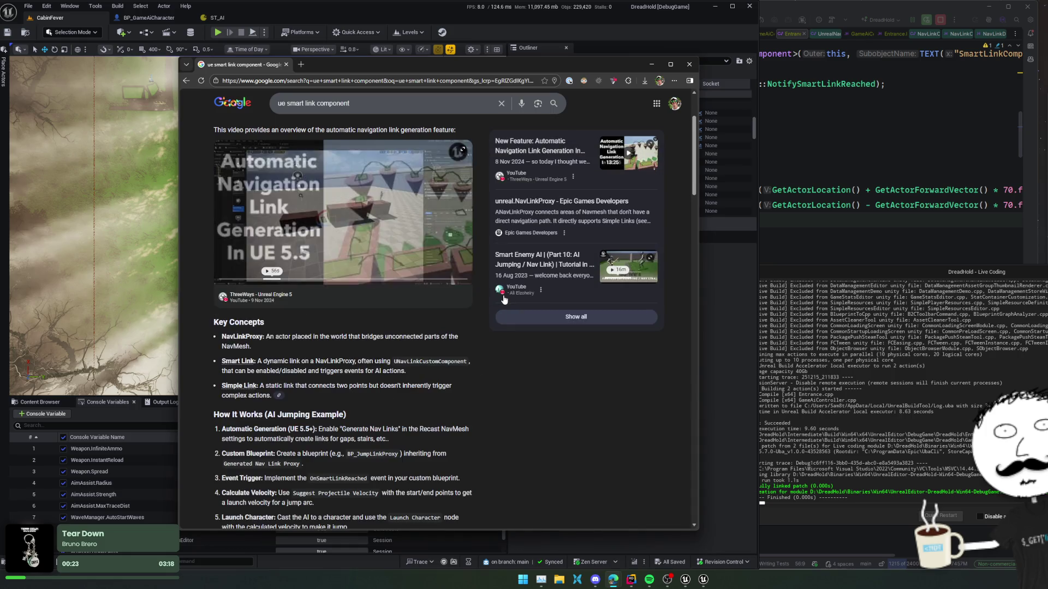
pyautogui.scroll(-3)
pyautogui.scroll(-3)
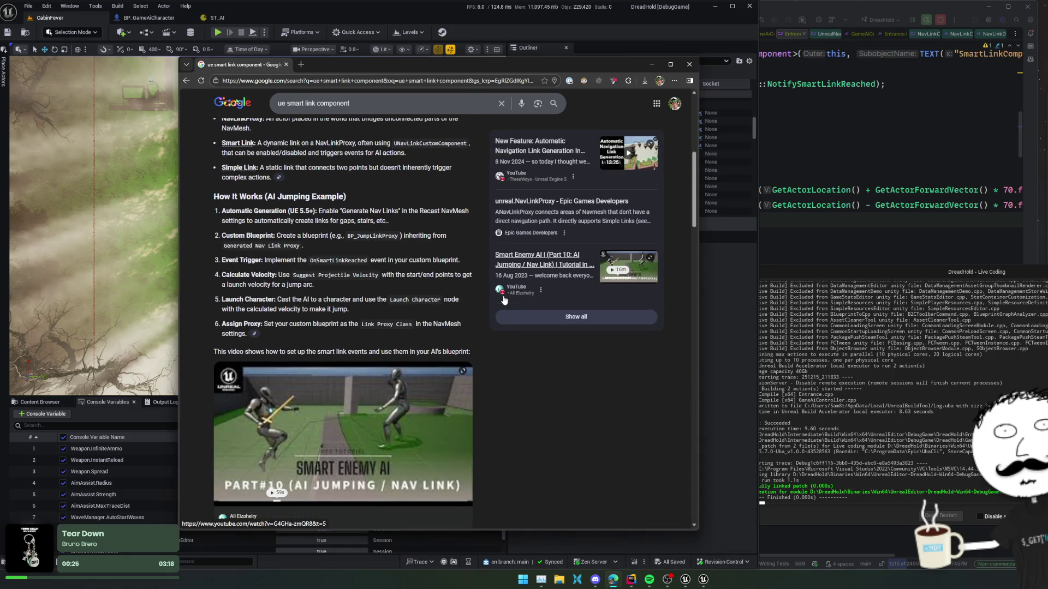
pyautogui.scroll(-3)
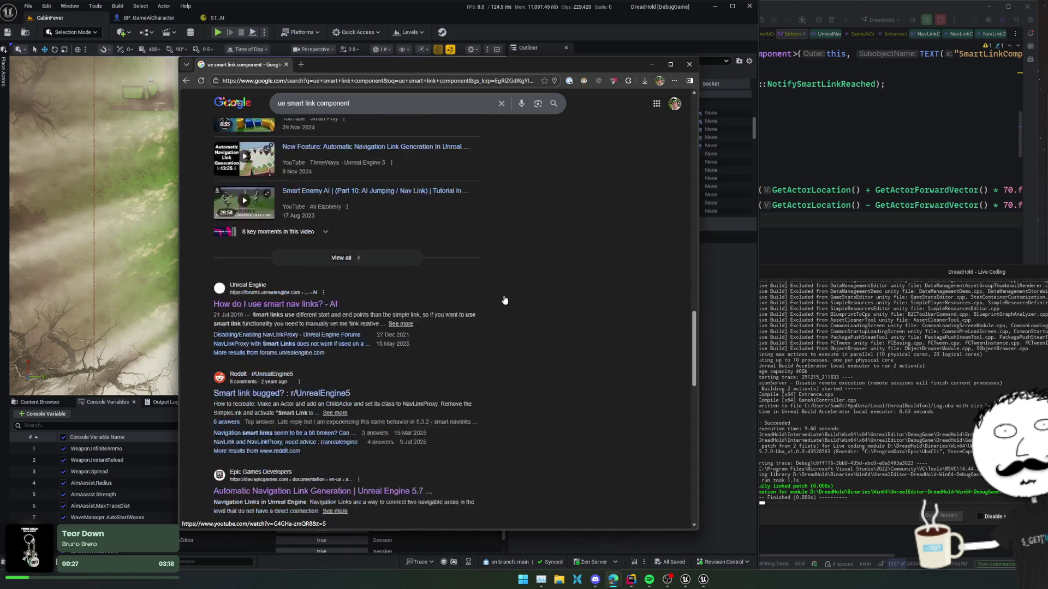
pyautogui.scroll(-3)
# Check the 'How do I use smart nav links?' forum thread and the Reddit broken-smart-links thread
pyautogui.click(305, 200)
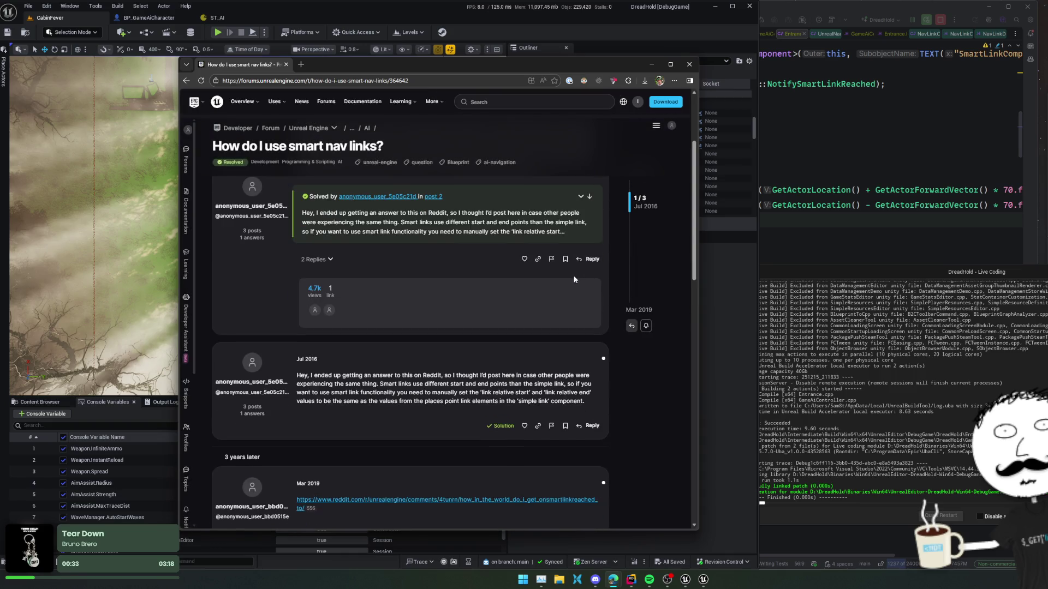
pyautogui.scroll(-3)
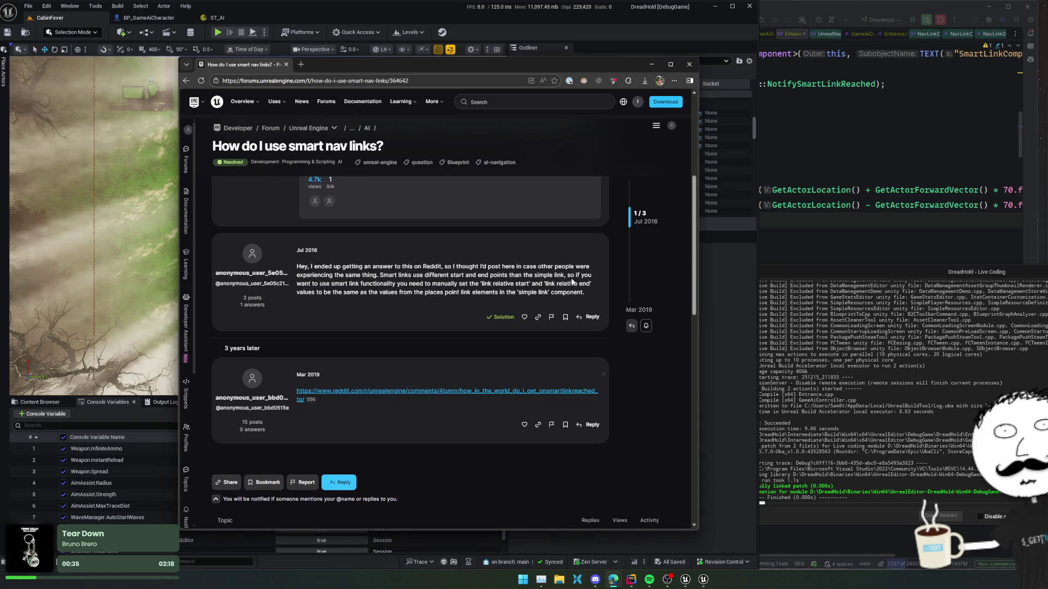
pyautogui.hotkey('alt', 'Left')
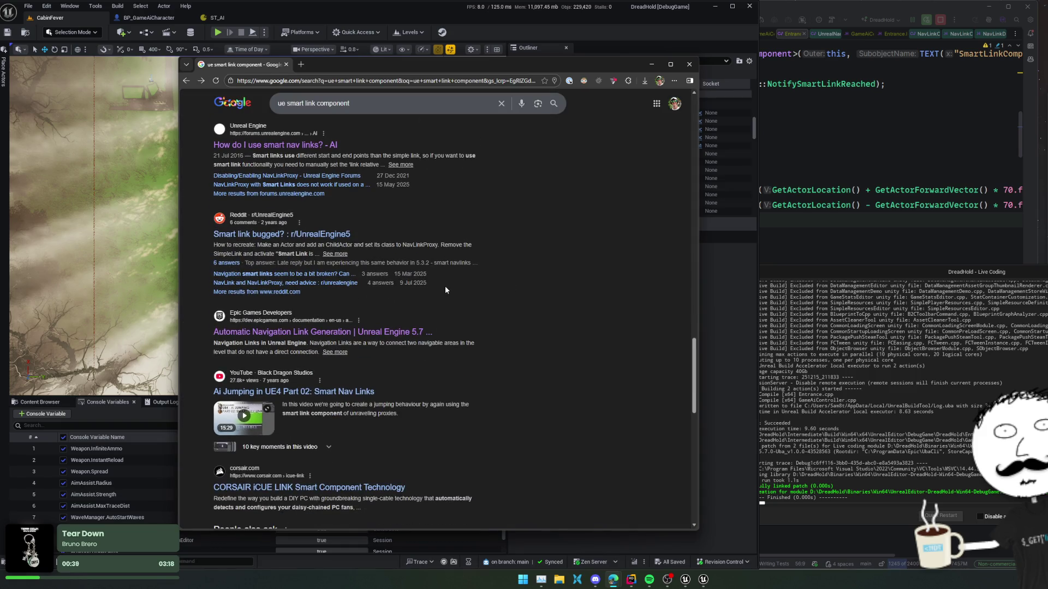
pyautogui.click(309, 274)
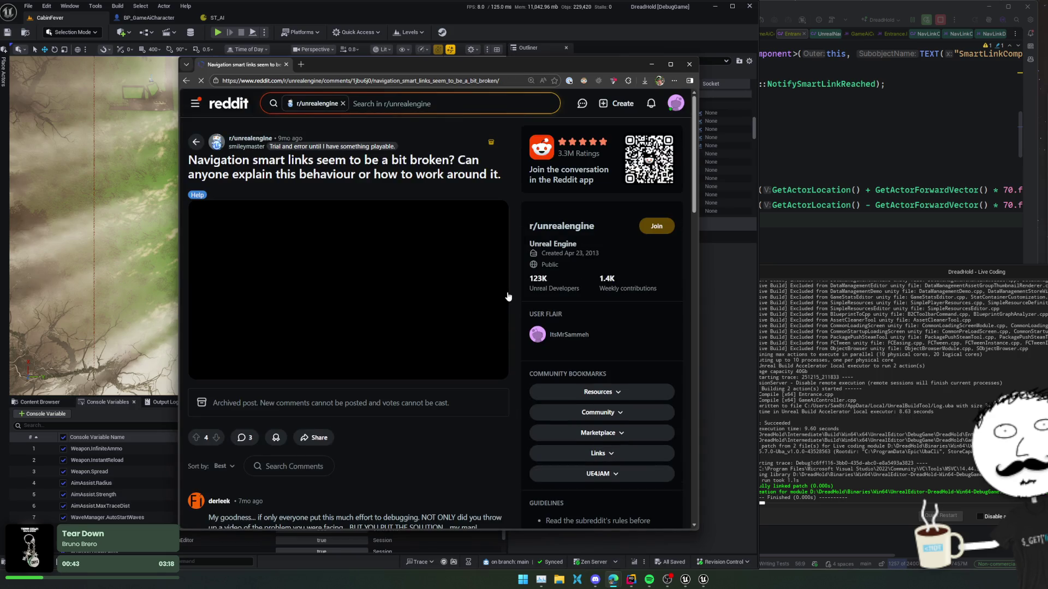
pyautogui.hotkey('alt', 'Left')
pyautogui.scroll(-3)
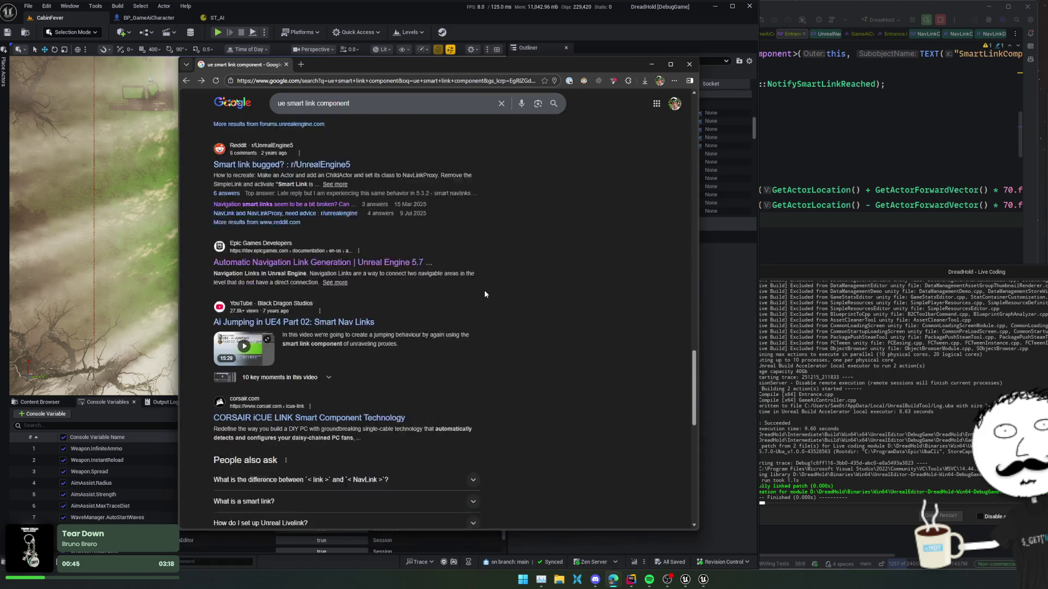
pyautogui.scroll(-3)
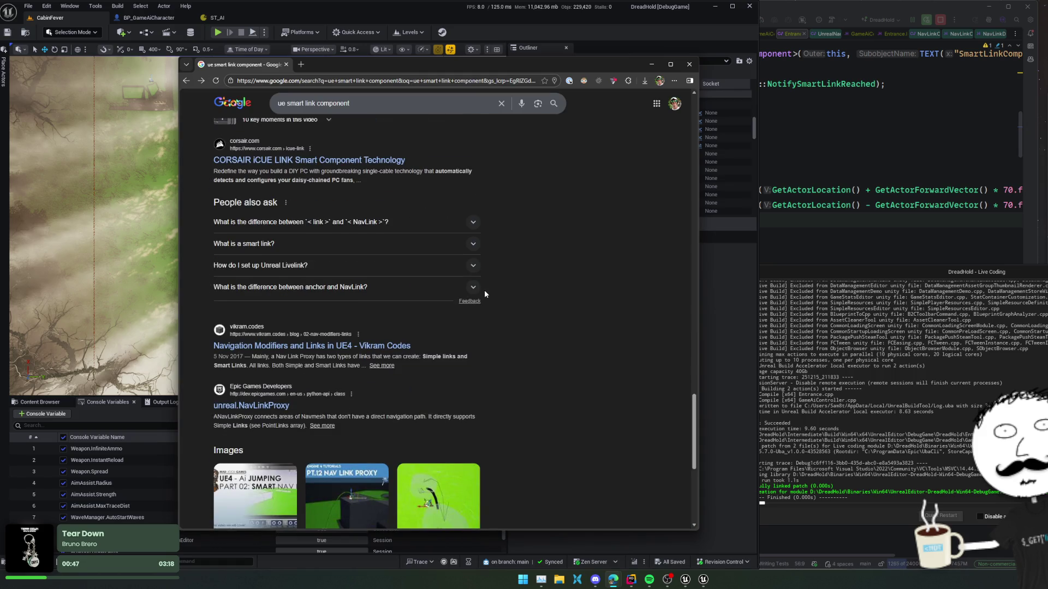
pyautogui.scroll(-3)
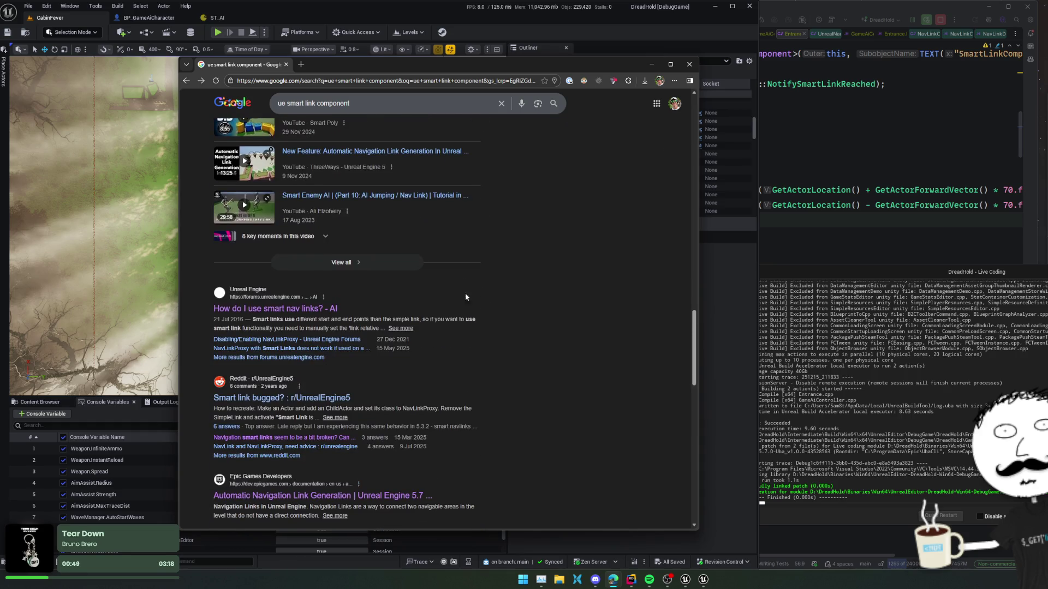
pyautogui.scroll(-3)
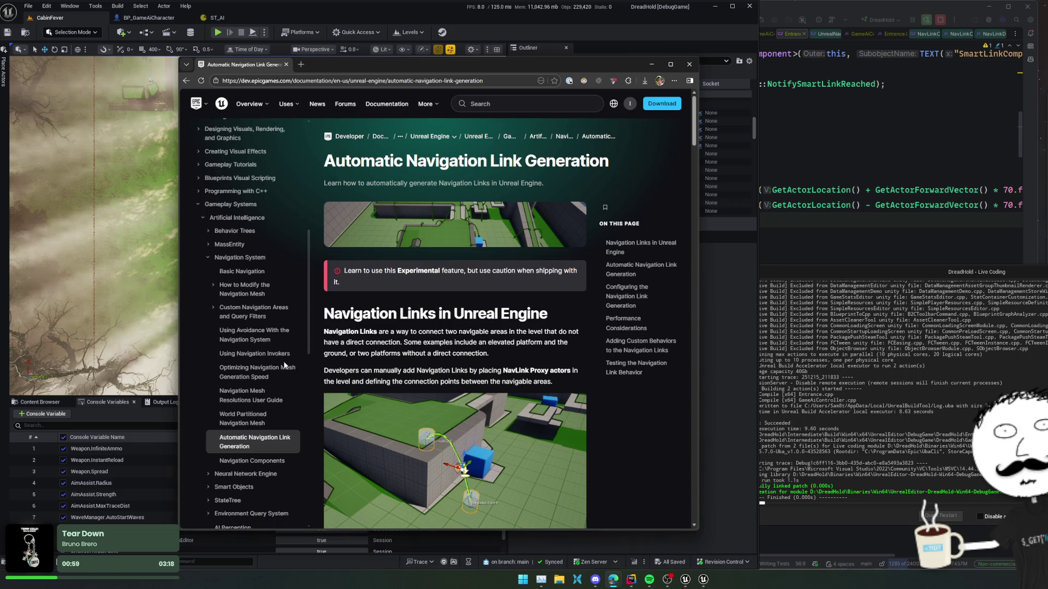
# Browse the Custom Navigation Areas and Modify Navigation Mesh guides, then return to Automatic Navigation Link Generation
pyautogui.click(252, 324)
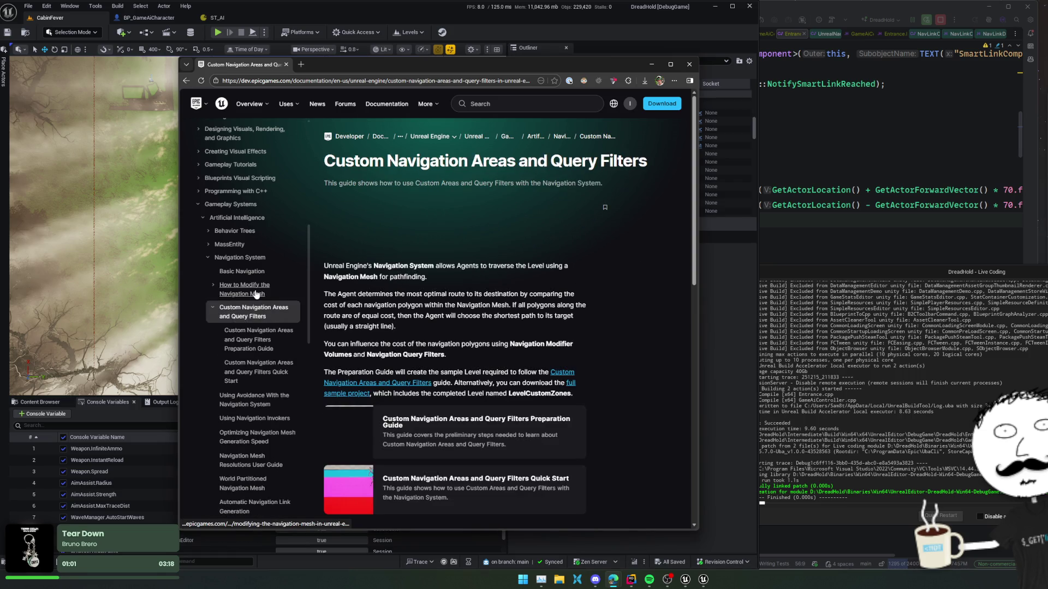
pyautogui.click(256, 290)
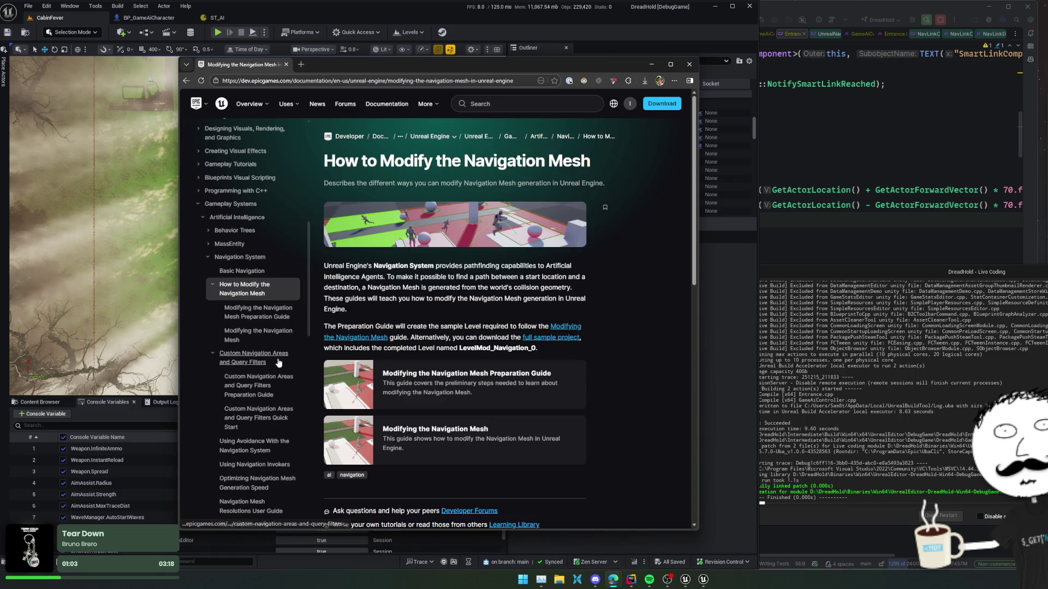
pyautogui.scroll(-3)
pyautogui.click(275, 389)
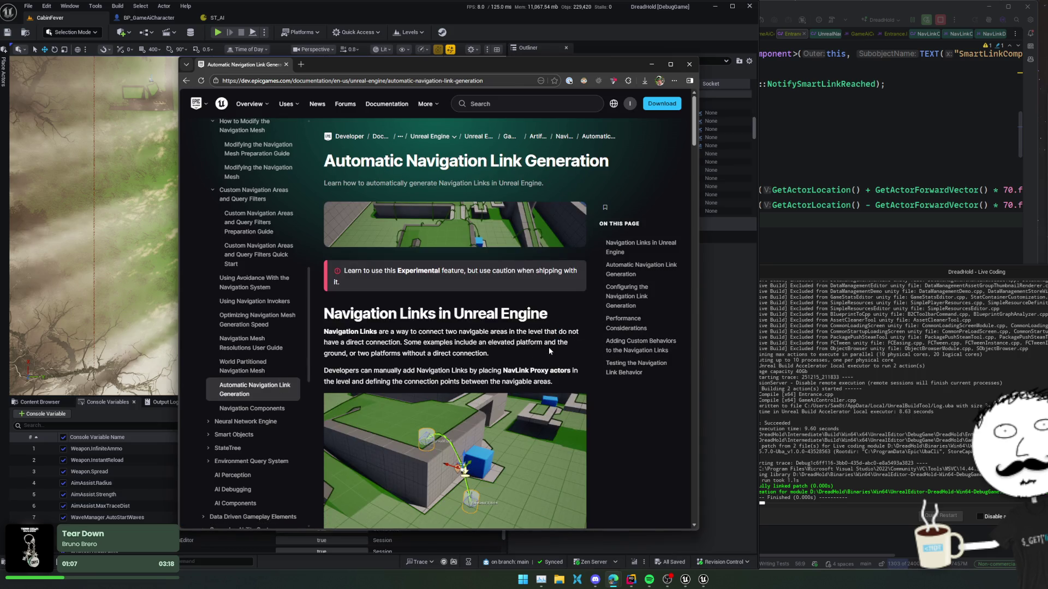
pyautogui.hotkey('ctrl', 'f')
pyautogui.write('smart li')
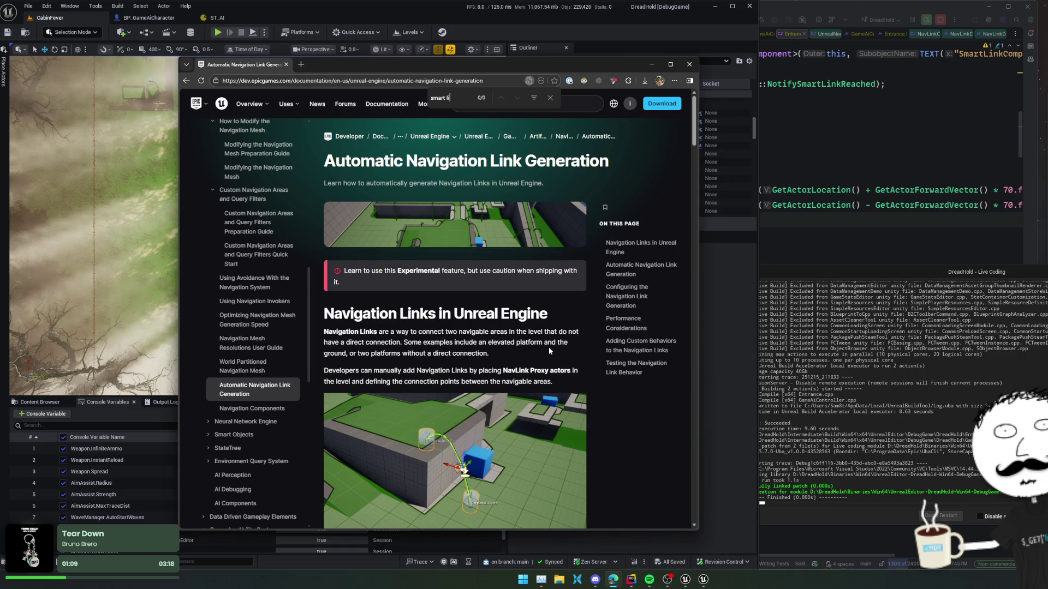
pyautogui.press('Escape')
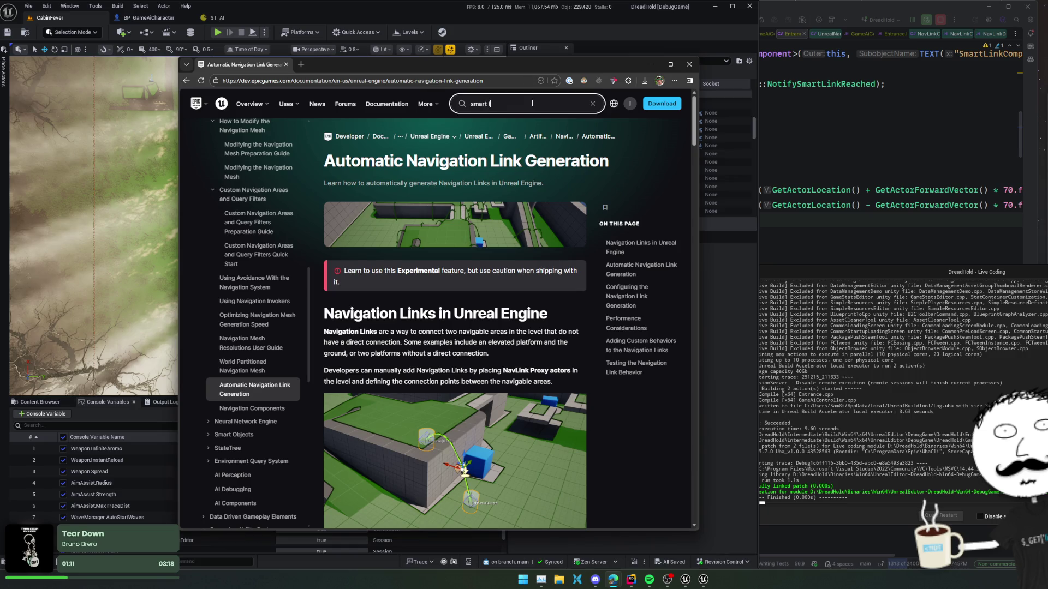
# Site-search 'smart link' and filter to Forum only, excluding API Documentation and Documentation
pyautogui.press('Return')
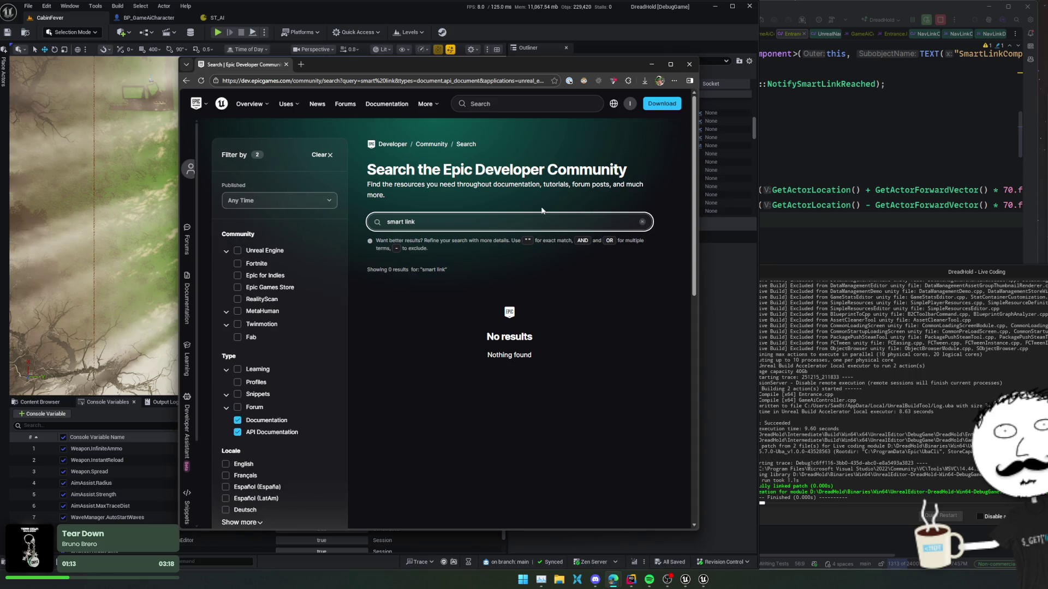
pyautogui.click(639, 324)
pyautogui.scroll(-3)
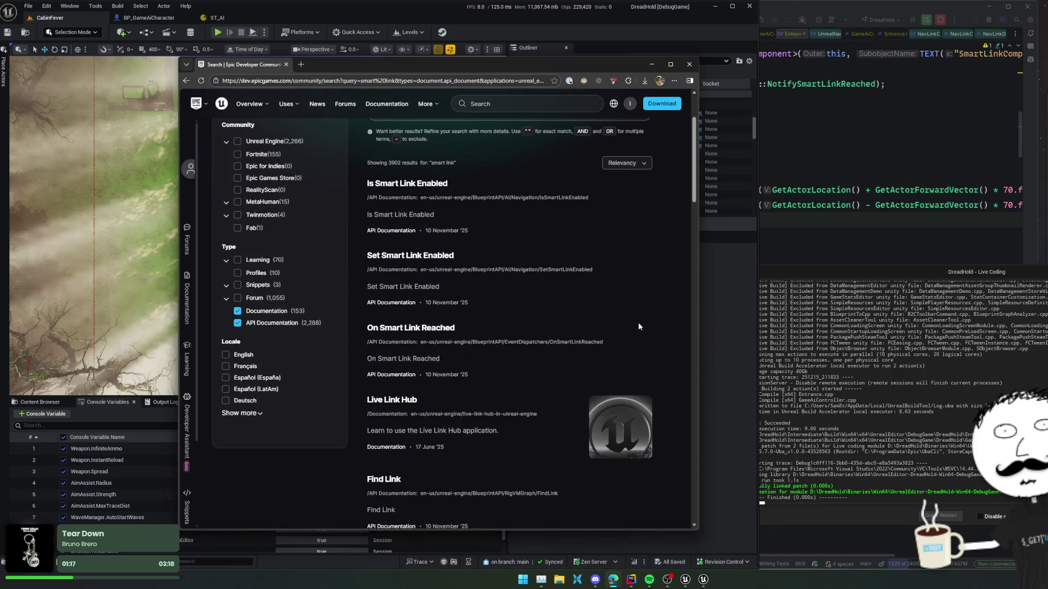
pyautogui.scroll(3)
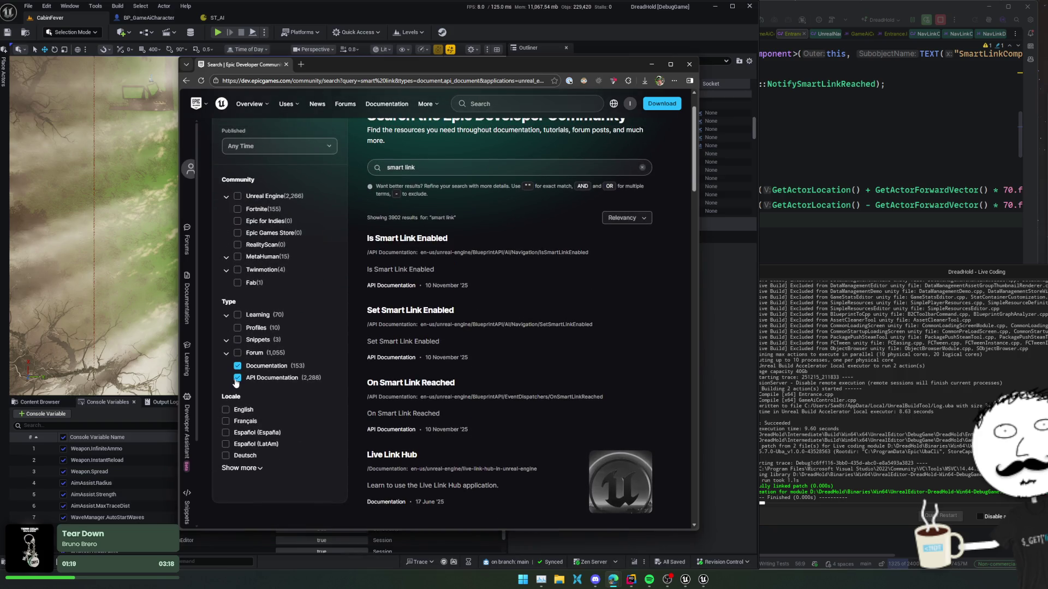
pyautogui.click(237, 380)
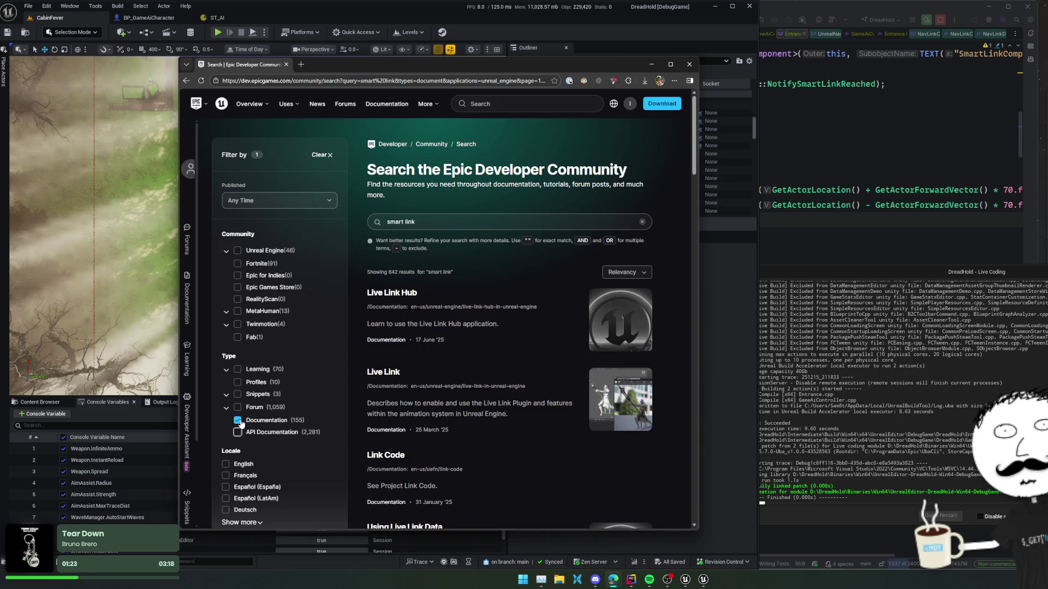
pyautogui.click(237, 407)
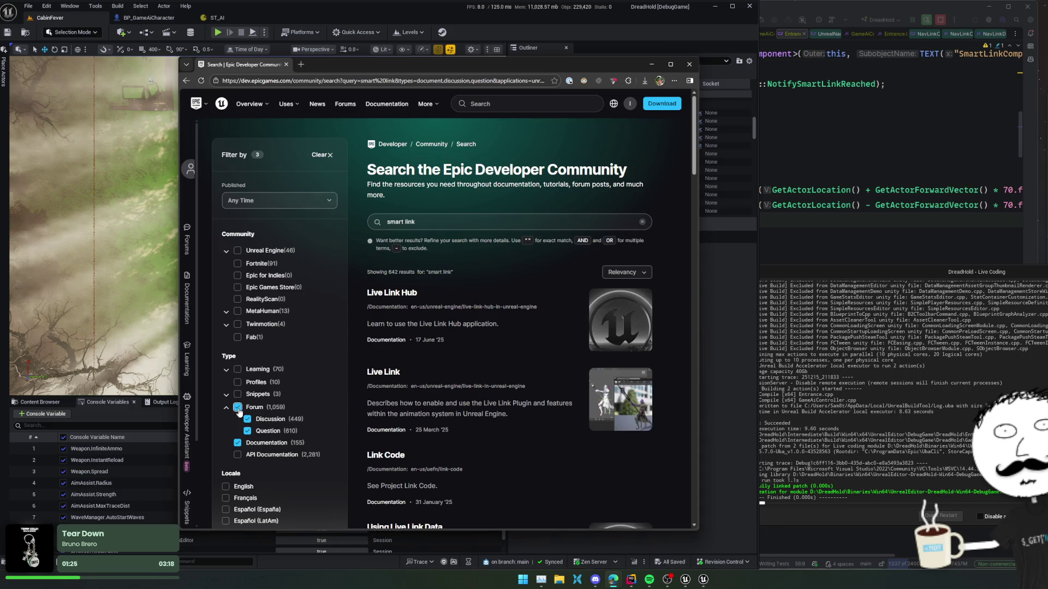
pyautogui.click(237, 443)
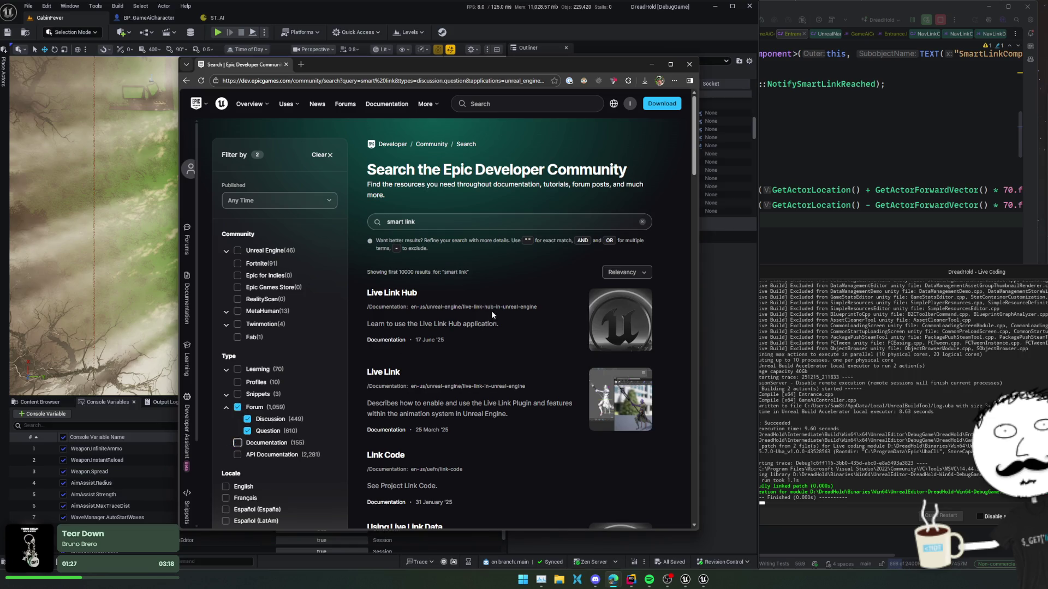
# In Rider, jump from Entrance.h to the UNavLinkCustomComponent declaration and select the class name
pyautogui.hotkey('alt', 'Tab')
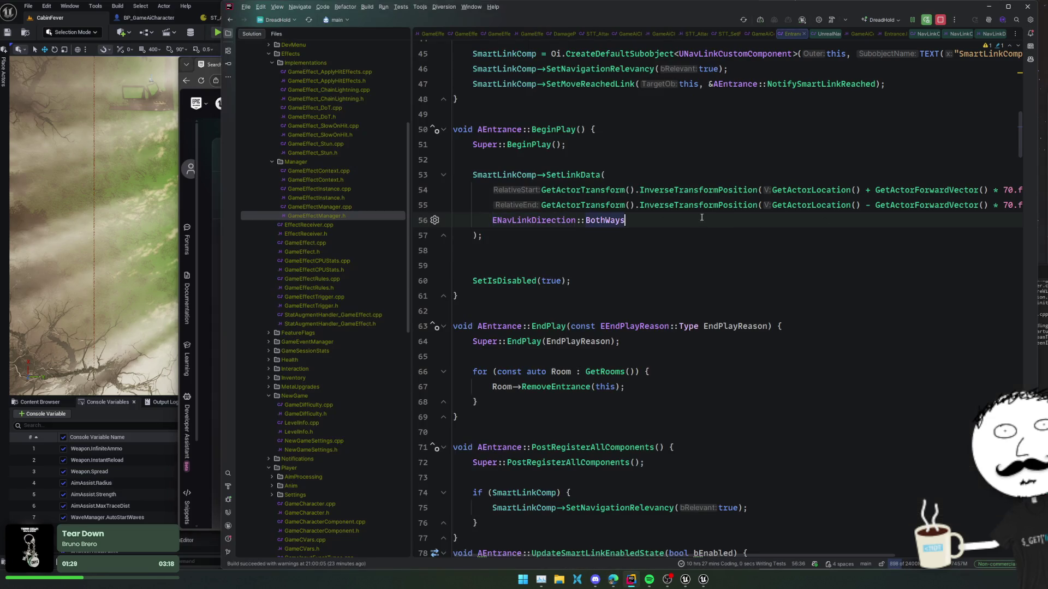
pyautogui.hotkey('ctrl', 'alt', 'Home')
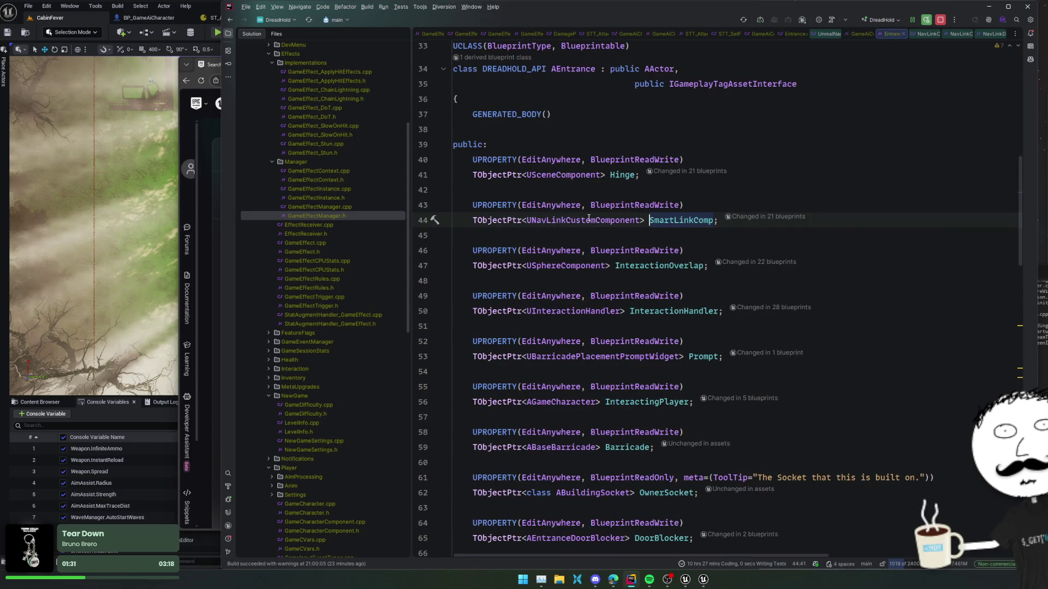
pyautogui.click(559, 217)
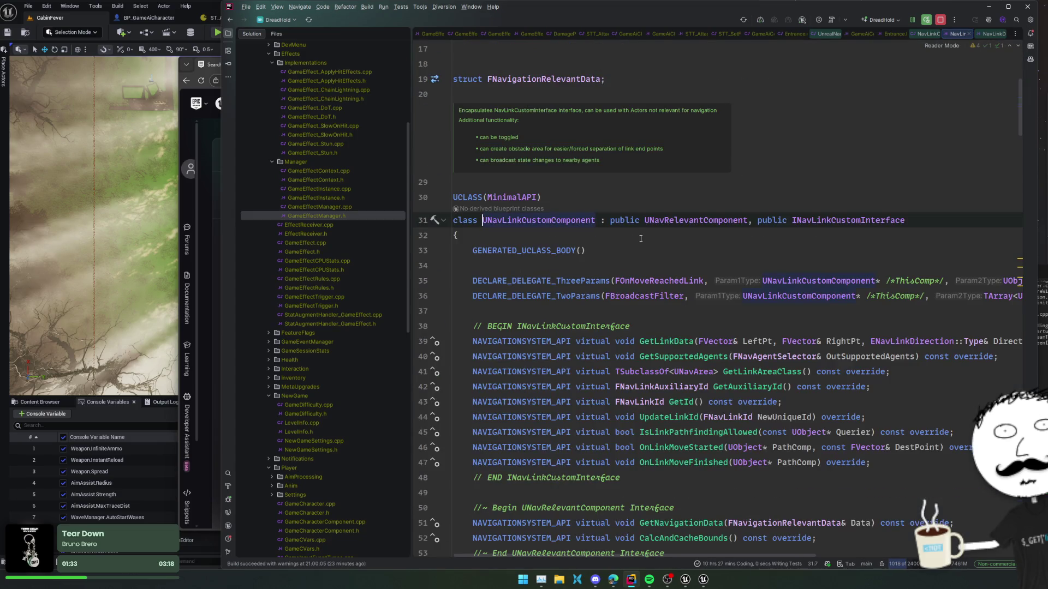
pyautogui.hotkey('ctrl', 'alt', 'Left')
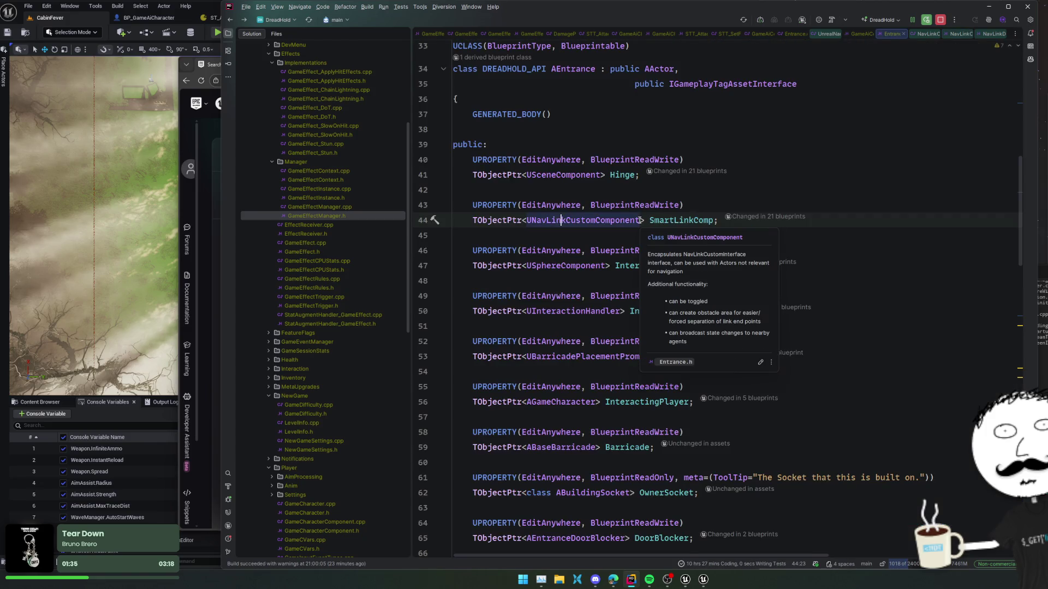
pyautogui.click(606, 223)
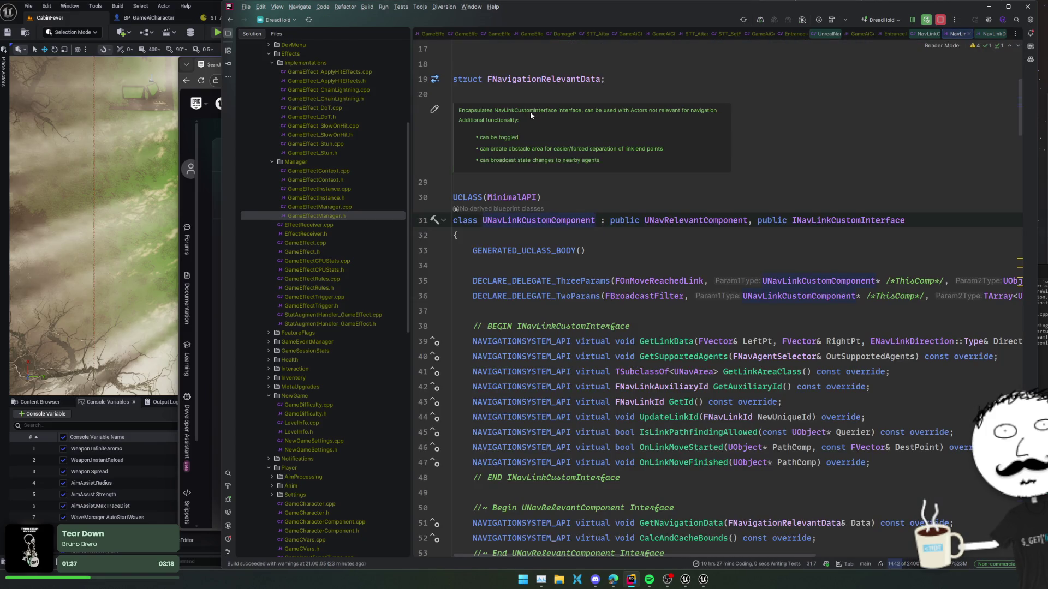
pyautogui.click(533, 158)
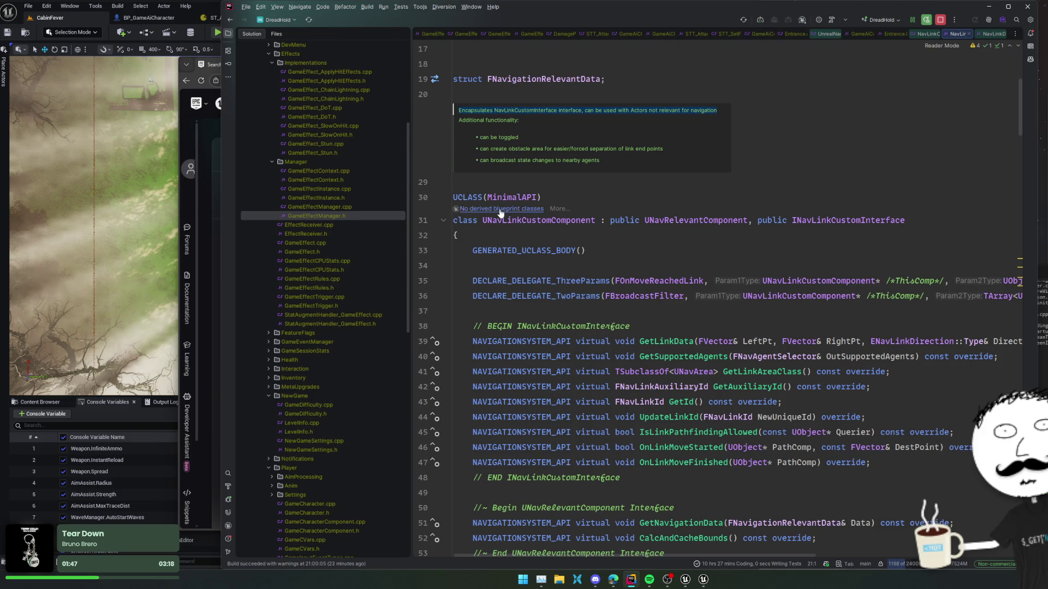
pyautogui.click(490, 220)
pyautogui.hotkey('ctrl', 'w')
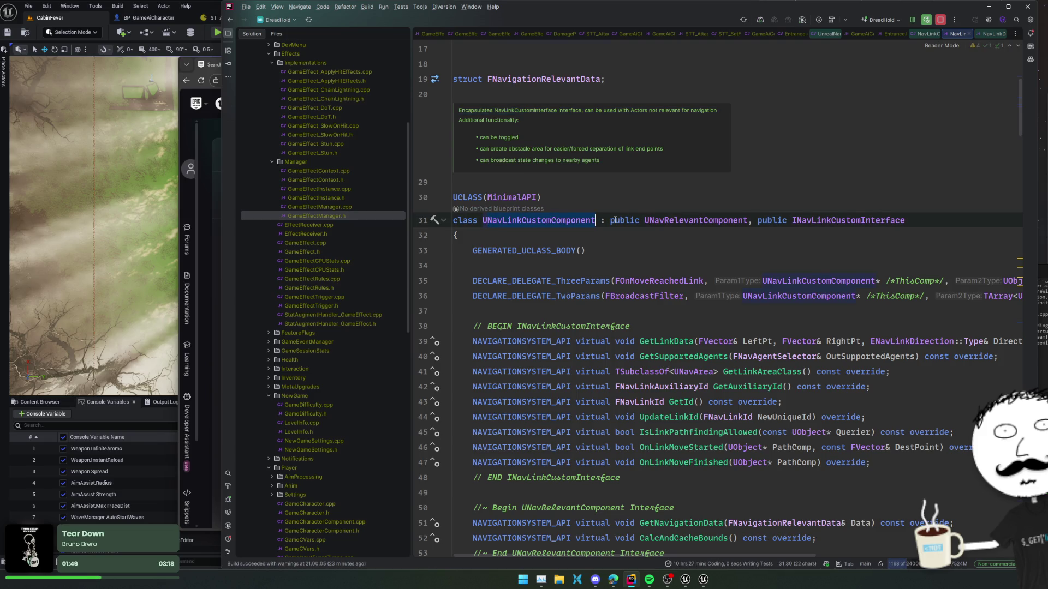
pyautogui.hotkey('alt', 'Tab')
# Search the Epic community site for 'NavLinkCustomComponent' and scroll the results
pyautogui.click(450, 219)
pyautogui.write('NavLinkCustomComponent')
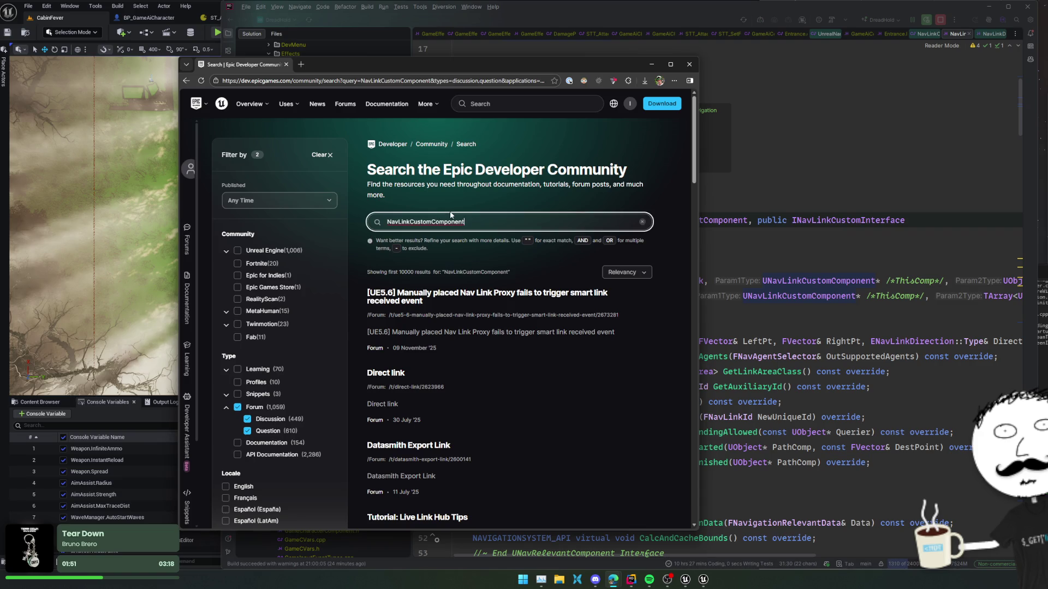
pyautogui.press('Return')
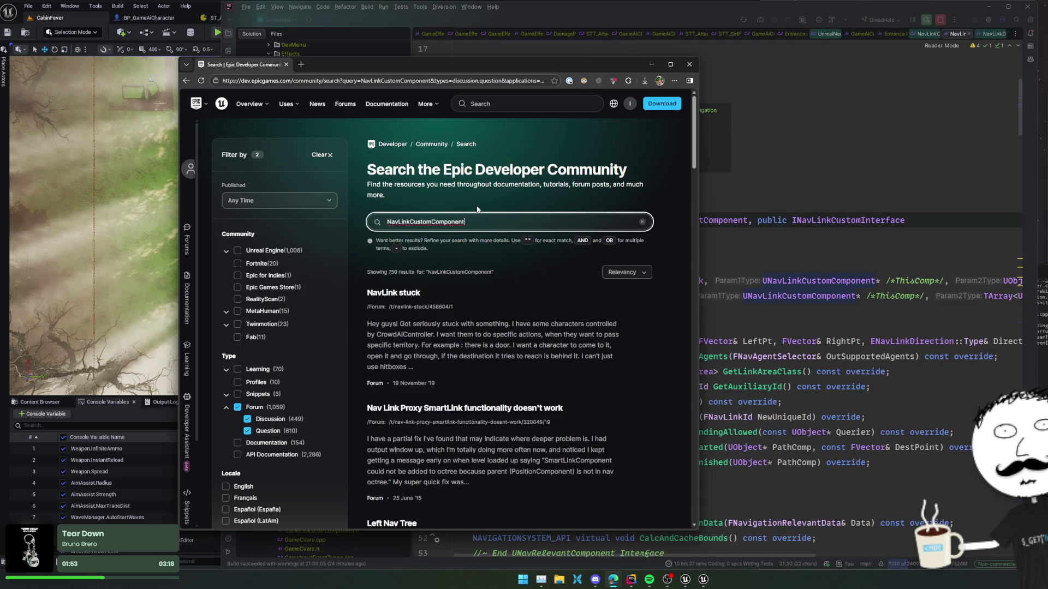
pyautogui.scroll(-3)
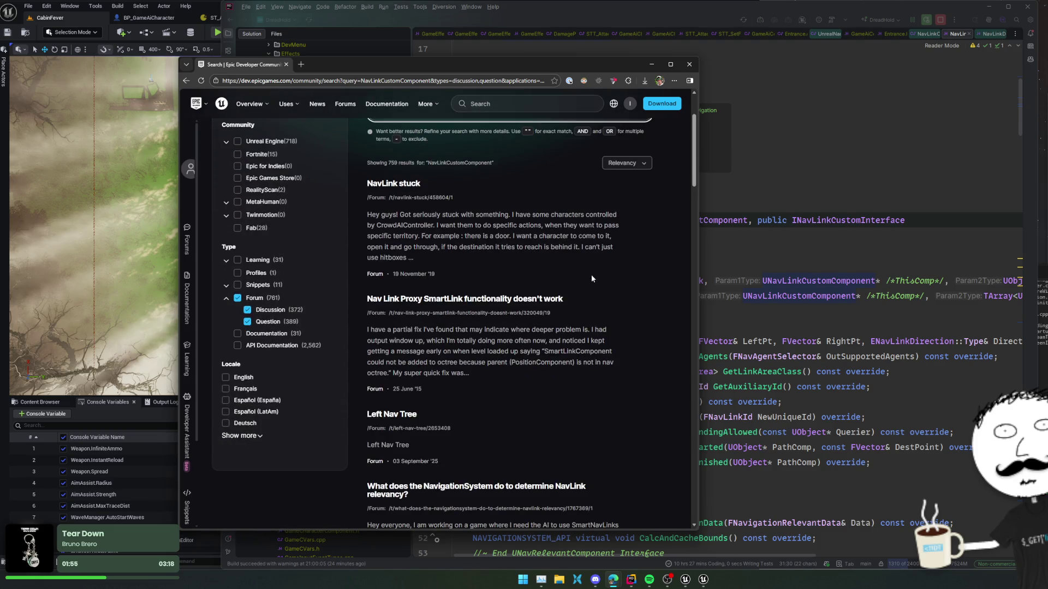
pyautogui.scroll(-3)
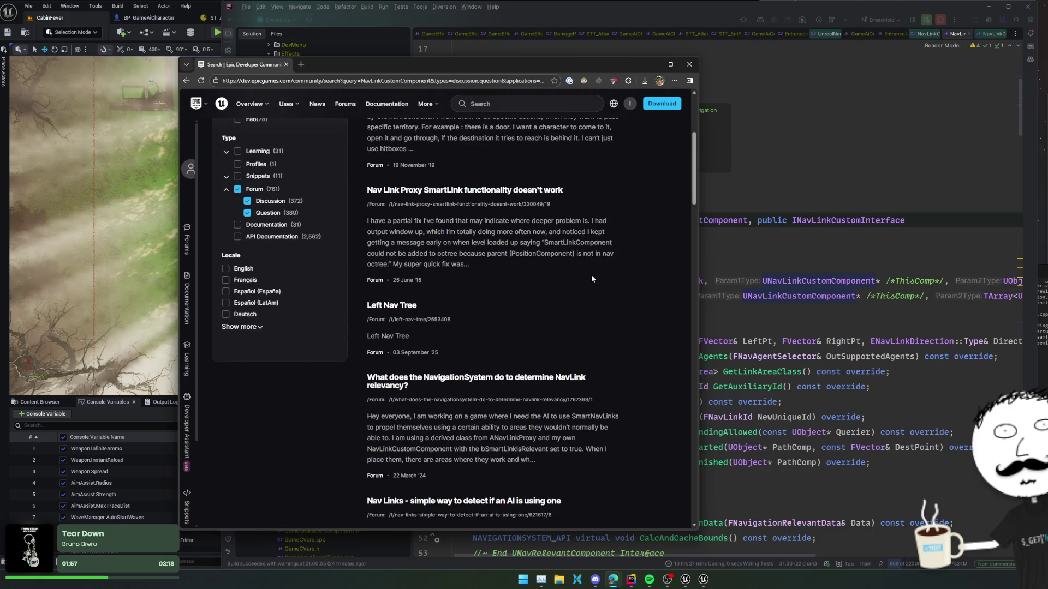
pyautogui.scroll(-3)
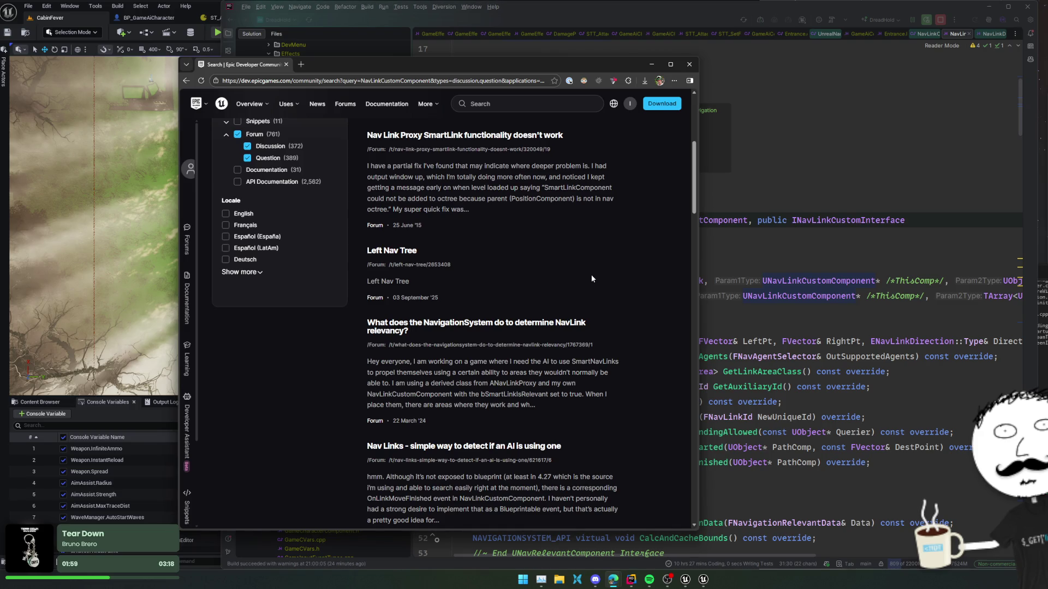
# Read the NavLink relevancy forum thread in a separate tab, then close it
pyautogui.middleClick(518, 327)
pyautogui.scroll(-3)
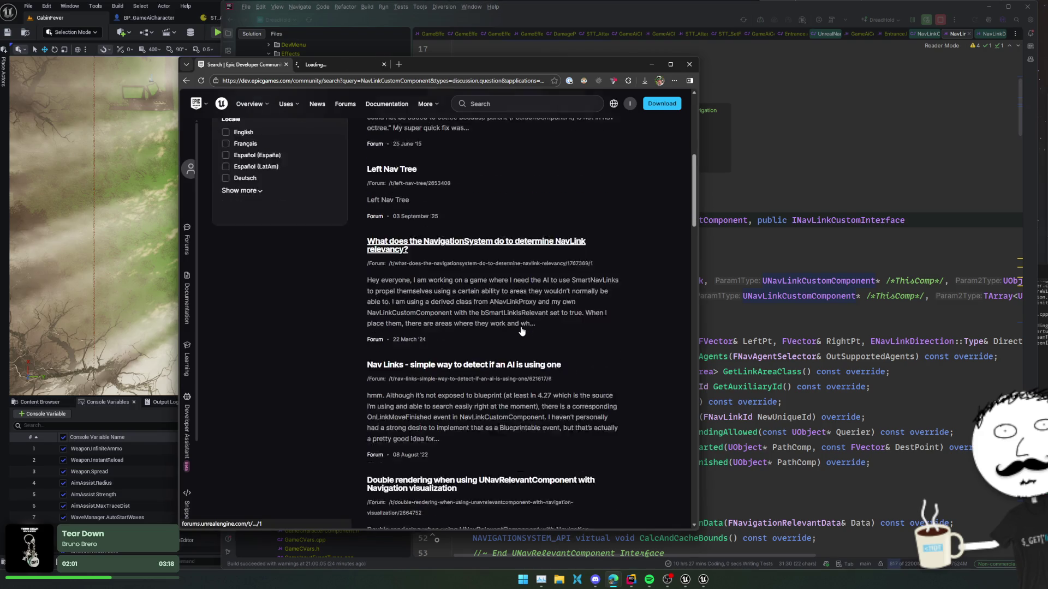
pyautogui.scroll(-3)
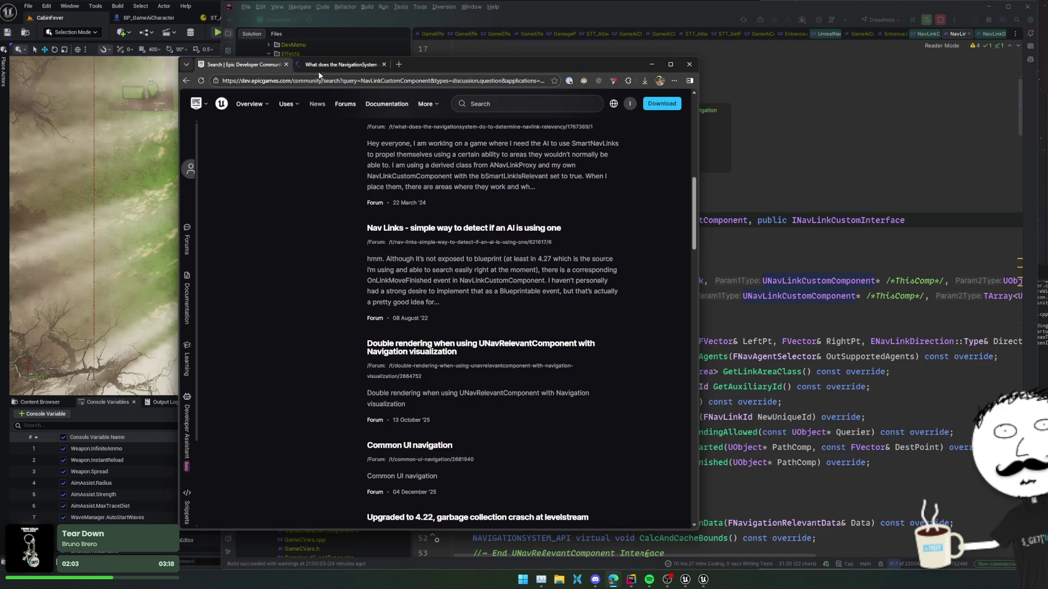
pyautogui.click(327, 65)
pyautogui.scroll(-3)
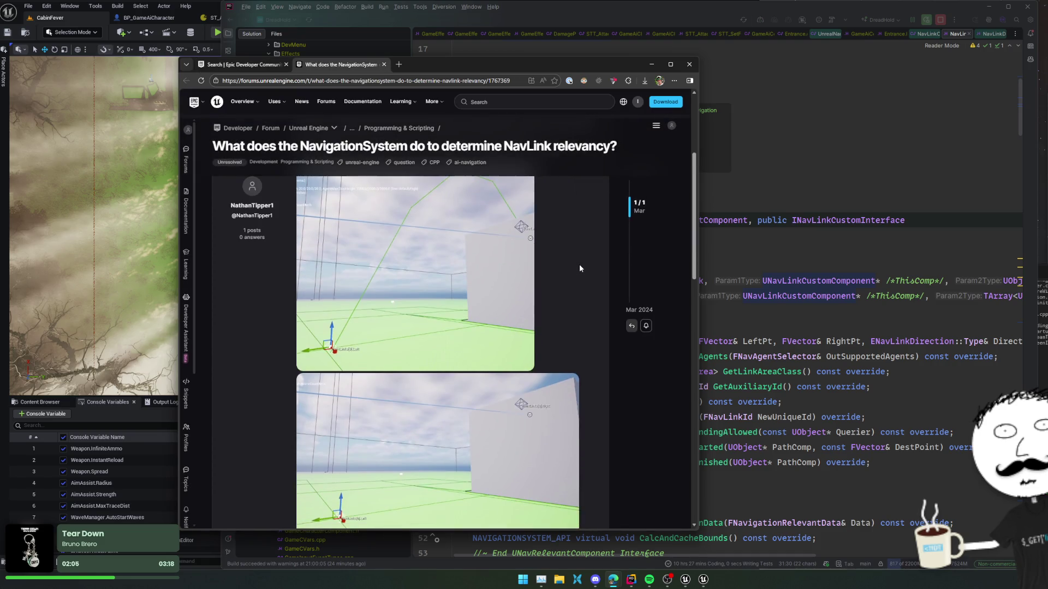
pyautogui.scroll(-3)
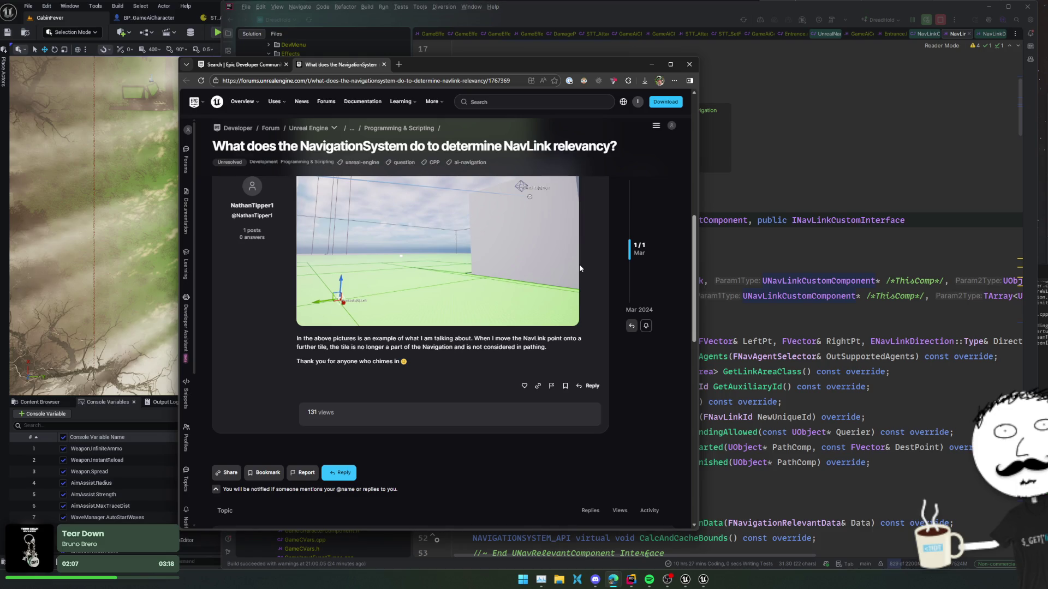
pyautogui.scroll(3)
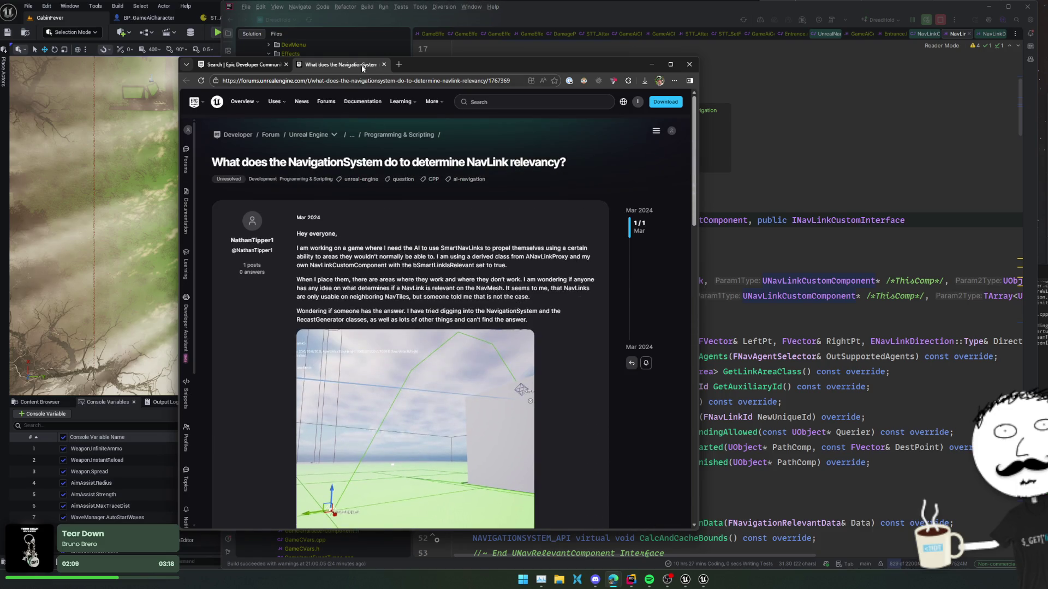
pyautogui.middleClick(361, 64)
pyautogui.scroll(3)
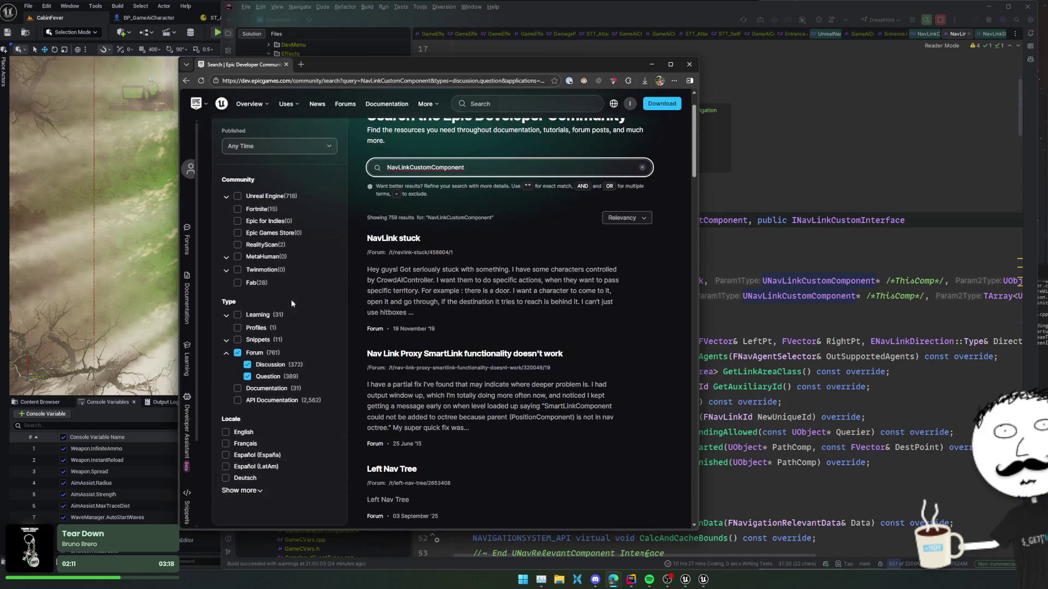
pyautogui.scroll(3)
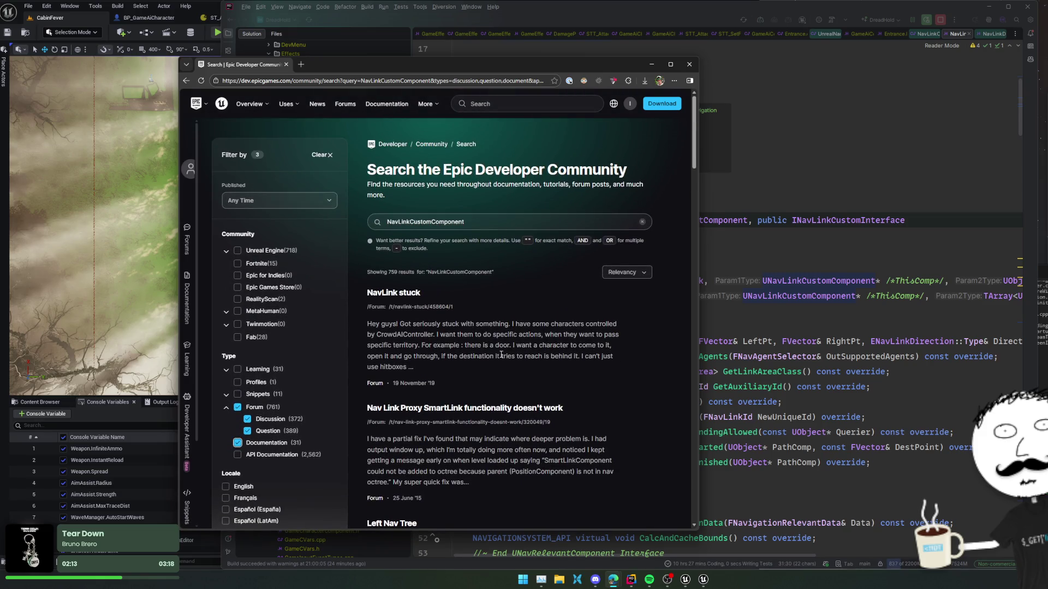
# Switch the search filters to include Documentation and exclude Forum posts
pyautogui.click(258, 440)
pyautogui.click(237, 407)
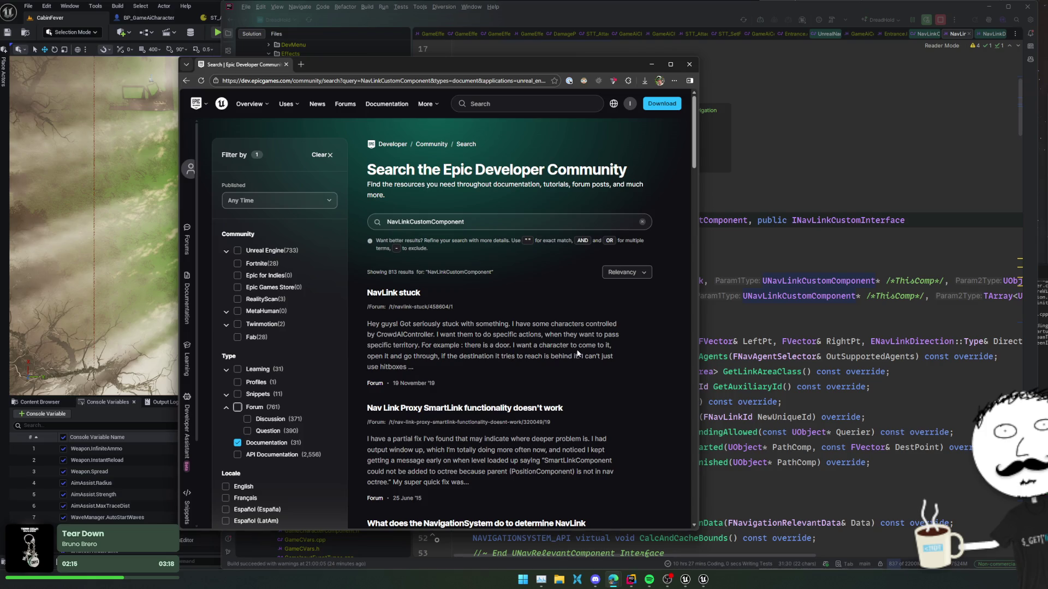
pyautogui.scroll(-3)
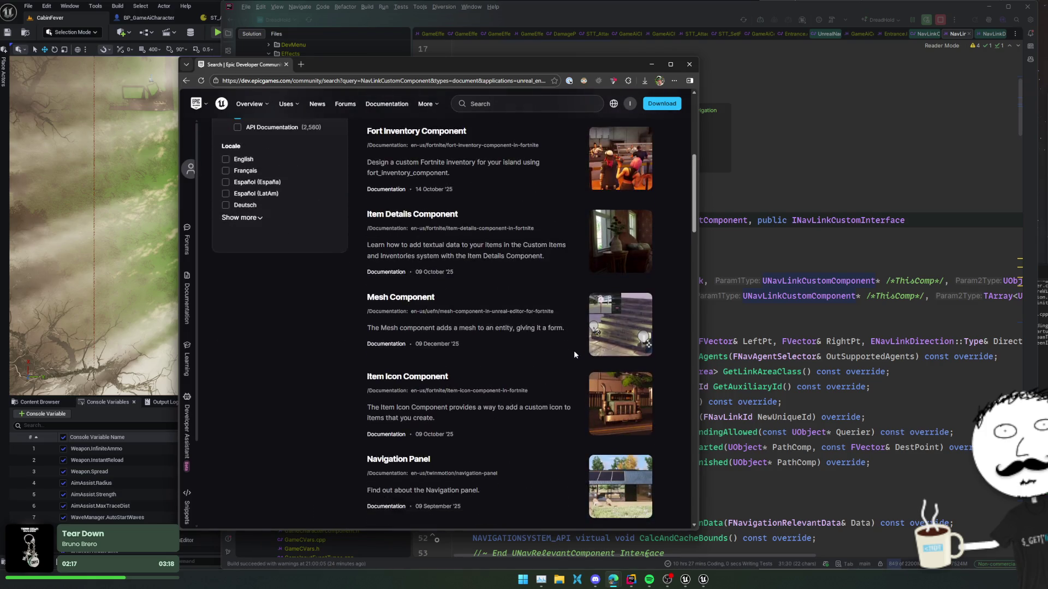
pyautogui.scroll(-3)
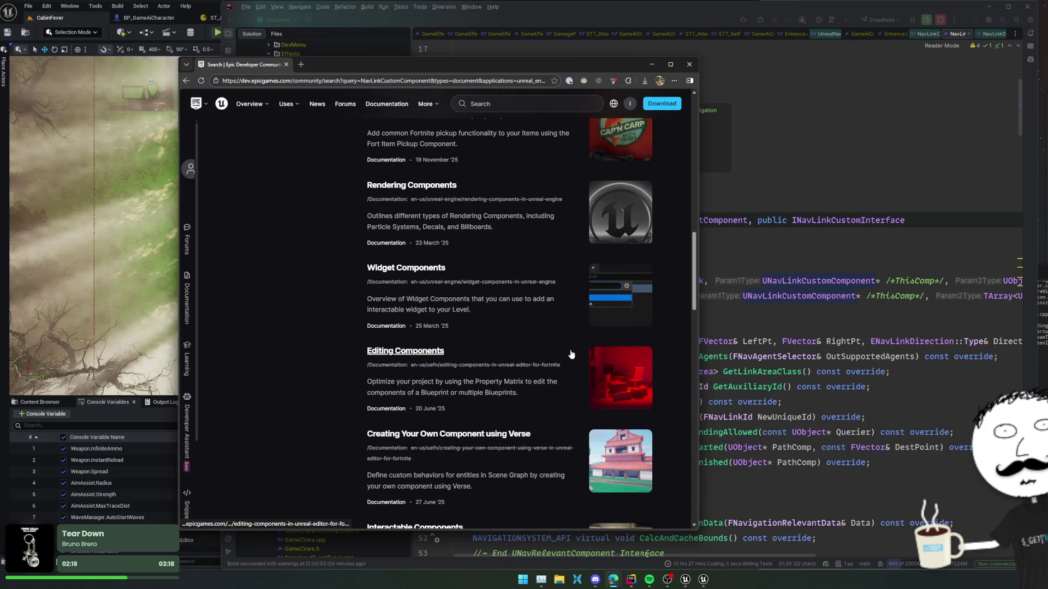
pyautogui.scroll(-3)
pyautogui.scroll(-3)
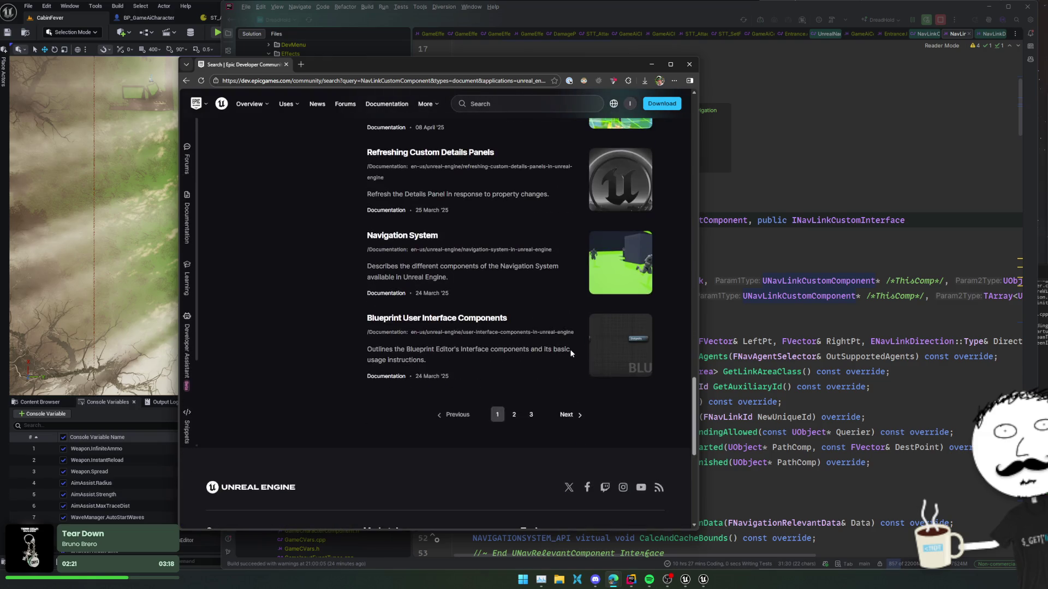
pyautogui.scroll(3)
# Go through the Navigation System page to the Automatic Navigation Link Generation guide
pyautogui.click(426, 295)
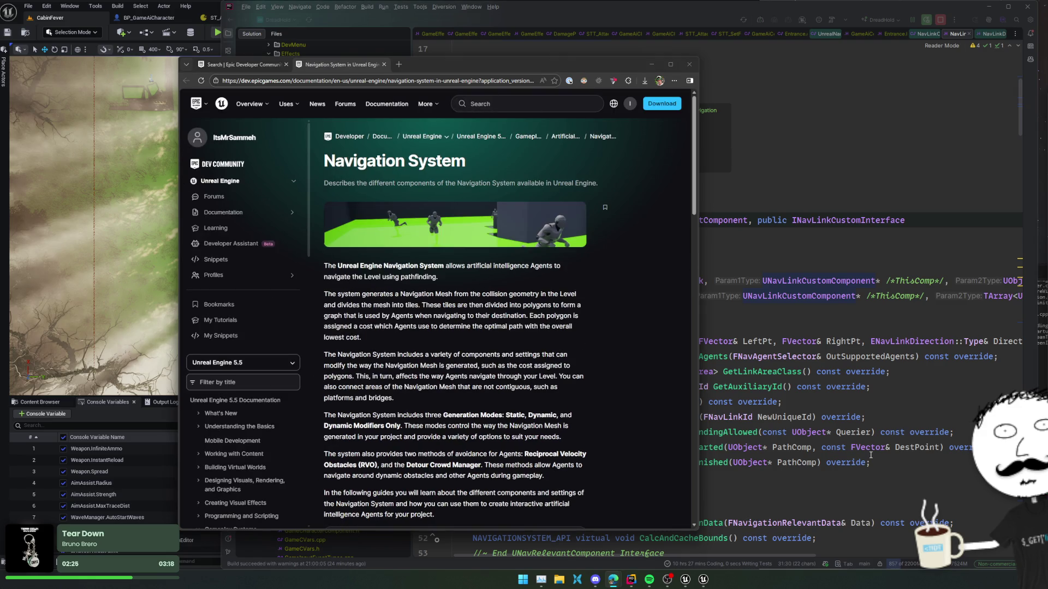
pyautogui.scroll(-3)
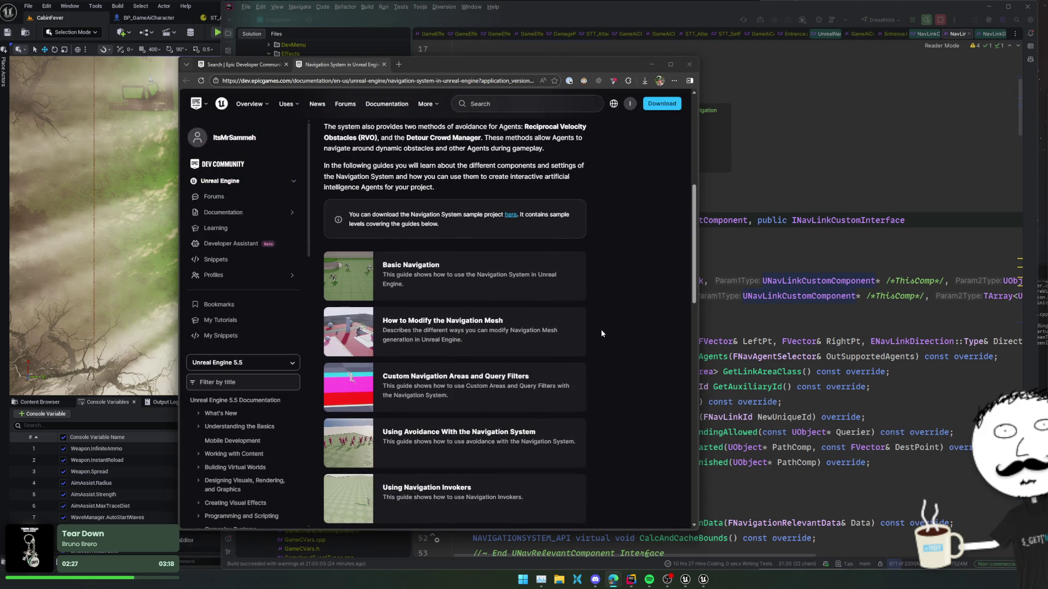
pyautogui.scroll(-3)
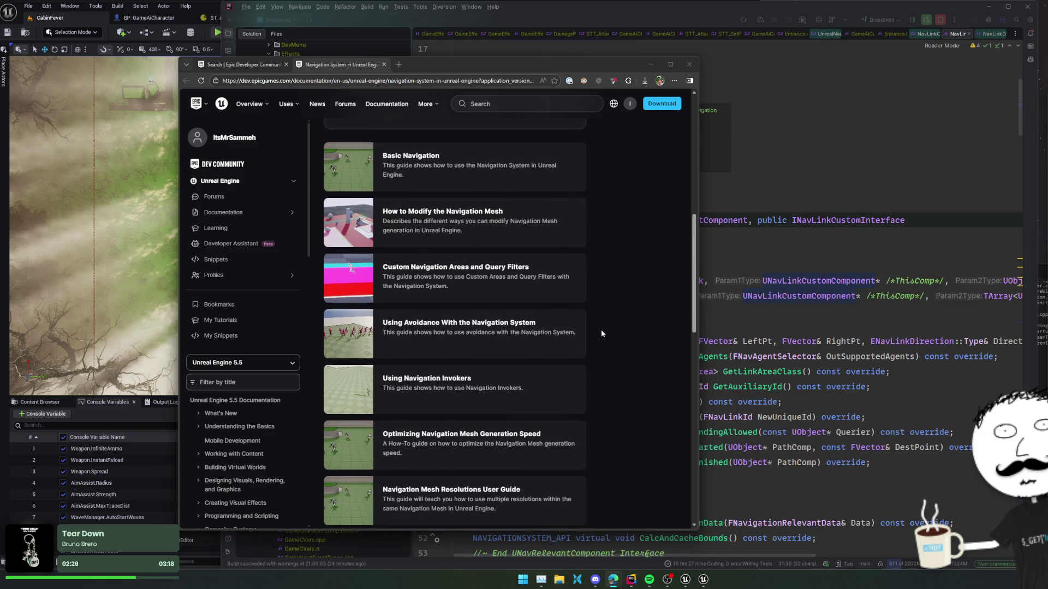
pyautogui.scroll(-3)
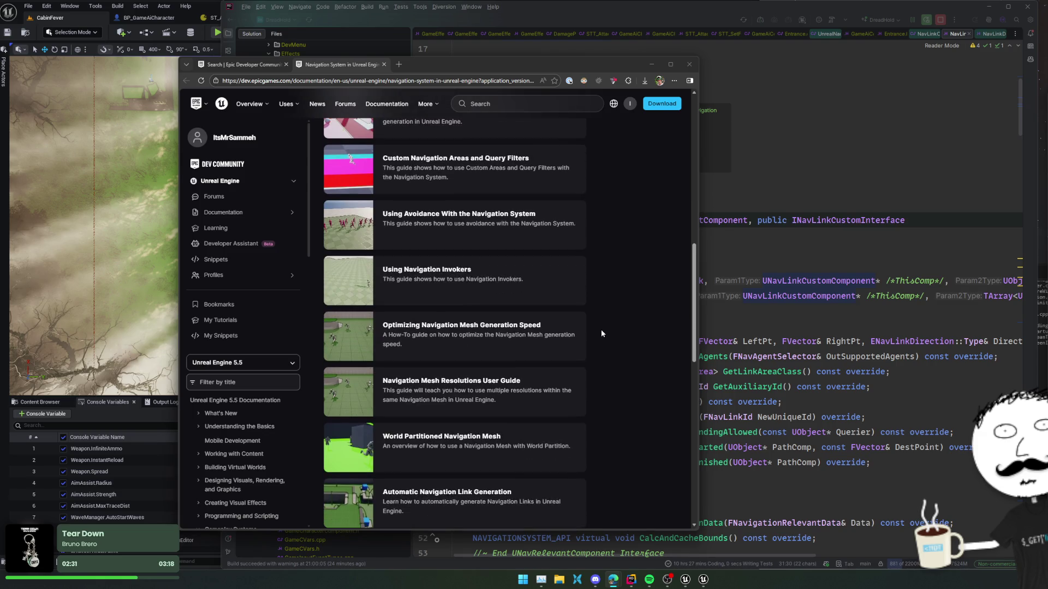
pyautogui.scroll(-3)
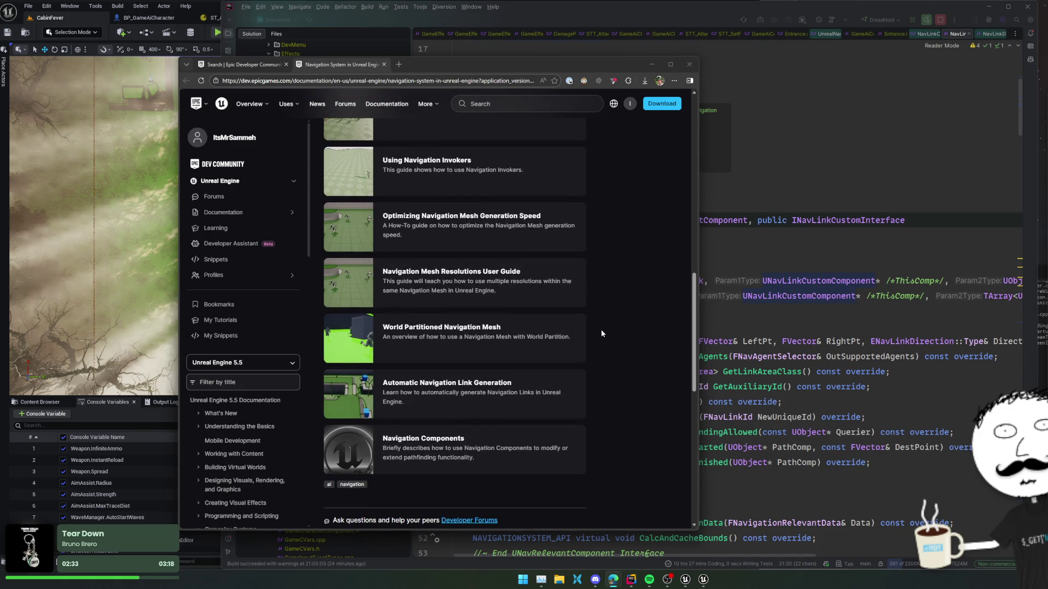
pyautogui.click(508, 401)
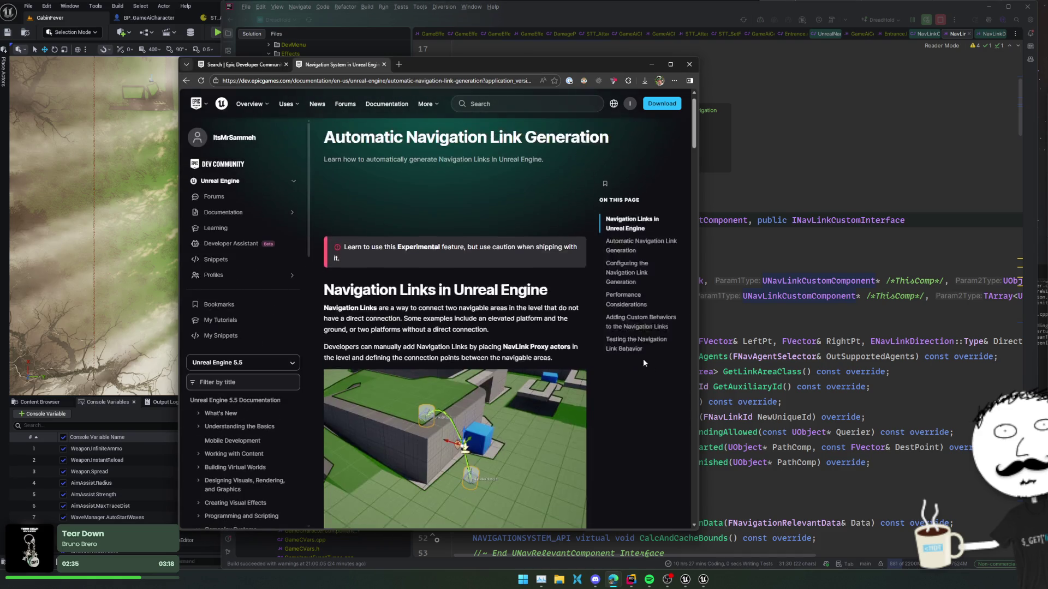
# Look over the Navigation Components guide and return to the Navigation System page
pyautogui.scroll(-3)
pyautogui.hotkey('alt', 'Left')
pyautogui.scroll(-3)
pyautogui.scroll(3)
pyautogui.click(476, 359)
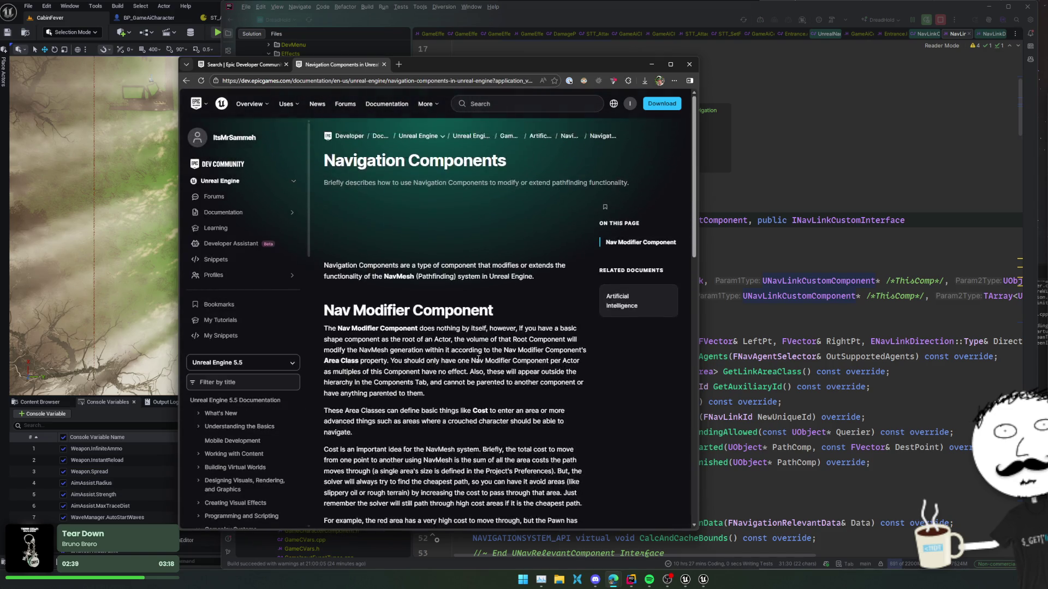
pyautogui.scroll(-3)
pyautogui.scroll(-3)
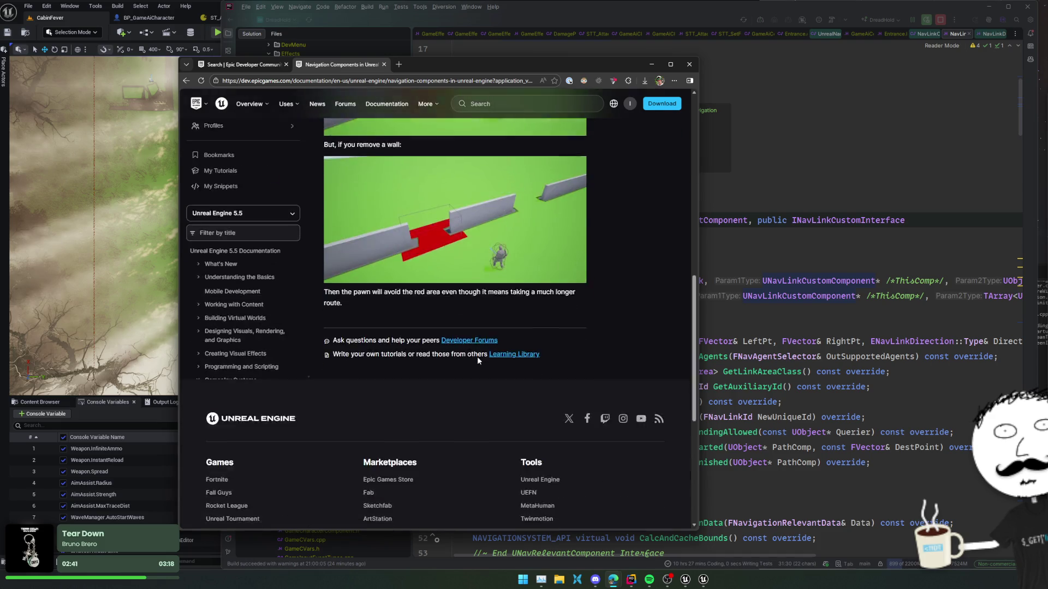
pyautogui.hotkey('alt', 'Left')
pyautogui.scroll(3)
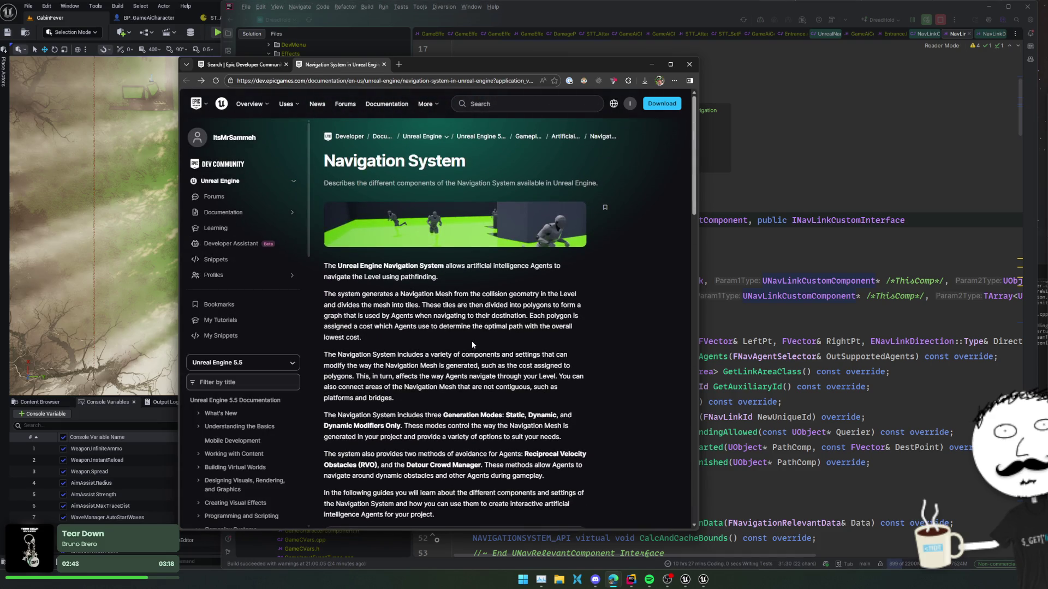
pyautogui.scroll(-3)
# Read through the Automatic Navigation Link Generation documentation page
pyautogui.click(461, 392)
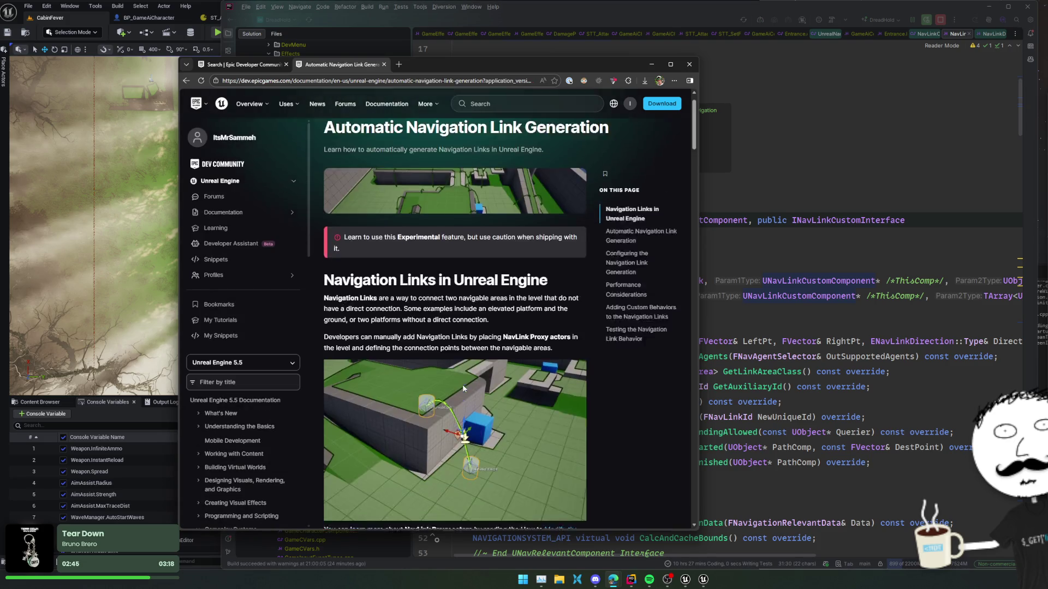
pyautogui.scroll(-3)
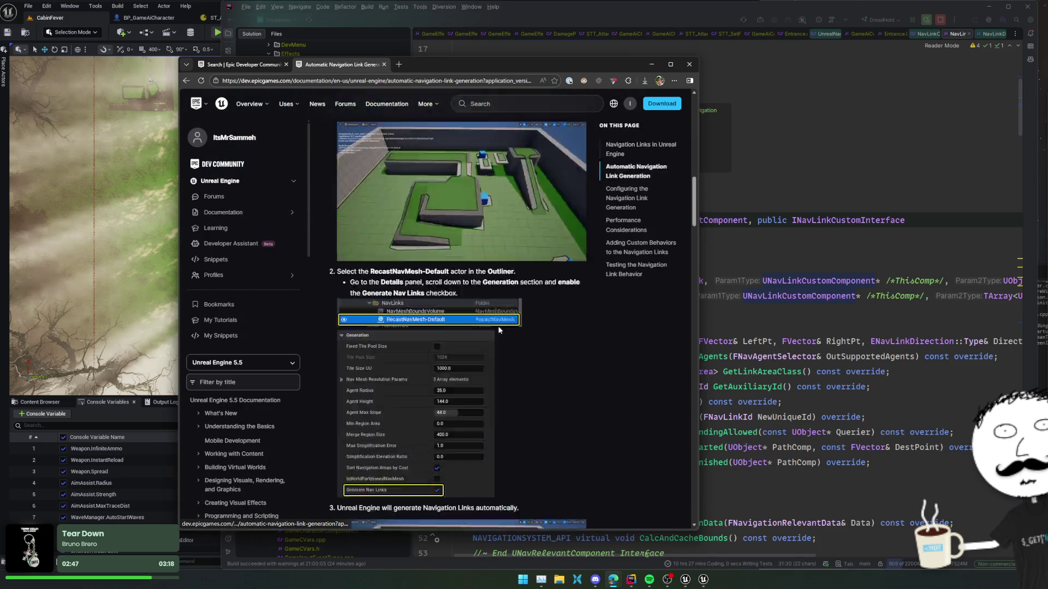
pyautogui.scroll(-3)
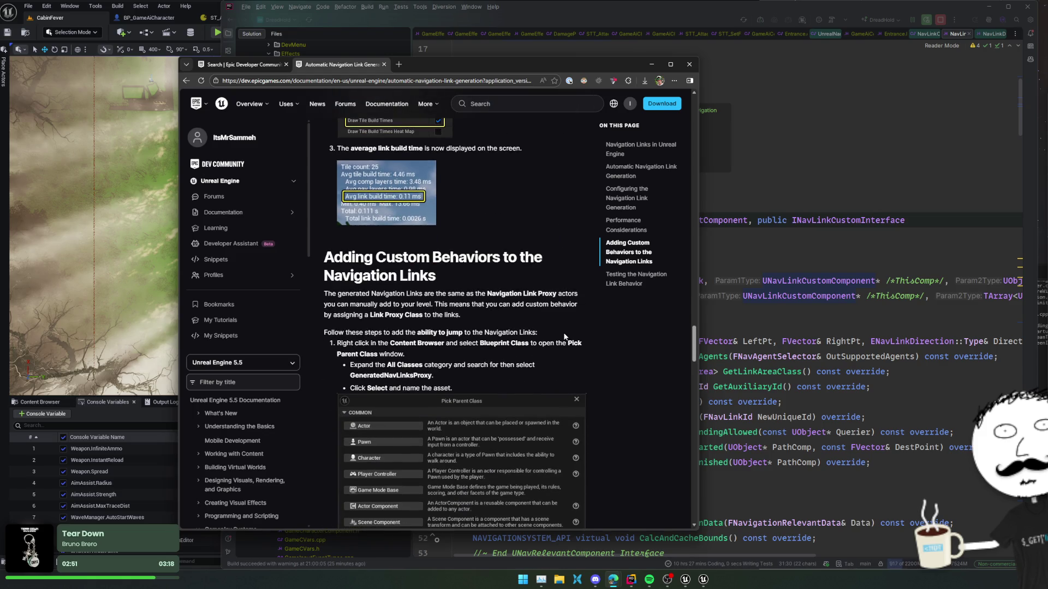
pyautogui.scroll(-3)
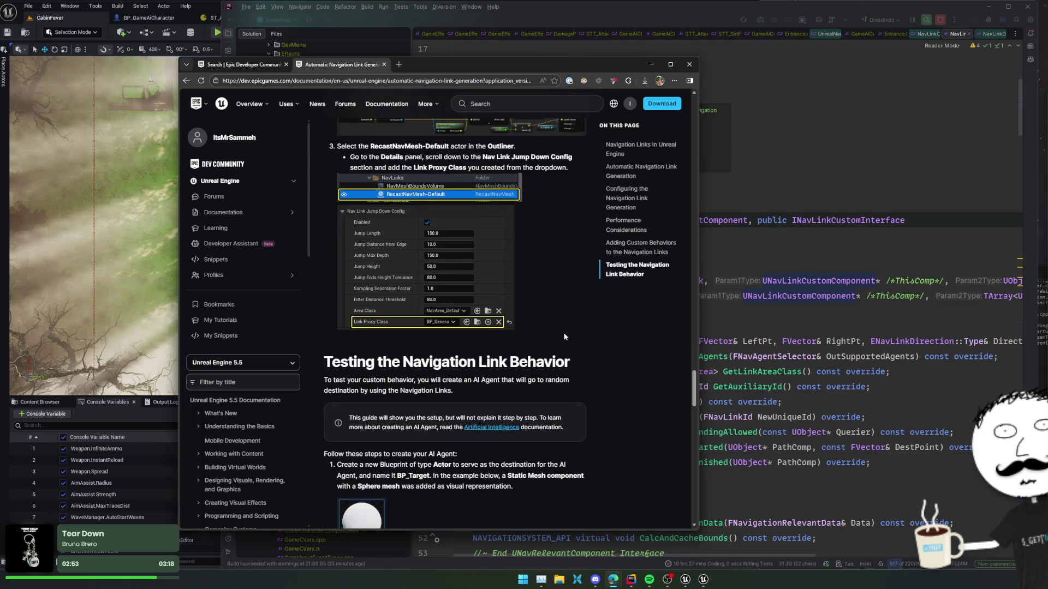
pyautogui.scroll(-3)
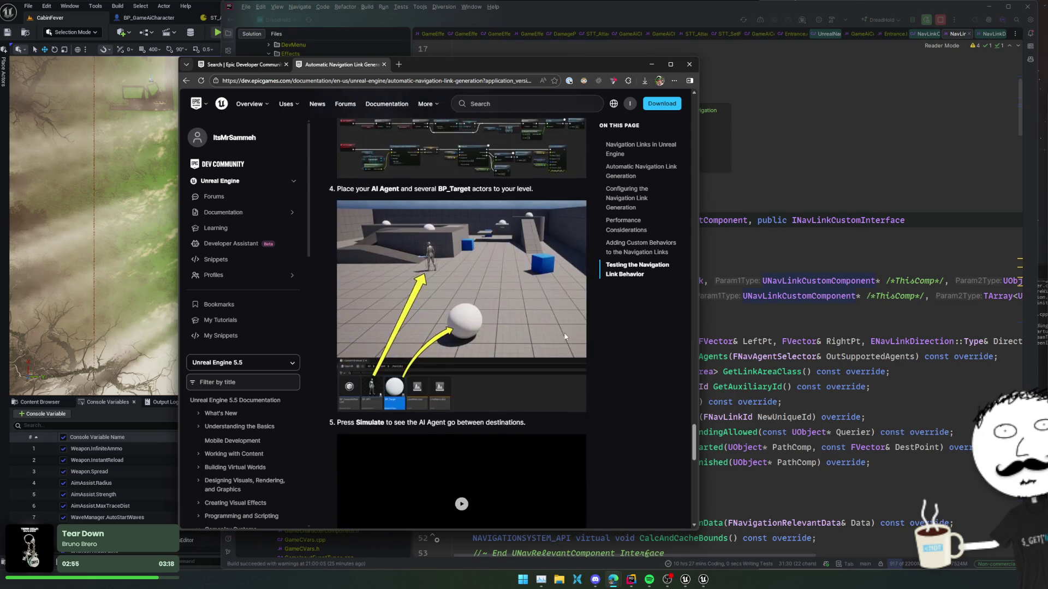
pyautogui.scroll(-3)
pyautogui.scroll(3)
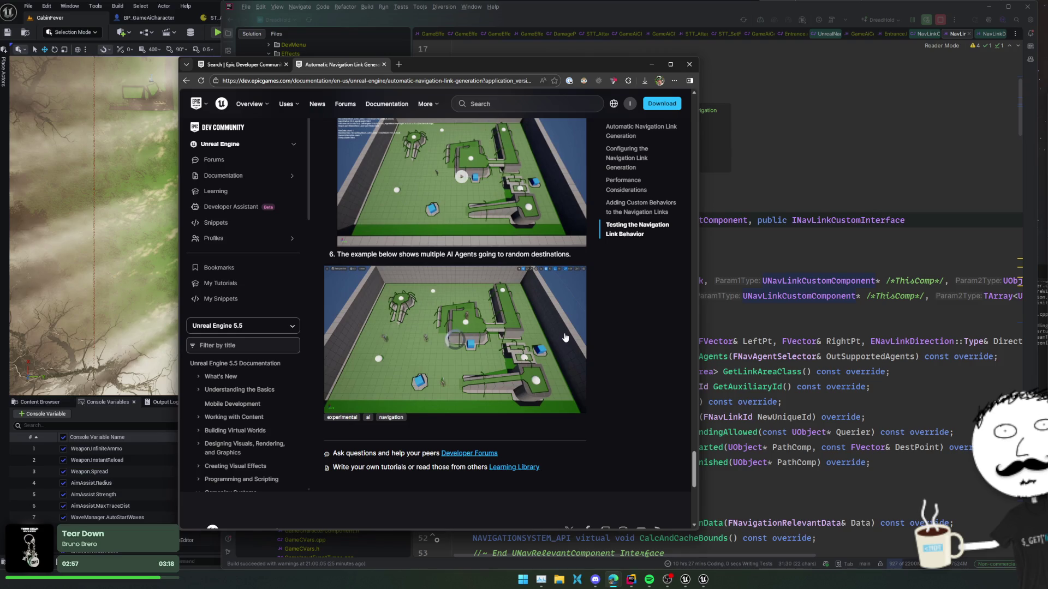
pyautogui.scroll(3)
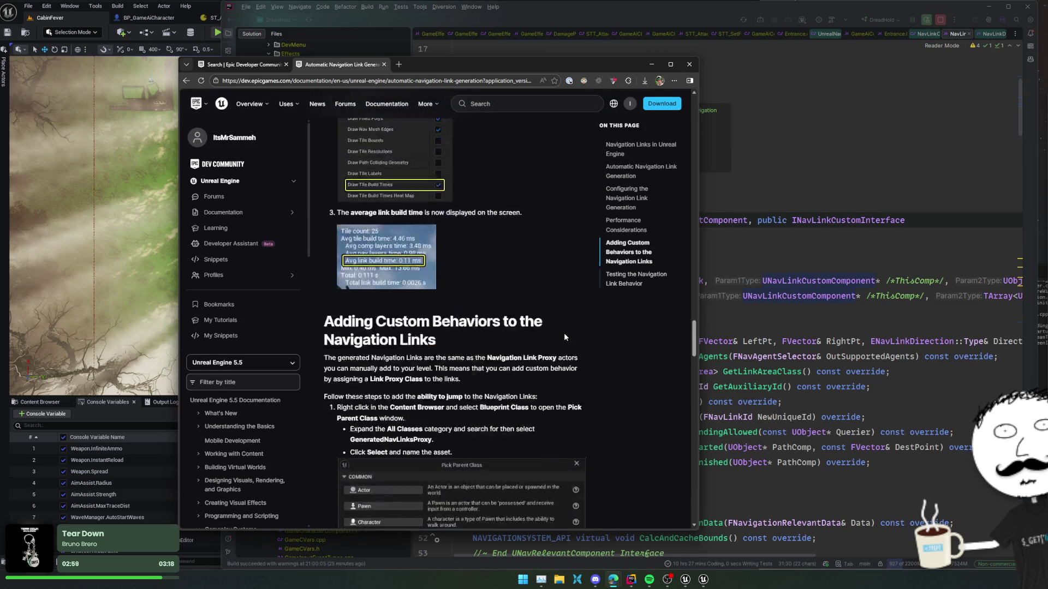
pyautogui.scroll(3)
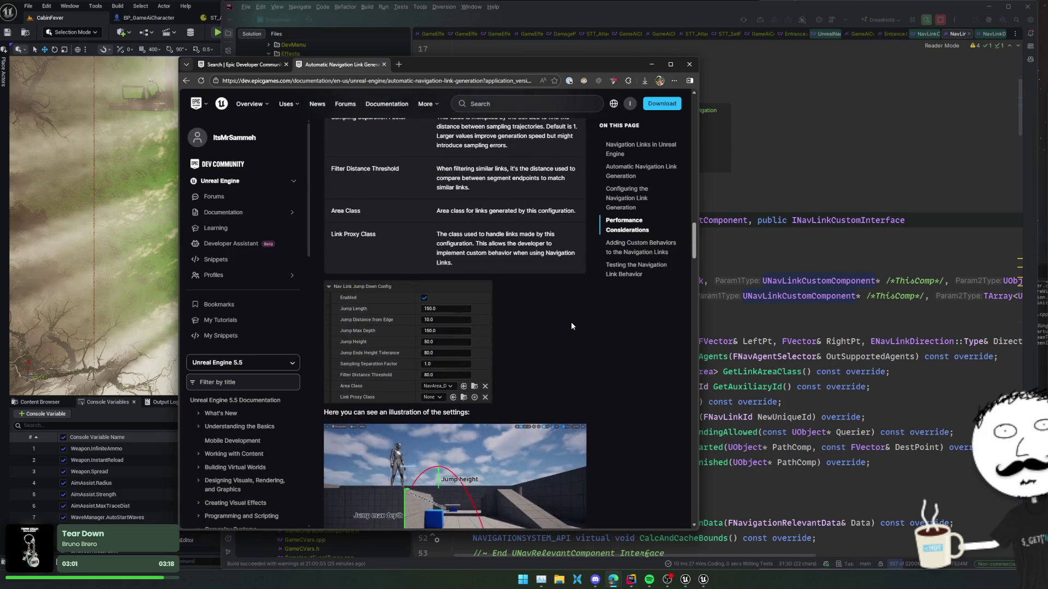
pyautogui.scroll(3)
pyautogui.scroll(3)
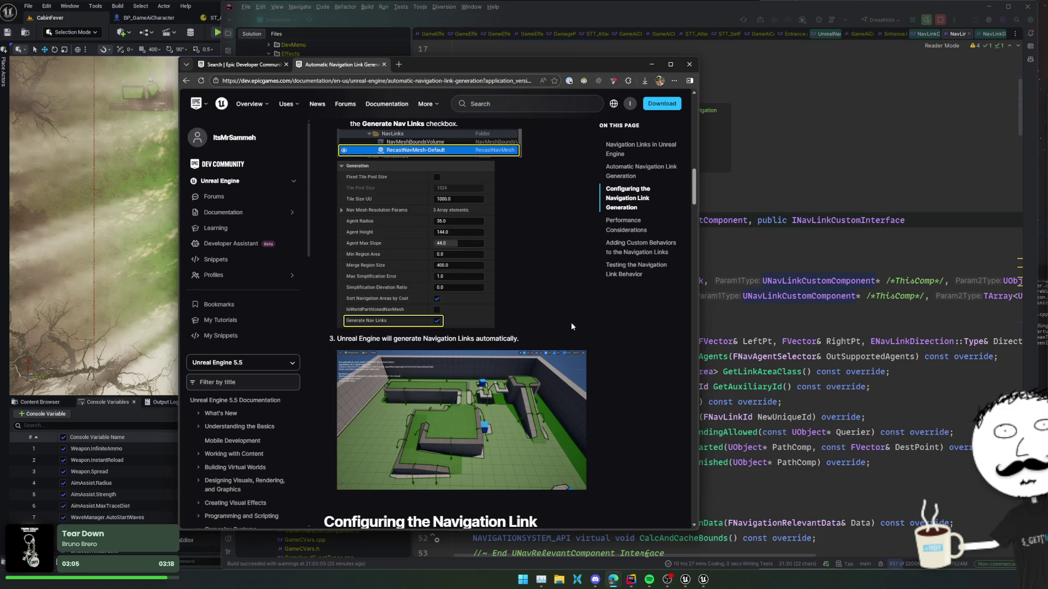
pyautogui.scroll(3)
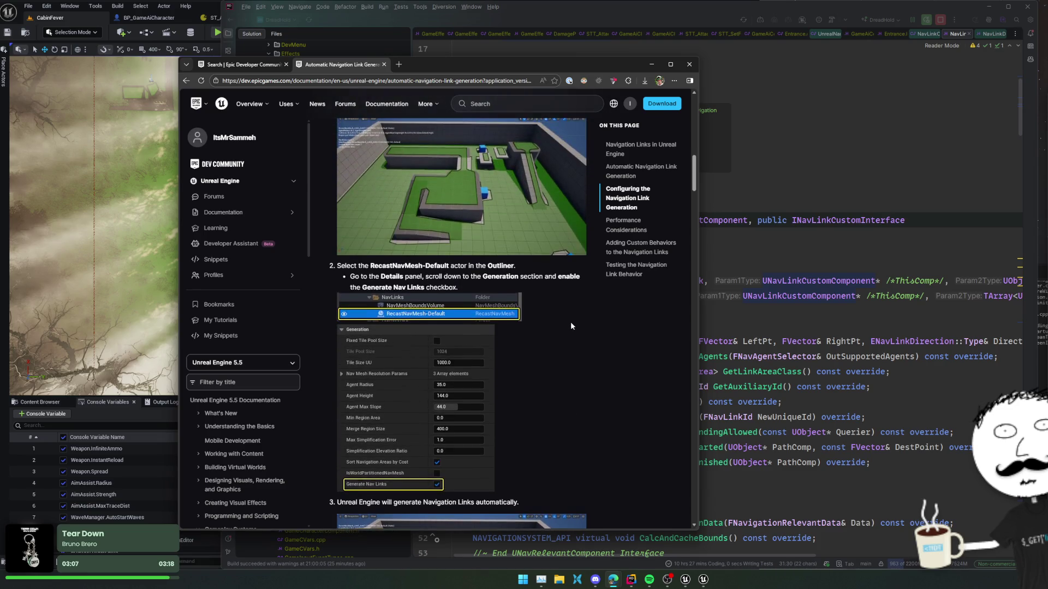
pyautogui.scroll(3)
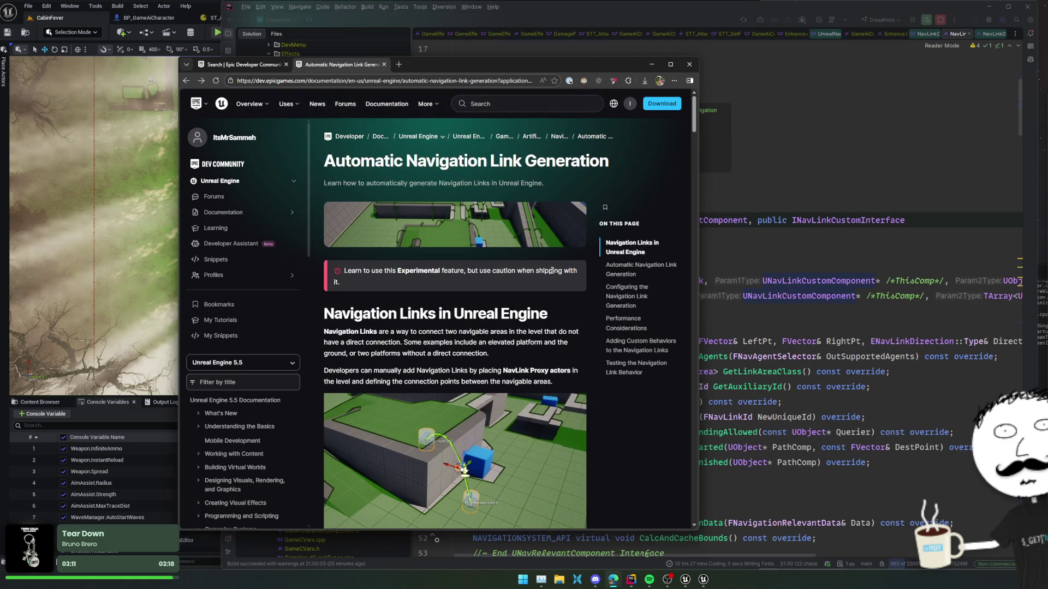
# Widen the browser, go back to Navigation docs, and site-search 'NavLinkCustomComponent'
pyautogui.moveTo(700, 300); pyautogui.dragTo(892, 299)
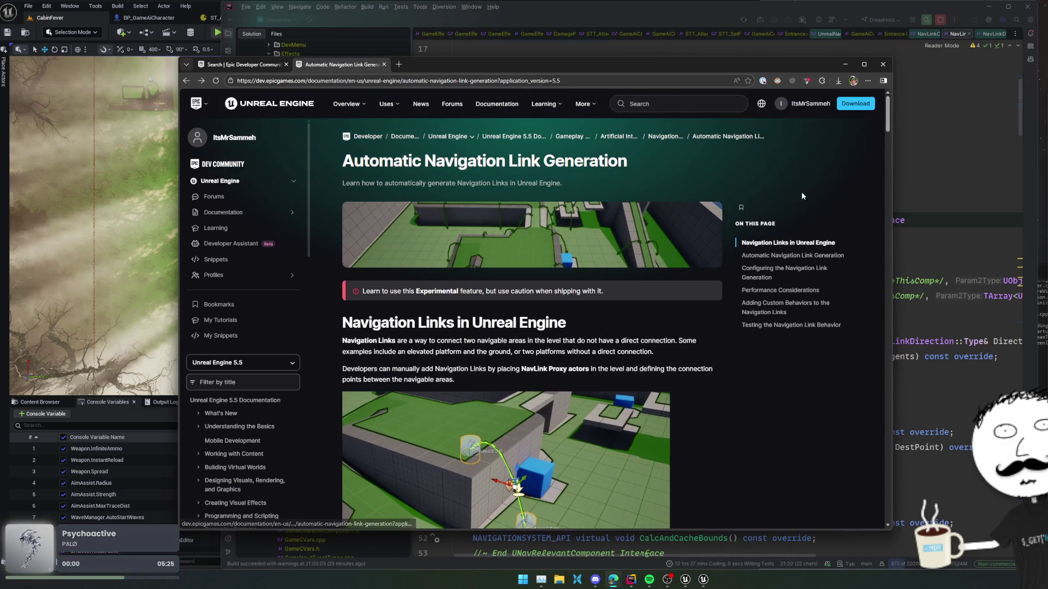
pyautogui.click(665, 136)
pyautogui.click(664, 107)
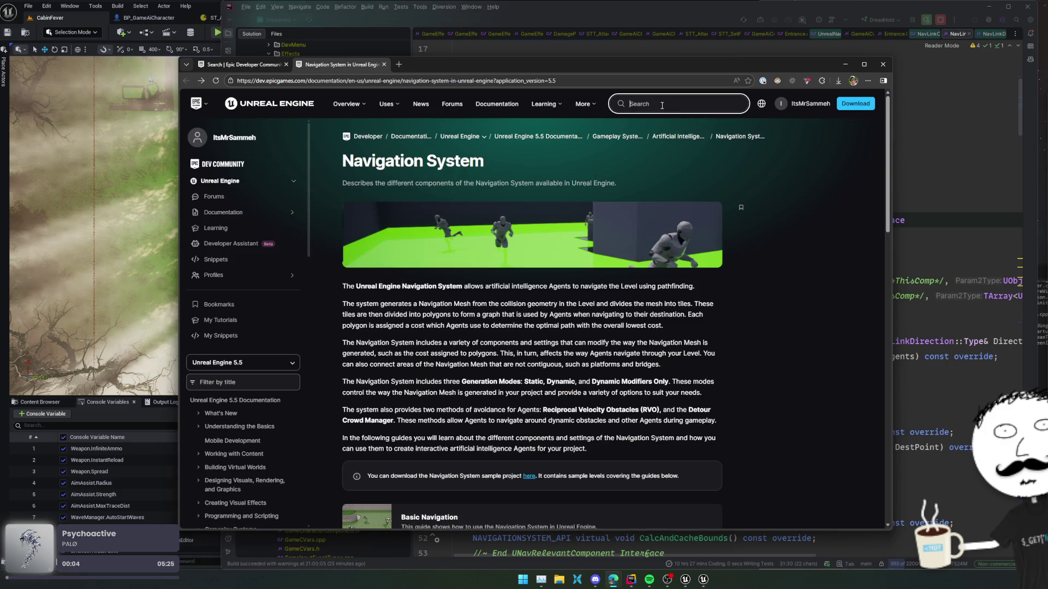
pyautogui.write('NavLinkCustomComponent')
pyautogui.press('Return')
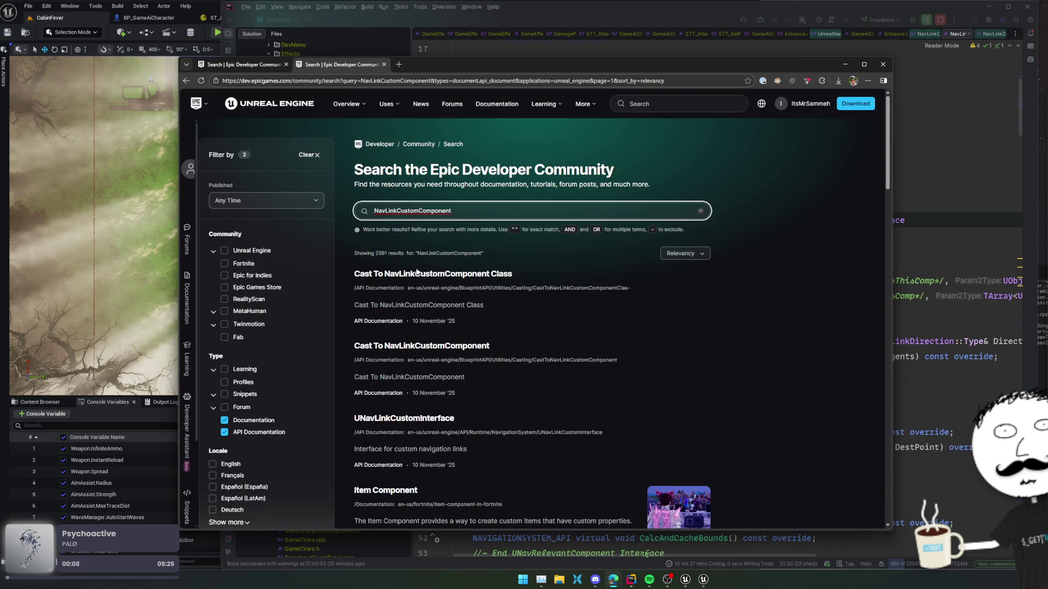
pyautogui.scroll(-3)
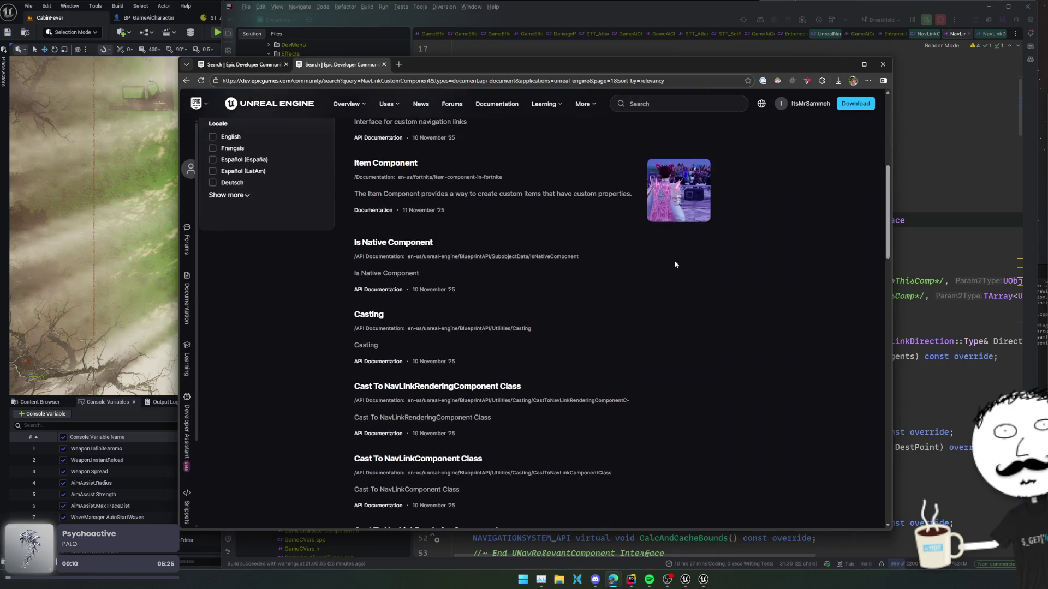
pyautogui.scroll(3)
pyautogui.scroll(3)
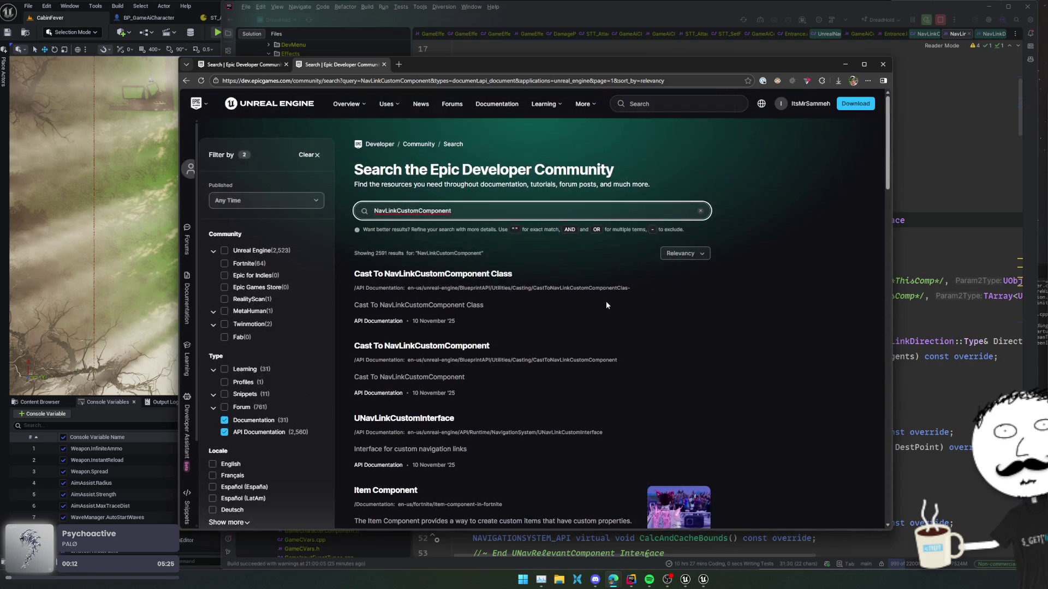
# Start another header search with 'NavLinkCustomComponent' pasted in
pyautogui.click(643, 144)
pyautogui.scroll(-3)
pyautogui.scroll(3)
pyautogui.click(677, 103)
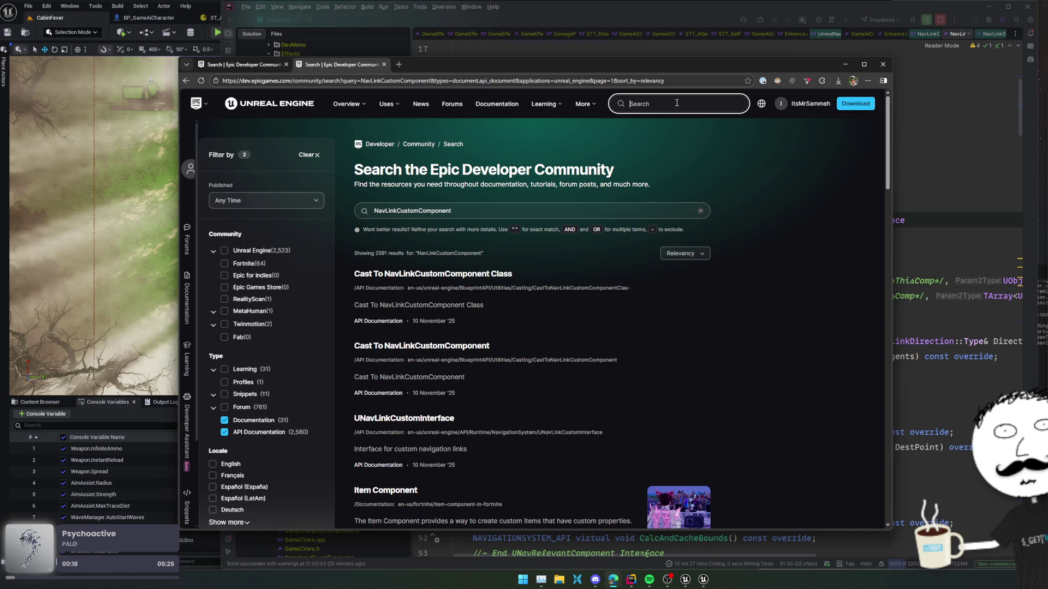
pyautogui.write('NavLinkCustomComponent')
# Open the Epic Developer Assistant and choose the Unreal Engine assistant
pyautogui.click(710, 138)
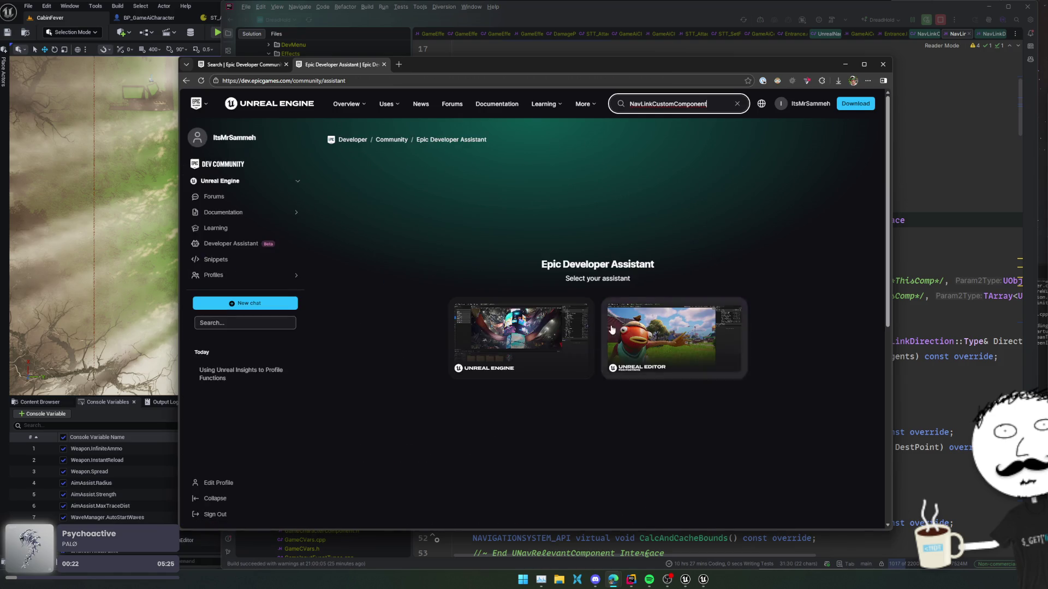
pyautogui.click(579, 334)
pyautogui.doubleClick(625, 334)
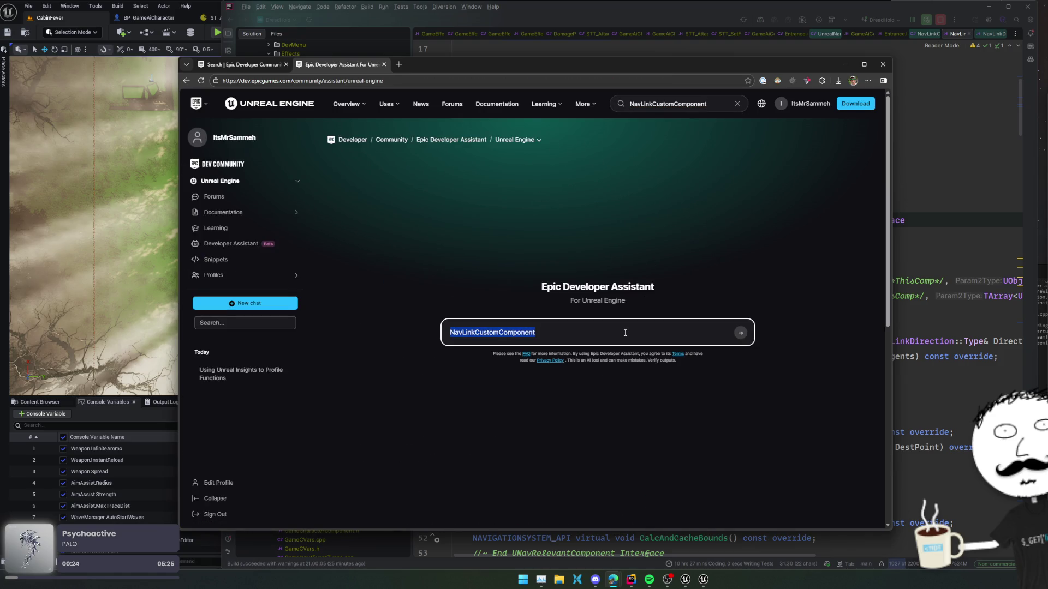
# Ask why AI only ever uses one of several NavLinkCustomComponent links into a walled area
pyautogui.write('Is there a re')
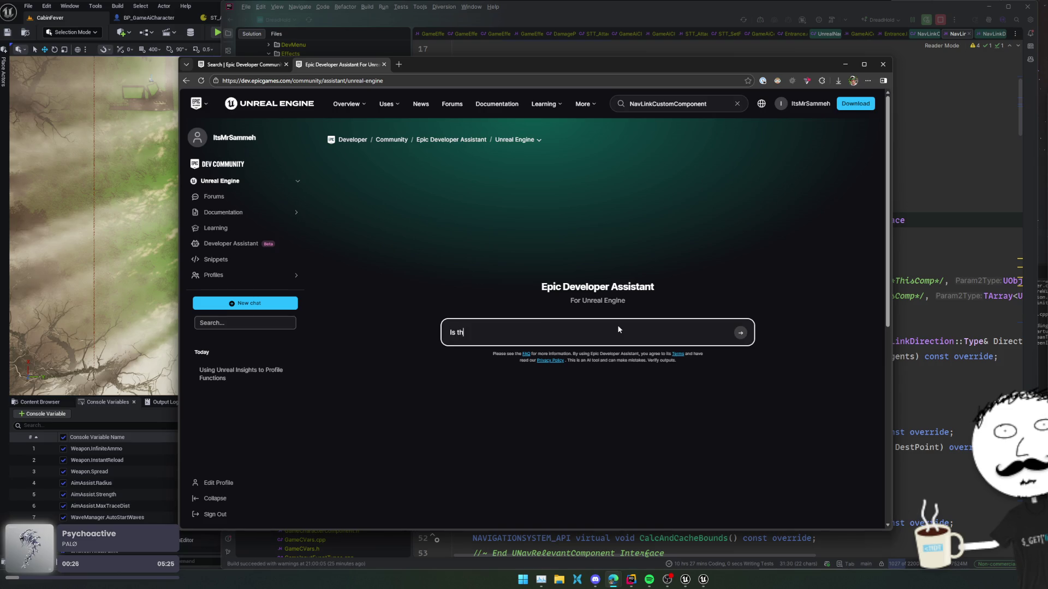
pyautogui.write('ason a')
pyautogui.write('n area')
pyautogui.write(', enclosed by ')
pyautogui.write('walls, with m')
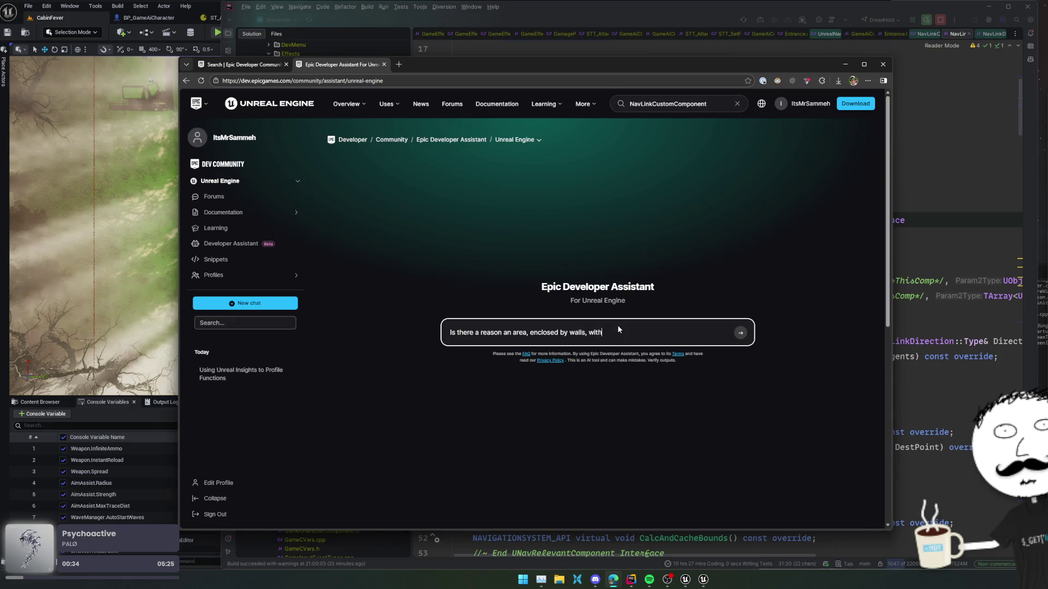
pyautogui.write('ultiple')
pyautogui.hotkey('ctrl', 'v')
pyautogui.write('links into it, wou')
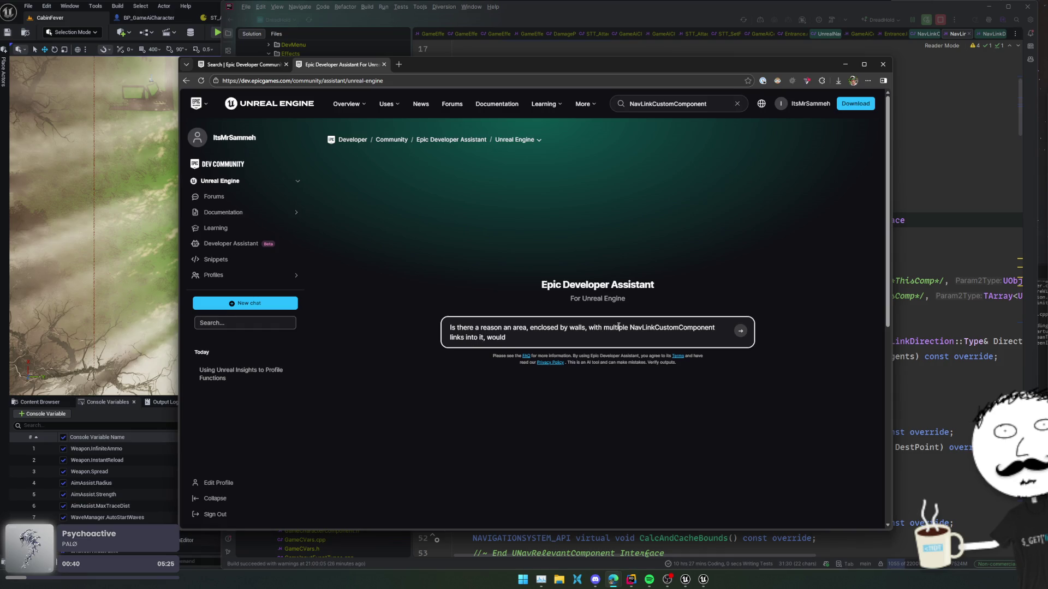
pyautogui.press('BackSpace')
pyautogui.press('BackSpace')
pyautogui.press('BackSpace')
pyautogui.press('BackSpace')
pyautogui.write('ould only allow on')
pyautogui.write('e to be active?')
pyautogui.write(' ai never c')
pyautogui.write('hoose any o')
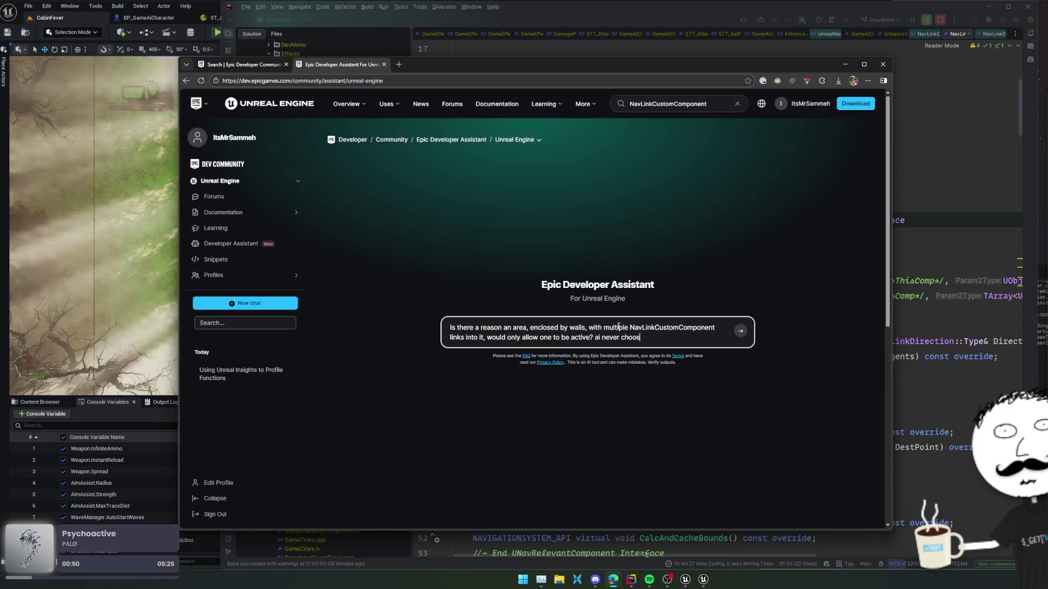
pyautogui.write('ther links exce')
pyautogui.write('pt one of them')
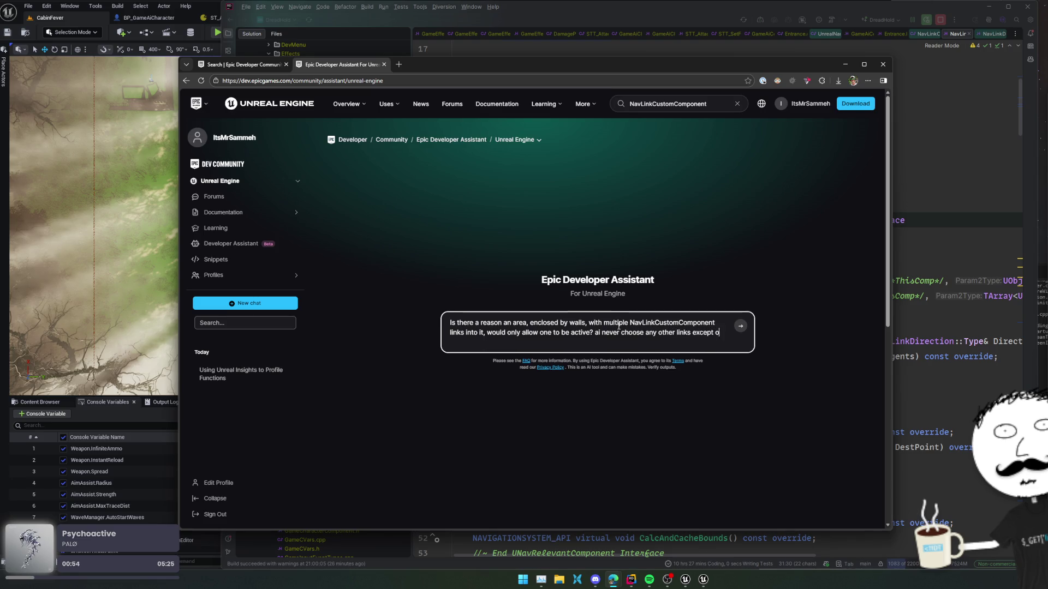
pyautogui.press('Return')
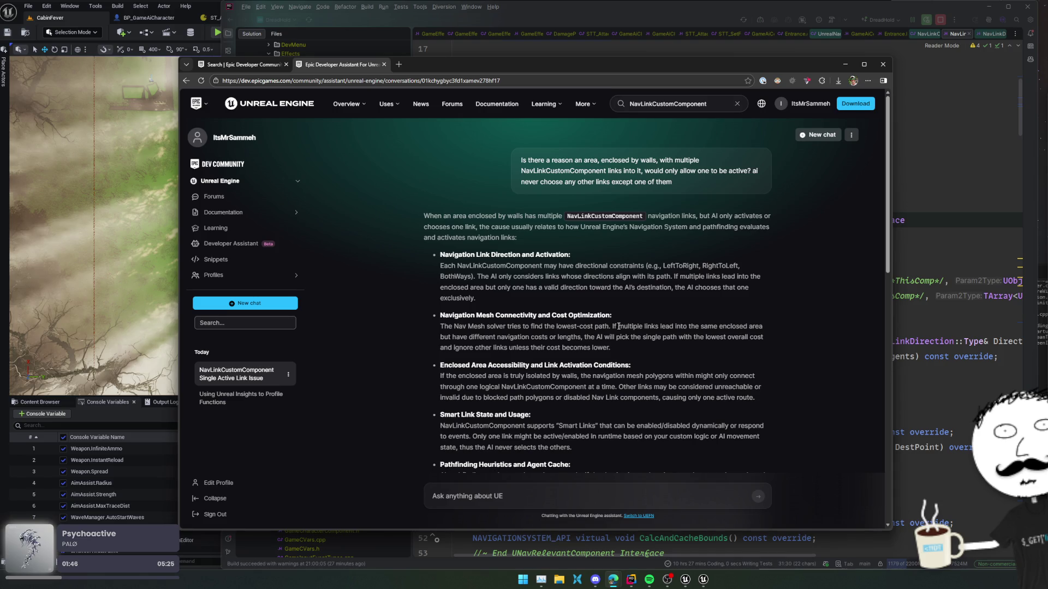
# Read the assistant's answer on link direction, cost and smart-link state, then return to Unreal Editor
pyautogui.scroll(-3)
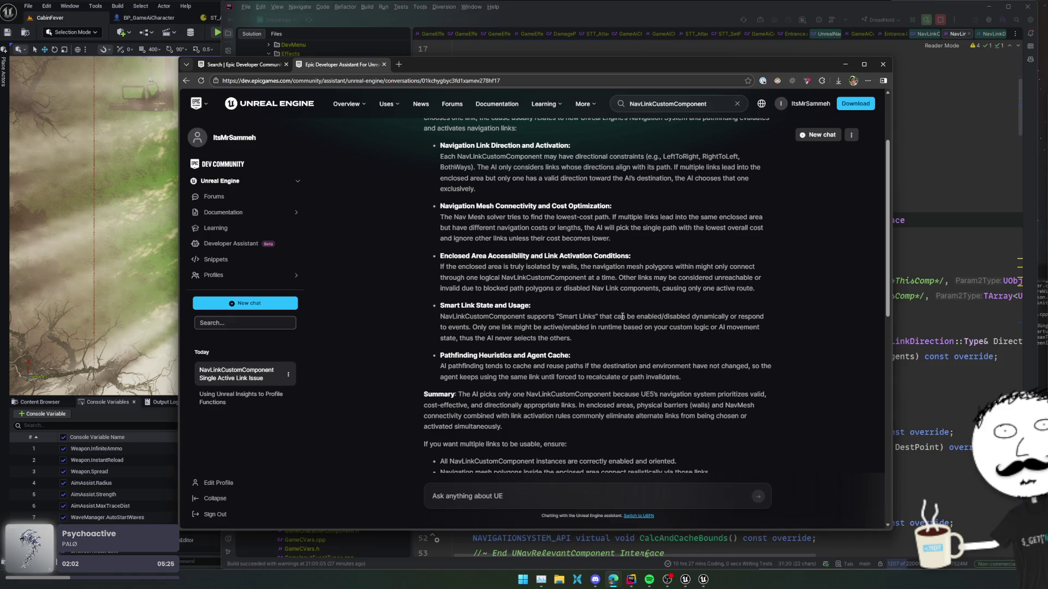
pyautogui.scroll(-3)
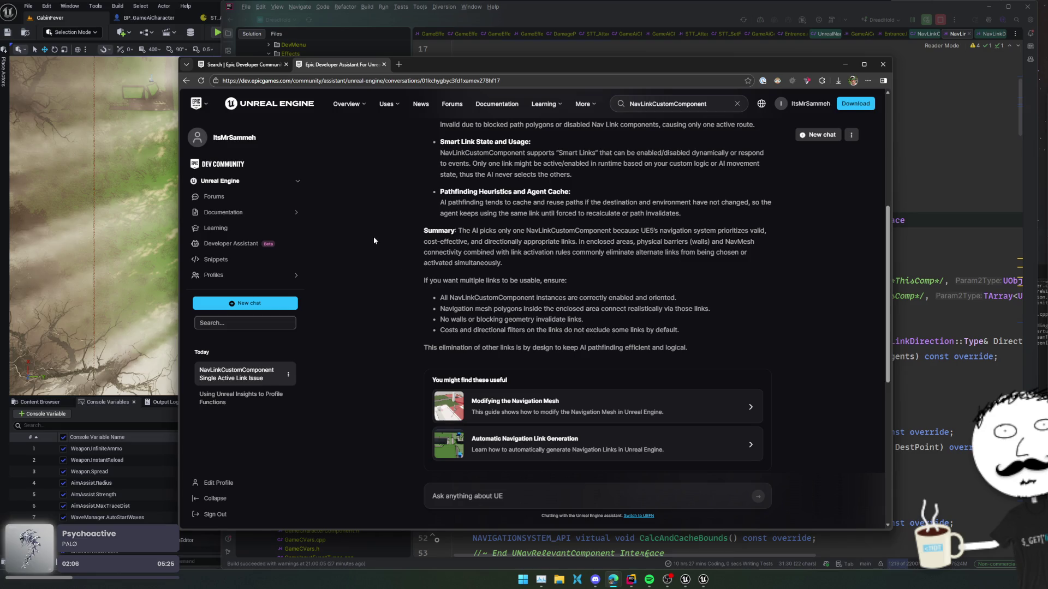
pyautogui.click(70, 11)
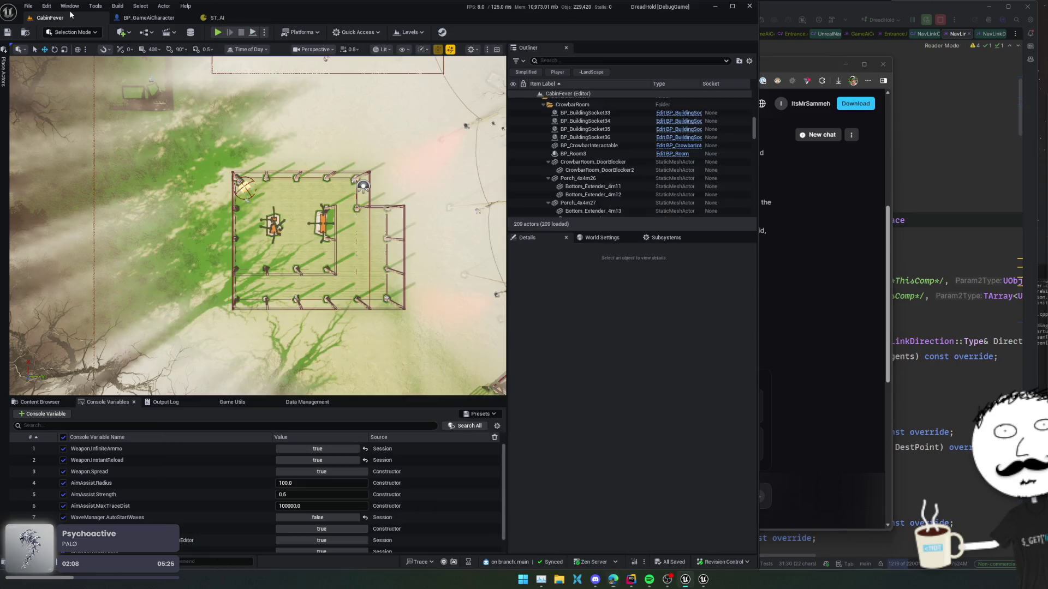
# Start a Play-in-Editor session of CabinFever and eject from the player over the cabin
pyautogui.moveTo(257, 218); pyautogui.dragTo(333, 165)
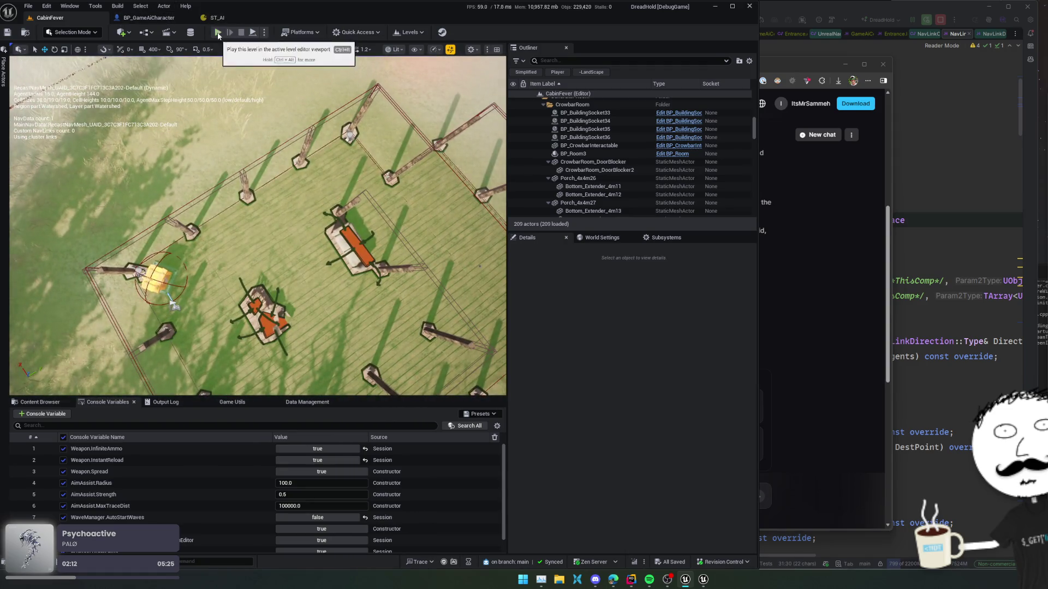
pyautogui.hotkey('alt', 'p')
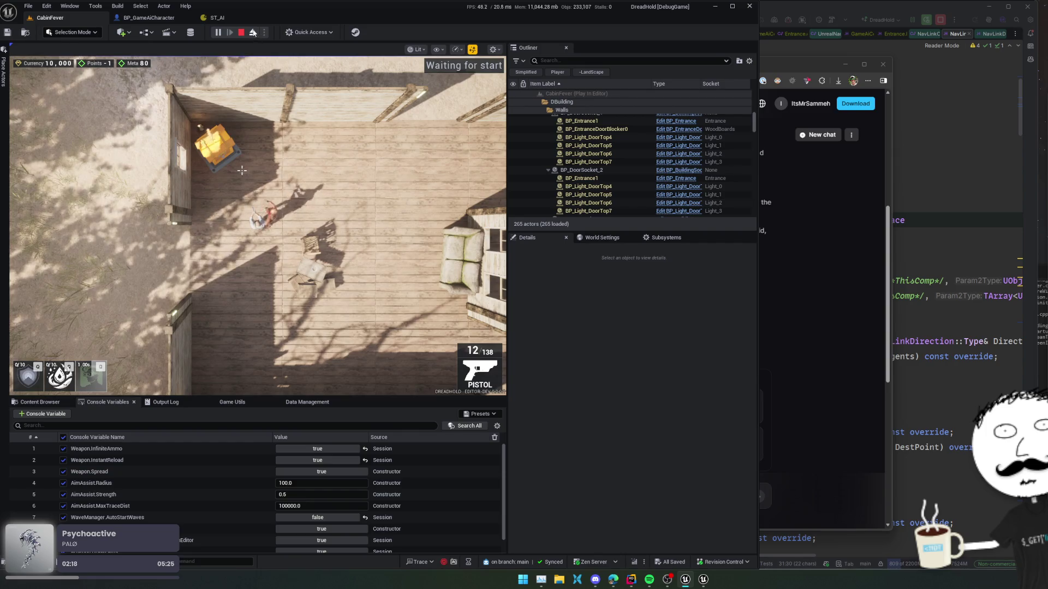
pyautogui.press('F8')
pyautogui.press('p')
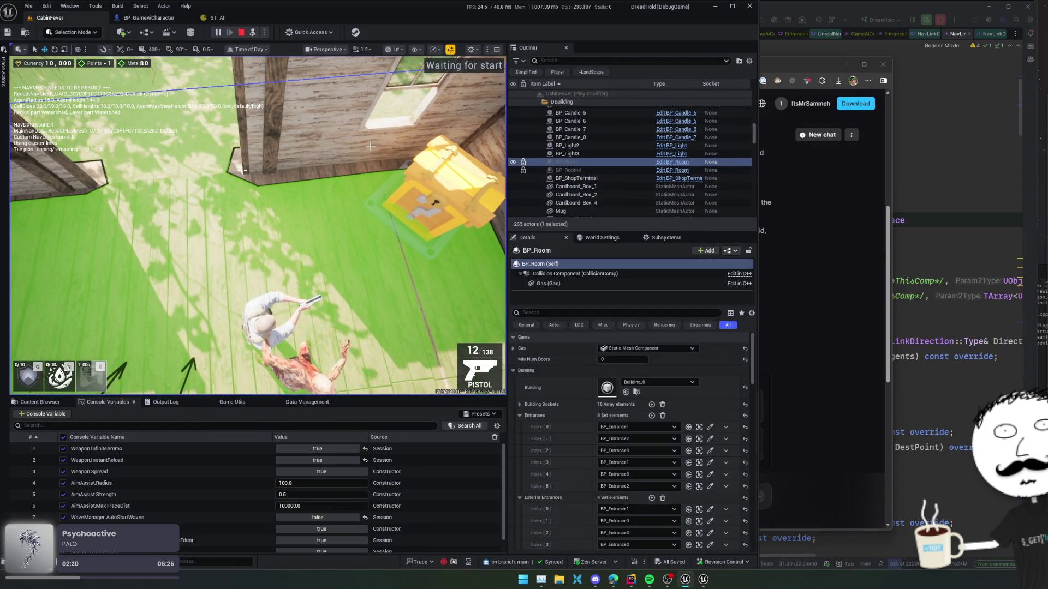
# Place a new Wall_Window_4m wall from the Content Browser into the cabin
pyautogui.click(307, 85)
pyautogui.moveTo(308, 84); pyautogui.dragTo(305, 164)
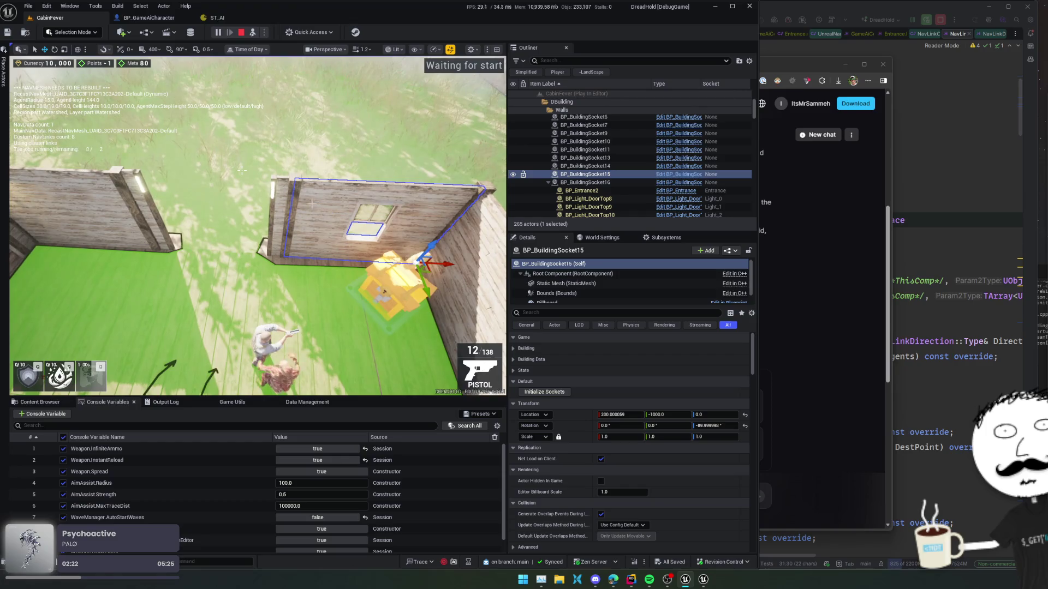
pyautogui.click(587, 284)
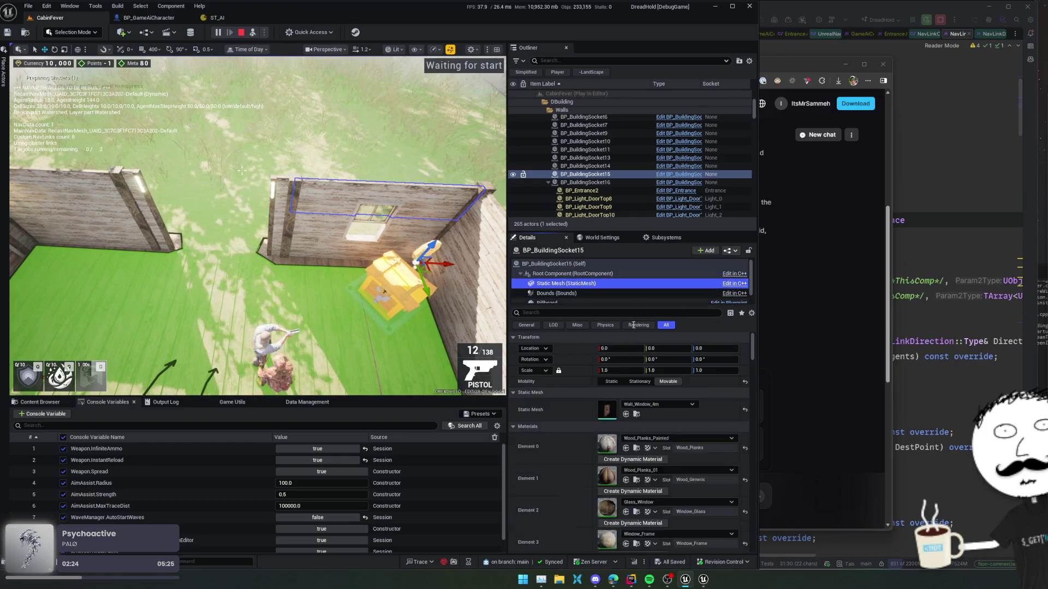
pyautogui.click(637, 415)
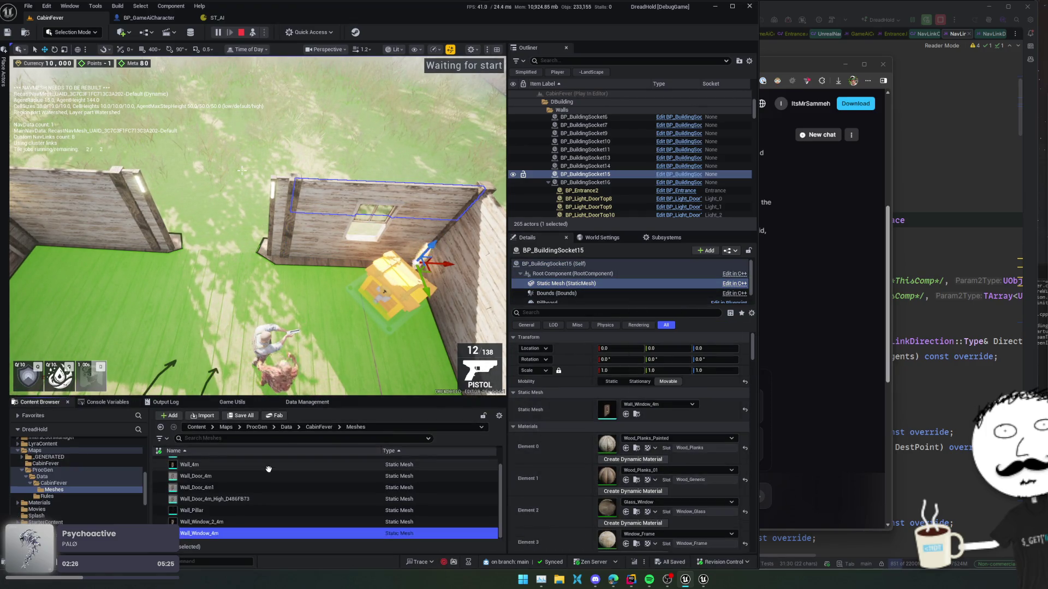
pyautogui.moveTo(207, 533); pyautogui.dragTo(142, 254)
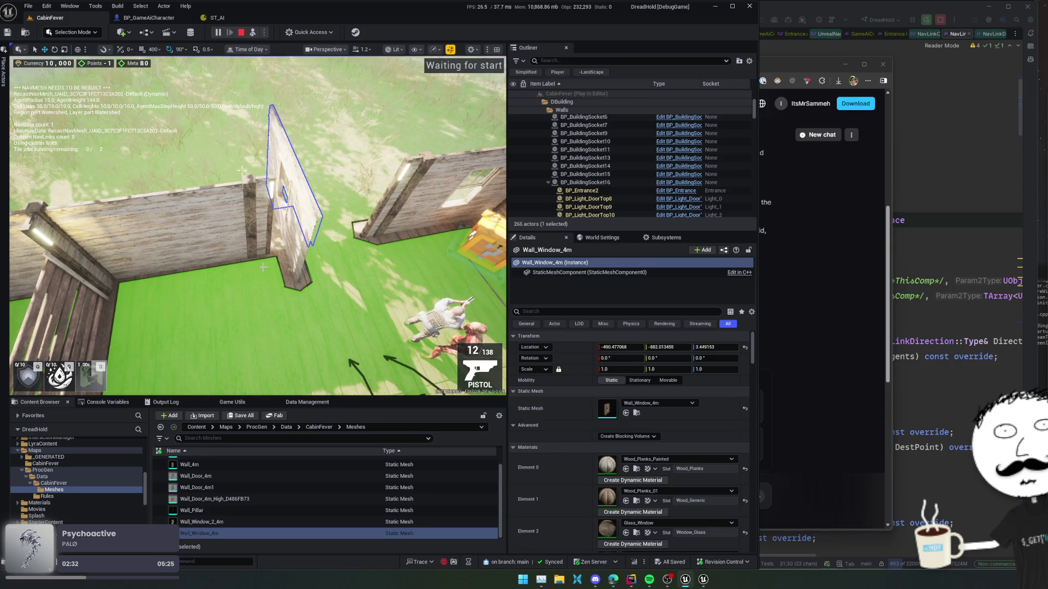
# Turn the new wall about -89° along a cabin wall, adjust its X location, and make it Movable
pyautogui.click(715, 359)
pyautogui.write('-45')
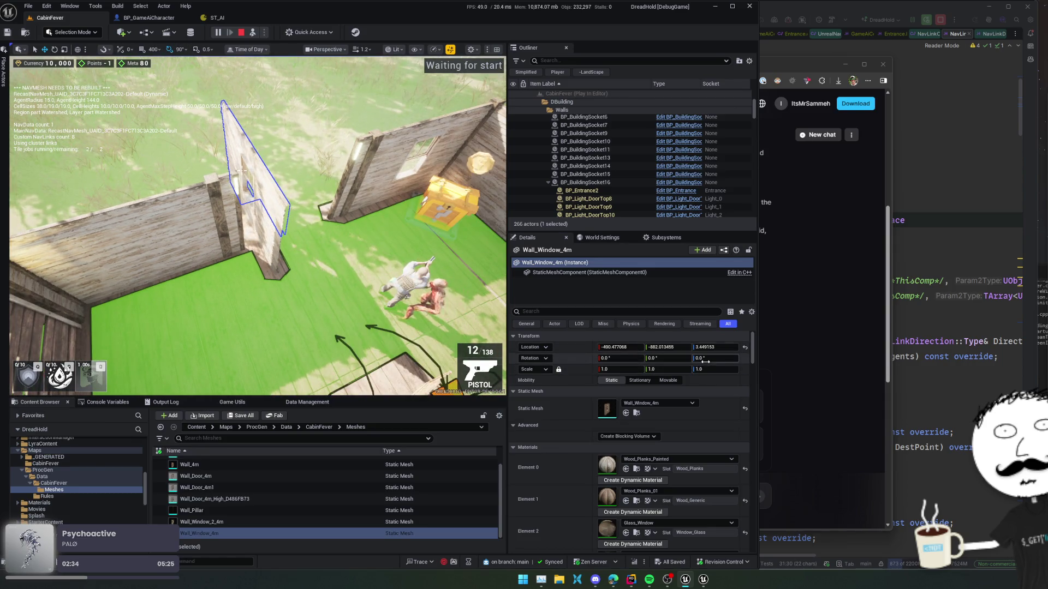
pyautogui.press('Return')
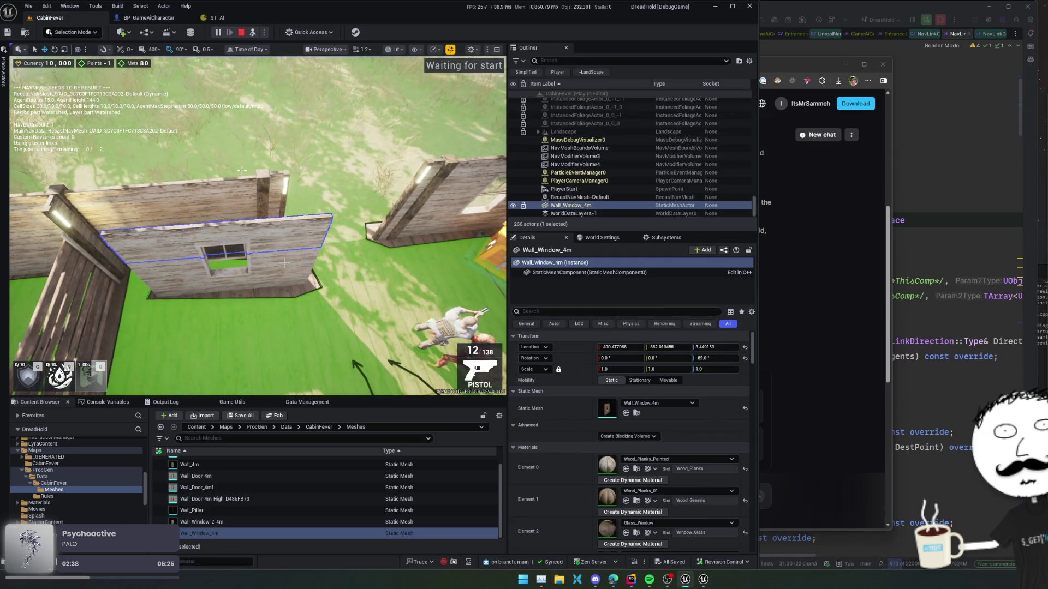
pyautogui.click(615, 347)
pyautogui.write('-299')
pyautogui.press('Return')
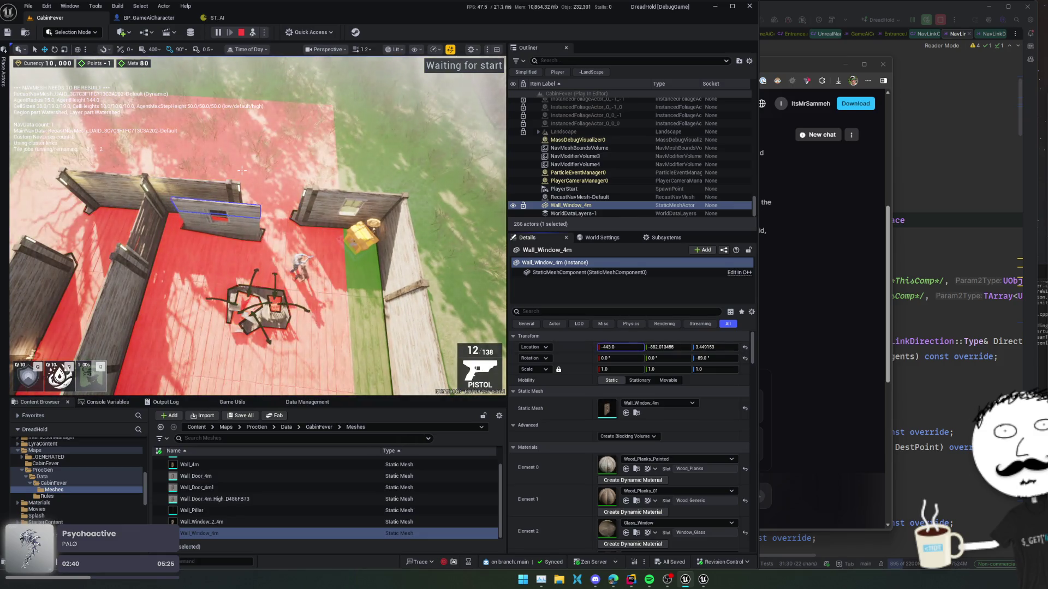
pyautogui.click(668, 381)
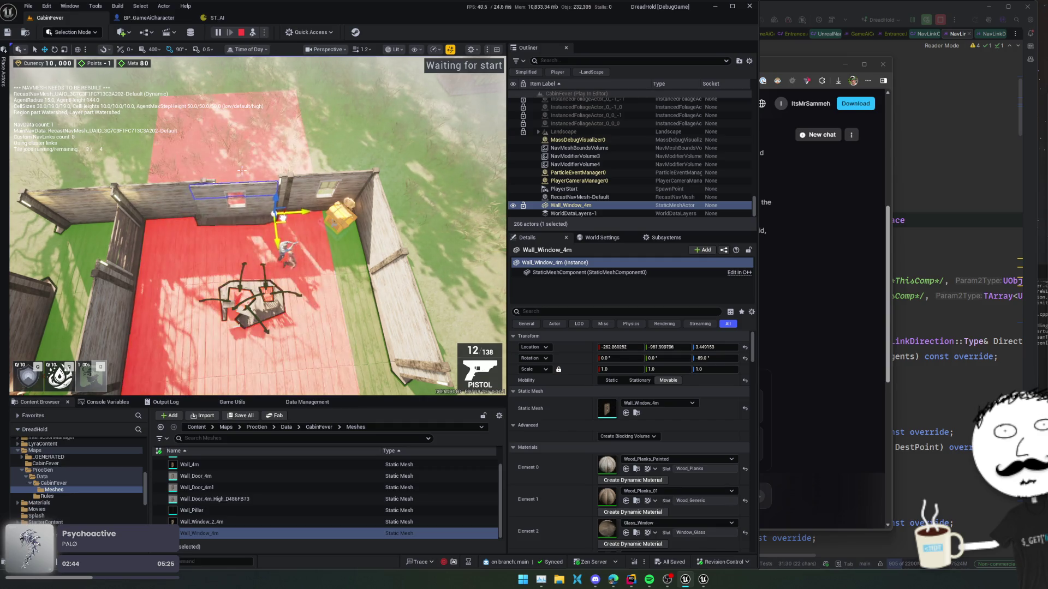
pyautogui.press('F8')
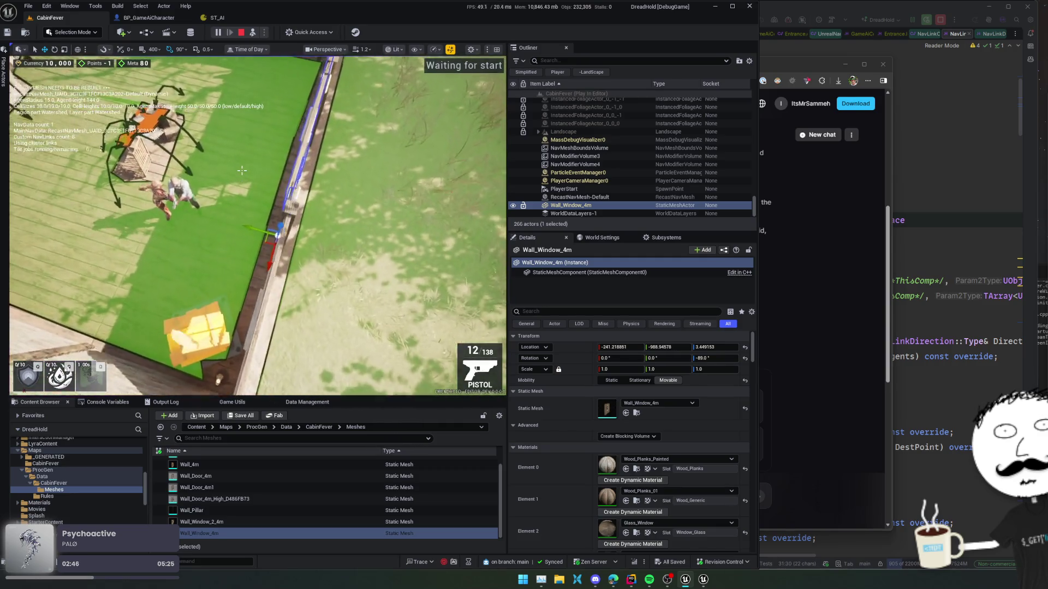
pyautogui.scroll(-3)
pyautogui.scroll(-3)
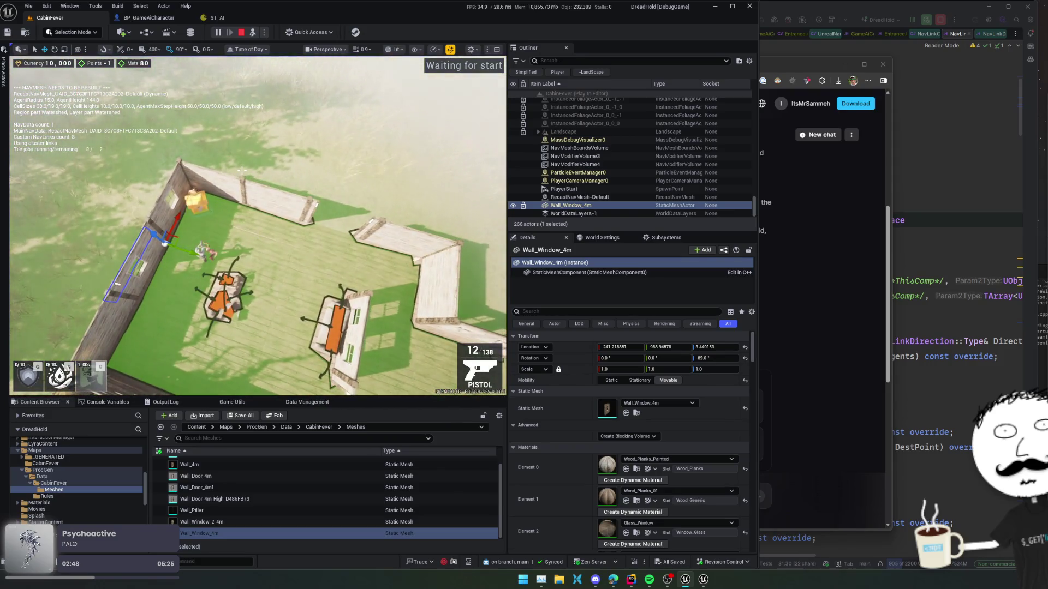
pyautogui.scroll(3)
# Move the window wall to the cabin's right side and duplicate it onto the right cabin wall
pyautogui.moveTo(225, 279); pyautogui.dragTo(364, 292)
pyautogui.press('e')
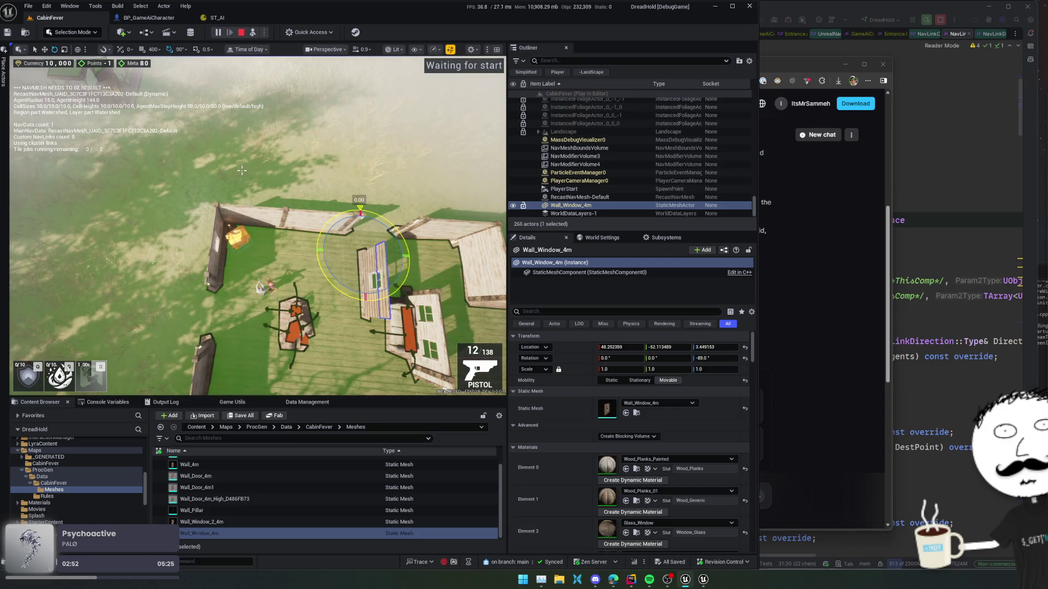
pyautogui.press('w')
pyautogui.moveTo(345, 265); pyautogui.dragTo(128, 316)
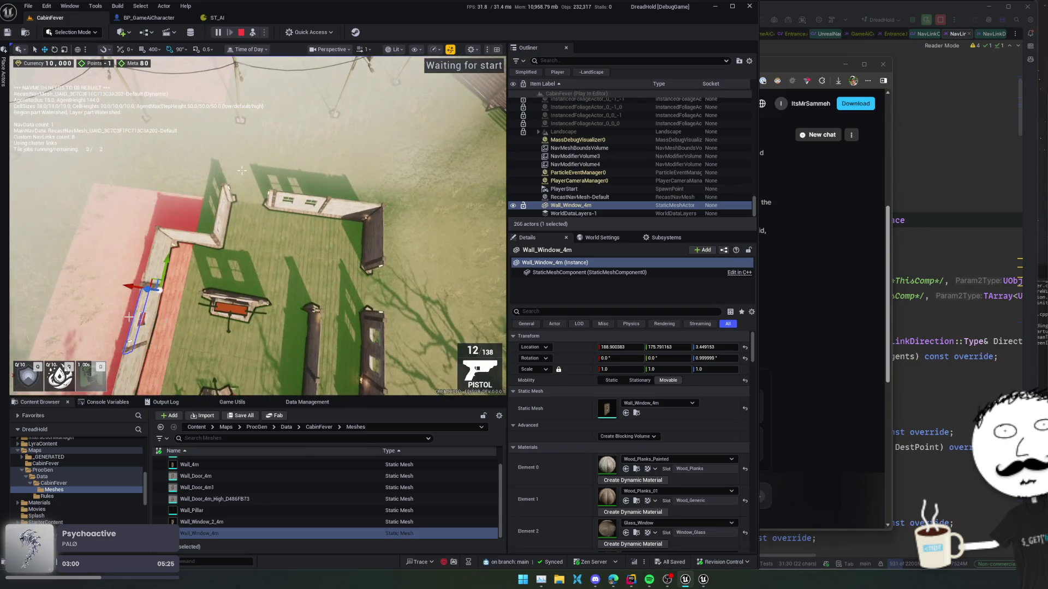
pyautogui.moveTo(154, 281); pyautogui.dragTo(281, 270)
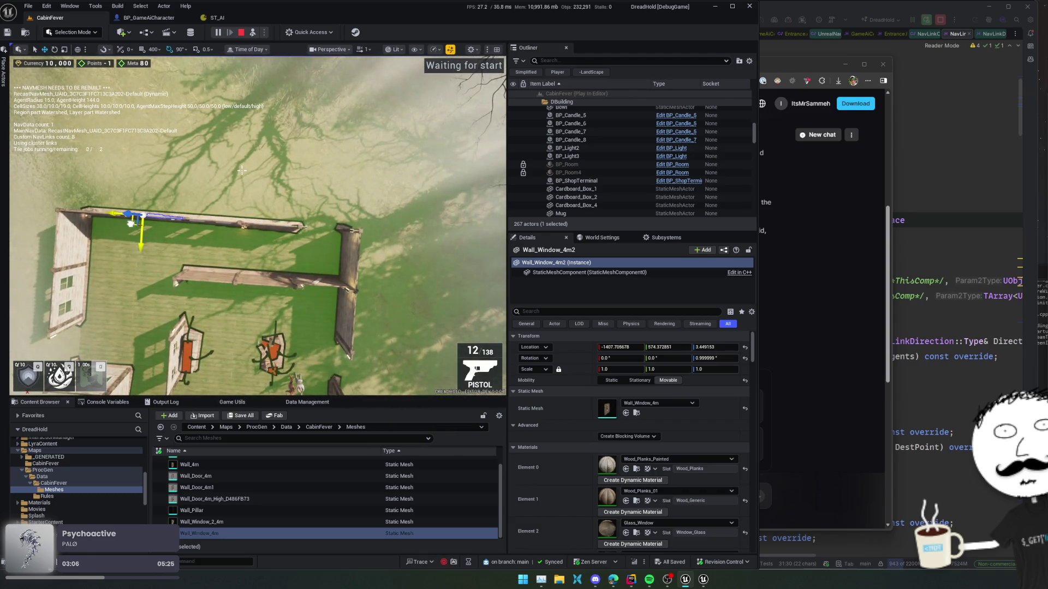
pyautogui.hotkey('ctrl', 'd')
pyautogui.moveTo(242, 172); pyautogui.dragTo(242, 170)
# Drag out another copy of the window wall and place it on the top cabin wall
pyautogui.click(391, 205)
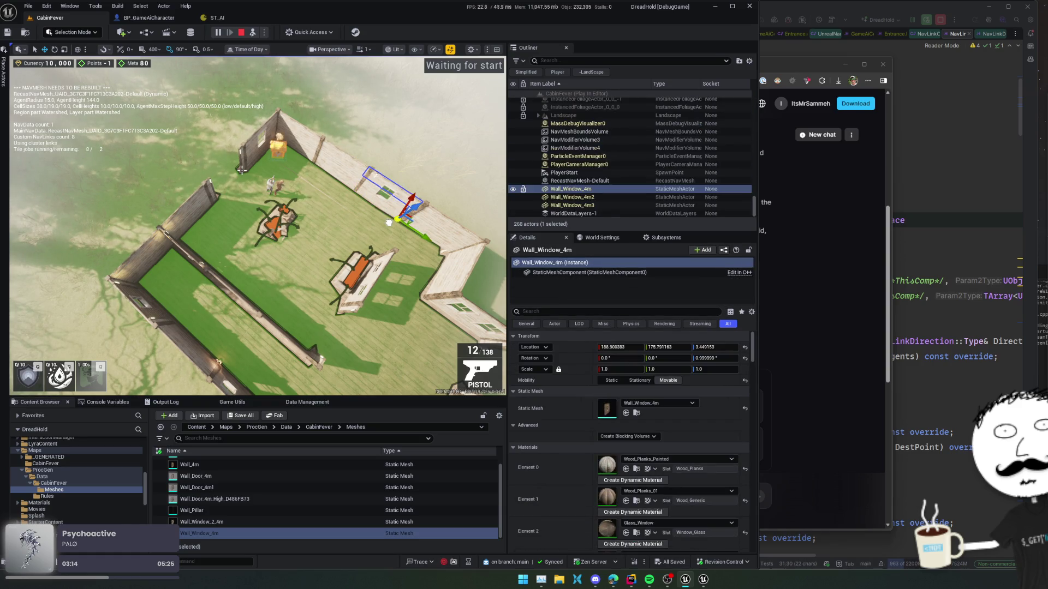
pyautogui.moveTo(389, 223); pyautogui.dragTo(383, 266)
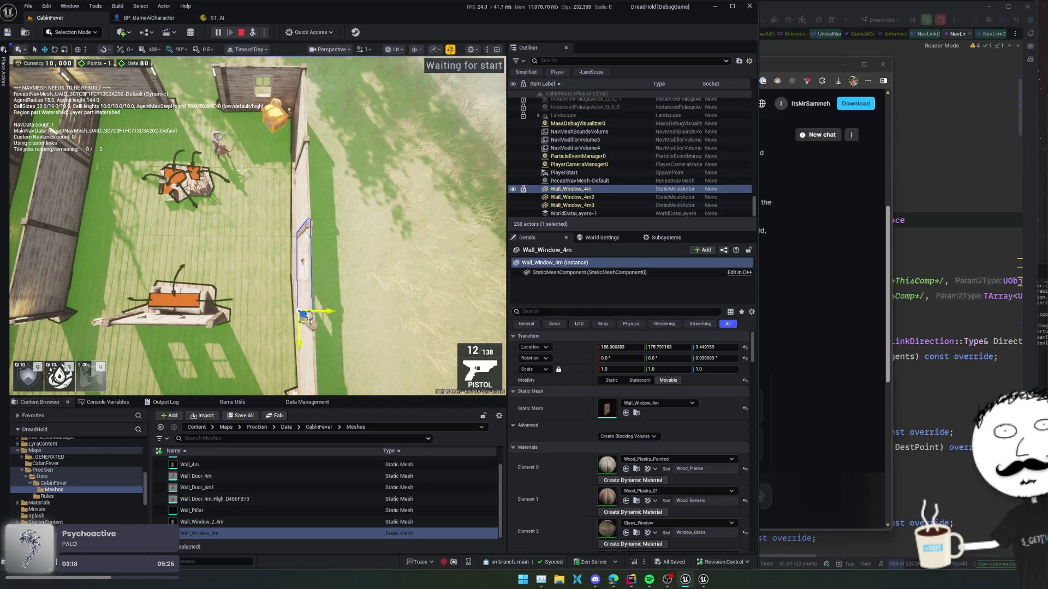
pyautogui.moveTo(308, 322); pyautogui.dragTo(203, 206)
pyautogui.press('e')
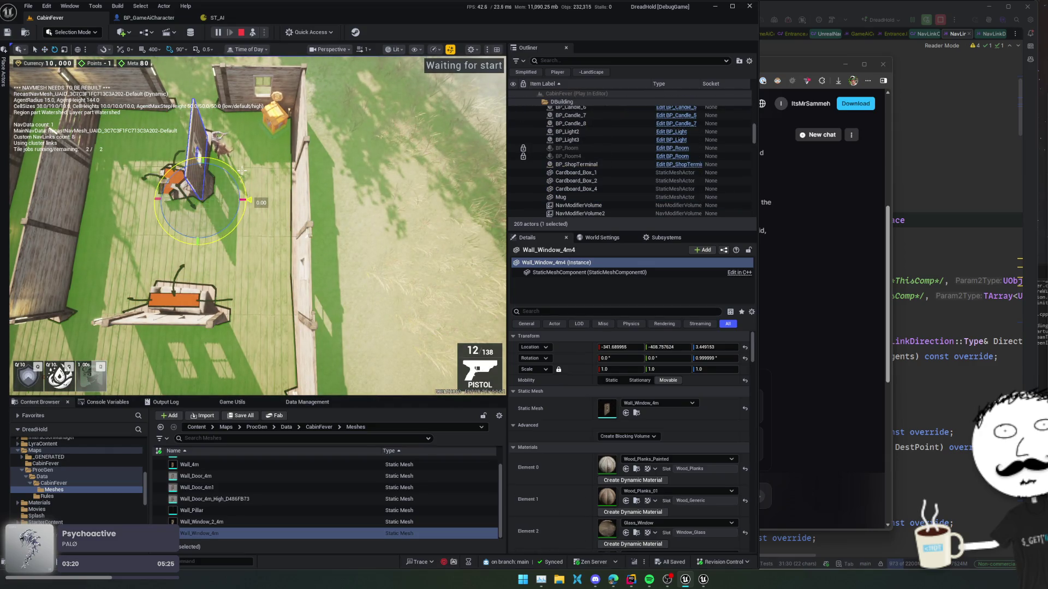
pyautogui.press('w')
pyautogui.moveTo(204, 207); pyautogui.dragTo(322, 176)
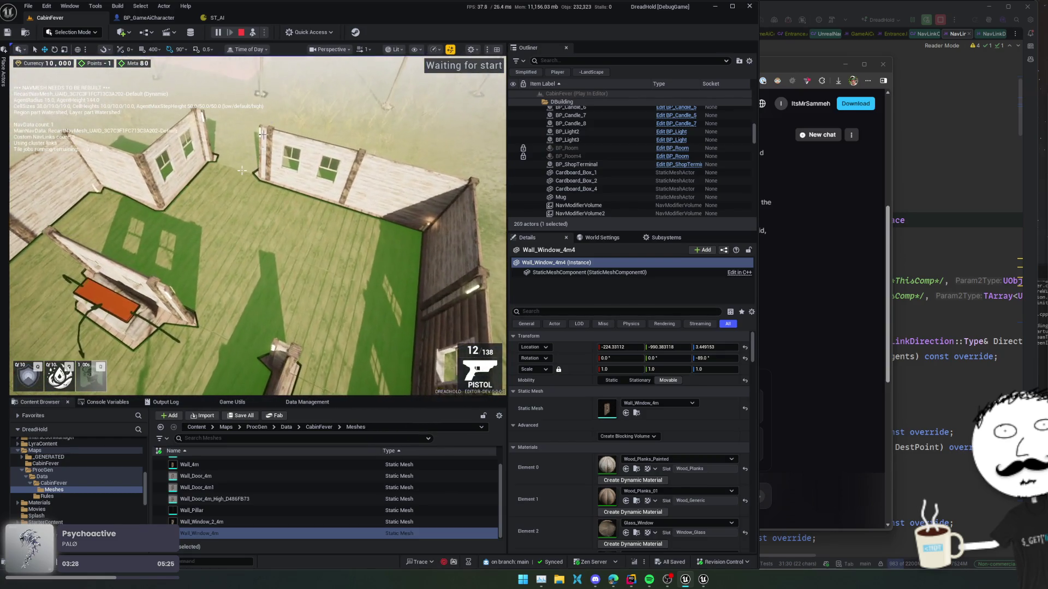
# Possess the character and walk it around inside the cabin to test the new walls
pyautogui.click(256, 34)
pyautogui.press('s')
pyautogui.press('d')
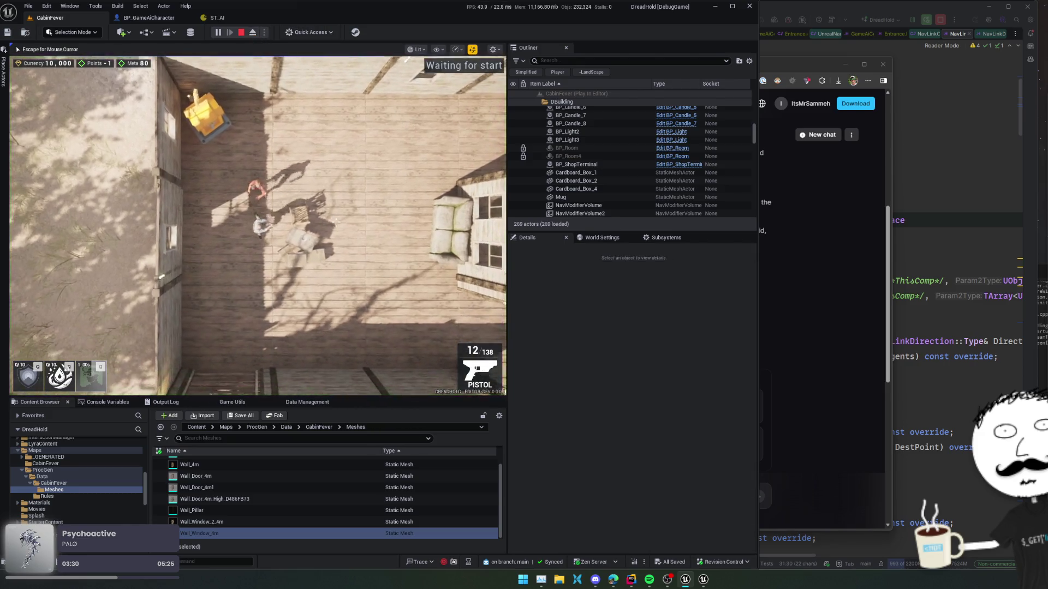
pyautogui.press('d')
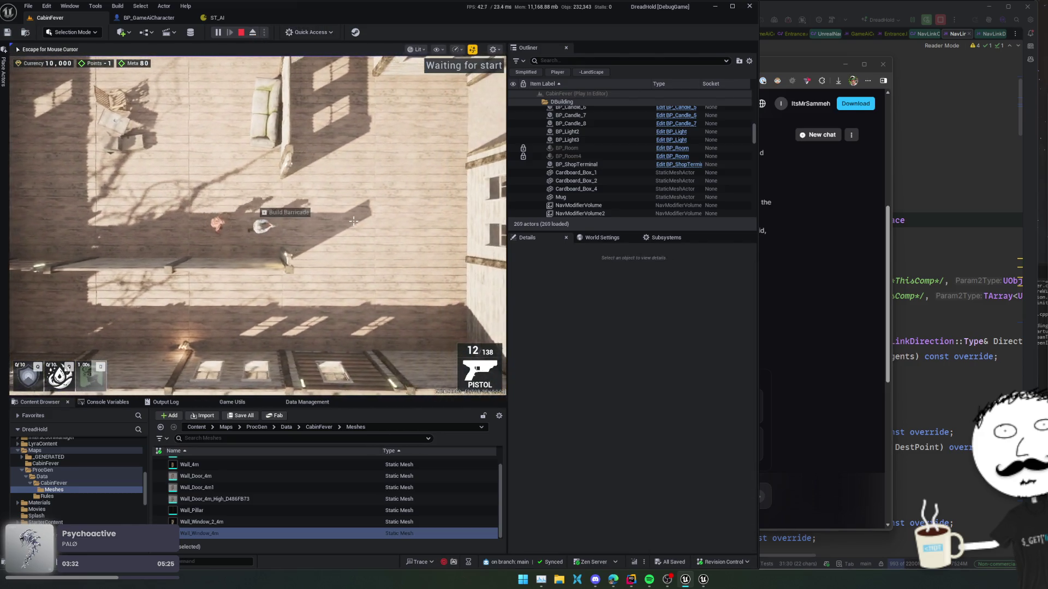
pyautogui.press('w')
pyautogui.press('a')
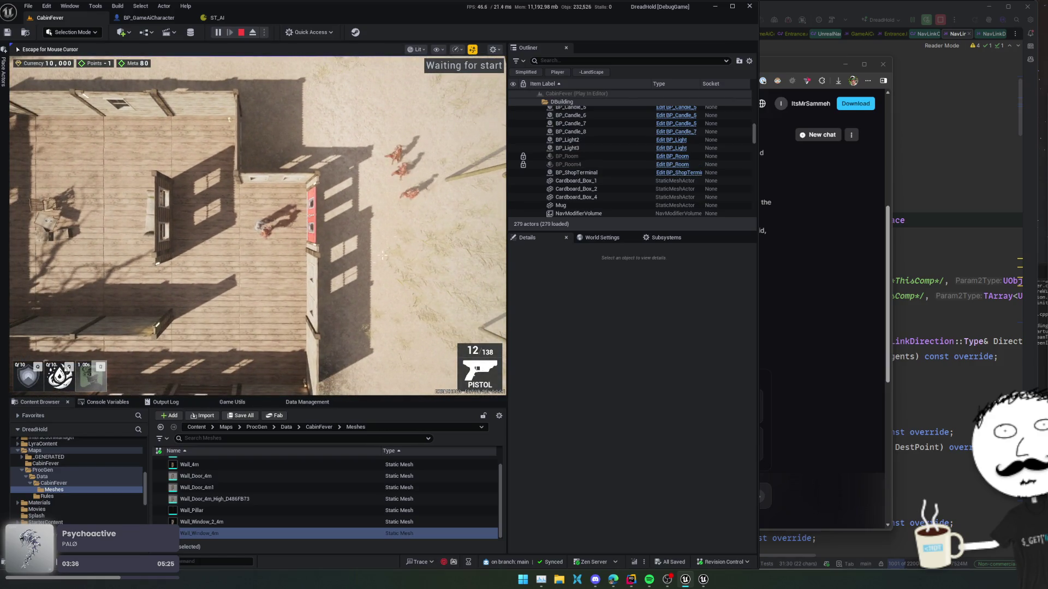
pyautogui.press('a')
pyautogui.press('s')
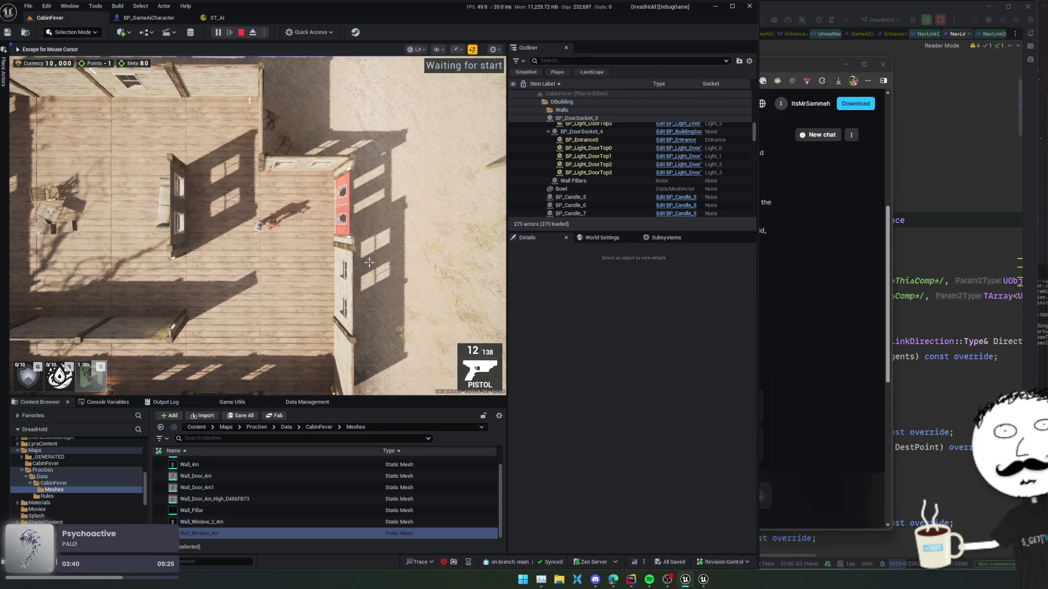
pyautogui.press('s')
pyautogui.press('d')
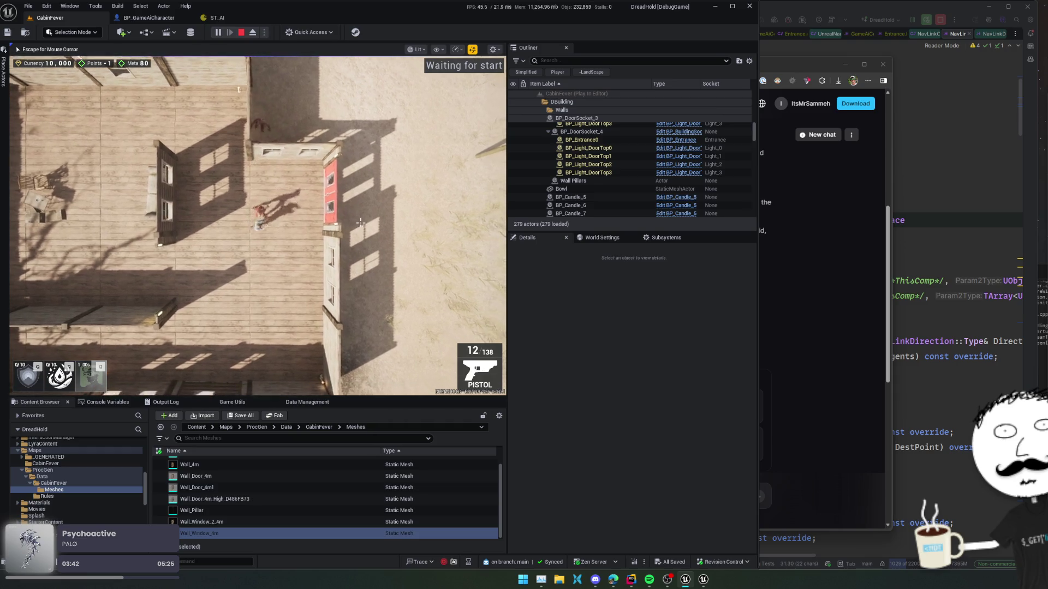
pyautogui.press('a')
pyautogui.press('s')
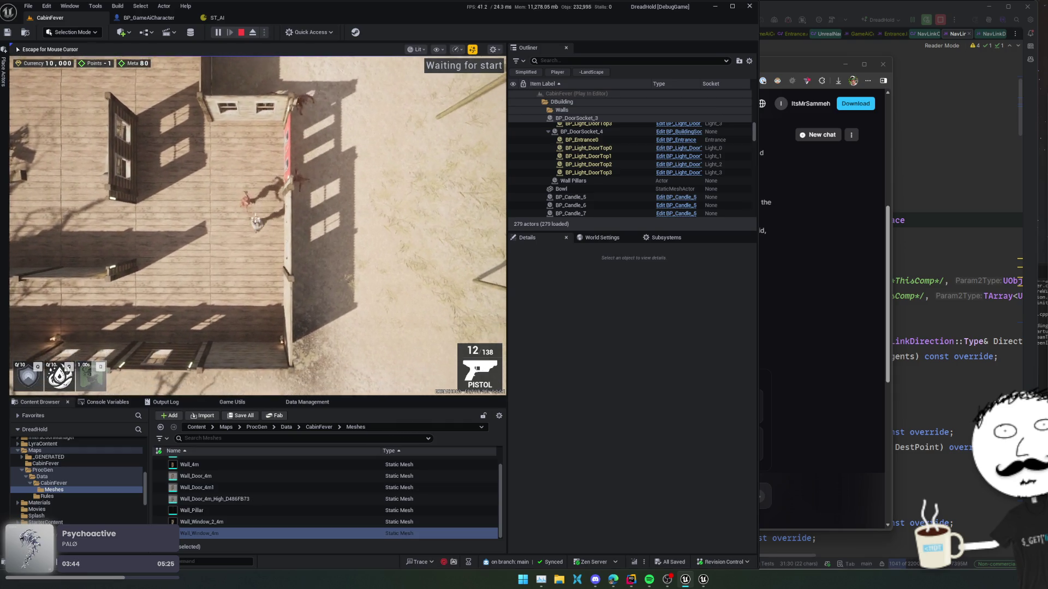
pyautogui.scroll(-3)
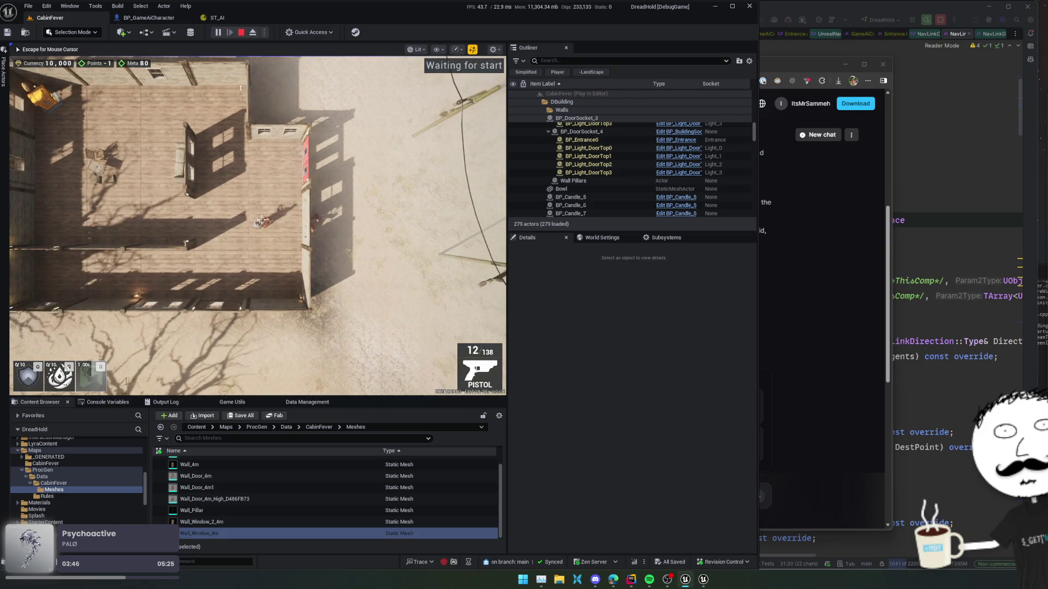
pyautogui.scroll(3)
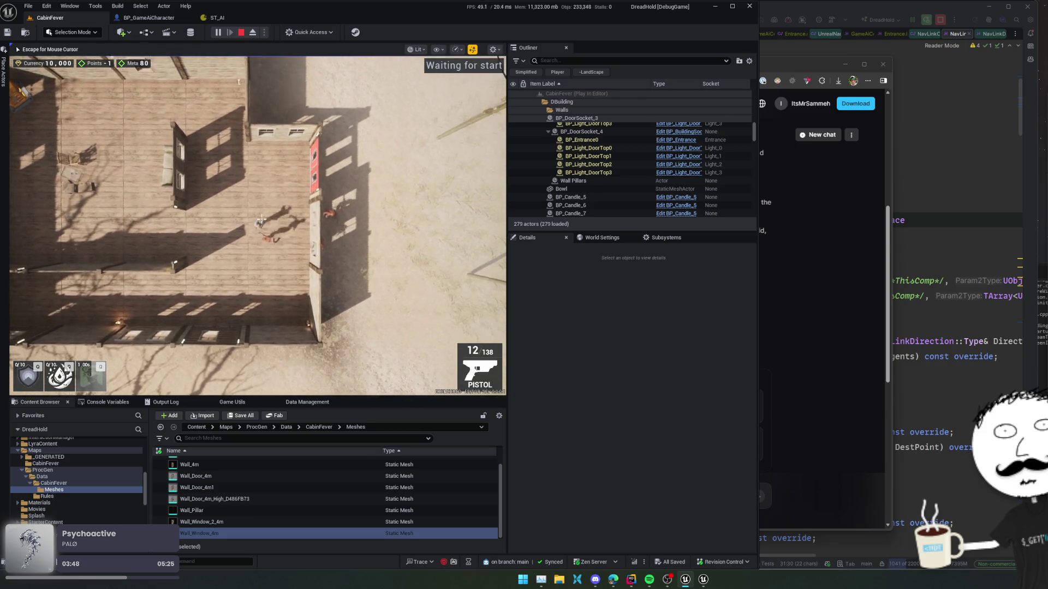
# Eject back to the editor view and show the navigation mesh overlay
pyautogui.press('F8')
pyautogui.press('p')
pyautogui.scroll(3)
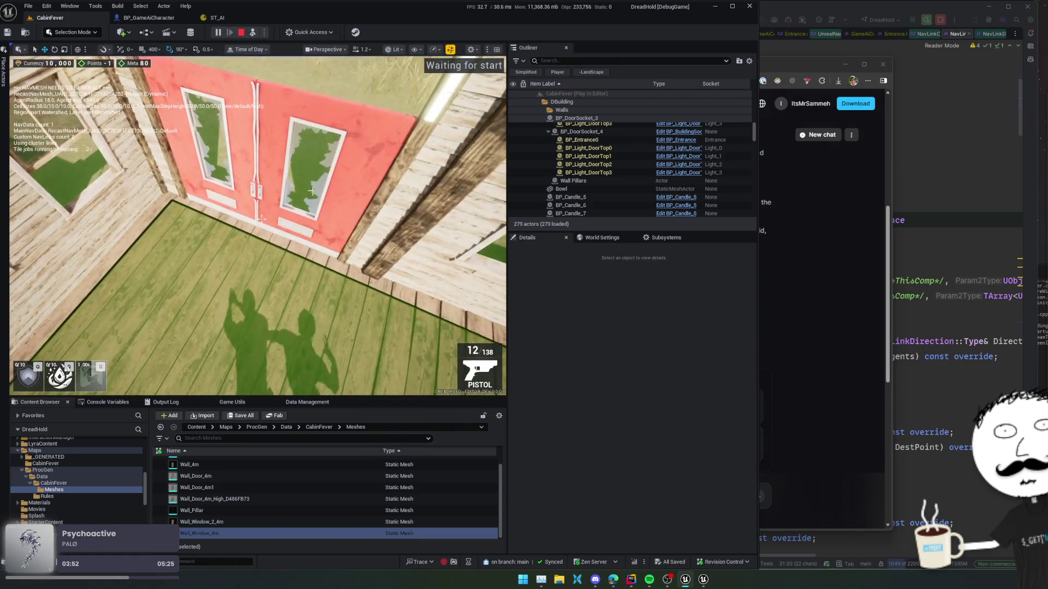
pyautogui.click(311, 191)
pyautogui.scroll(-3)
pyautogui.click(581, 166)
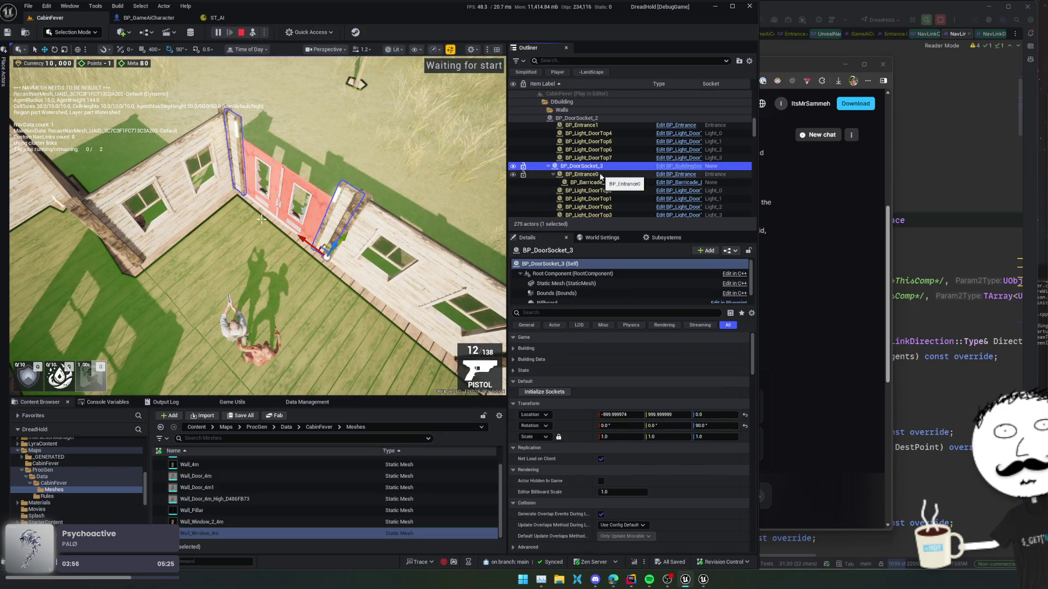
pyautogui.doubleClick(600, 175)
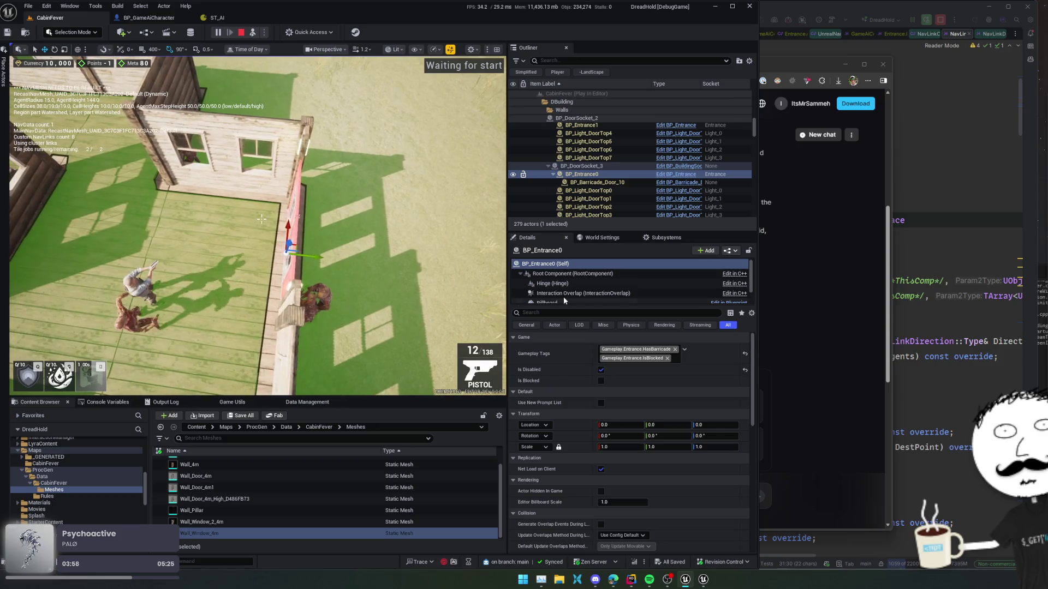
pyautogui.scroll(-3)
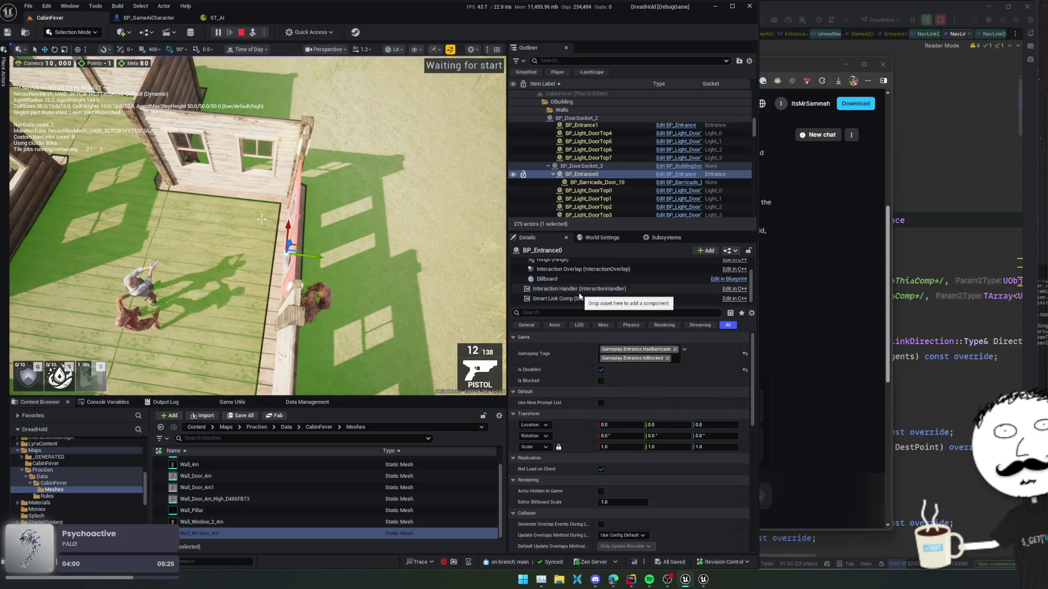
pyautogui.click(580, 298)
pyautogui.scroll(-3)
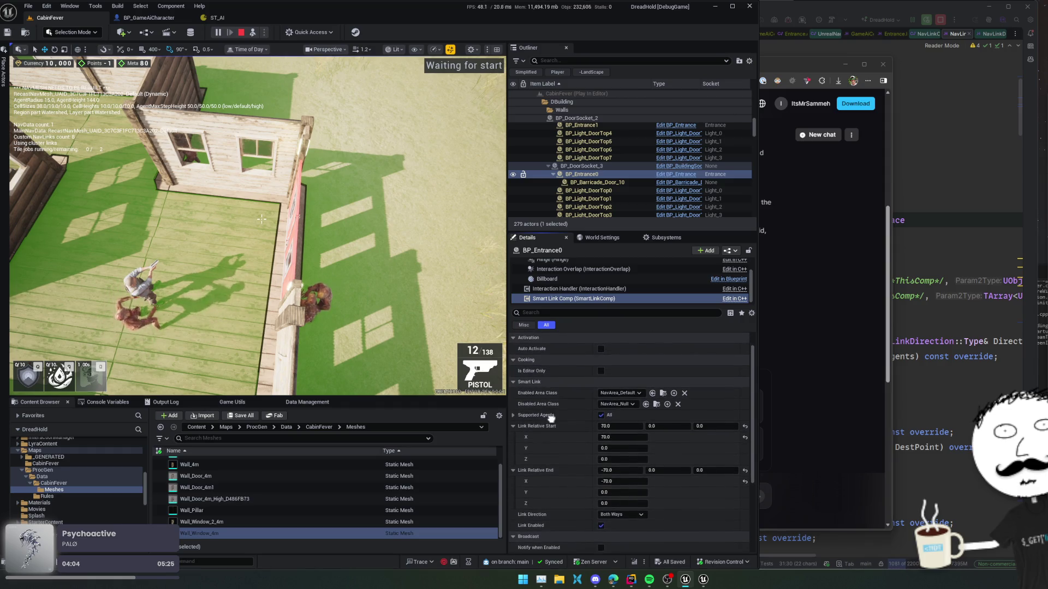
pyautogui.scroll(-3)
pyautogui.scroll(-3)
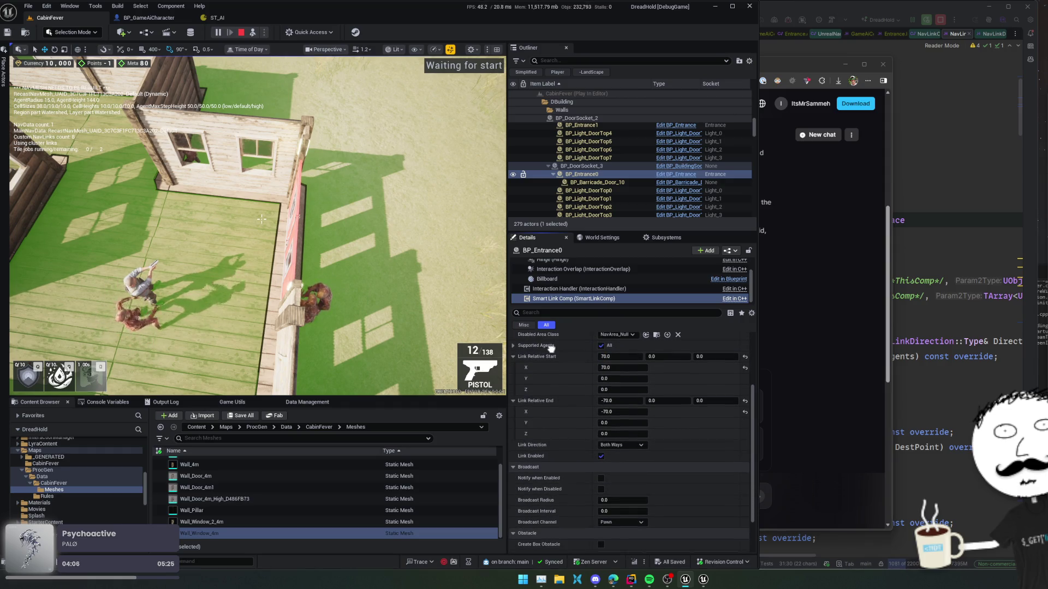
pyautogui.scroll(-3)
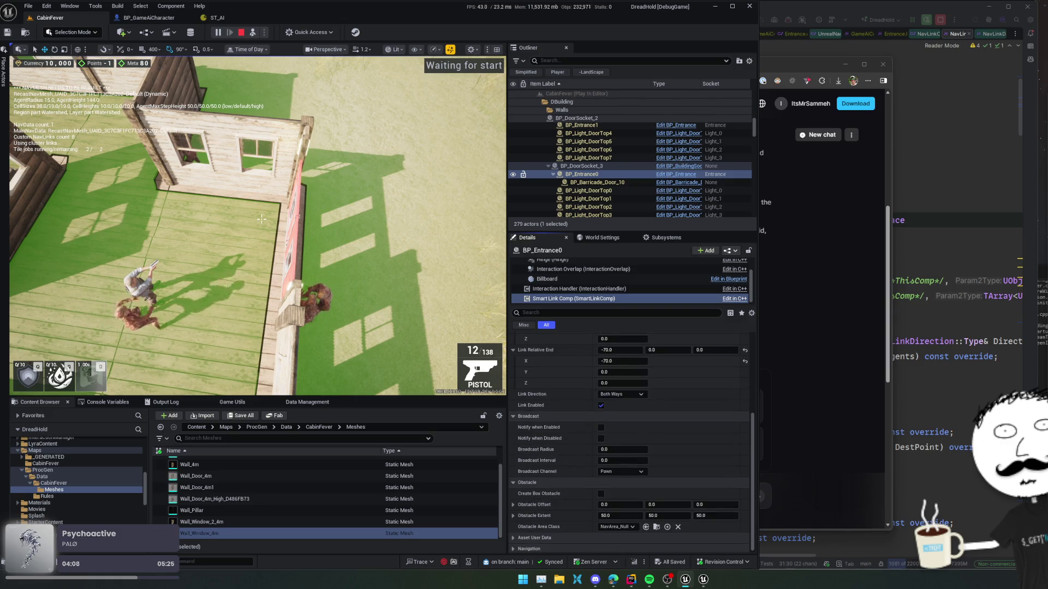
pyautogui.scroll(3)
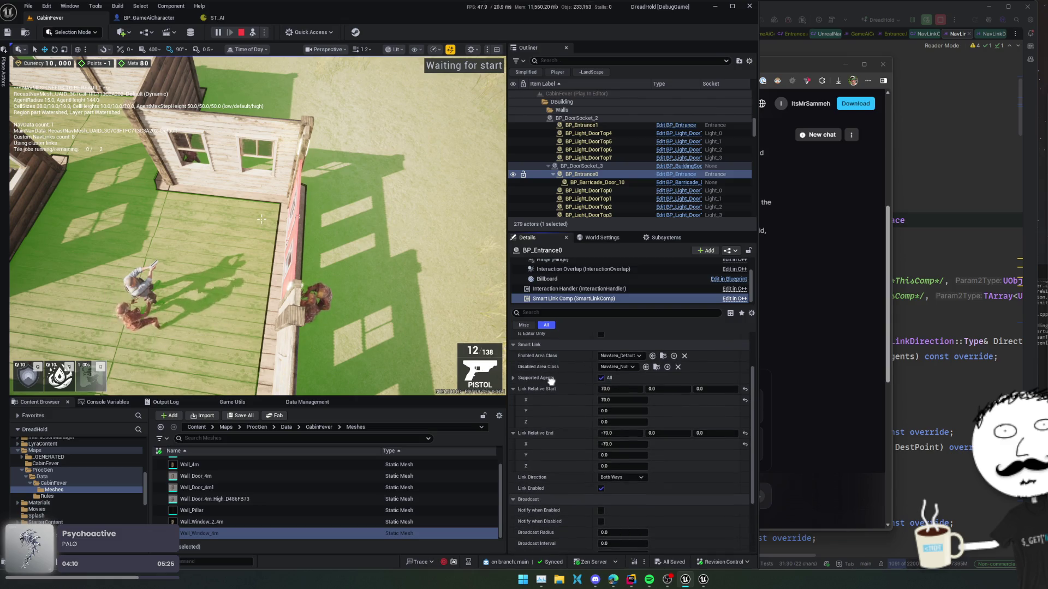
pyautogui.scroll(3)
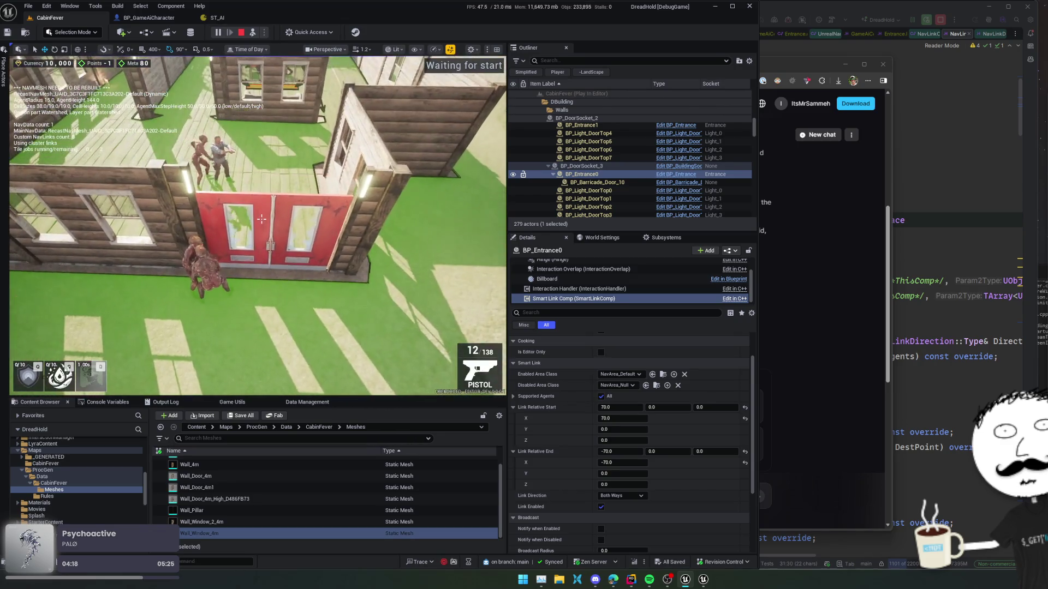
pyautogui.click(273, 257)
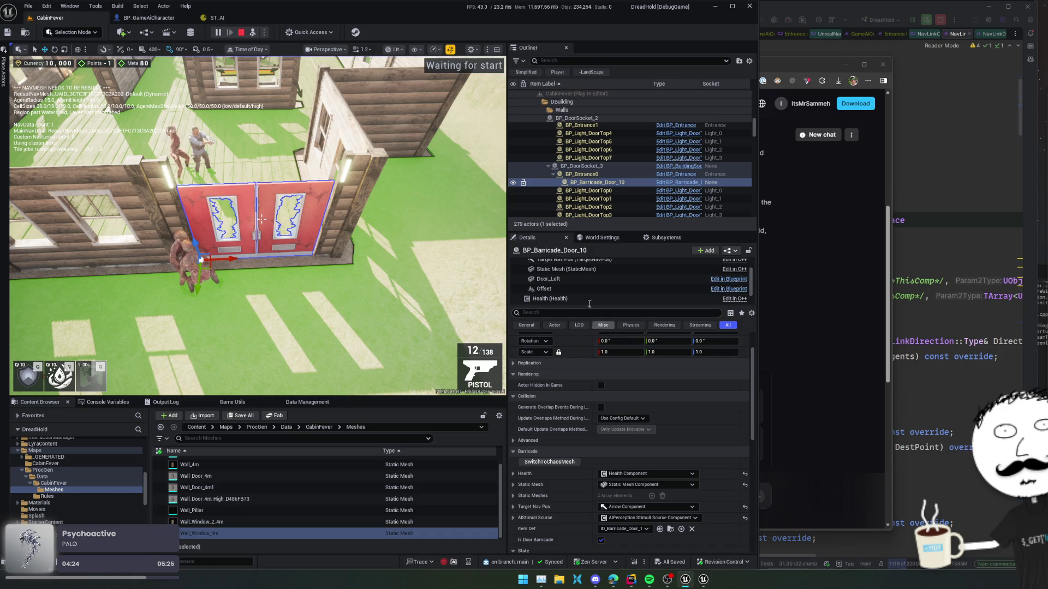
pyautogui.scroll(-3)
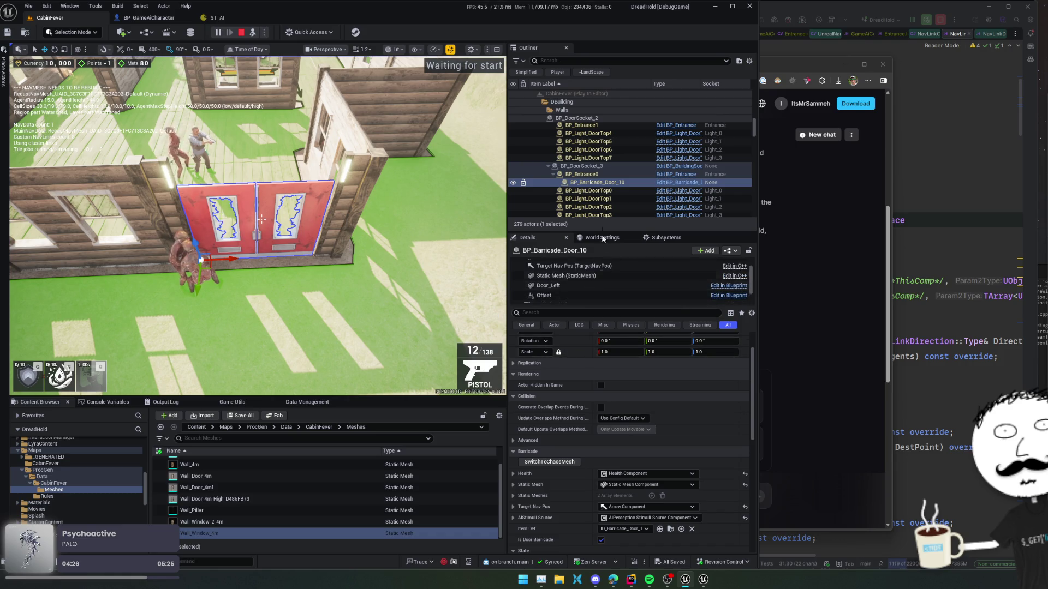
pyautogui.click(549, 175)
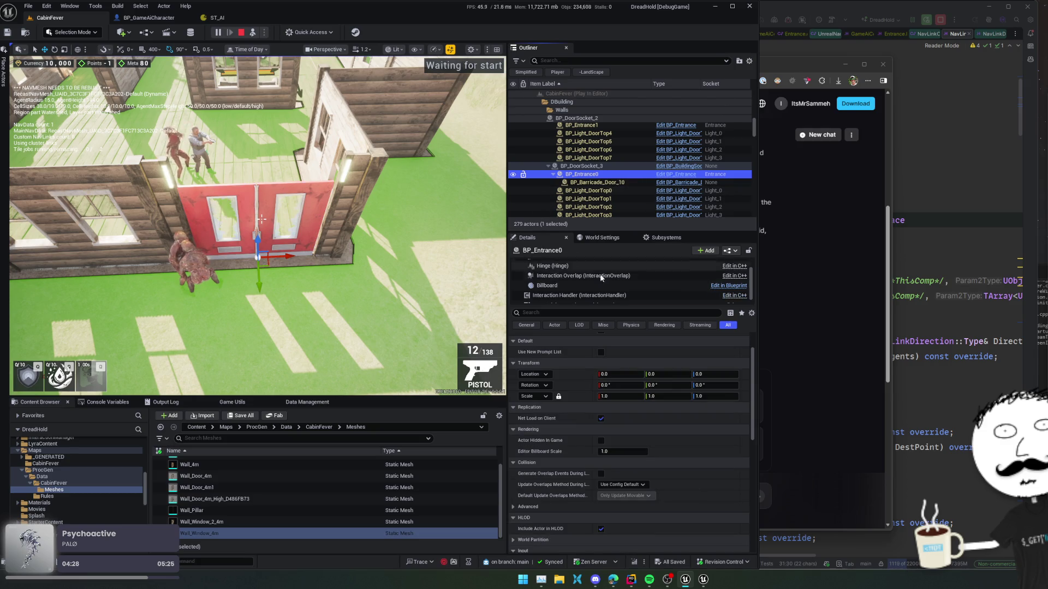
pyautogui.click(582, 379)
pyautogui.scroll(-3)
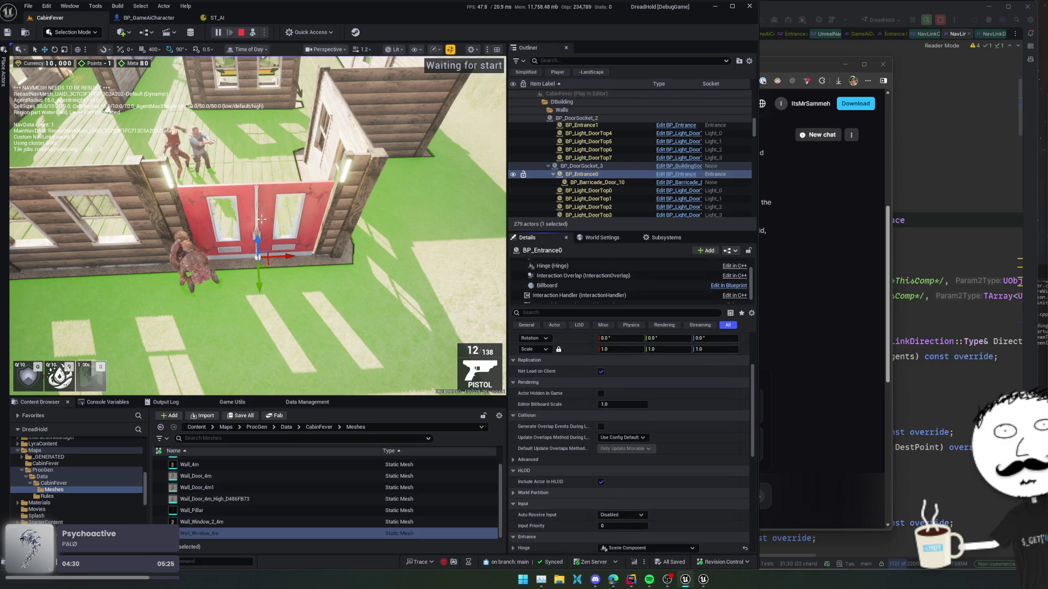
pyautogui.scroll(-3)
pyautogui.click(573, 298)
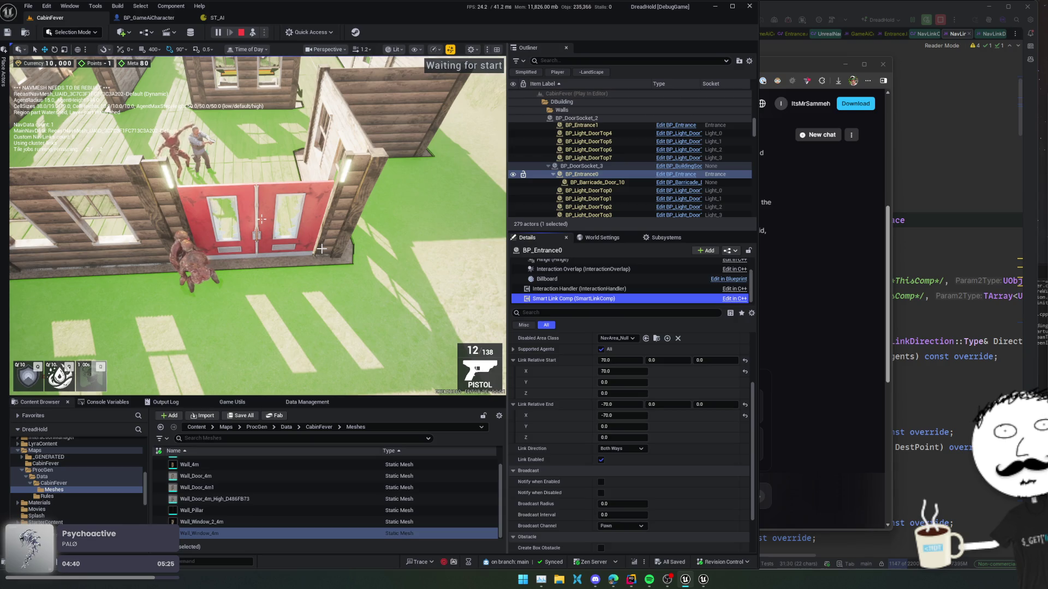
# Hide the game HUD with the 'show' console command
pyautogui.press('`')
pyautogui.write('show')
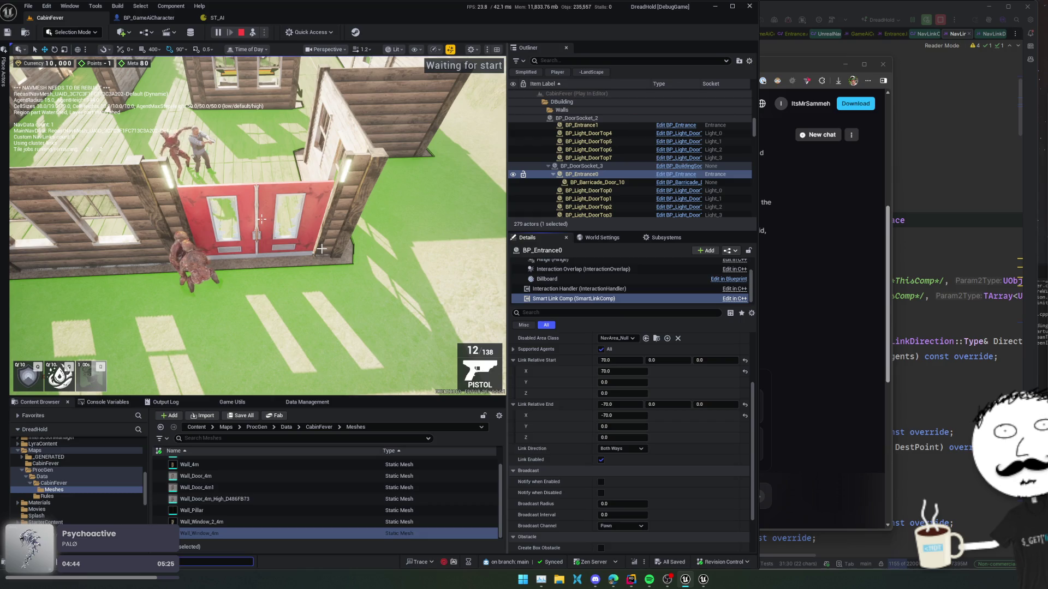
pyautogui.press('F8')
pyautogui.press('Right')
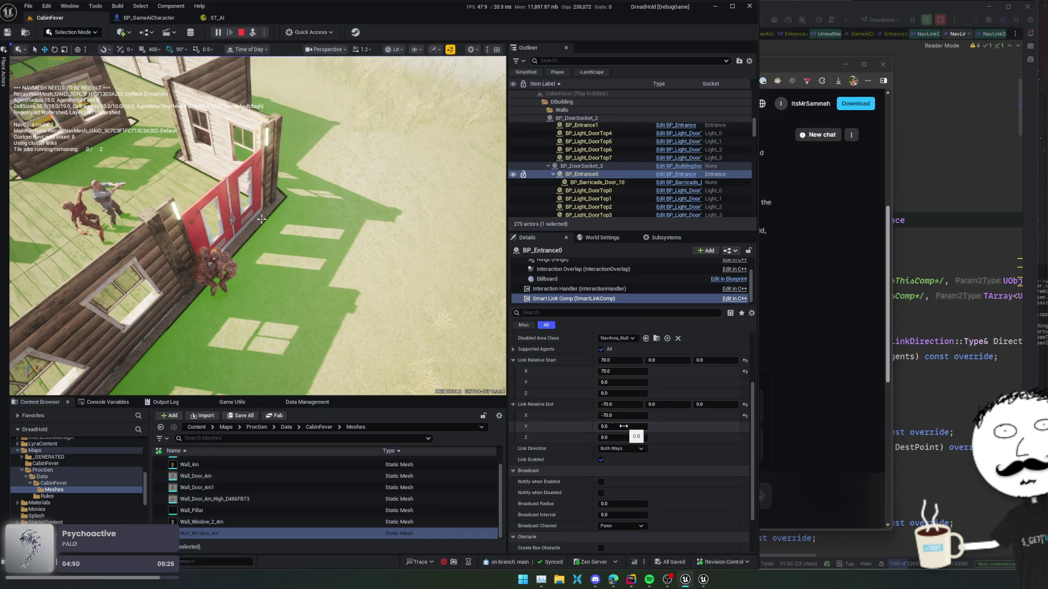
# Set the smart link's start Y to 70 and switch Link Enabled off
pyautogui.moveTo(623, 382); pyautogui.dragTo(633, 385)
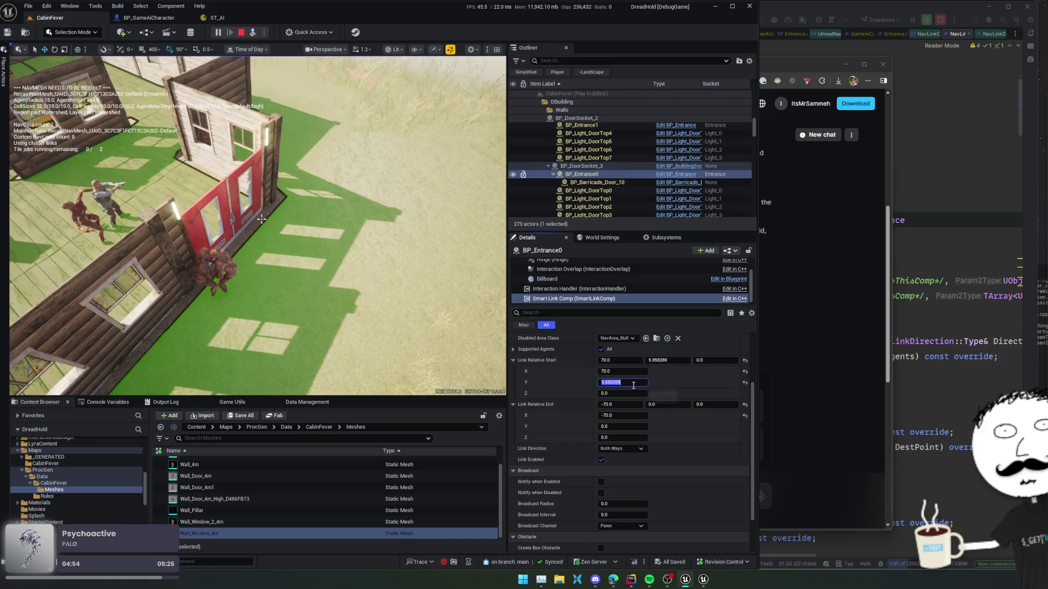
pyautogui.write('0')
pyautogui.press('Tab')
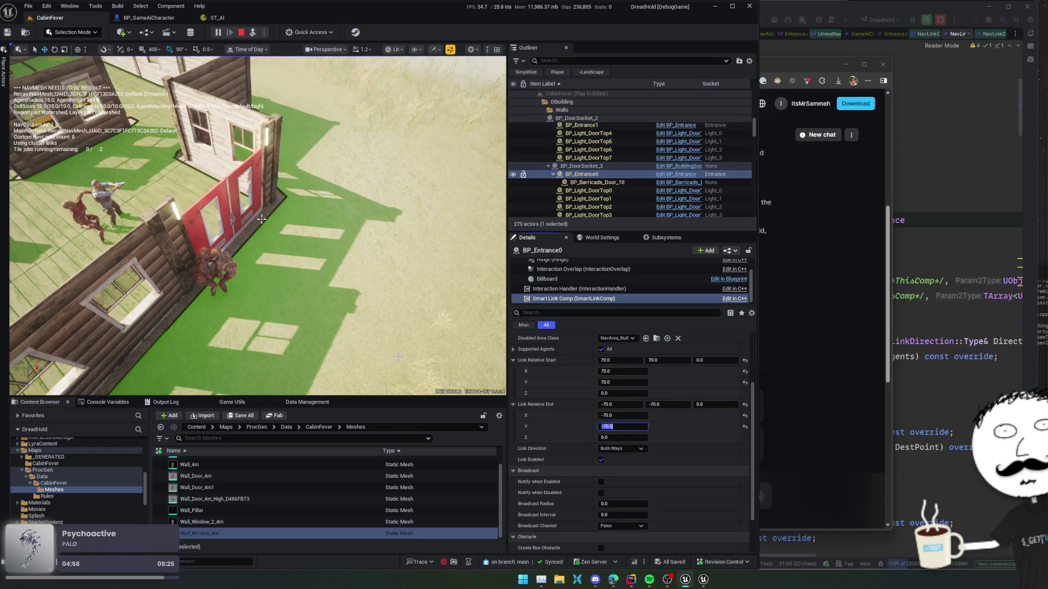
pyautogui.click(261, 219)
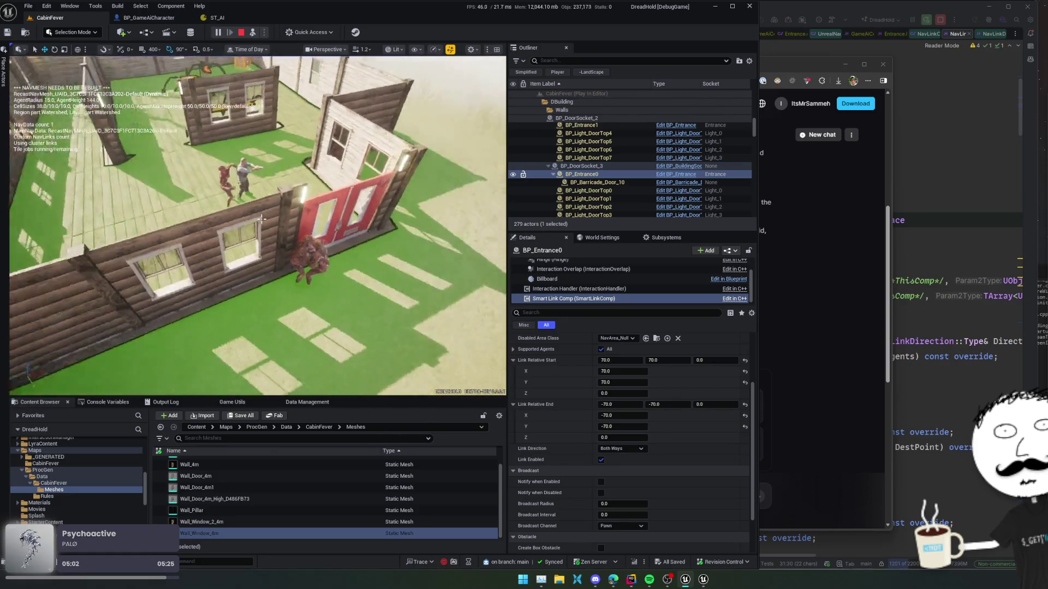
pyautogui.click(603, 459)
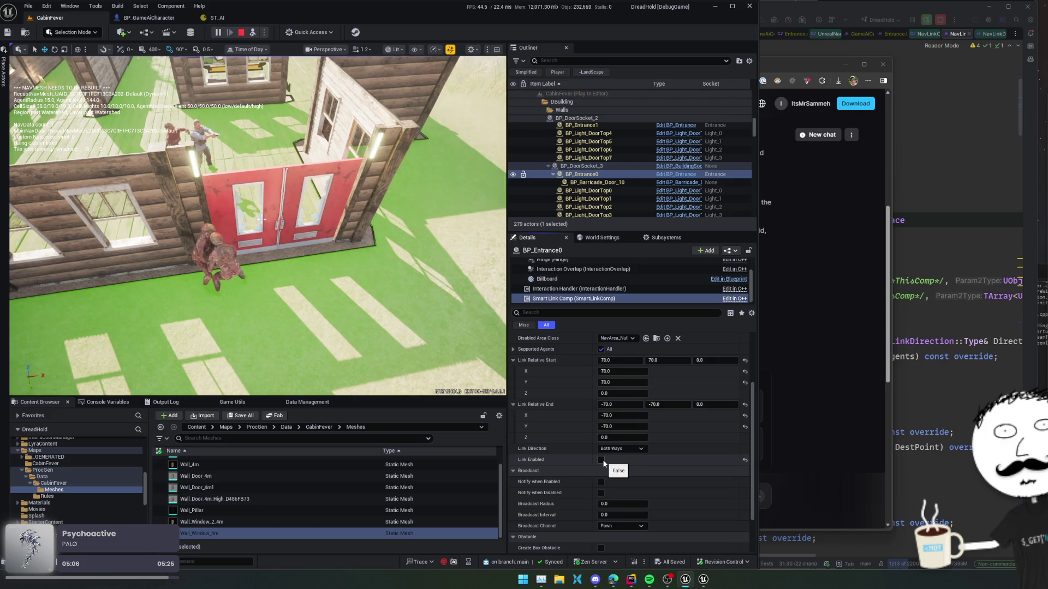
# Set the smart link's Link Direction to Right to Left
pyautogui.click(616, 449)
pyautogui.click(629, 464)
pyautogui.click(627, 450)
pyautogui.click(612, 473)
pyautogui.click(627, 450)
pyautogui.click(617, 457)
pyautogui.click(625, 449)
pyautogui.click(624, 473)
# Move the link end point out to about X -117, Y -8
pyautogui.click(352, 354)
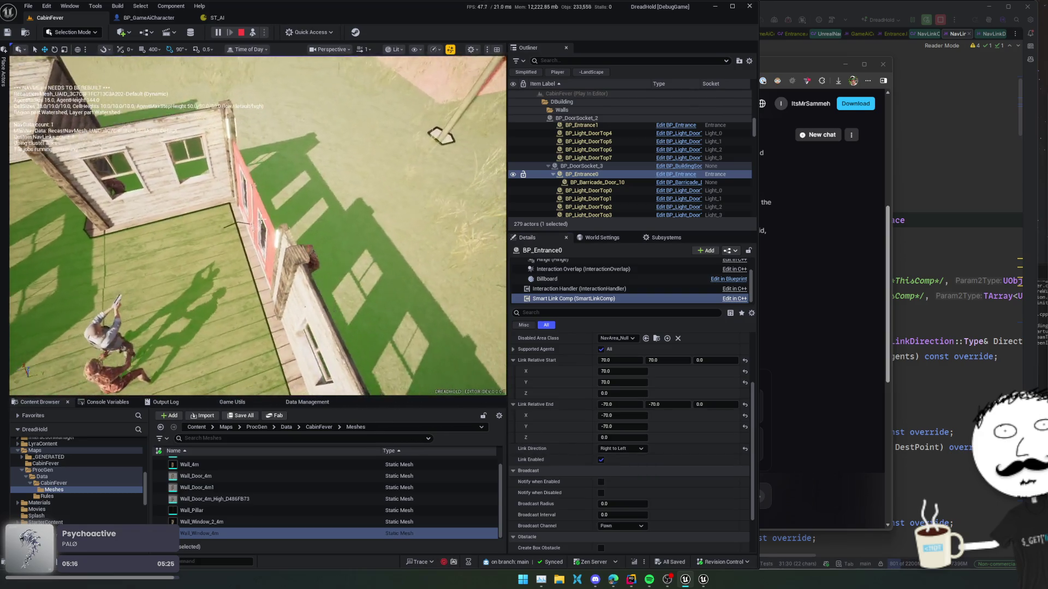
pyautogui.hotkey('shift', 'F1')
pyautogui.click(629, 418)
pyautogui.write('0')
pyautogui.press('Return')
pyautogui.click(258, 225)
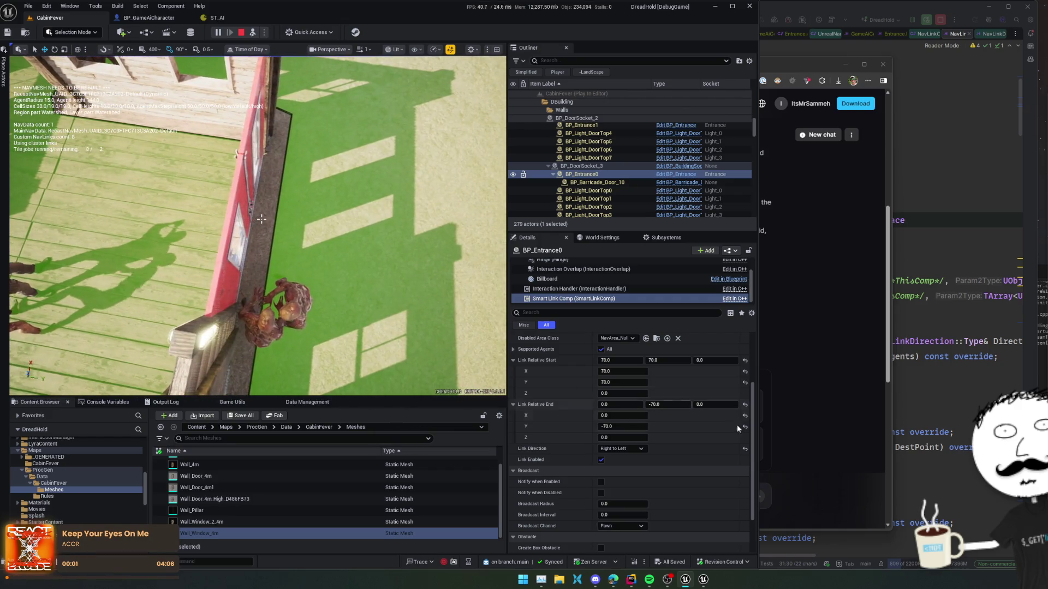
pyautogui.moveTo(623, 415); pyautogui.dragTo(628, 426)
pyautogui.click(626, 426)
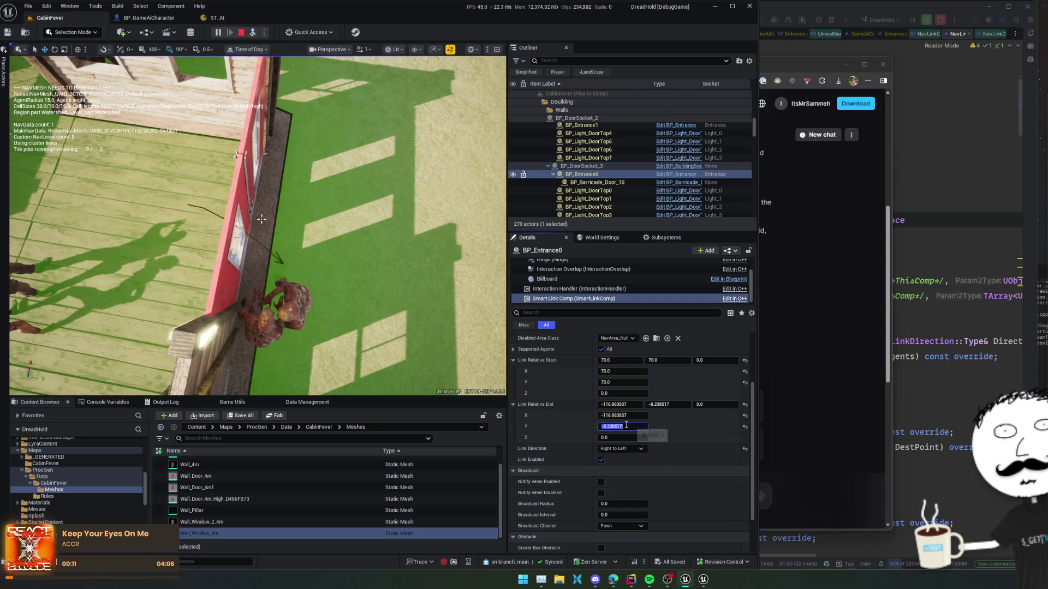
# Zero the link's Y values and start setting the start and end X to ±100
pyautogui.moveTo(622, 382); pyautogui.dragTo(636, 361)
pyautogui.click(622, 382)
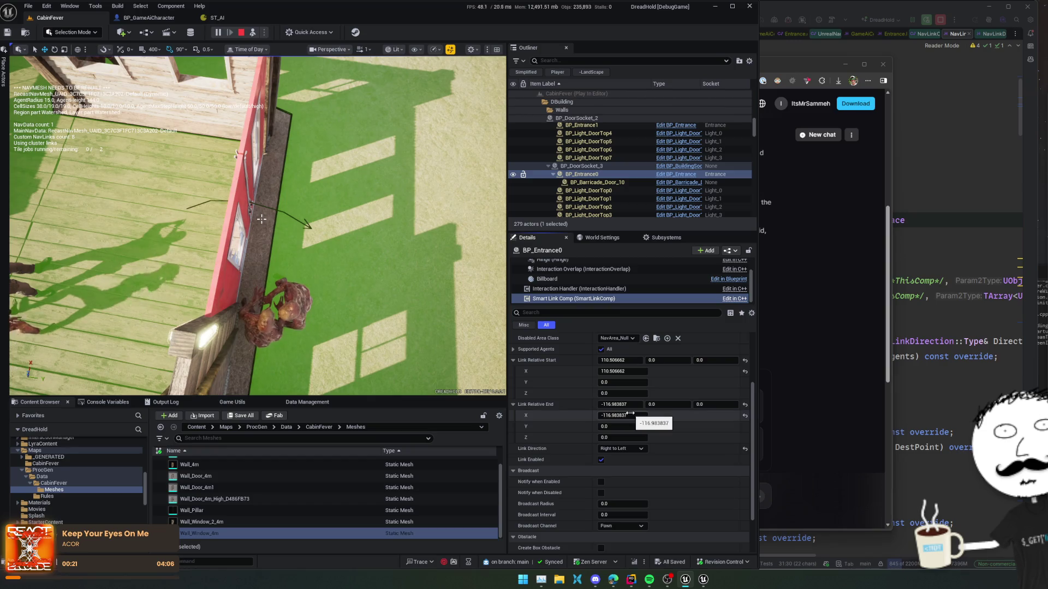
pyautogui.write('-100')
pyautogui.press('Return')
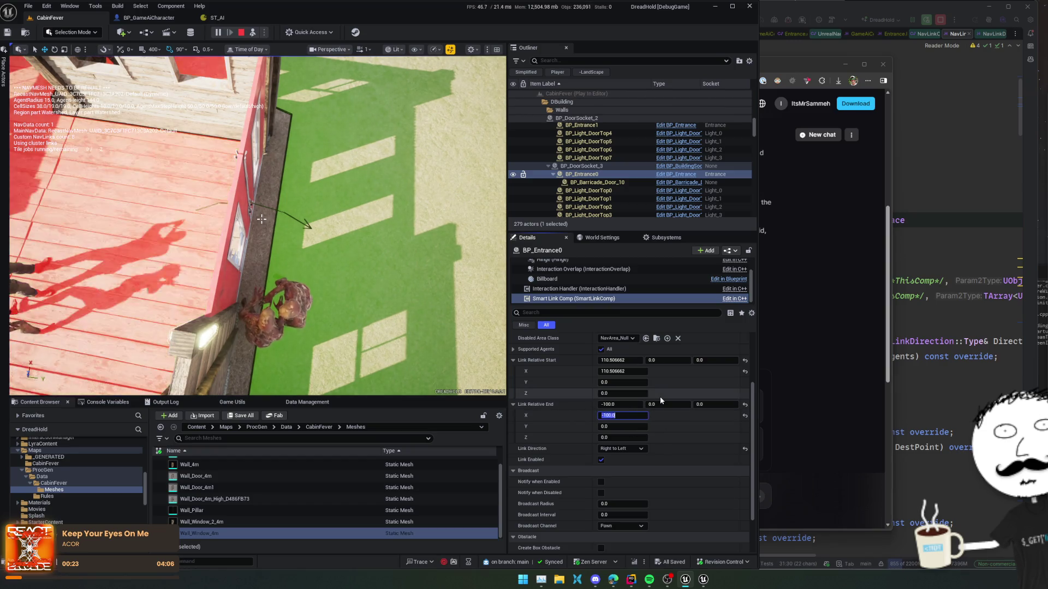
pyautogui.click(627, 362)
pyautogui.write('00.0')
pyautogui.press('Return')
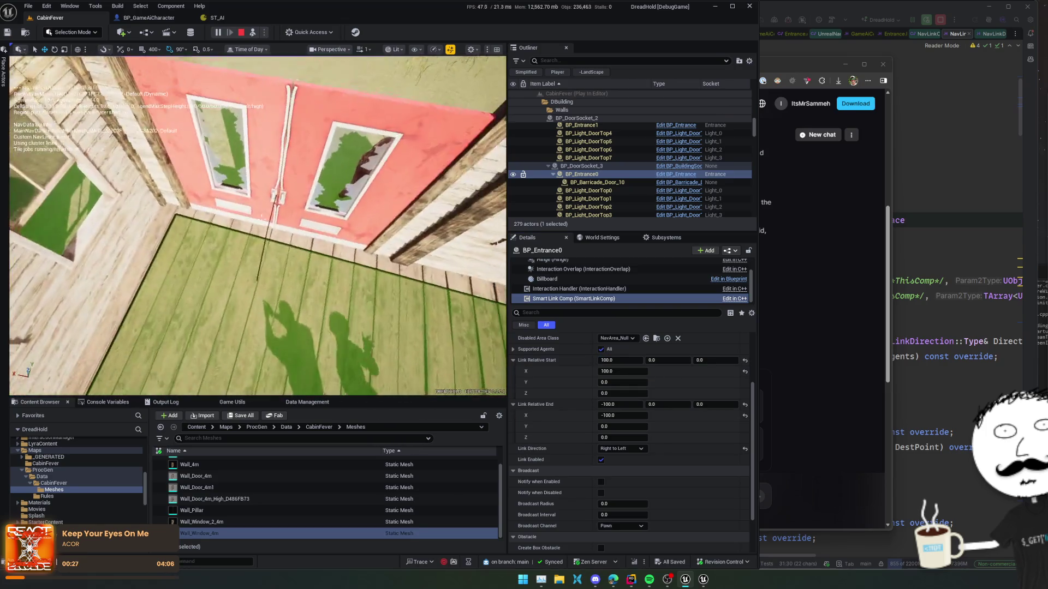
# Set Link Direction back to Both Ways and finalize start X -100, end X 100
pyautogui.click(620, 449)
pyautogui.click(623, 458)
pyautogui.click(622, 449)
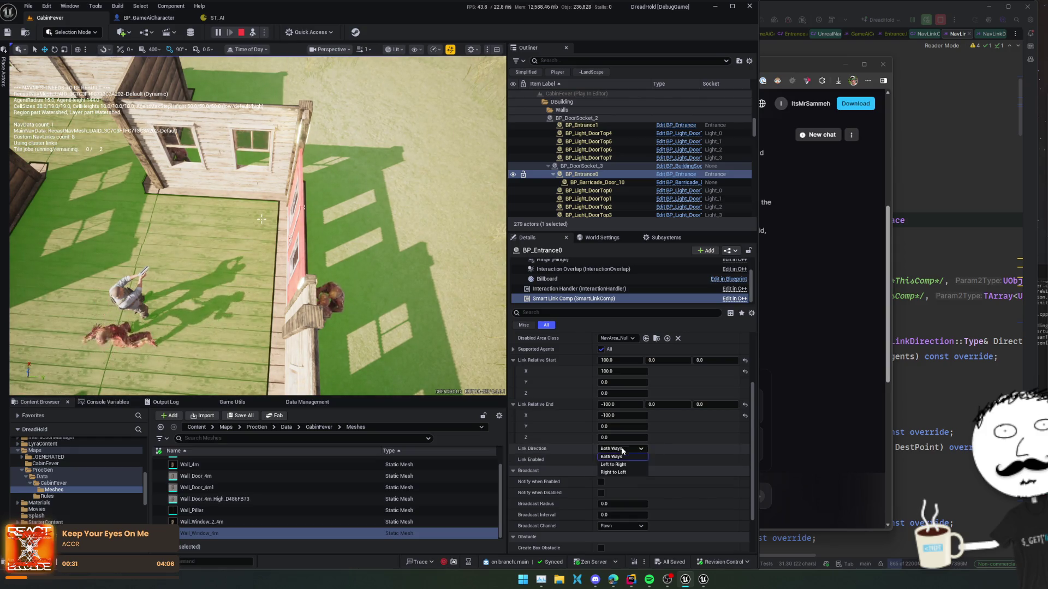
pyautogui.click(621, 465)
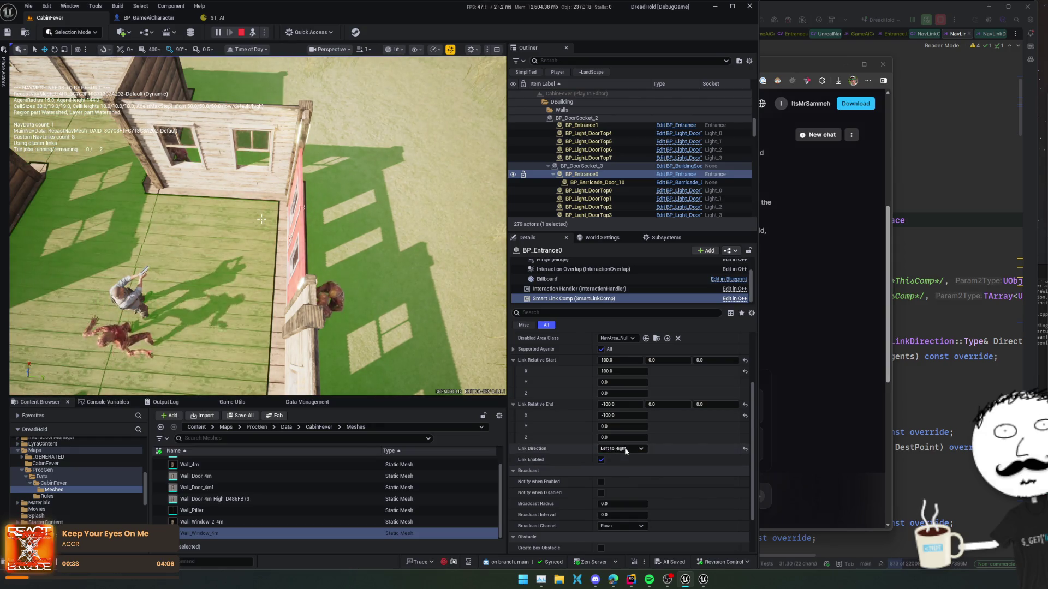
pyautogui.click(628, 449)
pyautogui.click(617, 457)
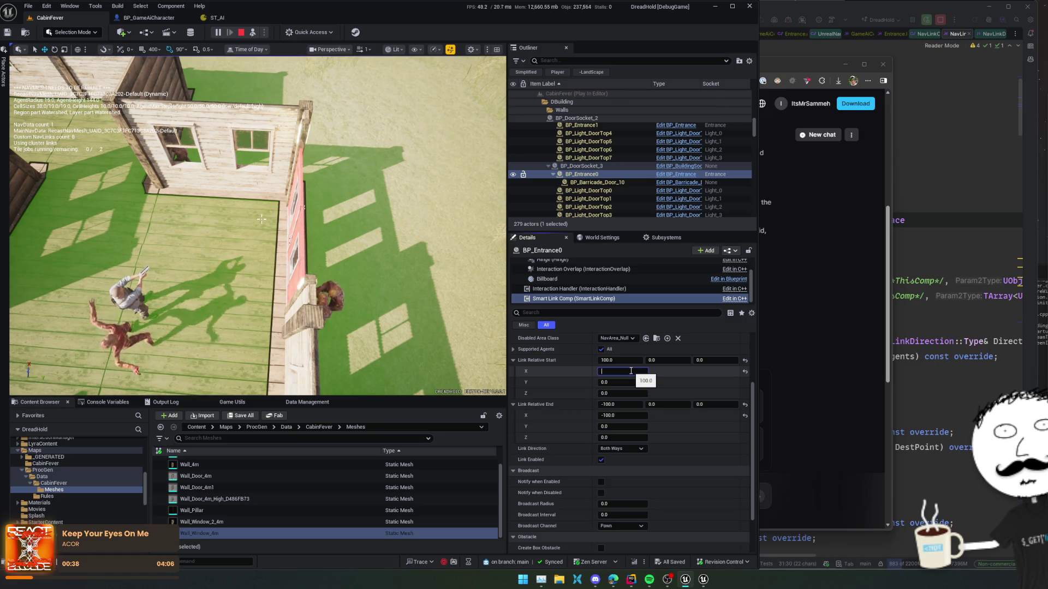
pyautogui.write('-100')
pyautogui.press('Return')
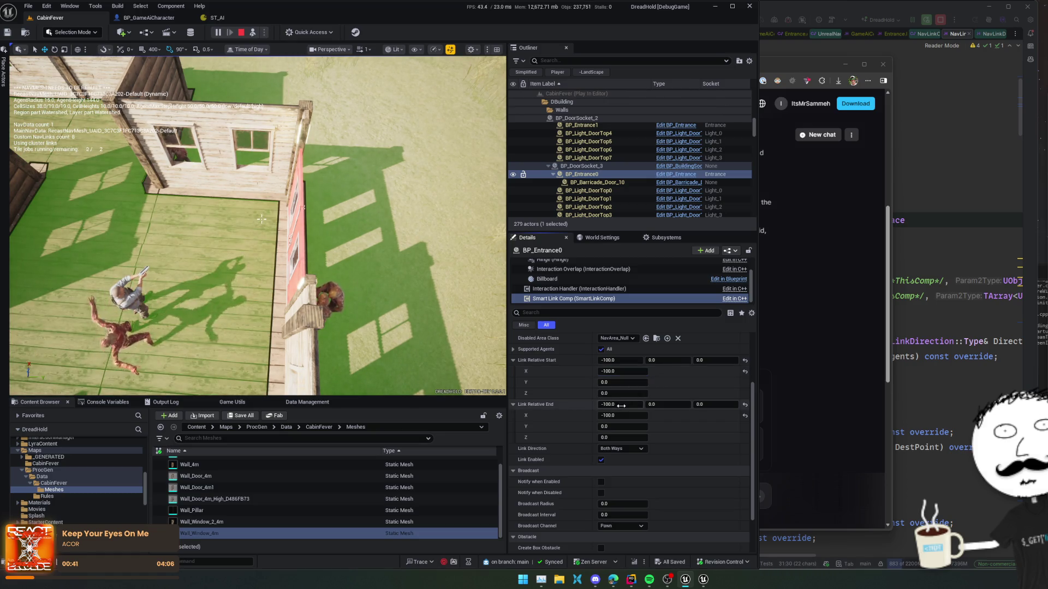
pyautogui.write('00')
pyautogui.press('Return')
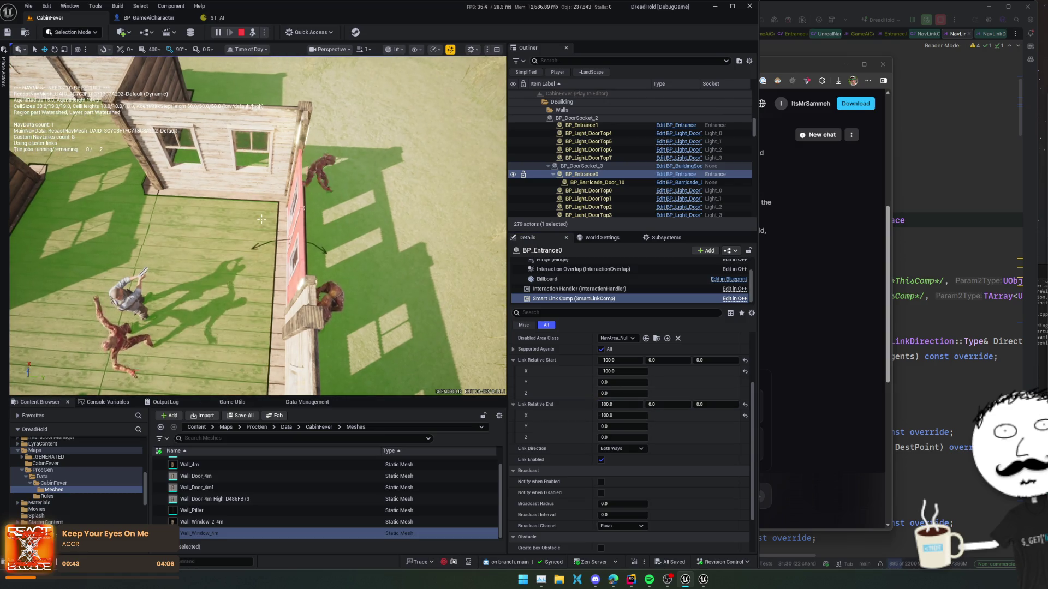
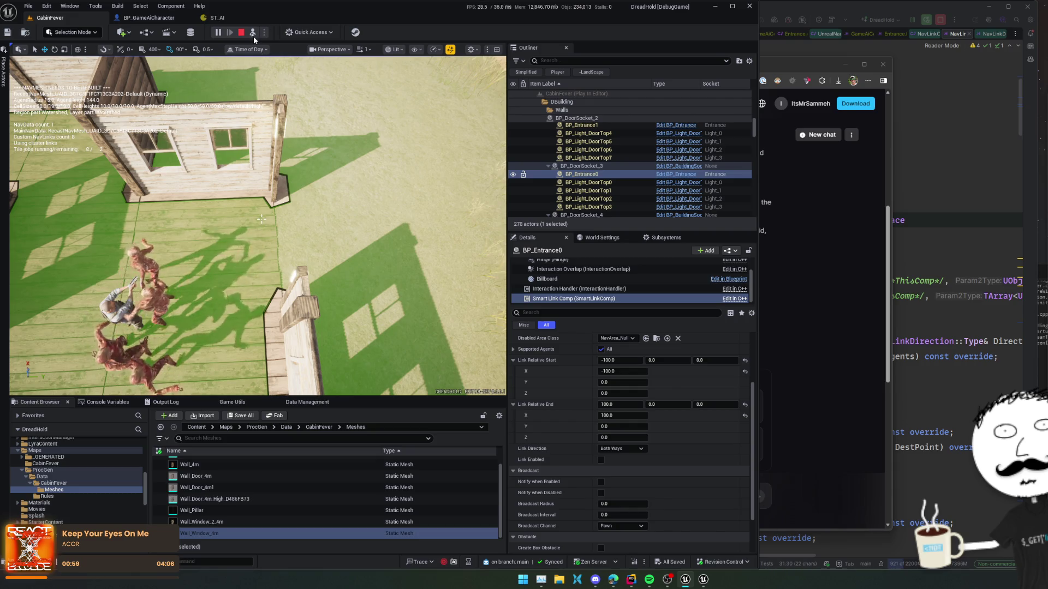
# Stop the game and change the minus to a plus on line 55 of Entrance.cpp
pyautogui.press('Escape')
pyautogui.click(928, 250)
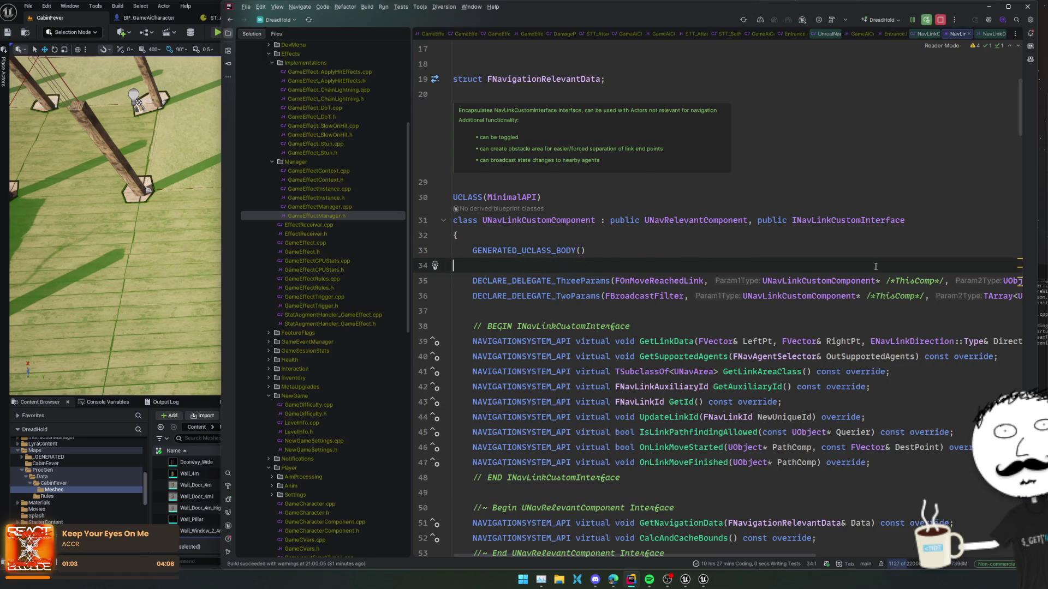
pyautogui.hotkey('ctrl', 'Tab')
pyautogui.hscroll(3)
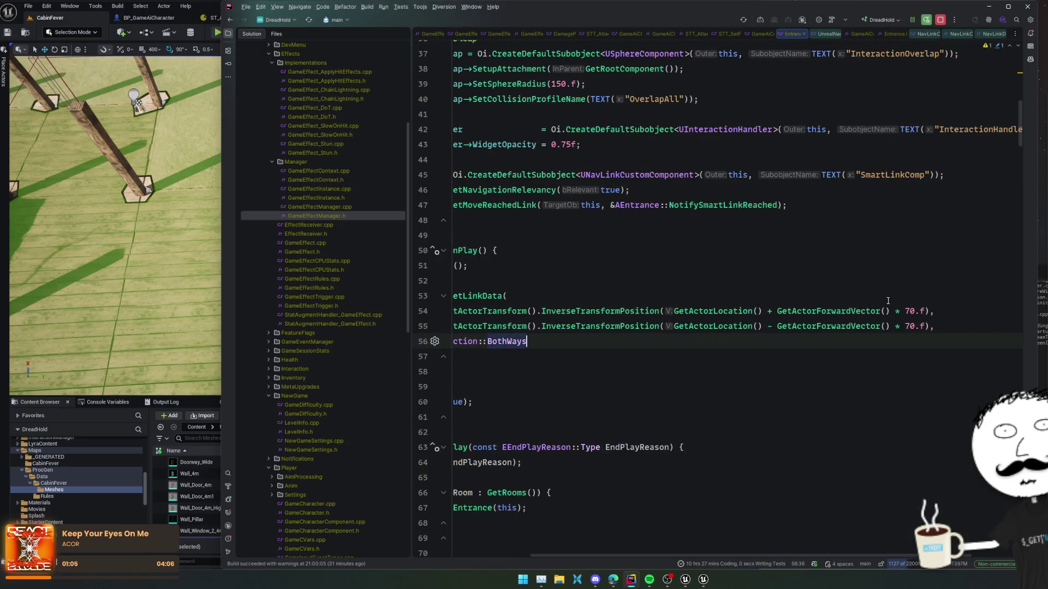
pyautogui.click(770, 311)
pyautogui.press('Down')
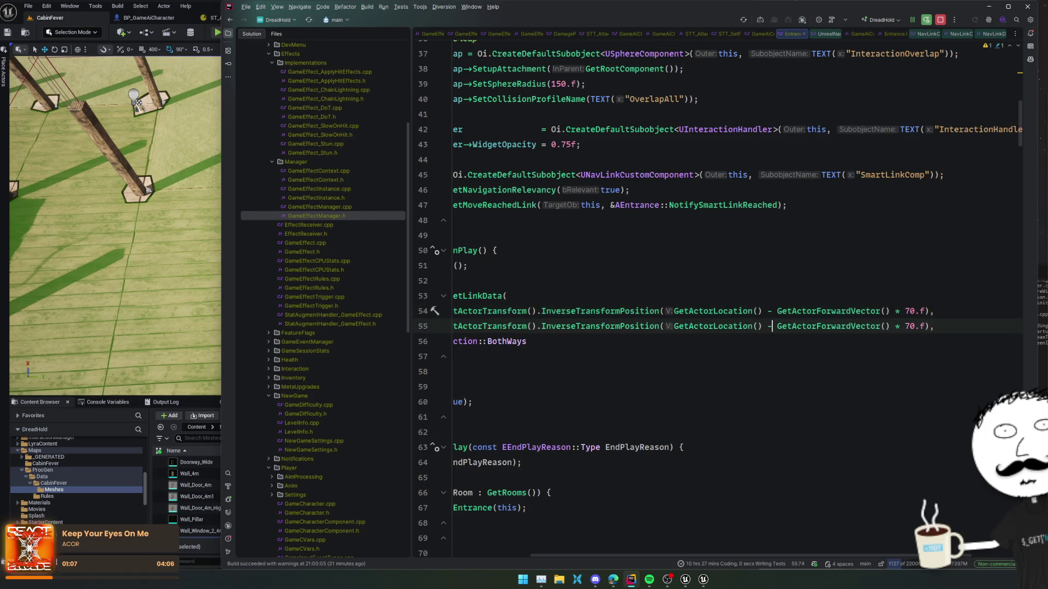
pyautogui.write('+')
# Change both 70.f offsets to 100.f with multi-caret and Live Code the patch
pyautogui.click(905, 311)
pyautogui.hotkey('alt', 'shift', 'Down')
pyautogui.write('10')
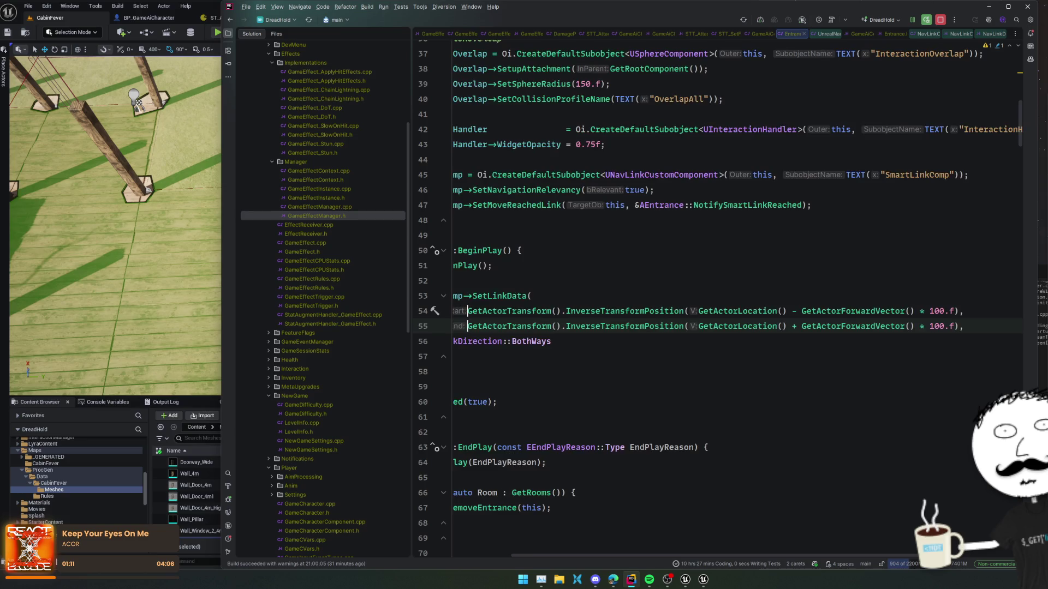
pyautogui.hotkey('ctrl', 'alt', 'F11')
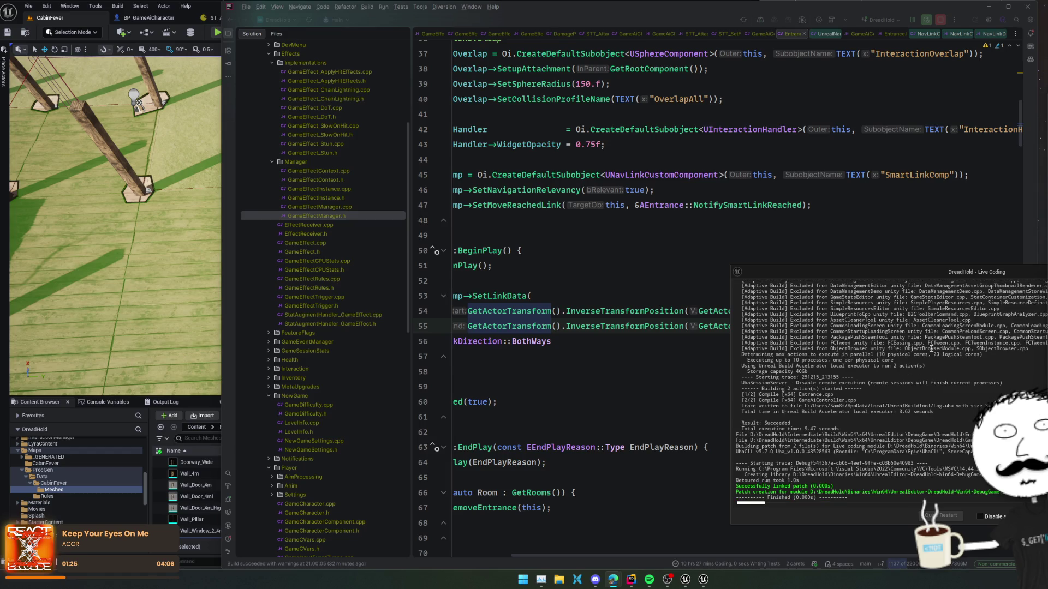
pyautogui.click(74, 22)
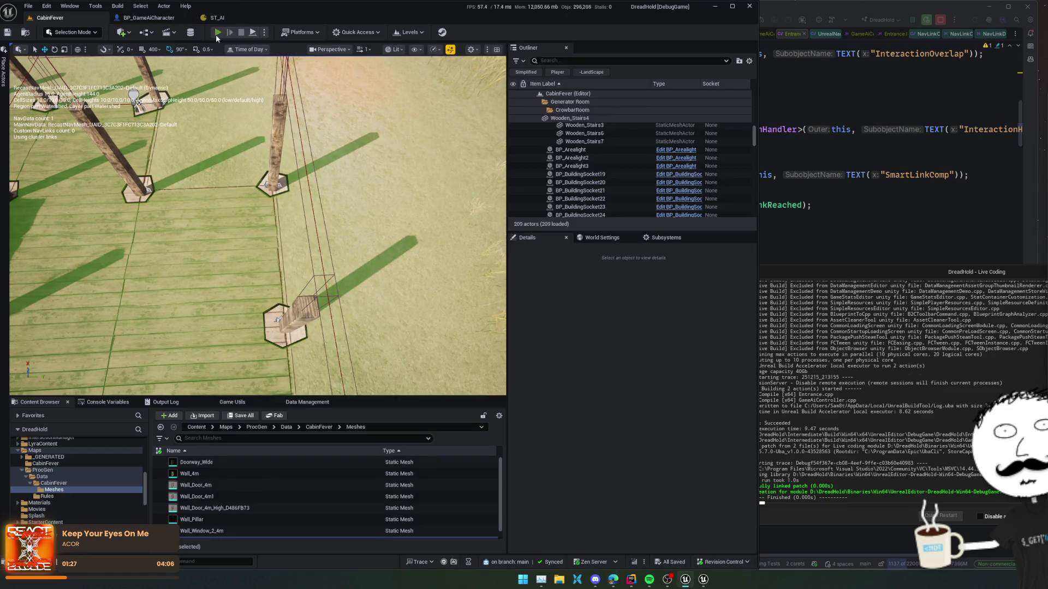
# Start Play and place barricades on the cabin from the Dev Window
pyautogui.click(217, 32)
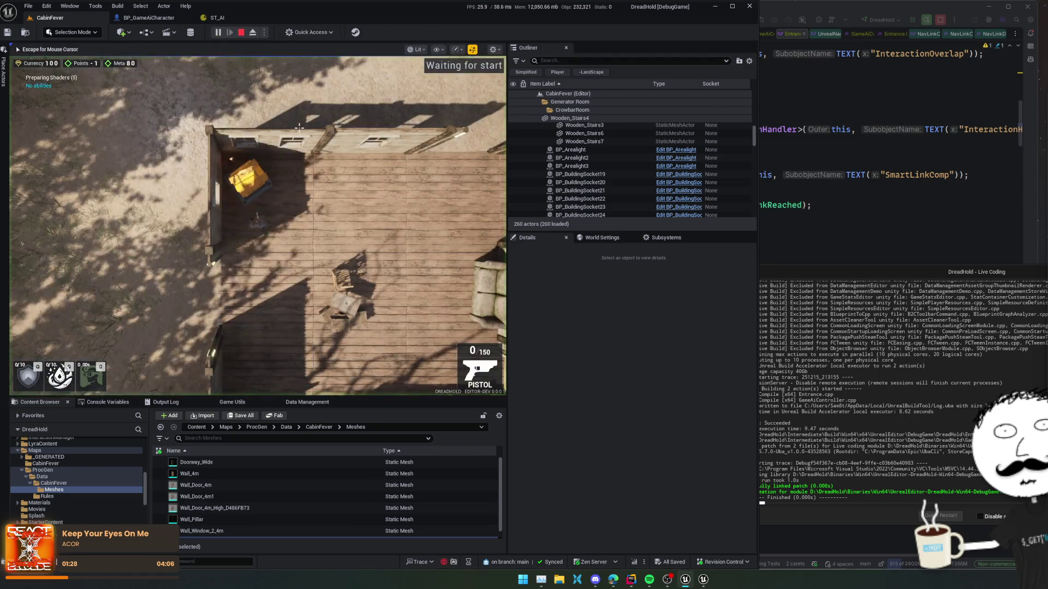
pyautogui.write('ToggleDevMenu')
pyautogui.press('Return')
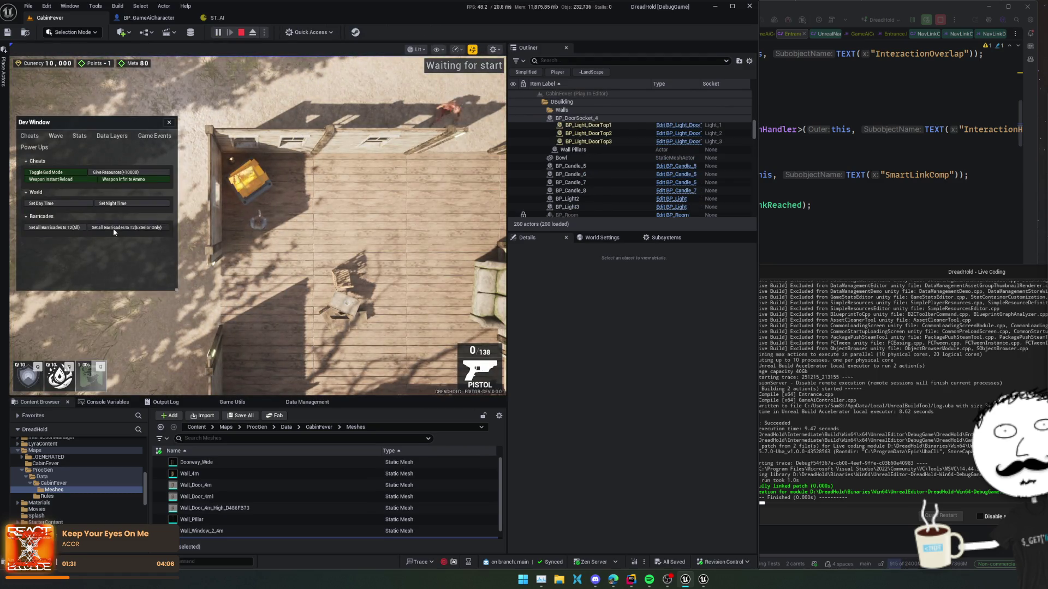
pyautogui.click(169, 122)
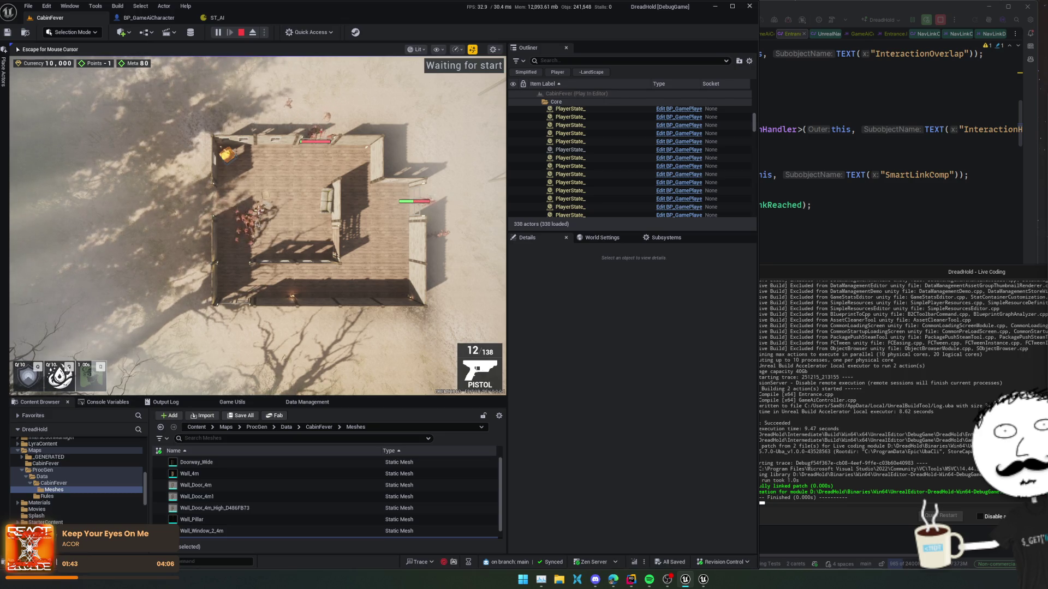
pyautogui.scroll(3)
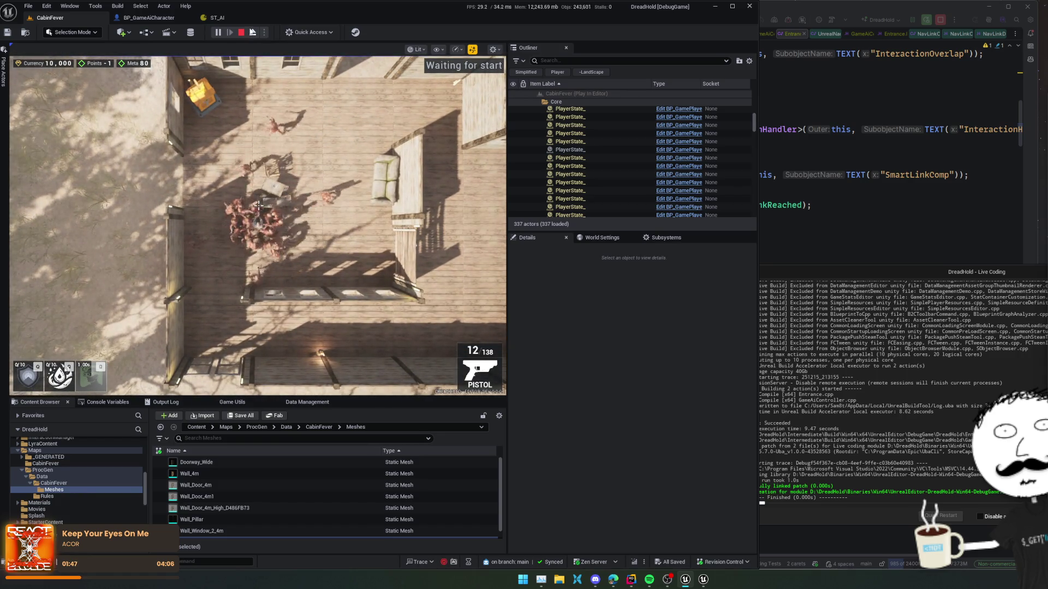
# Eject with F8, zoom onto the cabin and select the barricade door
pyautogui.press('F8')
pyautogui.scroll(3)
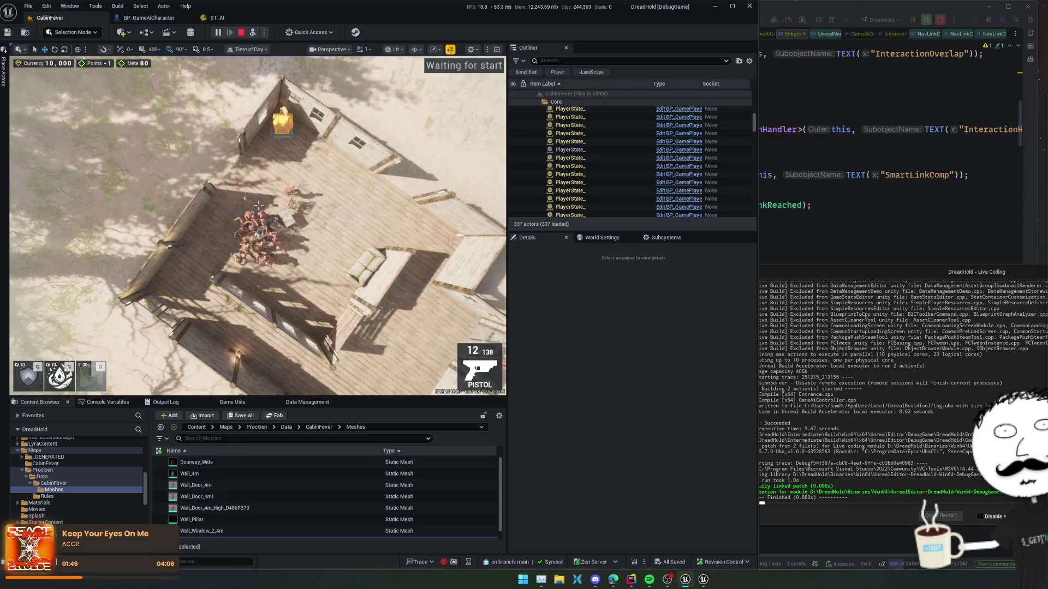
pyautogui.scroll(3)
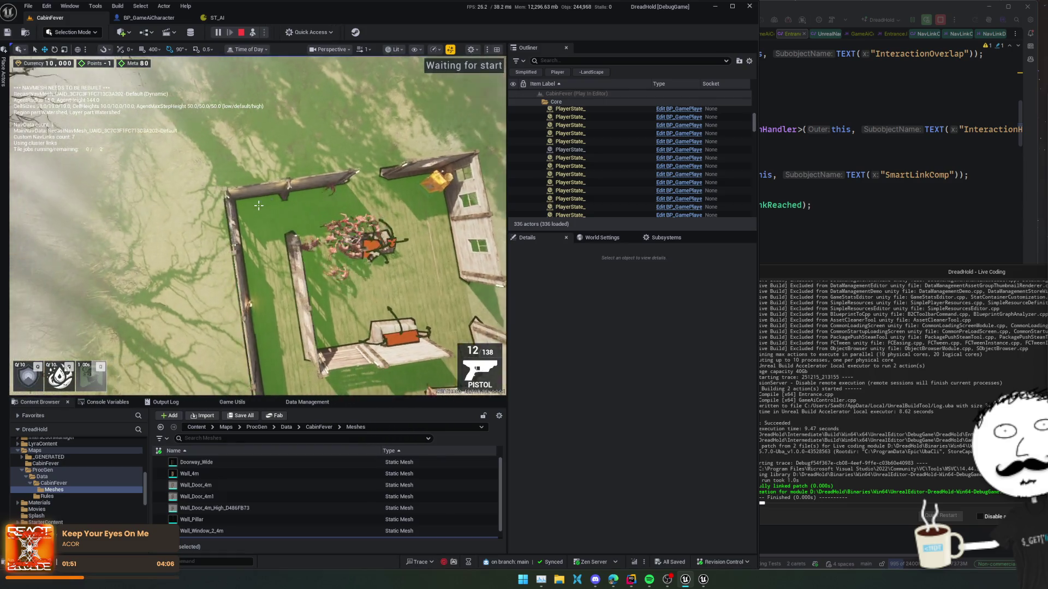
pyautogui.scroll(3)
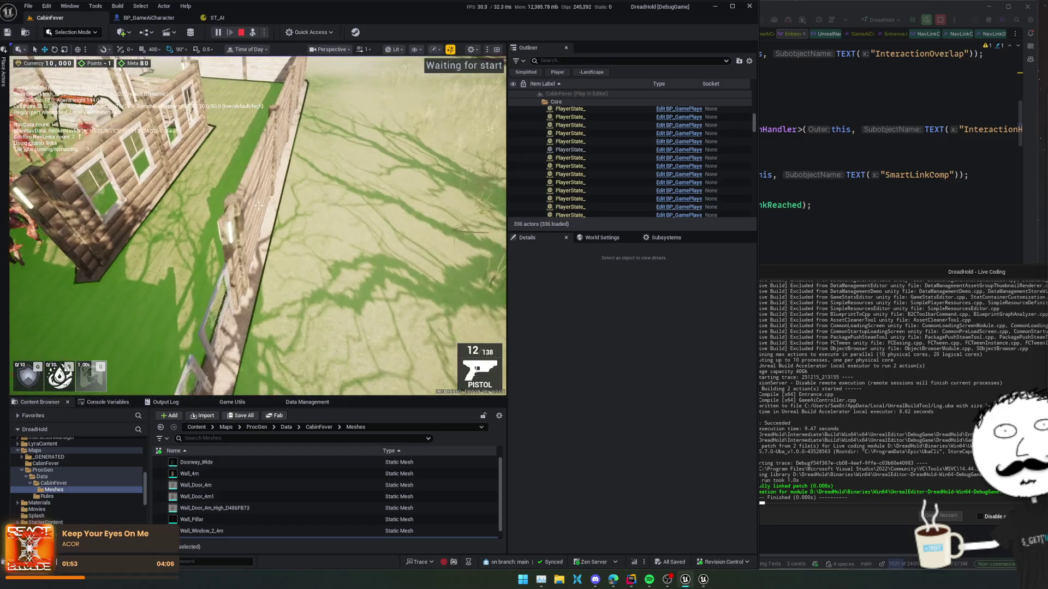
pyautogui.click(259, 205)
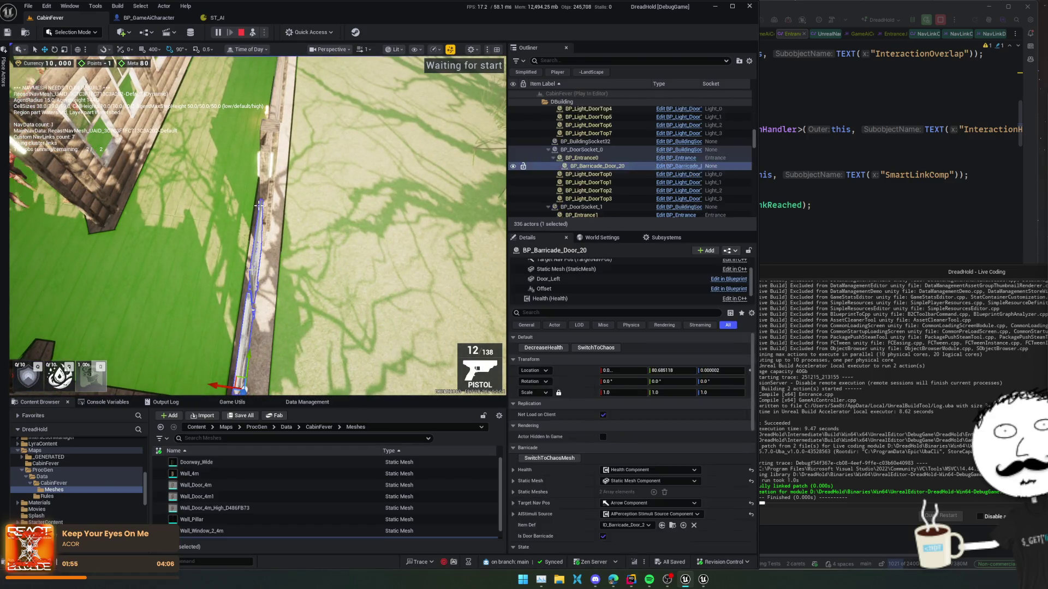
# Select BP_Entrance0's smart link and set link start X 100 and end Y -100
pyautogui.press('f')
pyautogui.click(581, 174)
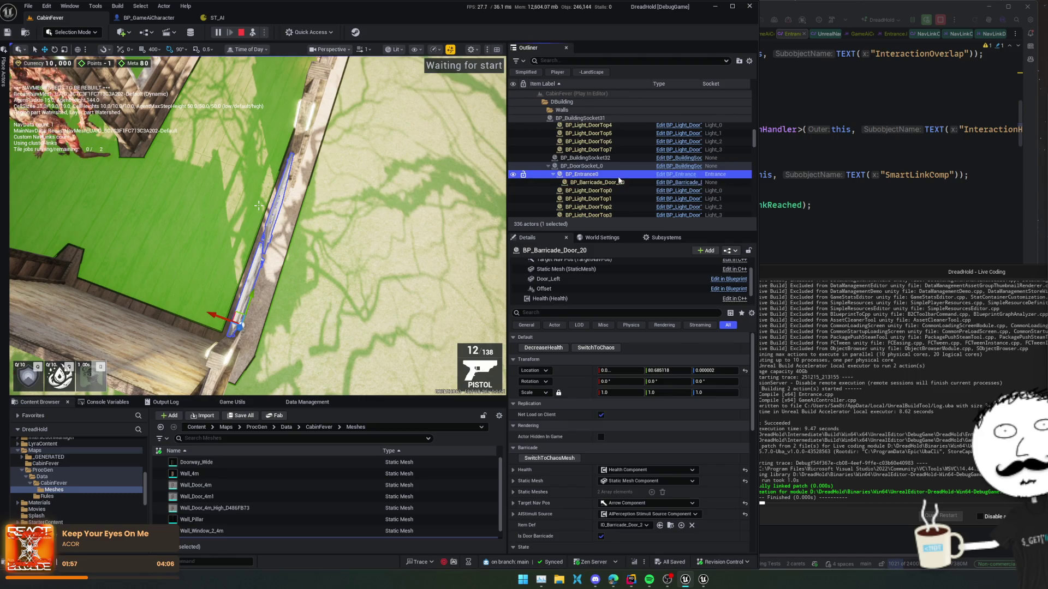
pyautogui.click(573, 298)
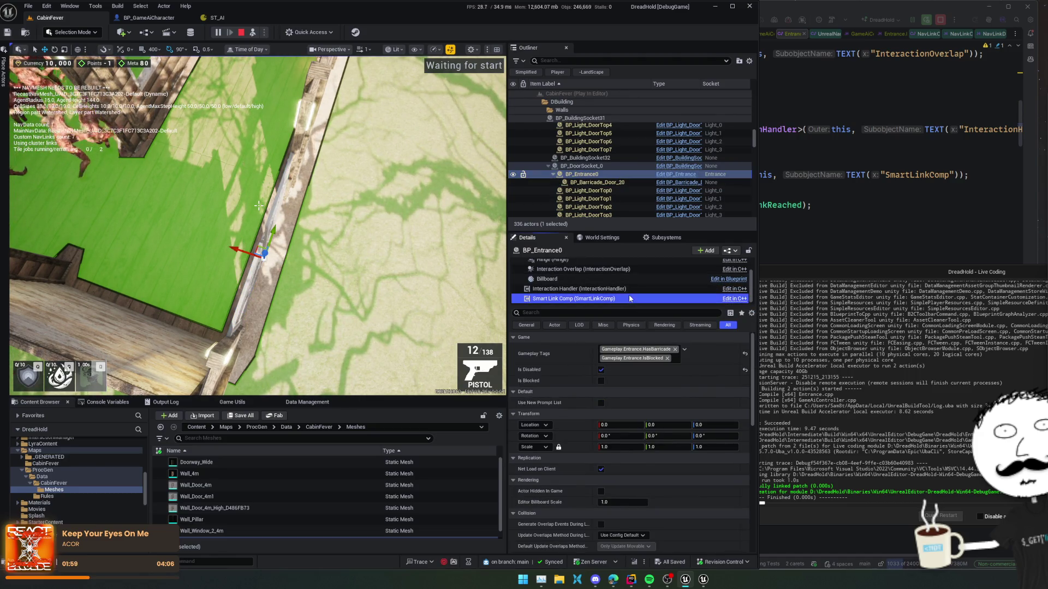
pyautogui.scroll(-3)
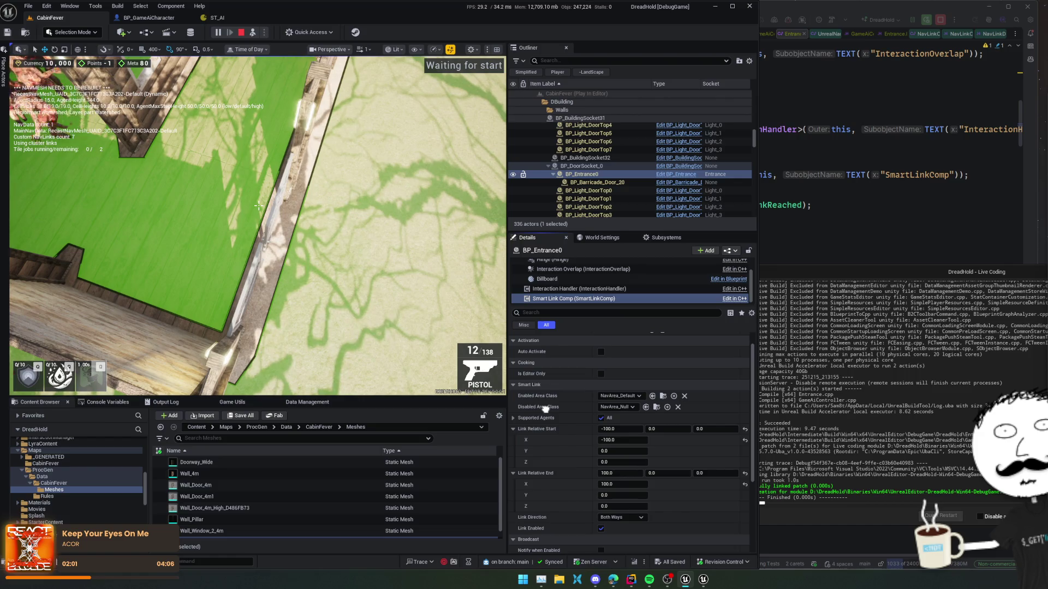
pyautogui.write('100')
pyautogui.press('Return')
pyautogui.click(633, 484)
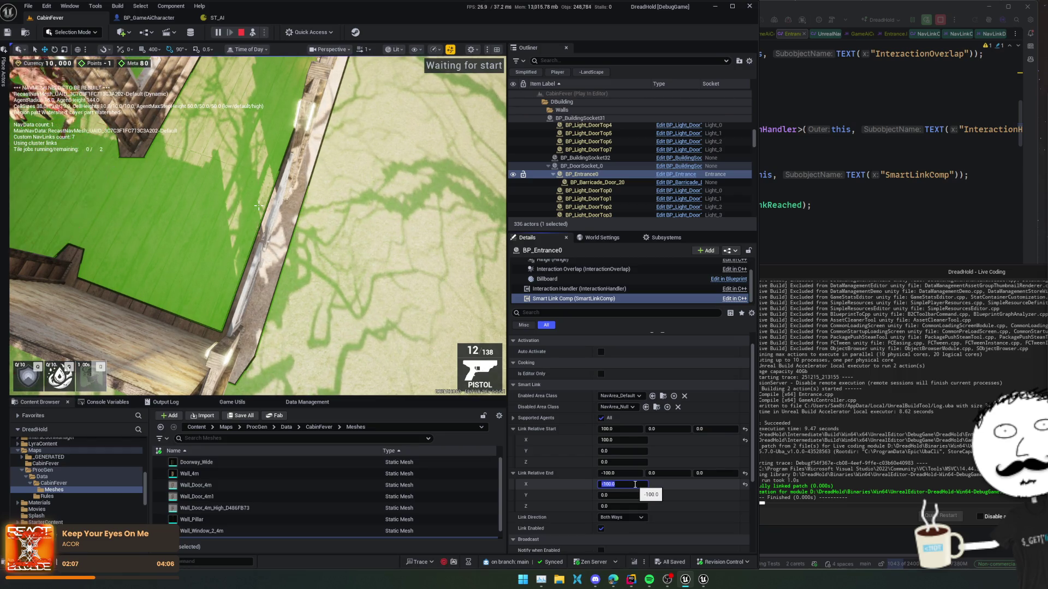
pyautogui.write('-10')
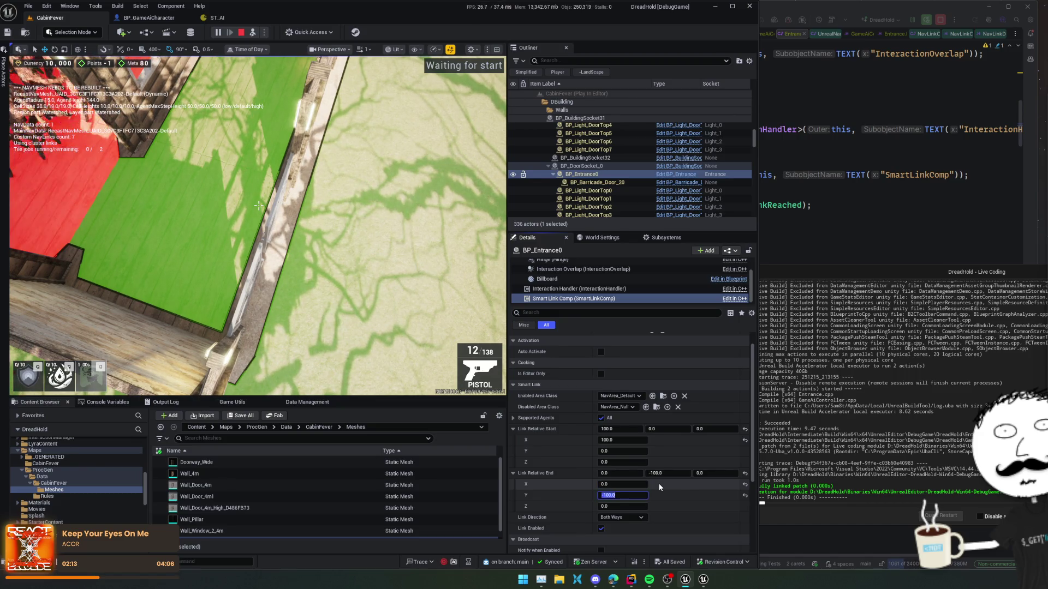
pyautogui.write('100')
pyautogui.press('Return')
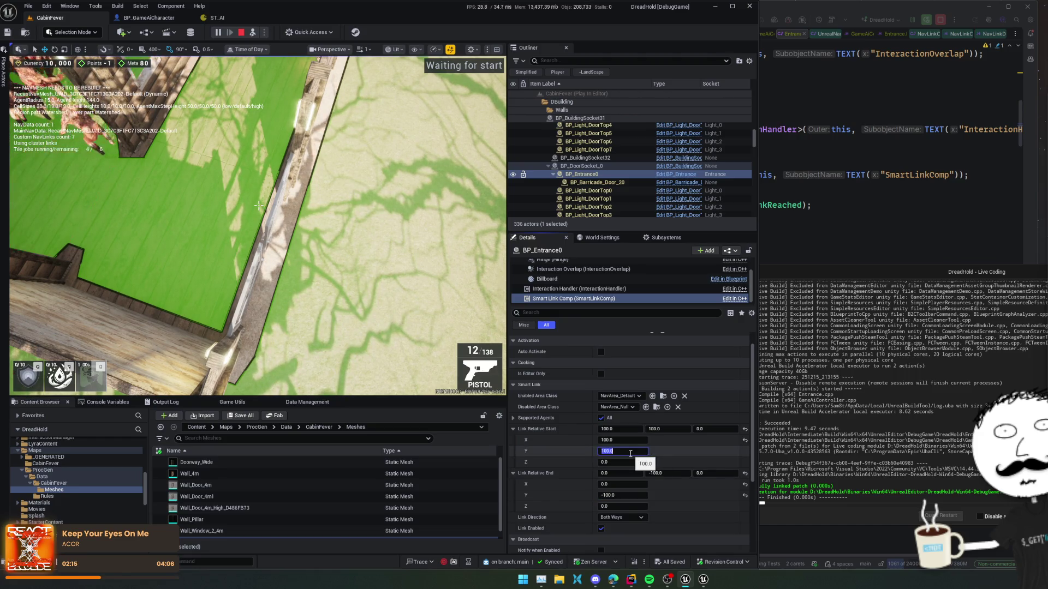
# Reset link start X to 0 and raise the link start and end heights
pyautogui.click(624, 440)
pyautogui.write('0')
pyautogui.press('Return')
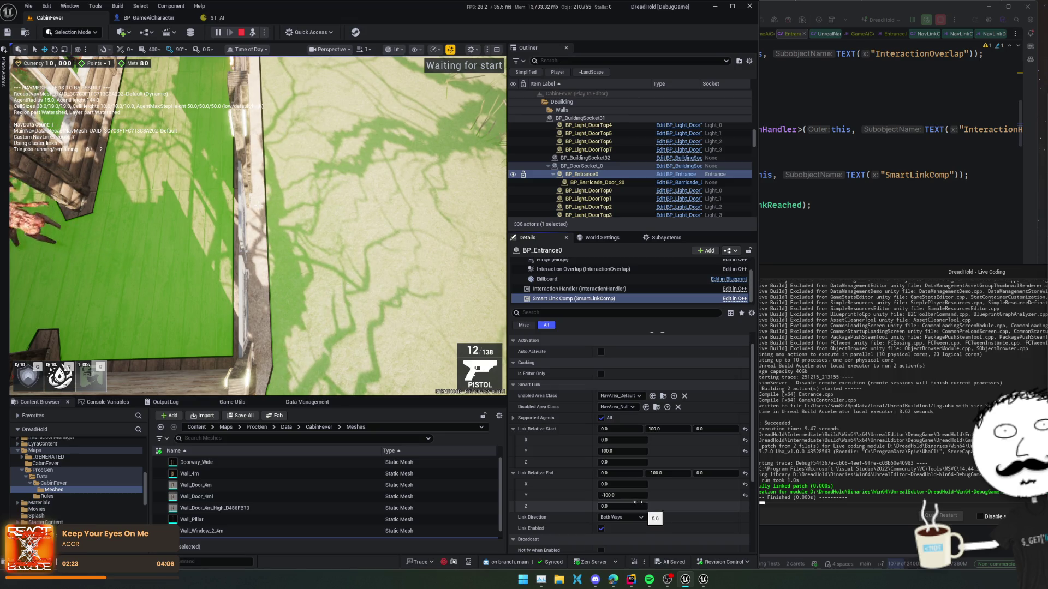
pyautogui.moveTo(622, 506); pyautogui.dragTo(622, 506)
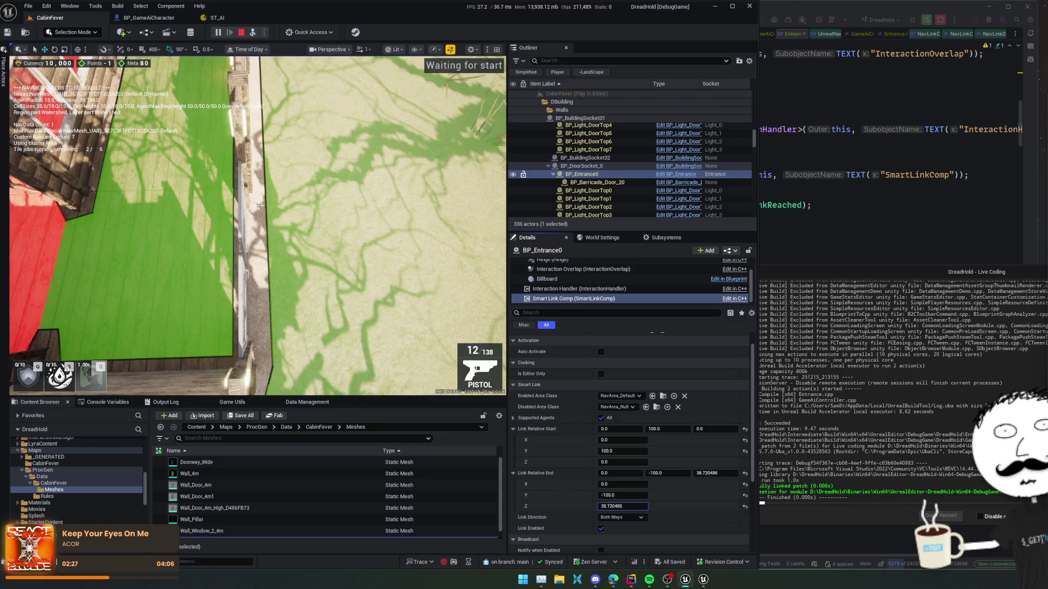
pyautogui.moveTo(622, 462); pyautogui.dragTo(619, 451)
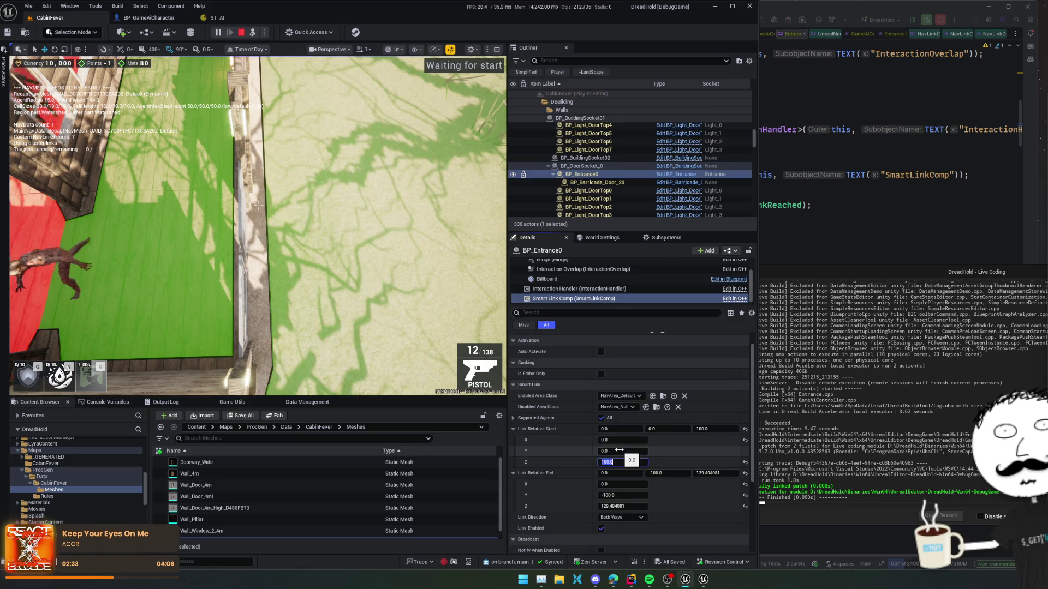
# Set the link direction to Right to Left and link end Z to 0
pyautogui.click(634, 517)
pyautogui.click(627, 526)
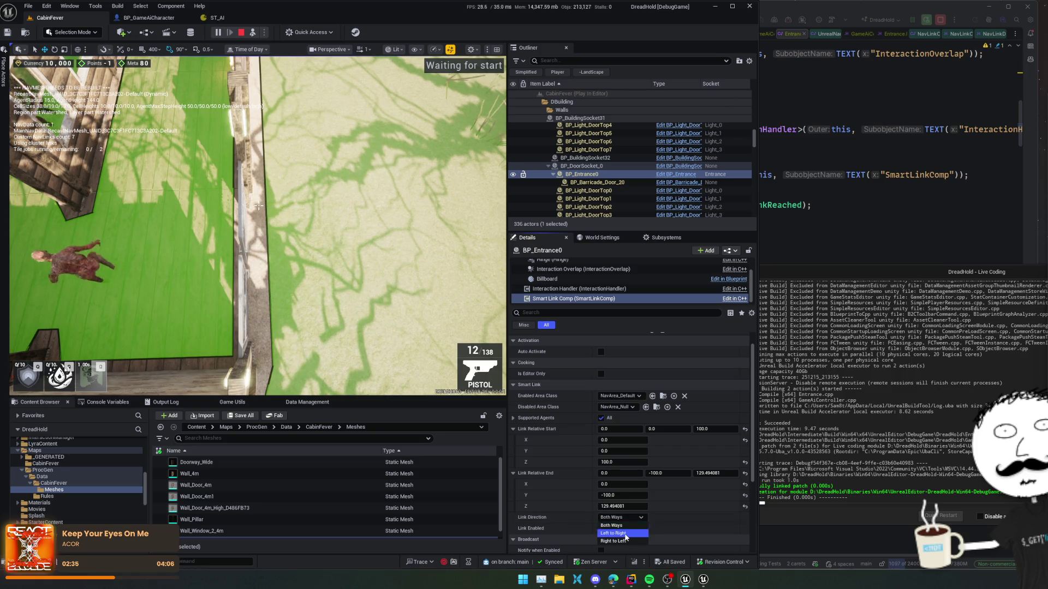
pyautogui.click(637, 517)
pyautogui.click(624, 544)
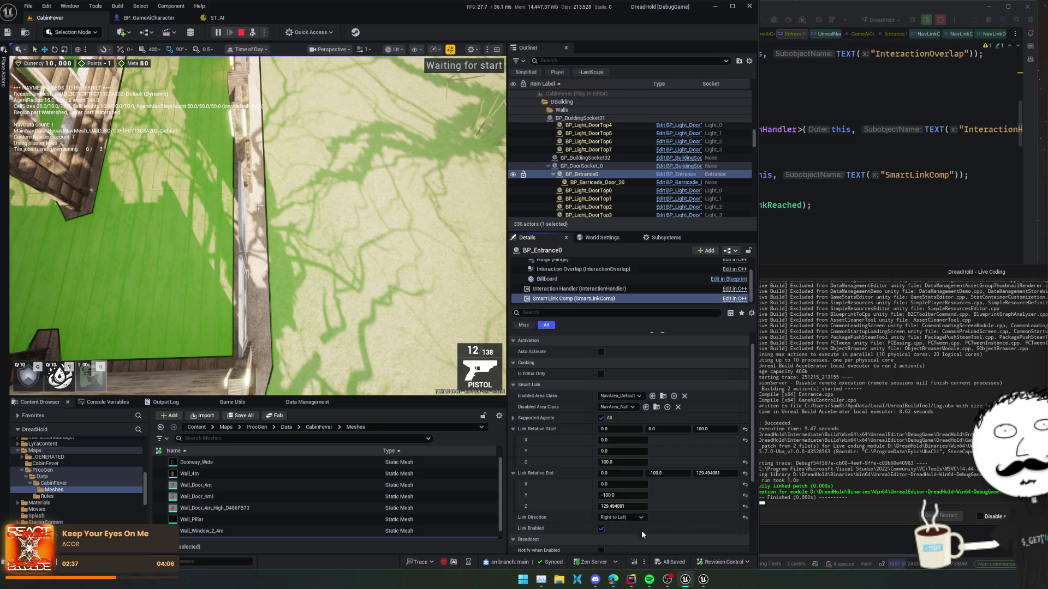
pyautogui.click(631, 506)
pyautogui.write('0')
pyautogui.press('Return')
pyautogui.click(382, 305)
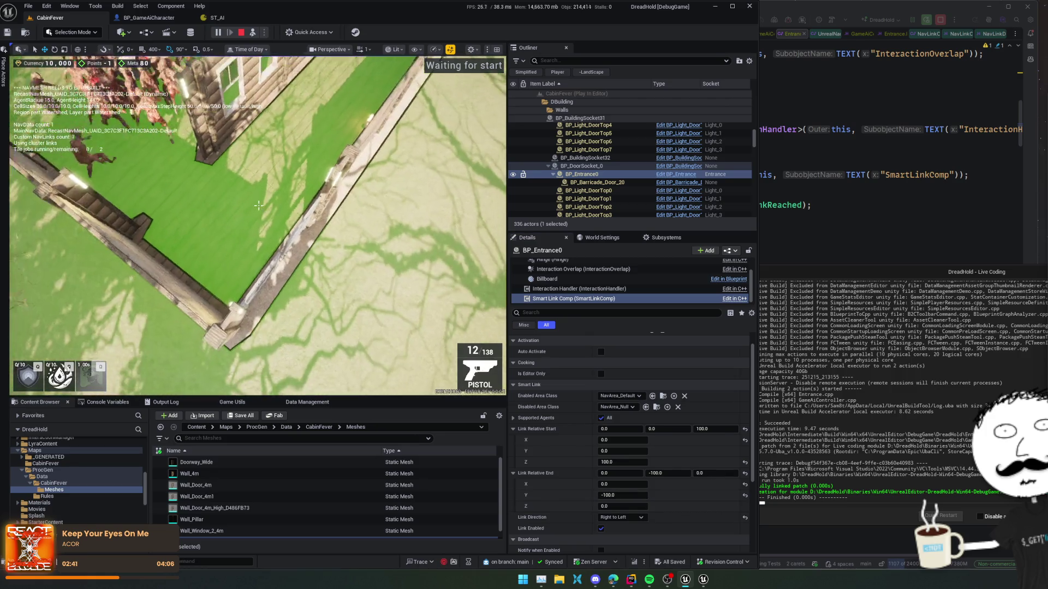
# Set the link direction to Both Ways and toggle Link Enabled
pyautogui.click(621, 517)
pyautogui.click(618, 535)
pyautogui.click(628, 518)
pyautogui.click(624, 527)
pyautogui.click(602, 531)
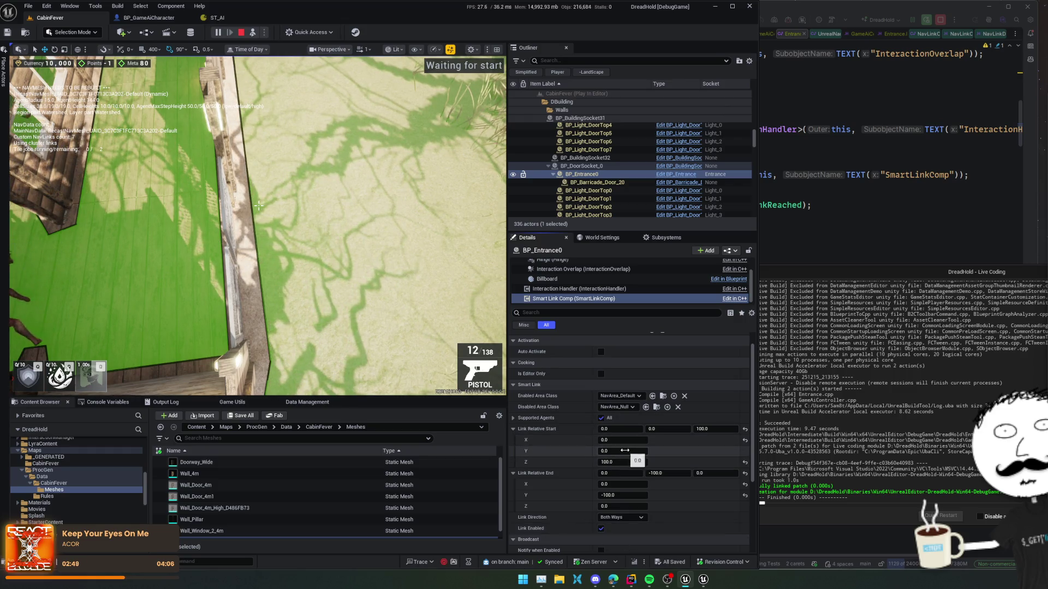
# Set Link Relative Start to 0, 0, 200 and Link Relative End to 0, 0, 0
pyautogui.moveTo(623, 451); pyautogui.dragTo(641, 440)
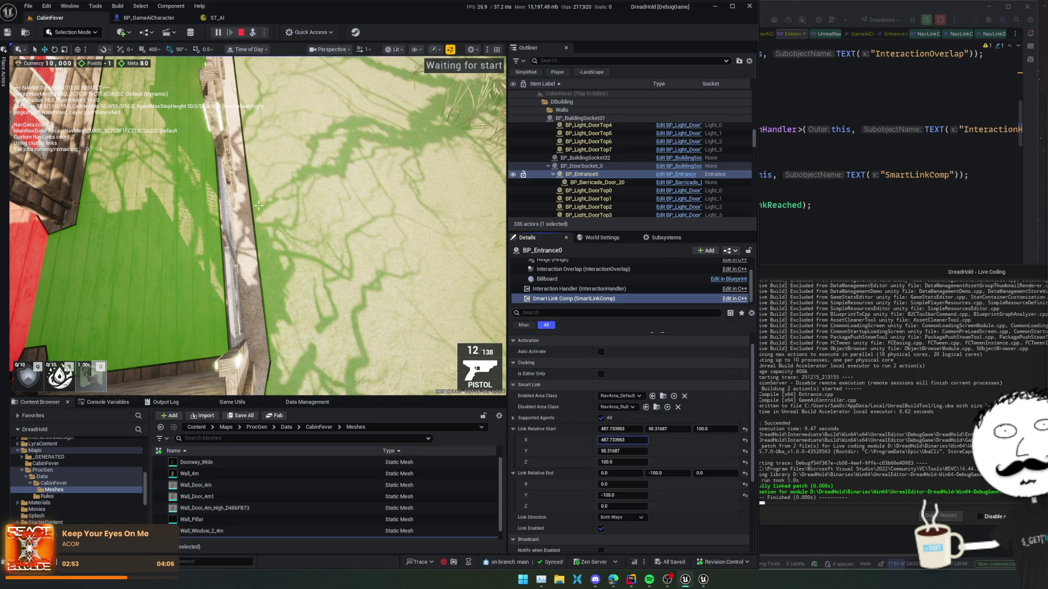
pyautogui.moveTo(623, 440); pyautogui.dragTo(601, 439)
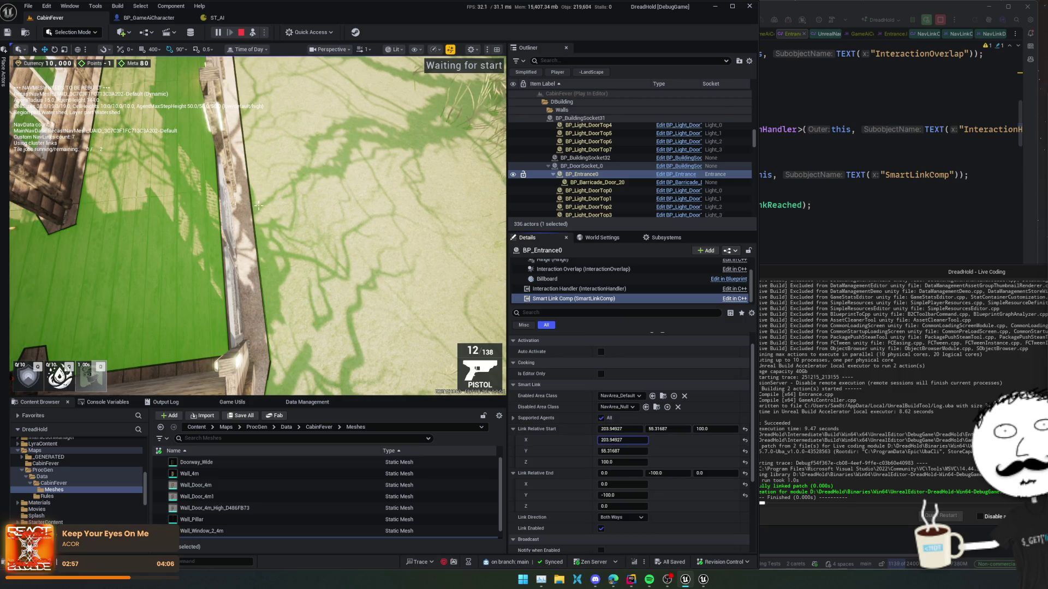
pyautogui.moveTo(623, 484); pyautogui.dragTo(632, 484)
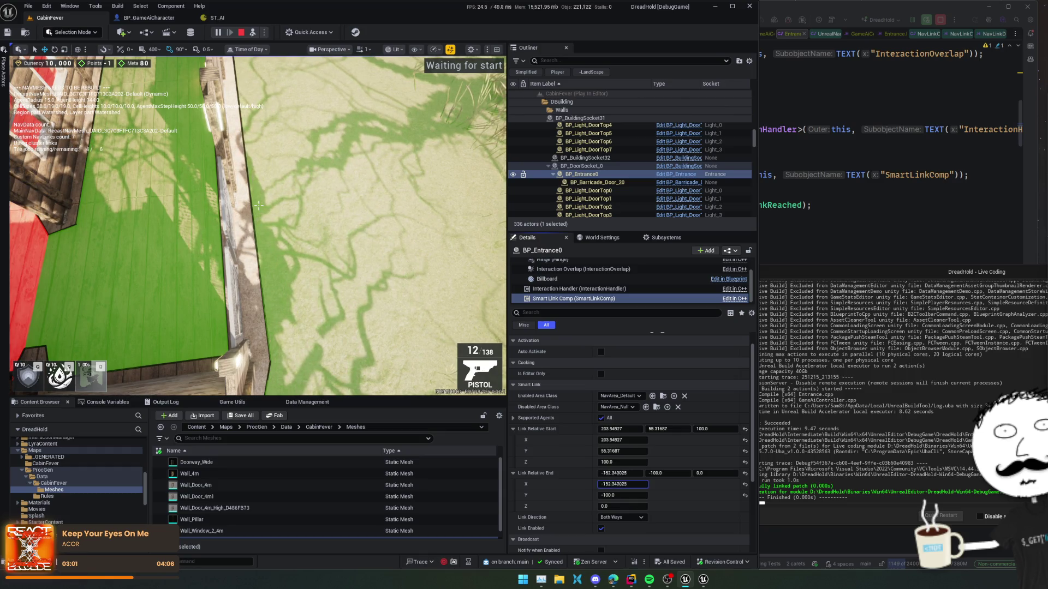
pyautogui.moveTo(623, 484); pyautogui.dragTo(628, 484)
pyautogui.click(628, 484)
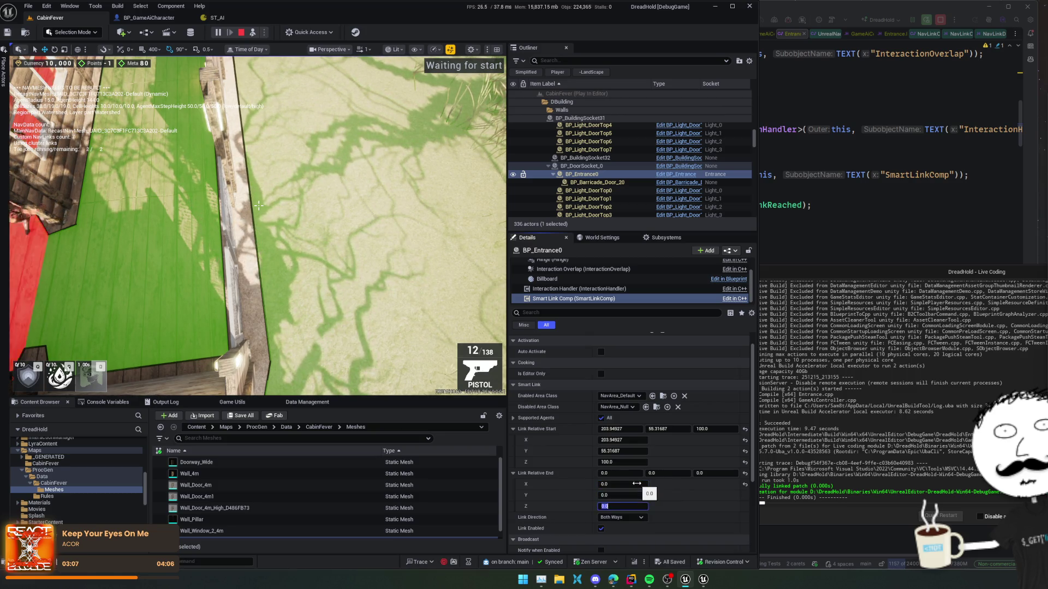
pyautogui.press('Return')
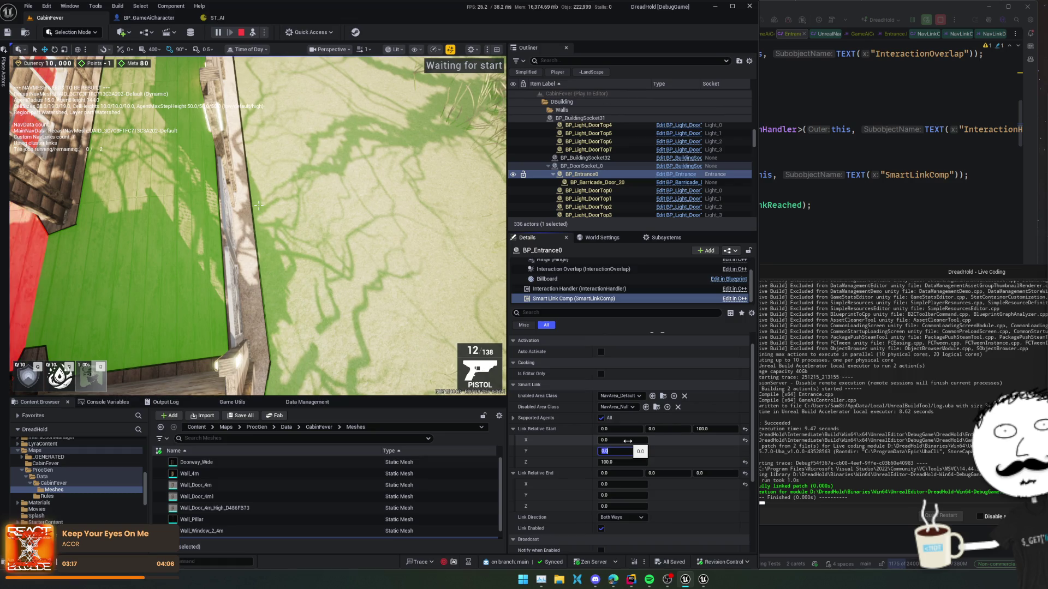
pyautogui.write('200')
pyautogui.press('Return')
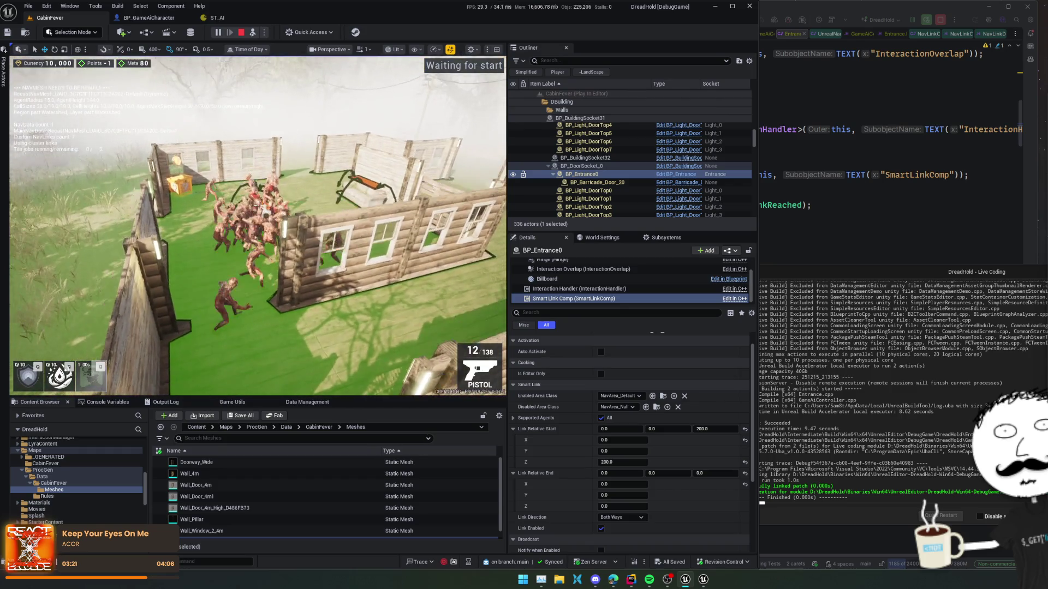
pyautogui.click(589, 167)
# Focus on BP_Entrance0 and switch its smart link off
pyautogui.doubleClick(591, 174)
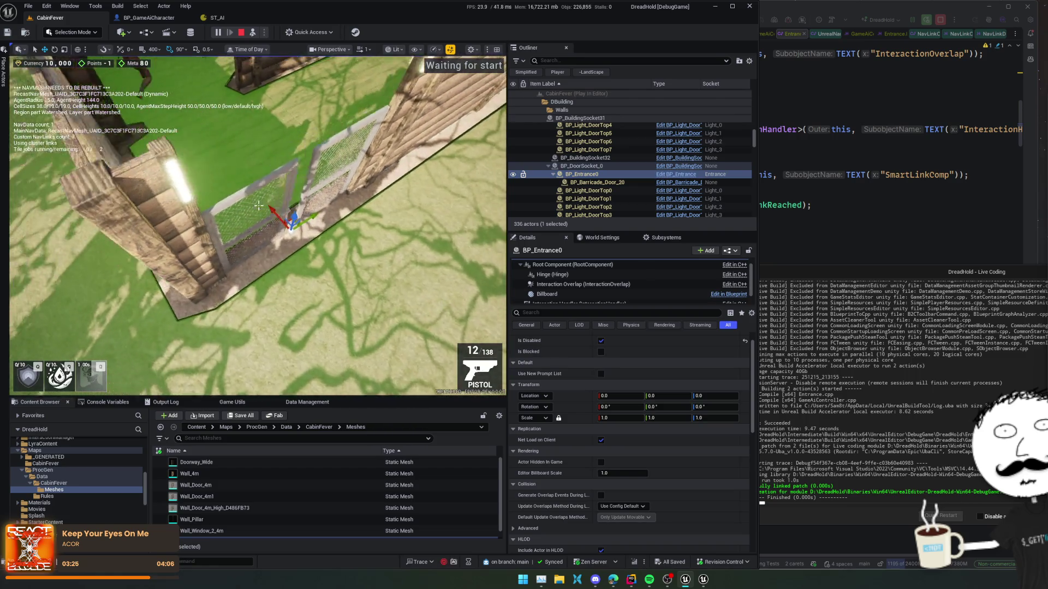
pyautogui.scroll(-3)
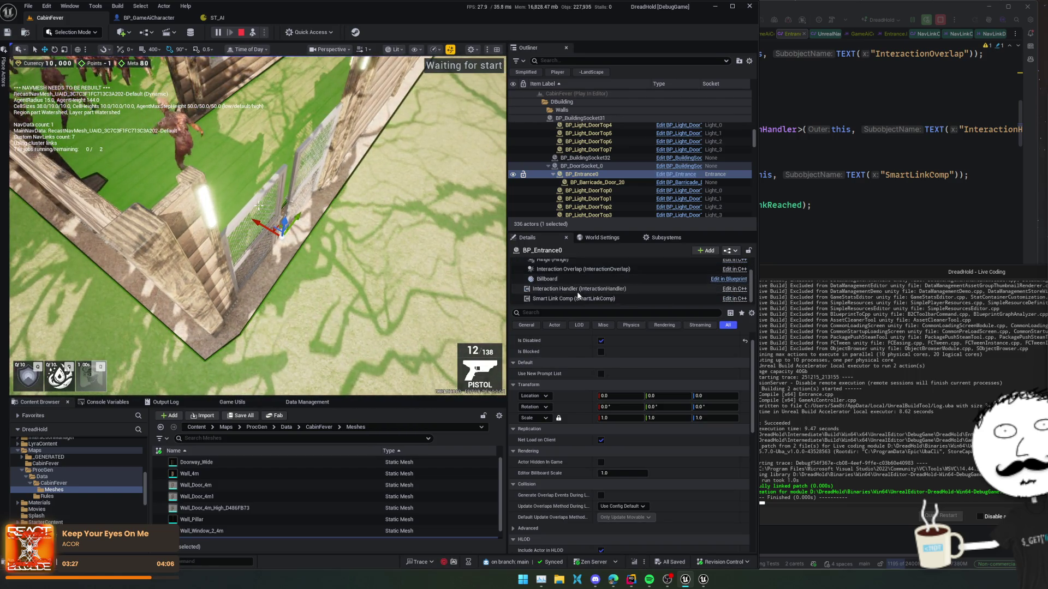
pyautogui.click(578, 297)
pyautogui.scroll(-3)
pyautogui.click(600, 495)
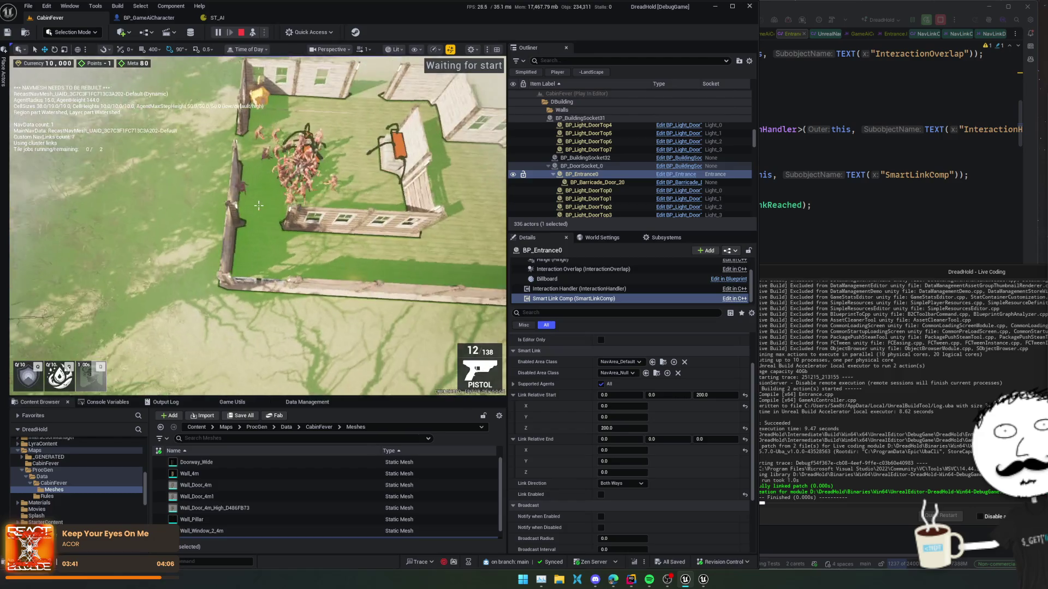
# Reselect BP_Entrance0's smart link and set start X 314.81 and end X -209.20
pyautogui.click(262, 289)
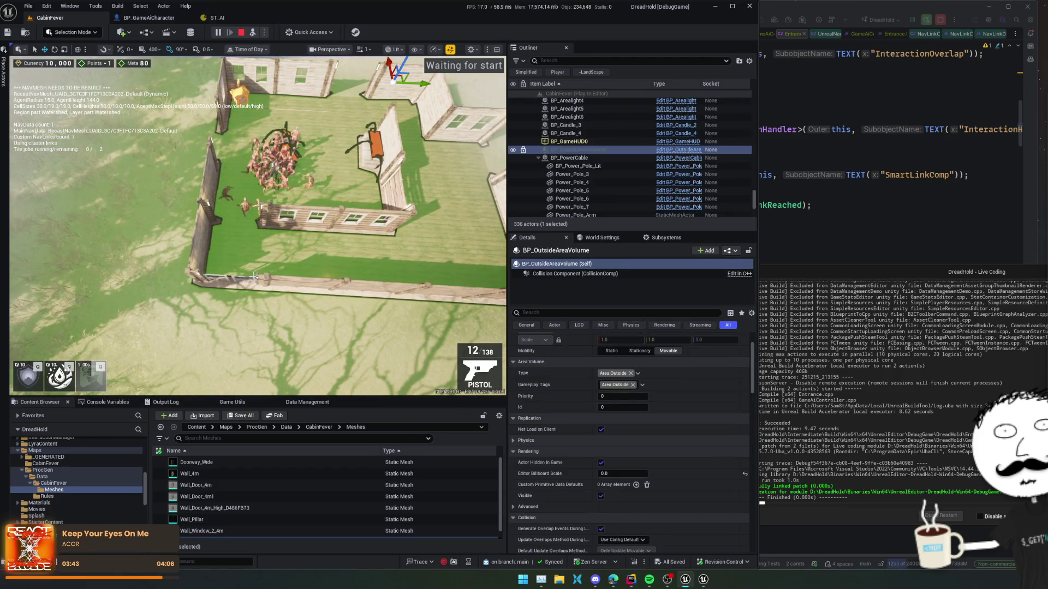
pyautogui.click(581, 187)
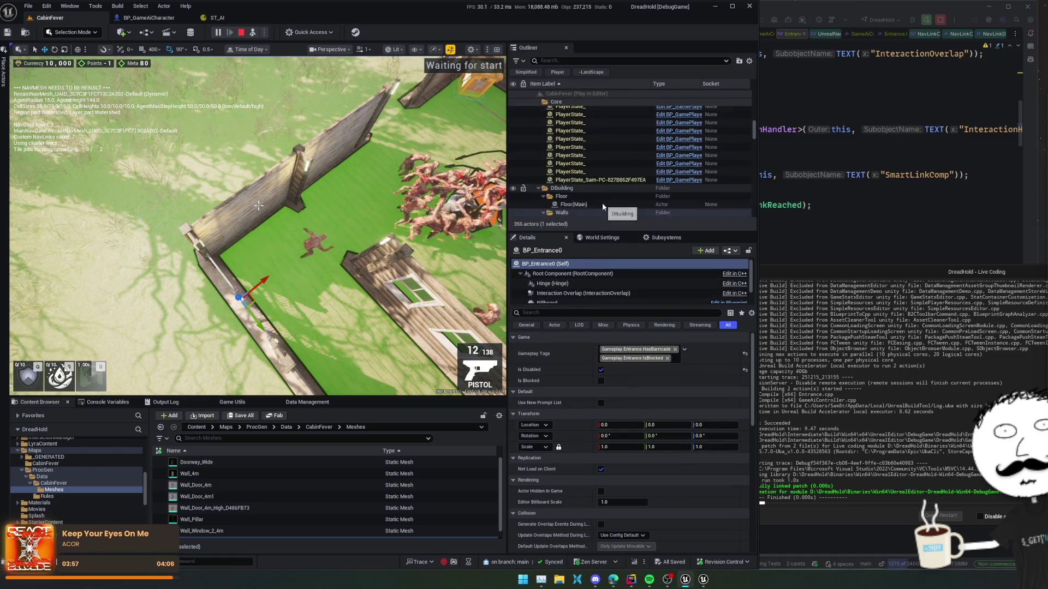
pyautogui.scroll(-3)
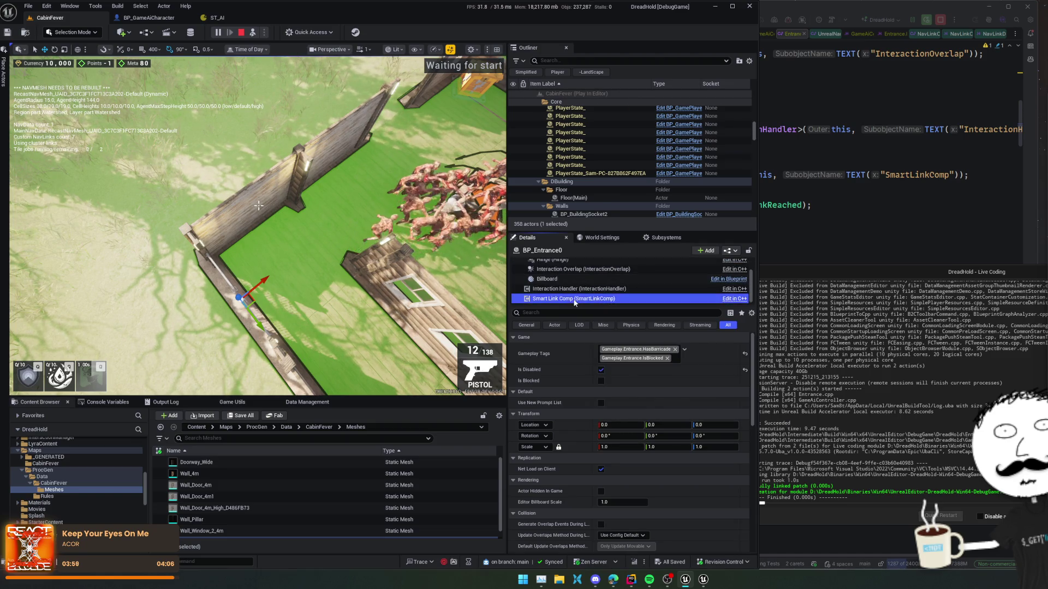
pyautogui.click(587, 299)
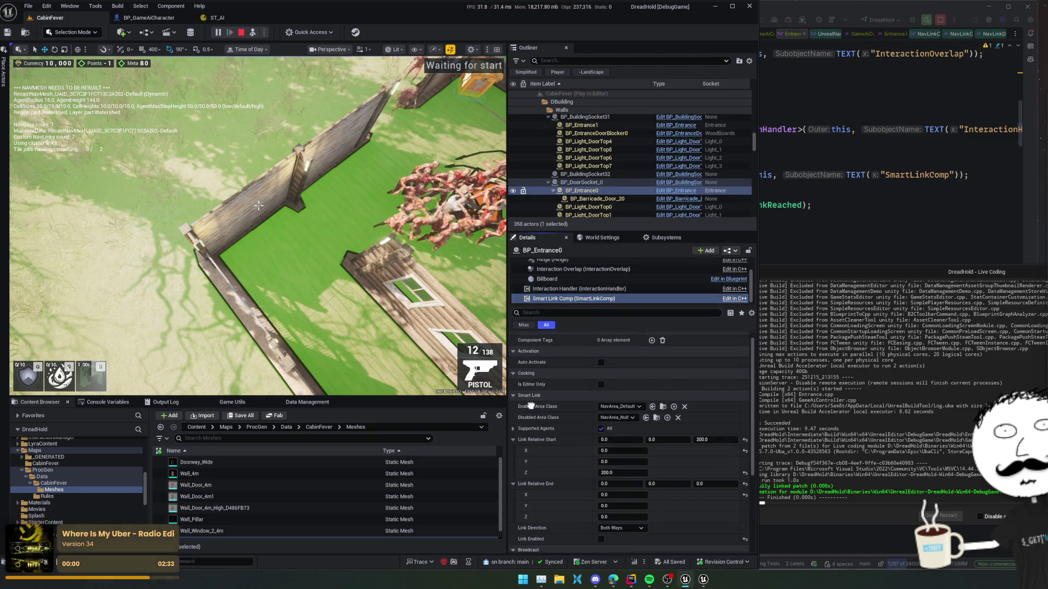
pyautogui.scroll(-3)
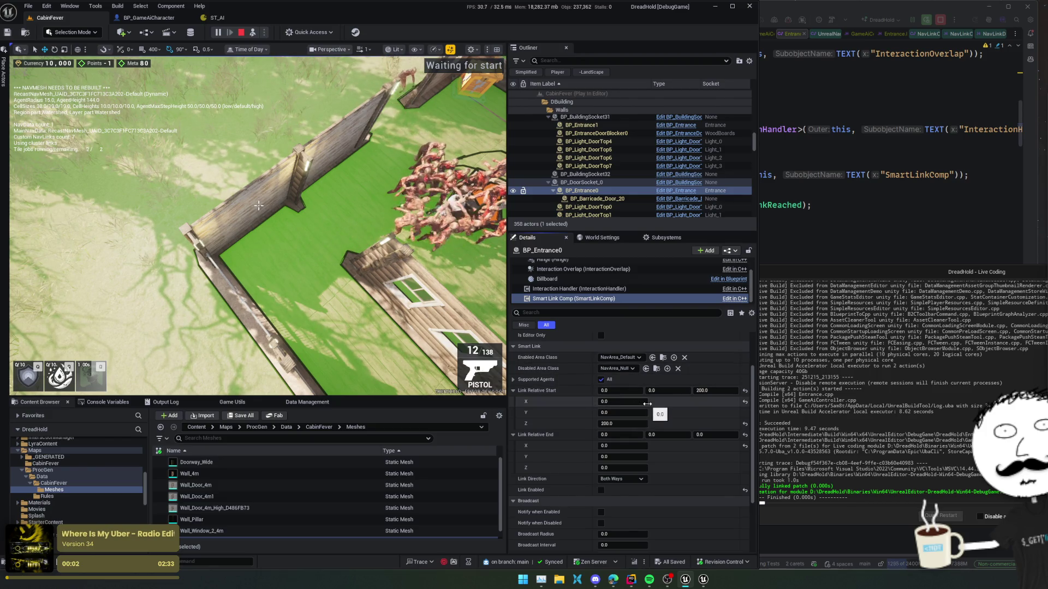
pyautogui.click(640, 423)
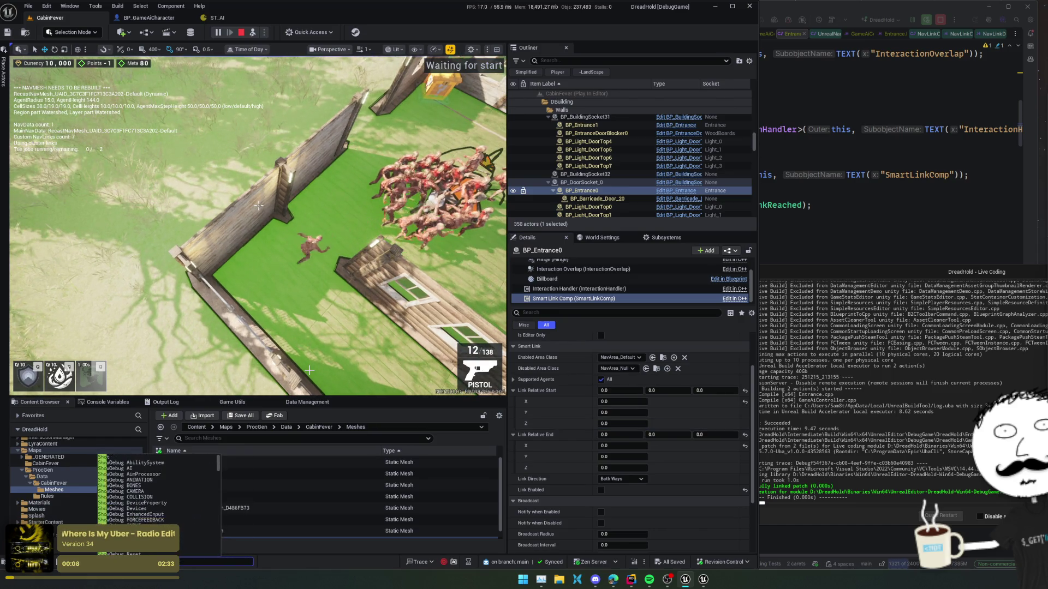
pyautogui.press('F8')
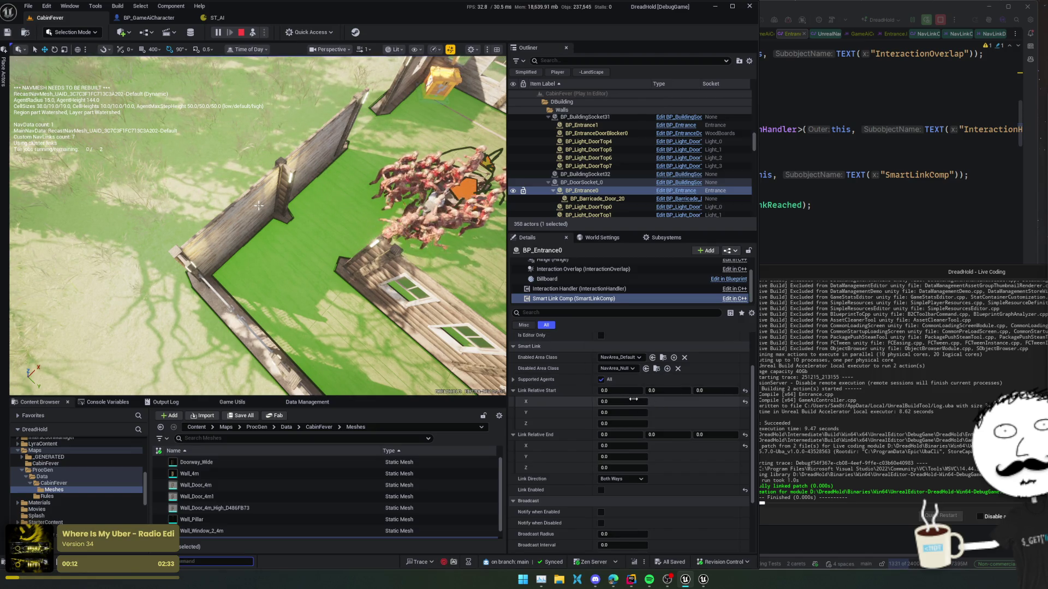
pyautogui.moveTo(622, 402); pyautogui.dragTo(649, 401)
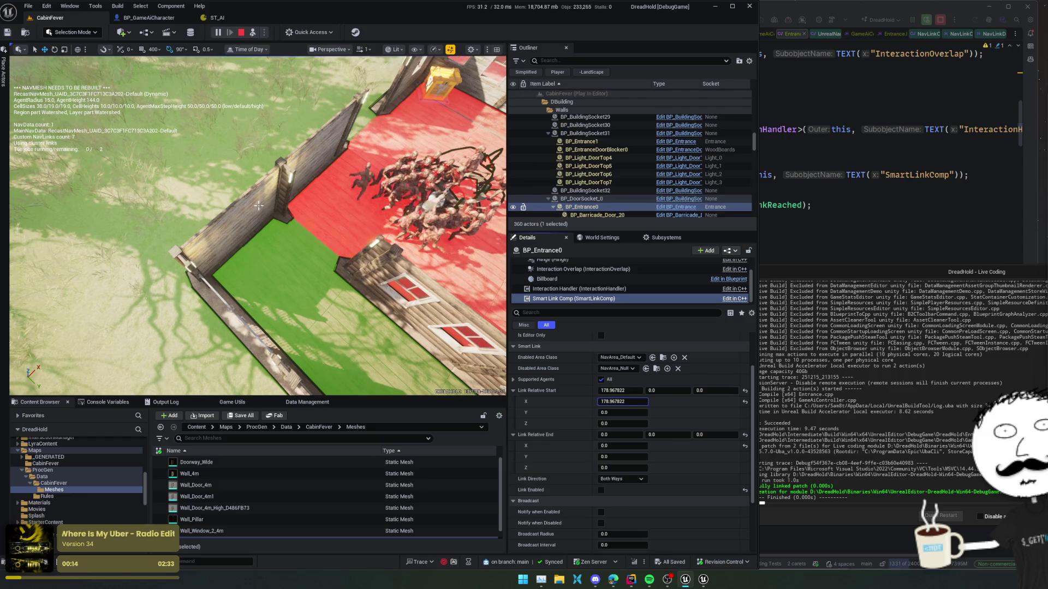
pyautogui.moveTo(634, 445); pyautogui.dragTo(600, 446)
pyautogui.click(622, 479)
# Try link directions, settle on Both Ways, and tick Link Enabled
pyautogui.click(629, 498)
pyautogui.click(622, 479)
pyautogui.click(622, 496)
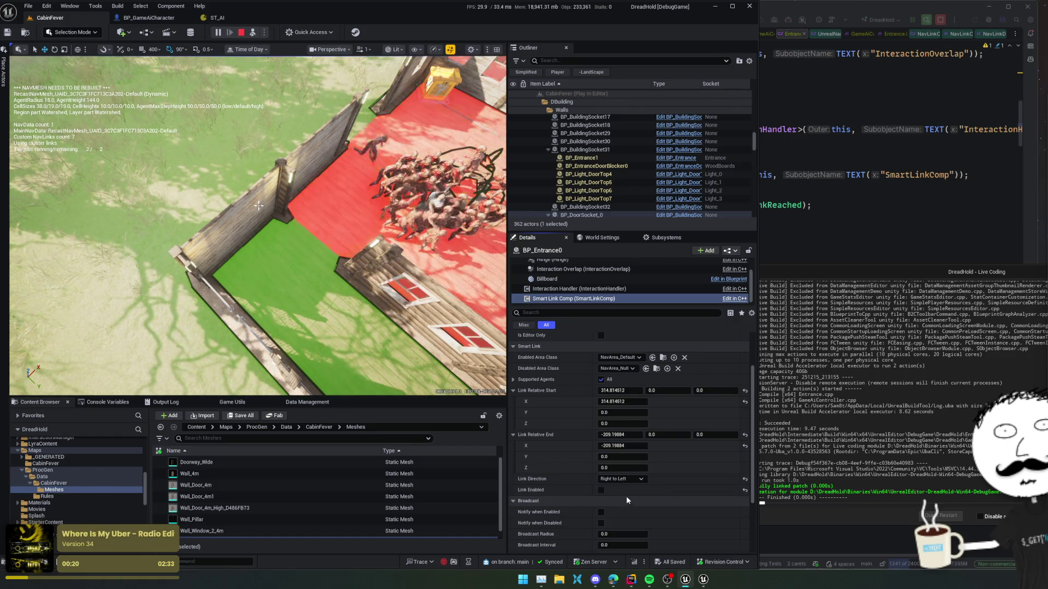
pyautogui.click(627, 480)
pyautogui.click(617, 488)
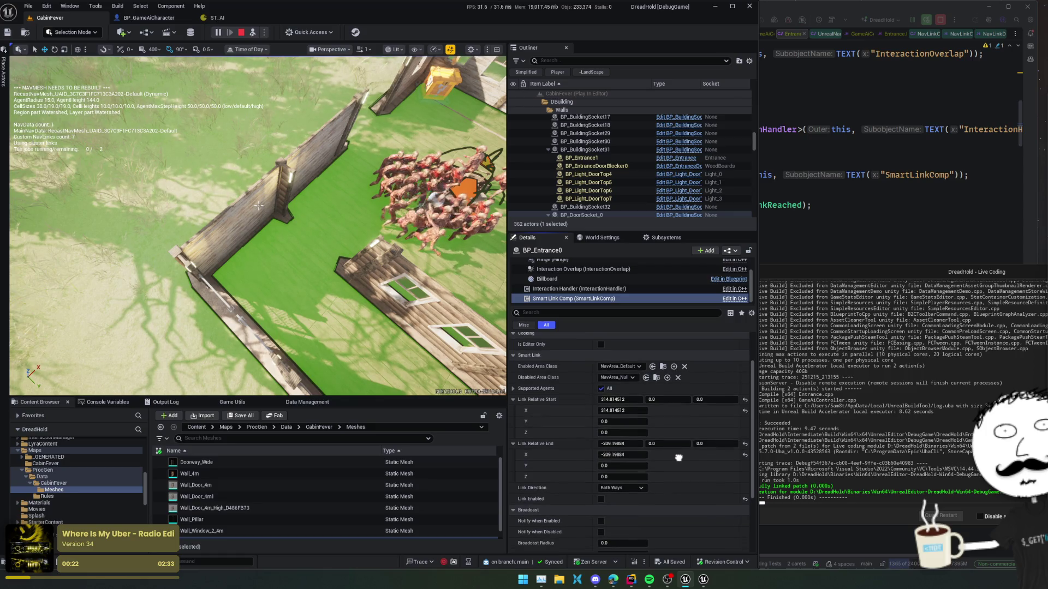
pyautogui.click(602, 499)
# Cycle through the link direction options again, leaving the link running Both Ways
pyautogui.click(623, 489)
pyautogui.press('Down')
pyautogui.press('Down')
pyautogui.press('Up')
pyautogui.click(621, 496)
pyautogui.click(621, 489)
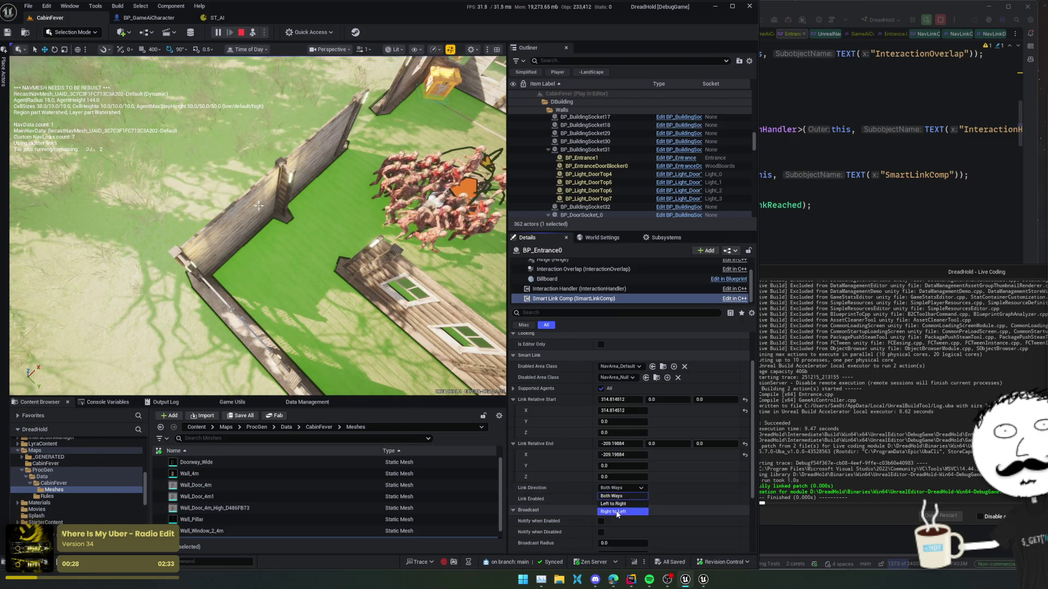
pyautogui.click(622, 499)
pyautogui.click(622, 489)
pyautogui.click(619, 497)
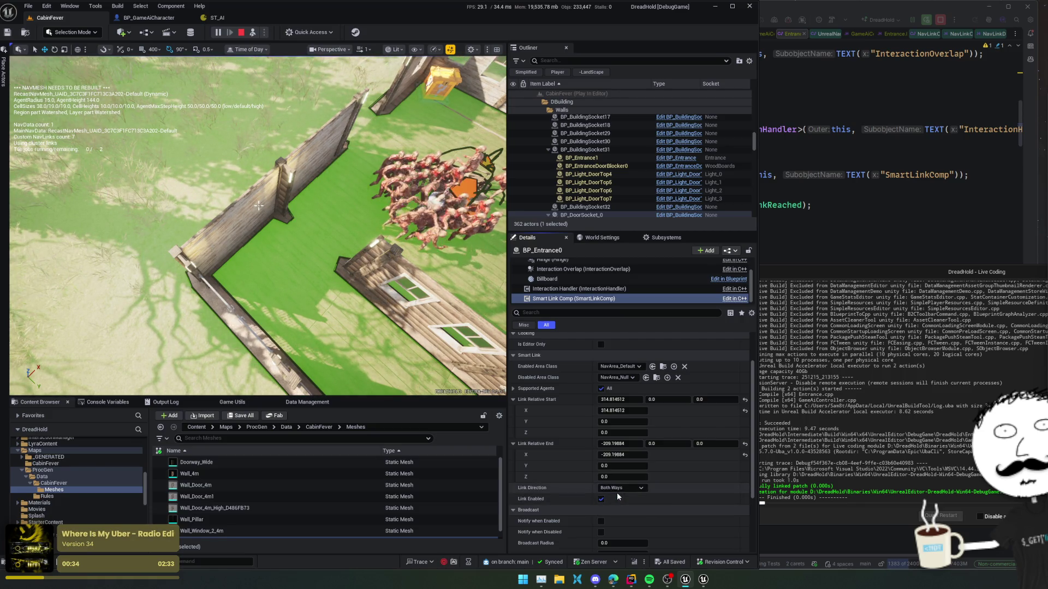
pyautogui.scroll(-3)
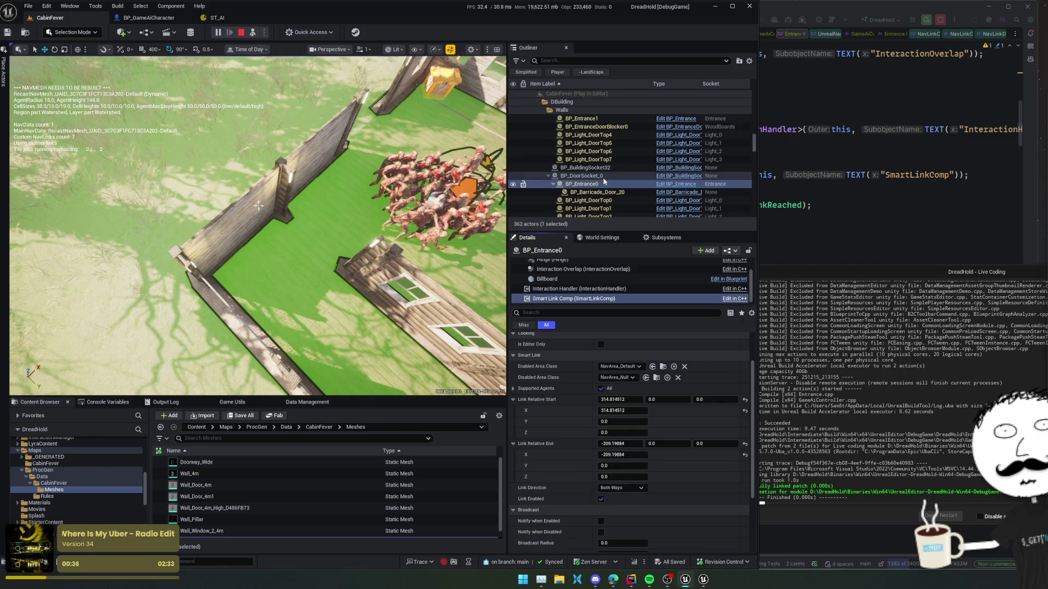
pyautogui.click(581, 176)
pyautogui.moveTo(259, 206); pyautogui.dragTo(258, 206)
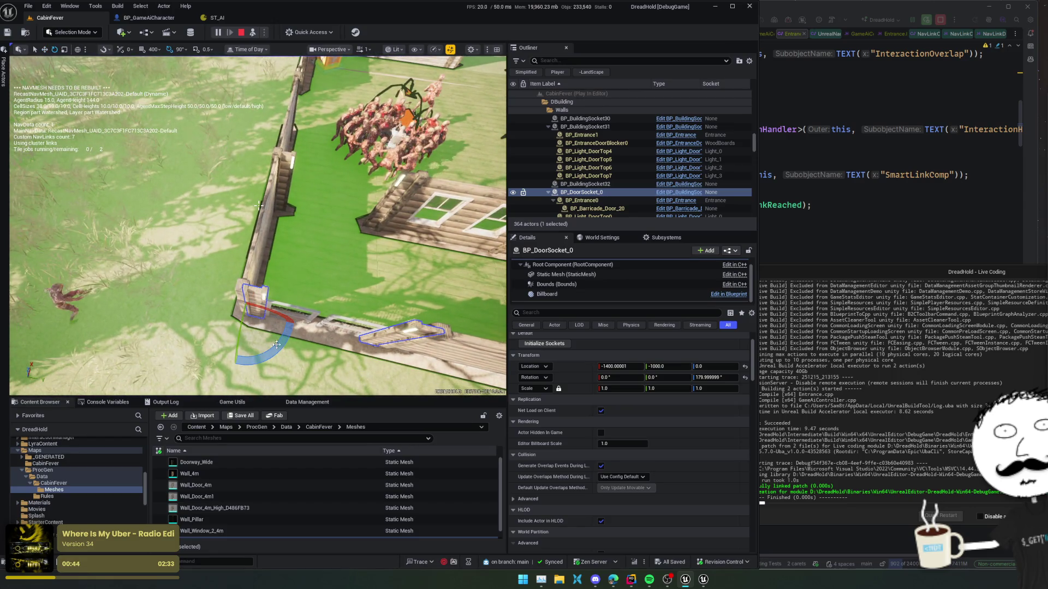
# Switch to the move gizmo and look over the cabin wall, selecting the entrance
pyautogui.press('w')
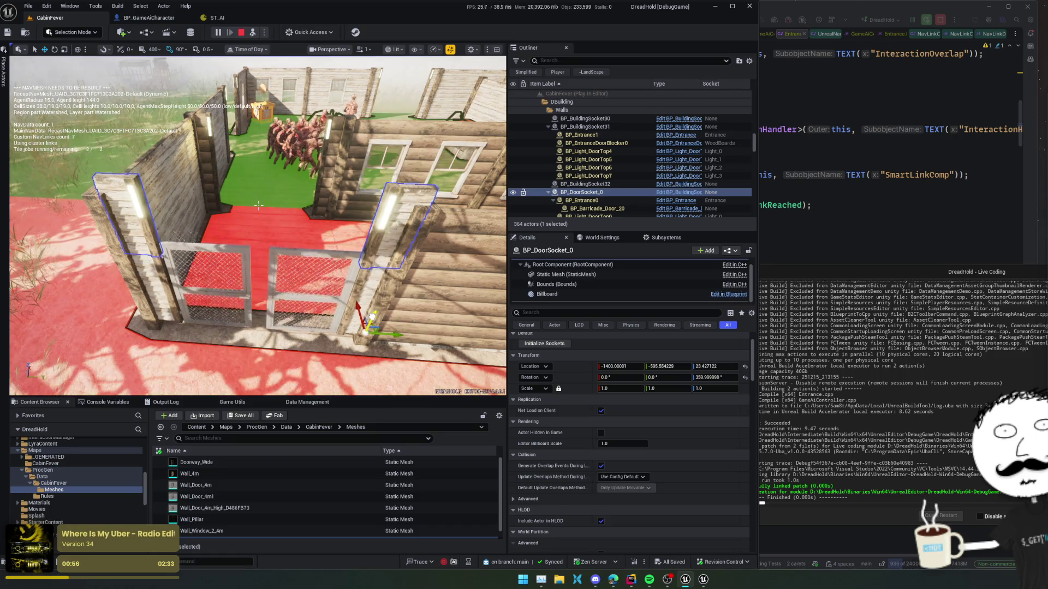
pyautogui.moveTo(287, 365); pyautogui.dragTo(287, 364)
pyautogui.moveTo(259, 204); pyautogui.dragTo(259, 205)
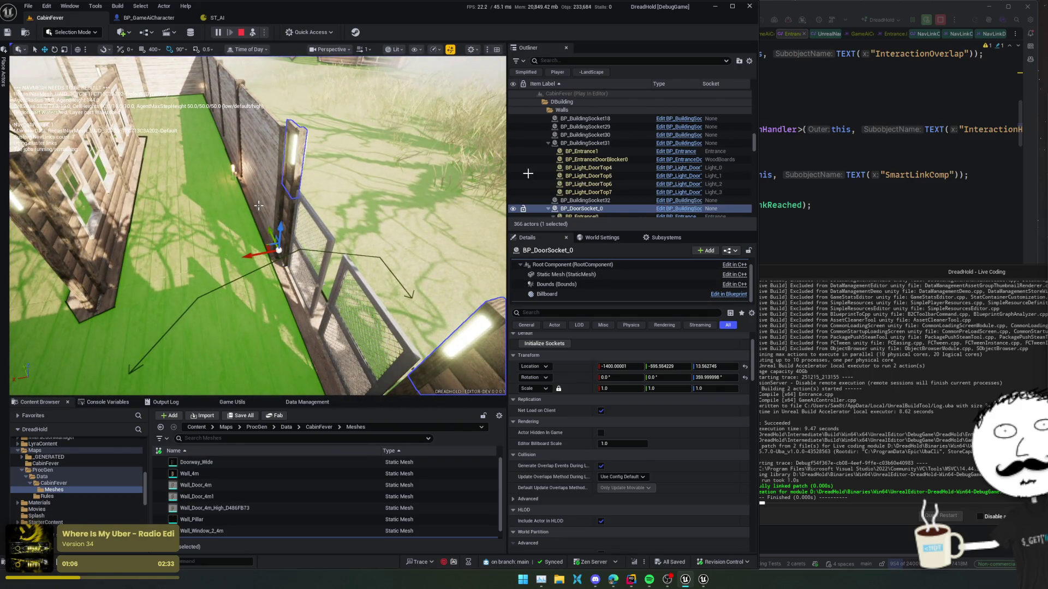
pyautogui.click(259, 204)
pyautogui.moveTo(259, 205); pyautogui.dragTo(259, 205)
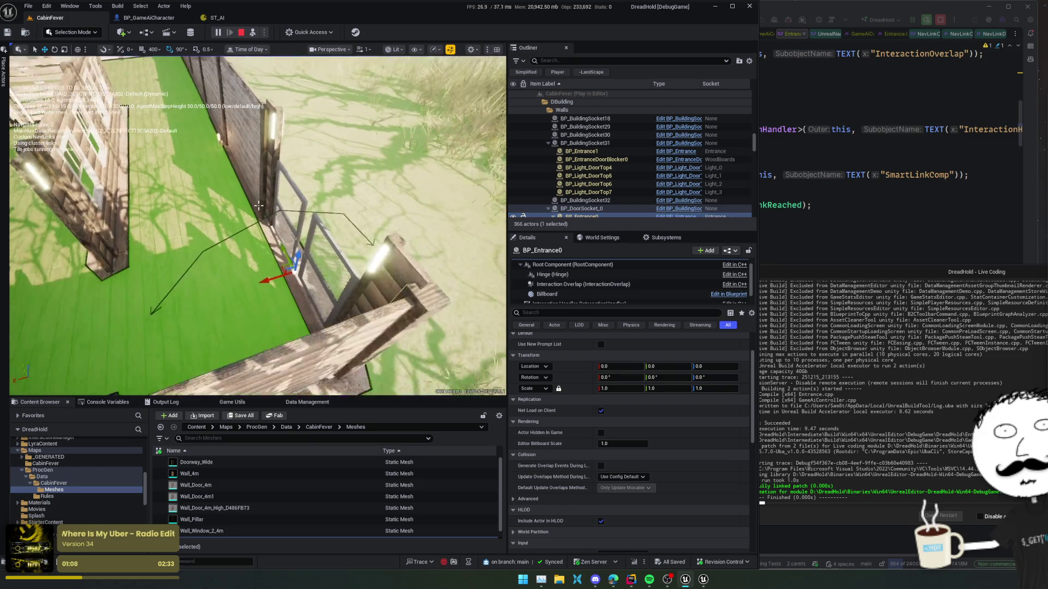
pyautogui.scroll(-3)
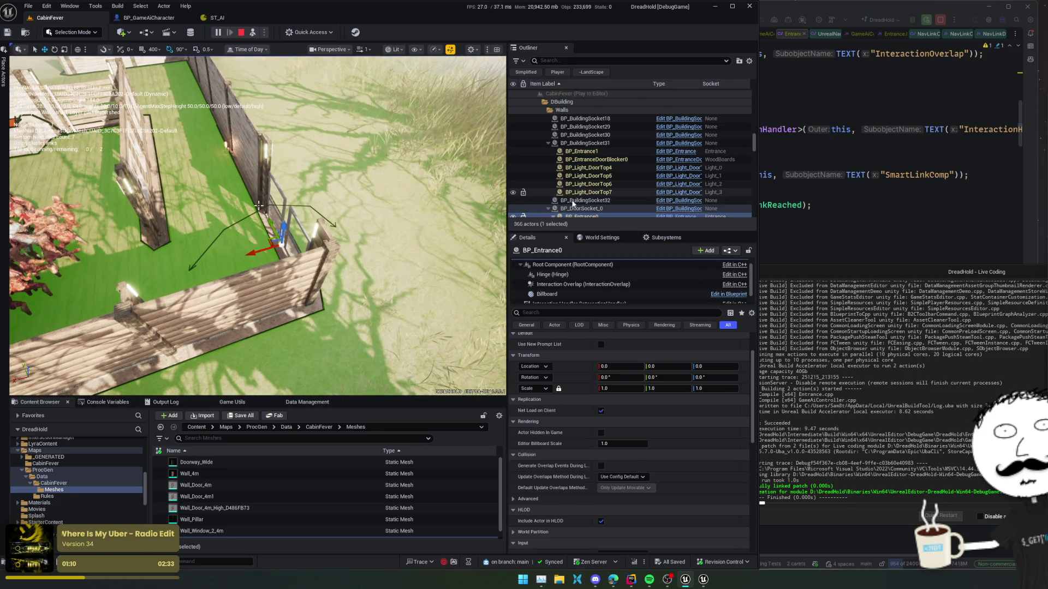
# Set BP_DoorSocket_0's Z rotation to 0 and stop the play session
pyautogui.click(260, 204)
pyautogui.click(711, 376)
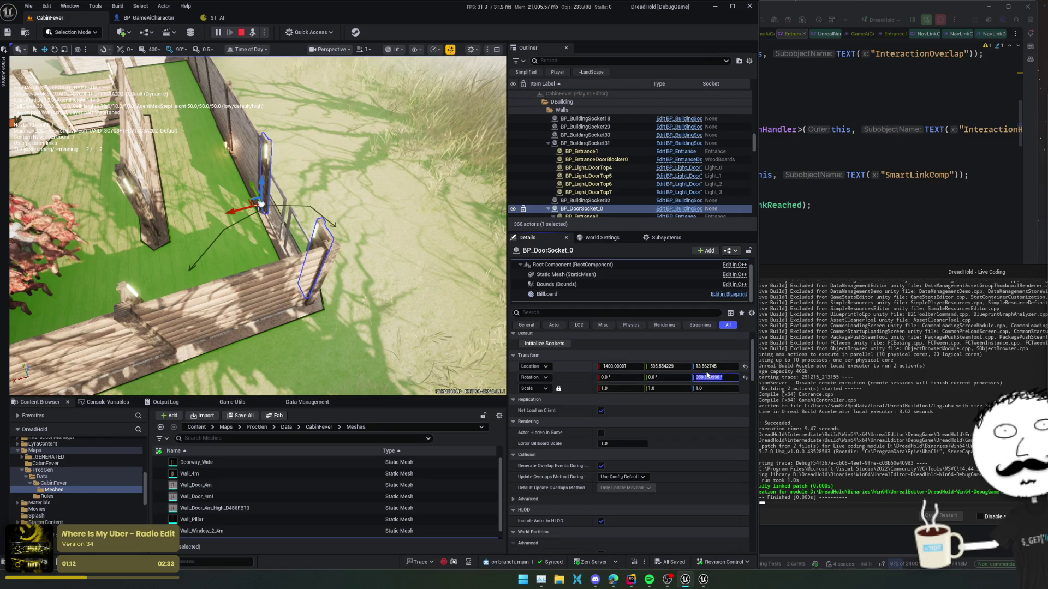
pyautogui.write('0')
pyautogui.press('Return')
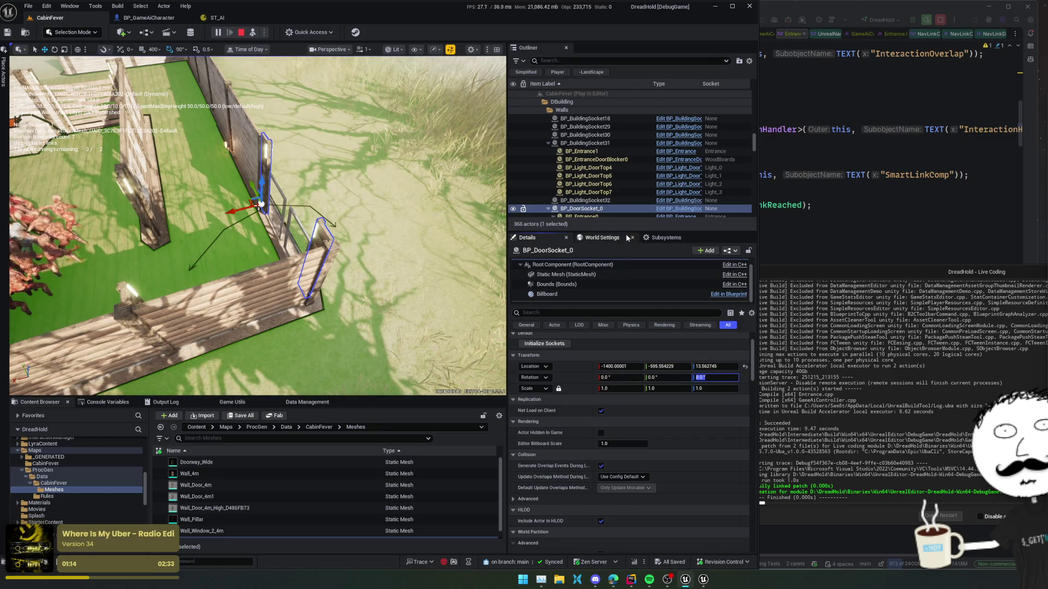
pyautogui.moveTo(260, 204); pyautogui.dragTo(269, 176)
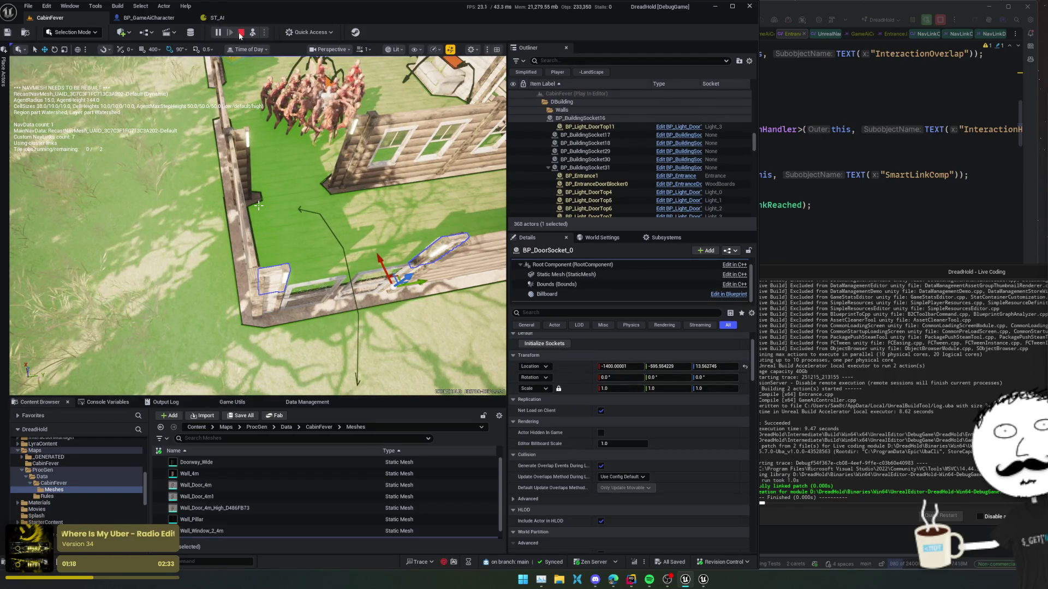
pyautogui.click(240, 32)
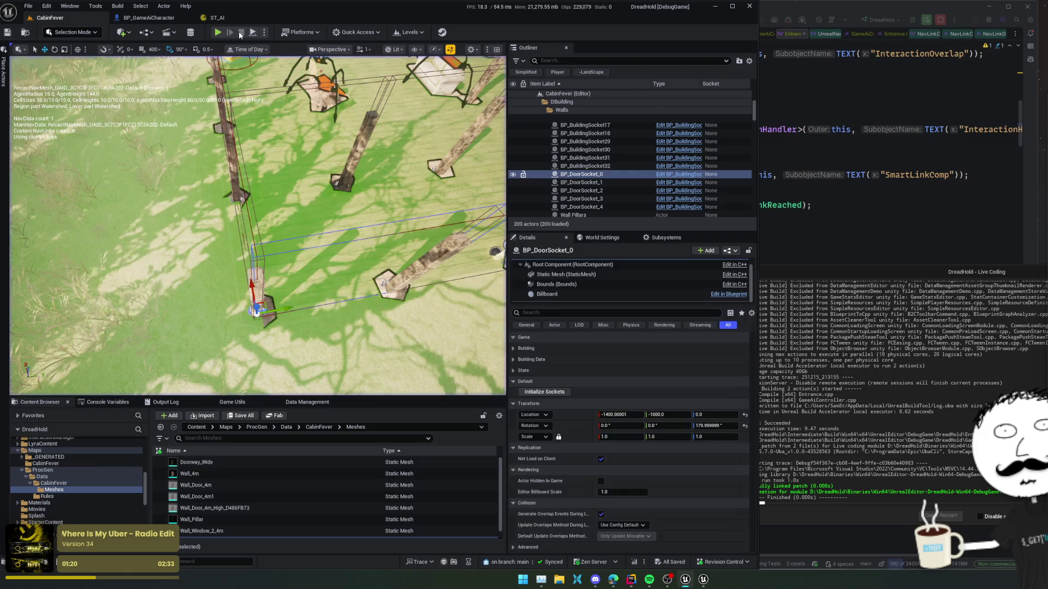
# Start a new play session, eject, and focus on building socket 18's door light
pyautogui.click(217, 32)
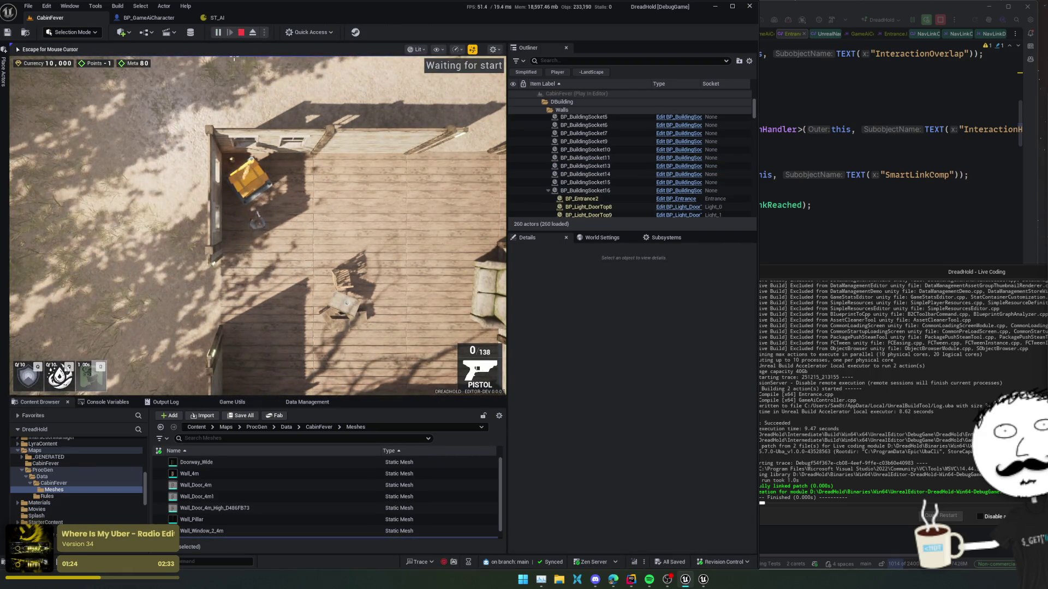
pyautogui.press('F8')
pyautogui.doubleClick(585, 137)
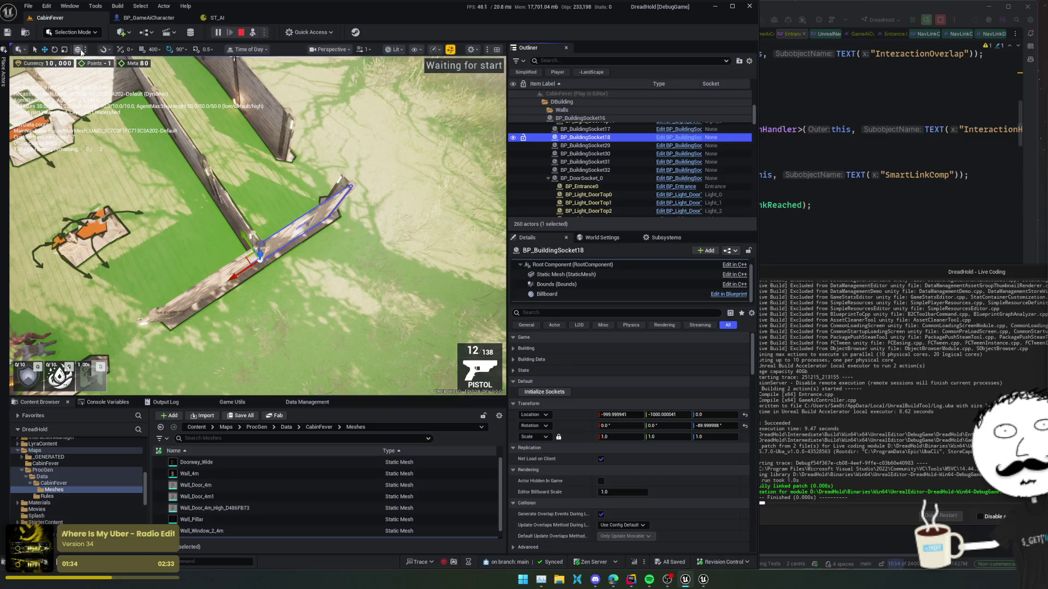
pyautogui.moveTo(246, 219); pyautogui.dragTo(268, 180)
pyautogui.click(205, 215)
pyautogui.press('f')
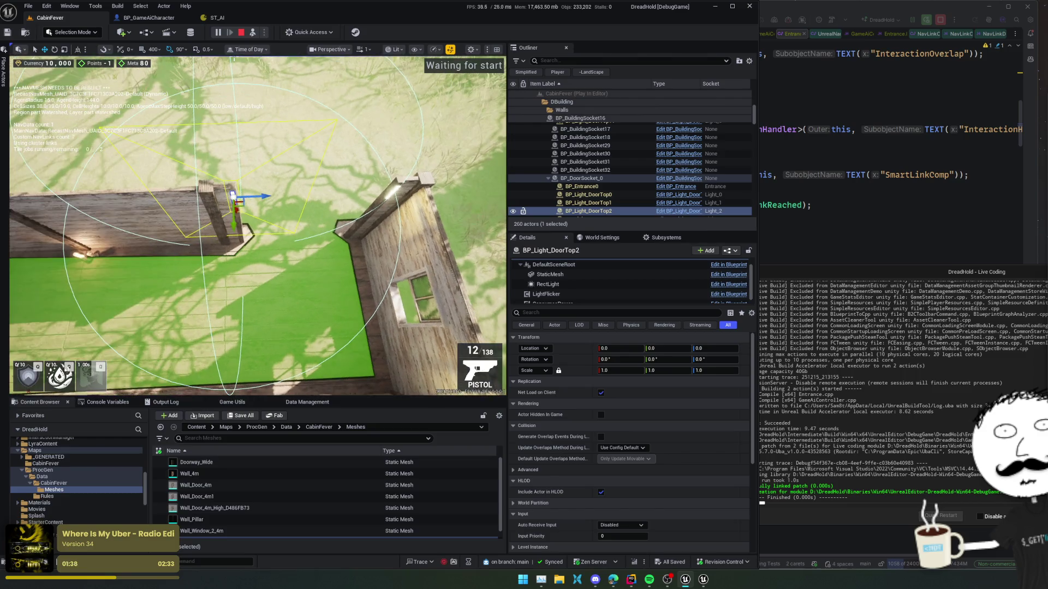
# Select BP_Entrance0 at the cabin doorway and inspect its smart link settings
pyautogui.click(386, 194)
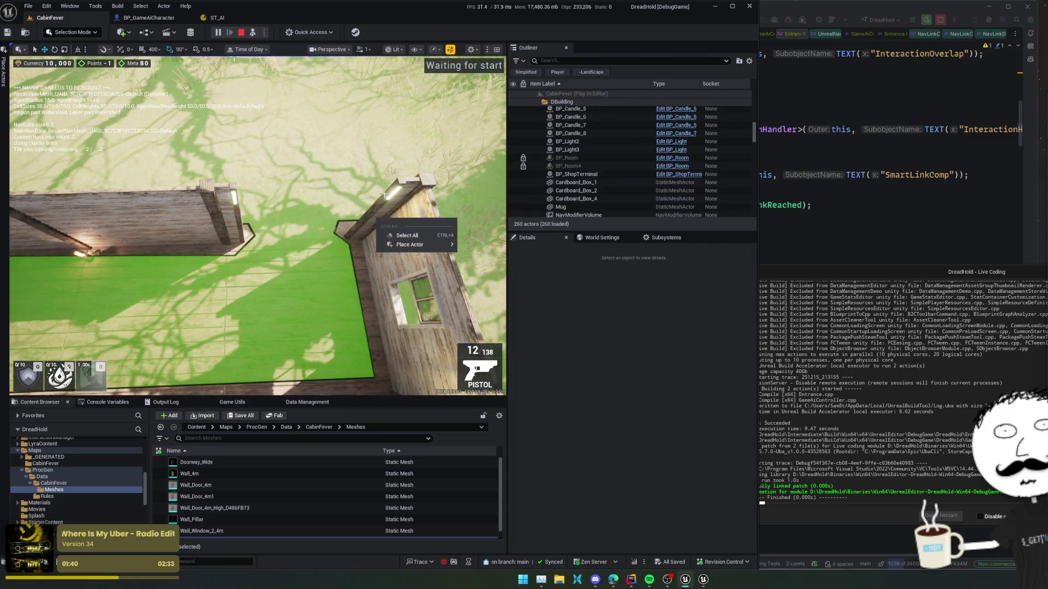
pyautogui.moveTo(361, 235); pyautogui.dragTo(317, 221)
pyautogui.click(583, 191)
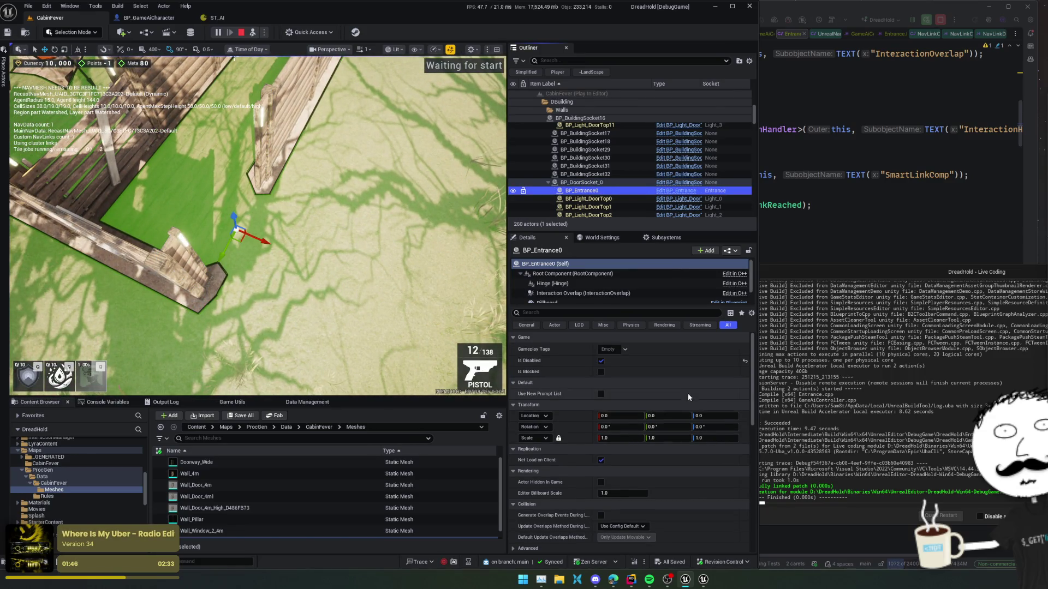
pyautogui.scroll(-3)
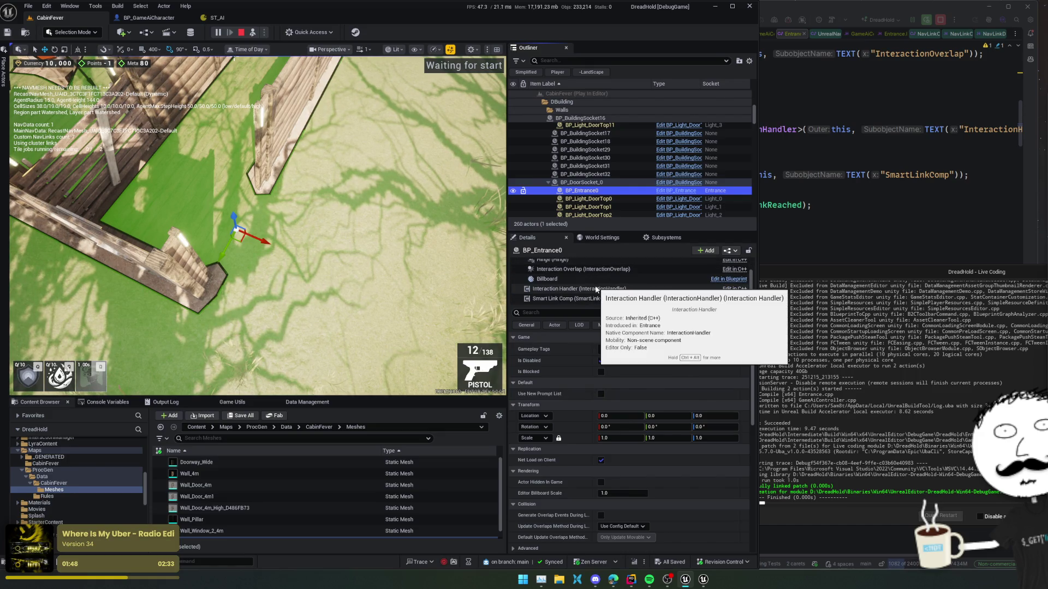
pyautogui.click(579, 298)
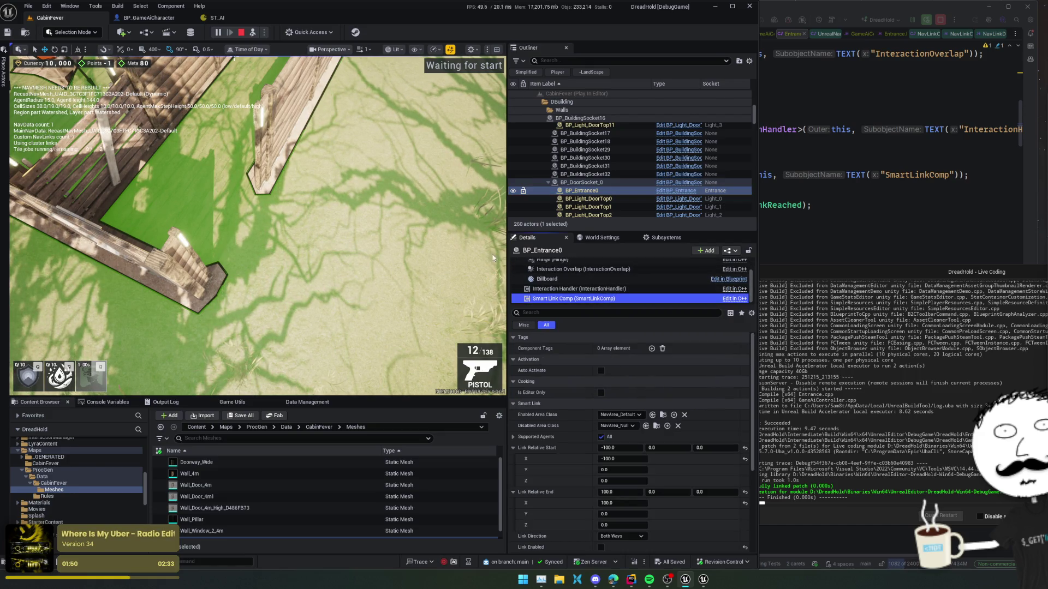
# Possess the player, run ShowHUD, place barricades at the cabin entrances, then eject
pyautogui.click(251, 36)
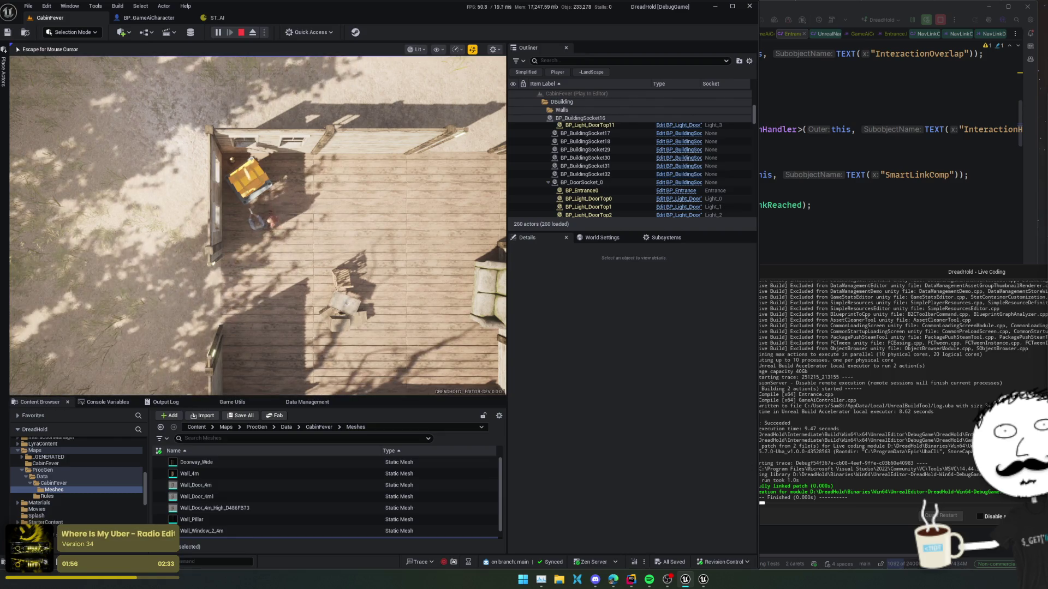
pyautogui.press('Up')
pyautogui.press('Up')
pyautogui.press('Up')
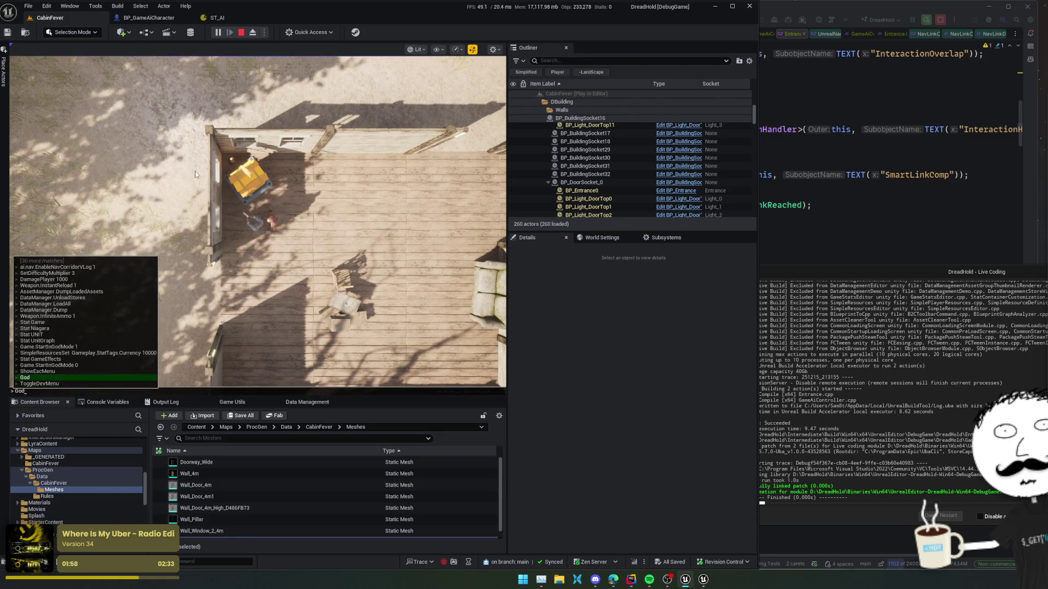
pyautogui.press('BackSpace')
pyautogui.press('BackSpace')
pyautogui.press('BackSpace')
pyautogui.write('Hu')
pyautogui.press('Tab')
pyautogui.press('Return')
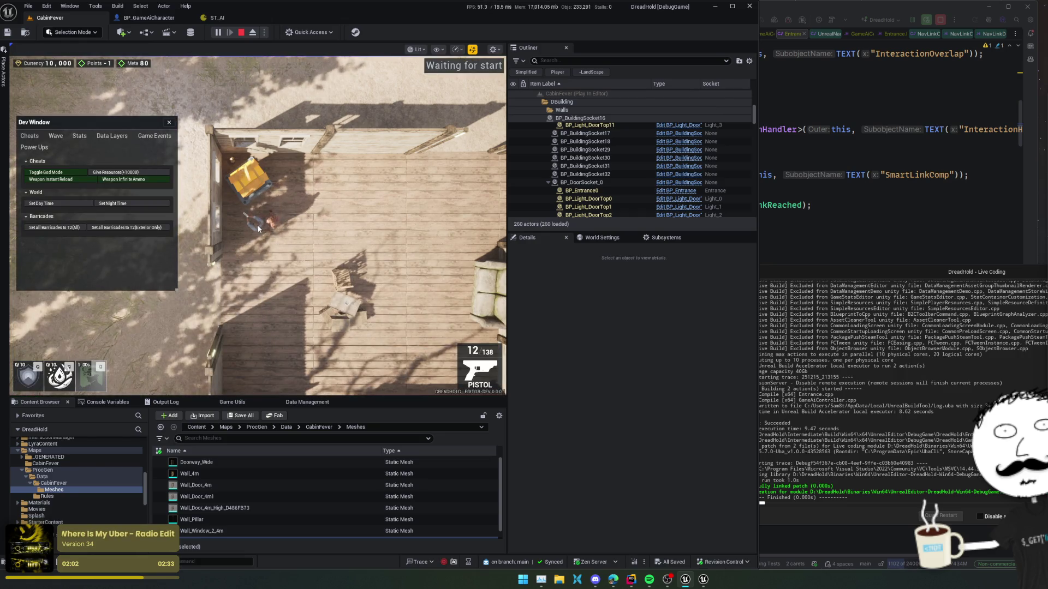
pyautogui.click(134, 231)
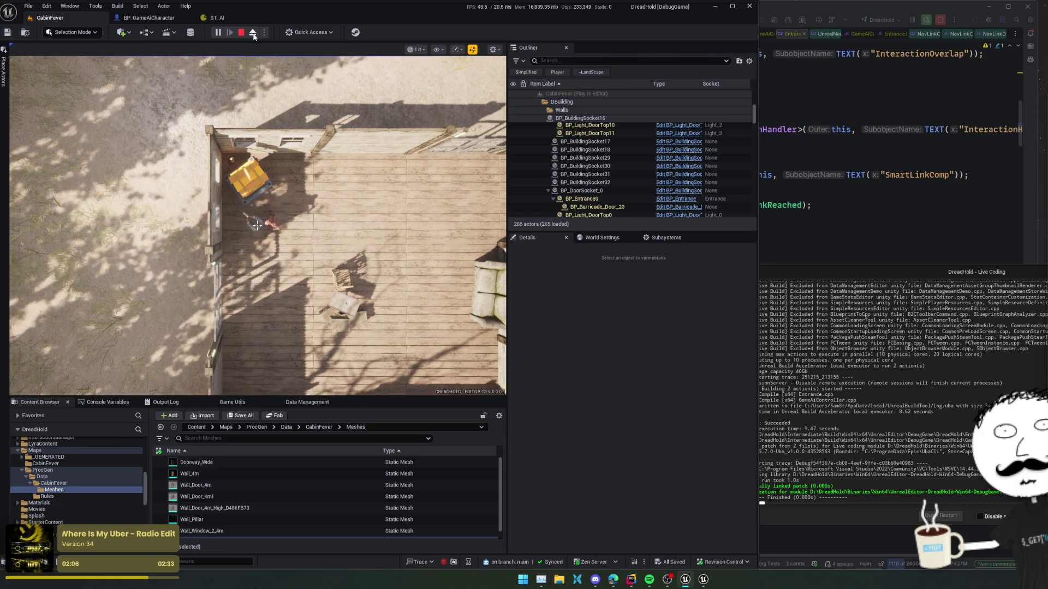
pyautogui.press('F8')
pyautogui.moveTo(257, 225); pyautogui.dragTo(257, 226)
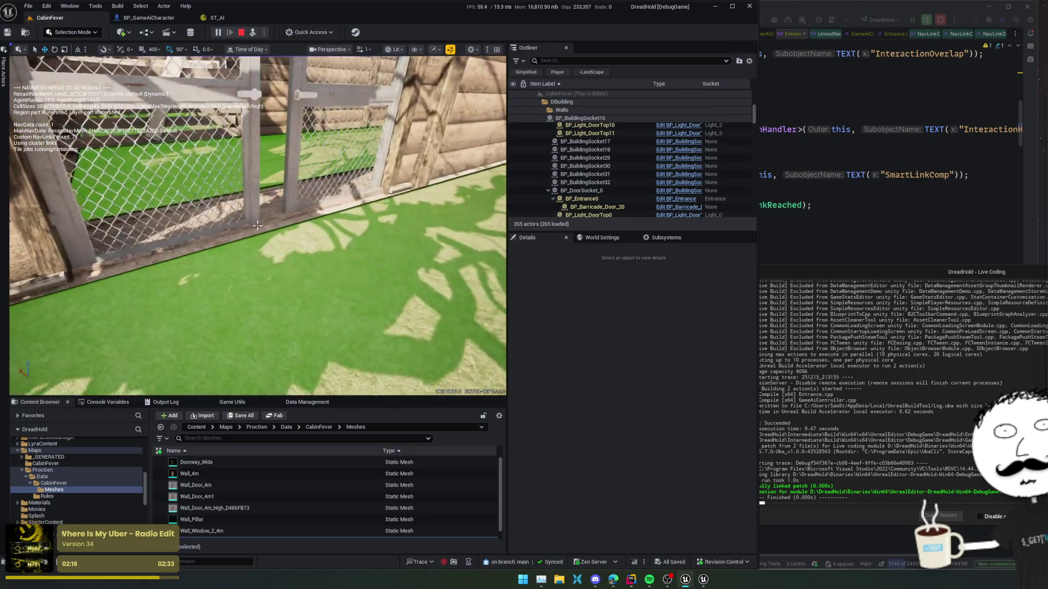
# Untick BP_Entrance0's Is Disabled, open the BP_Entrance Blueprint, and return to Rider
pyautogui.click(183, 217)
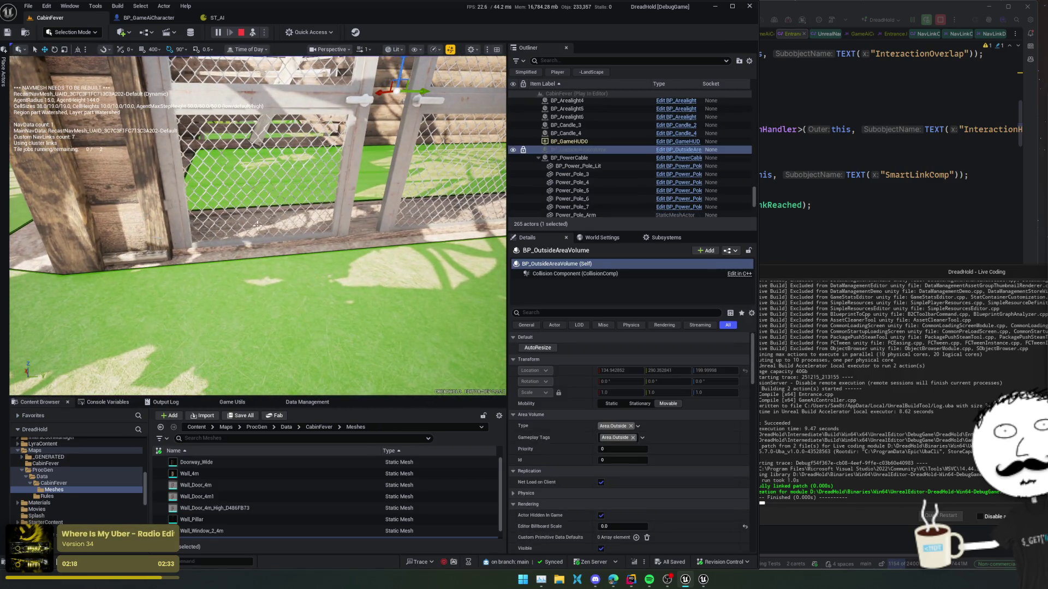
pyautogui.click(257, 224)
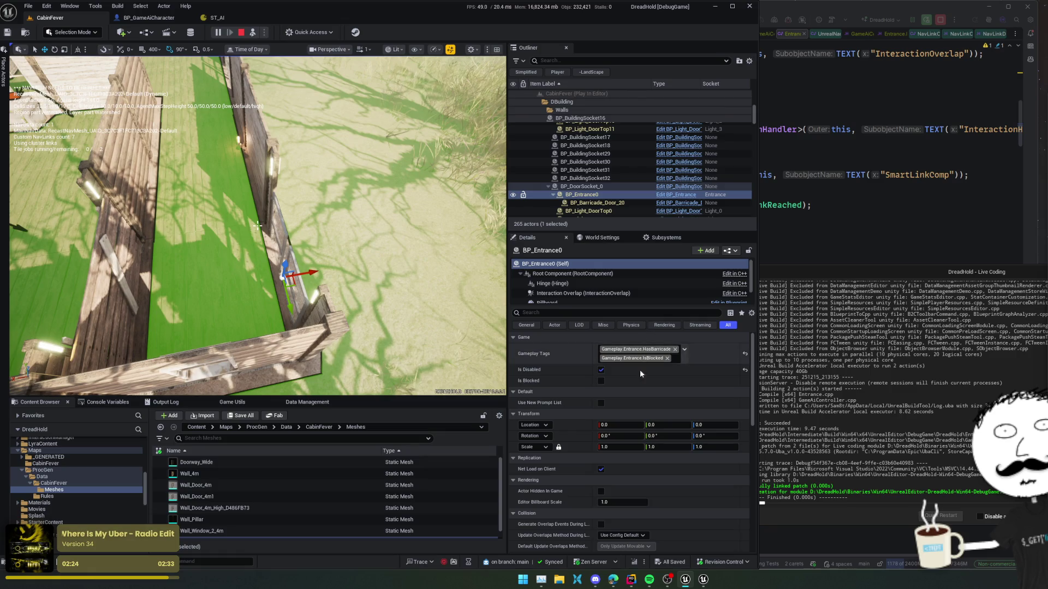
pyautogui.click(601, 367)
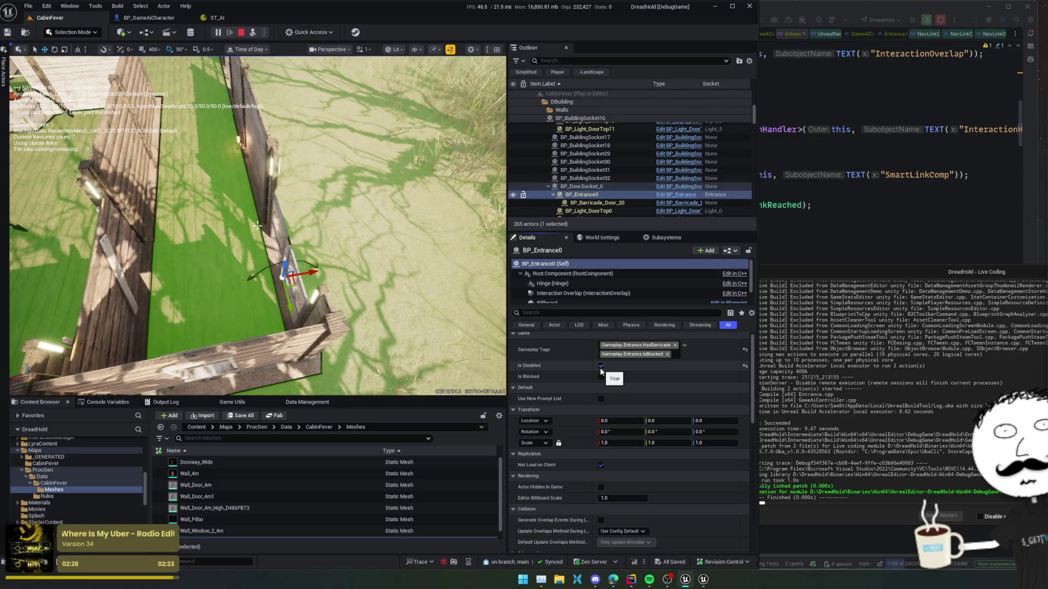
pyautogui.click(601, 368)
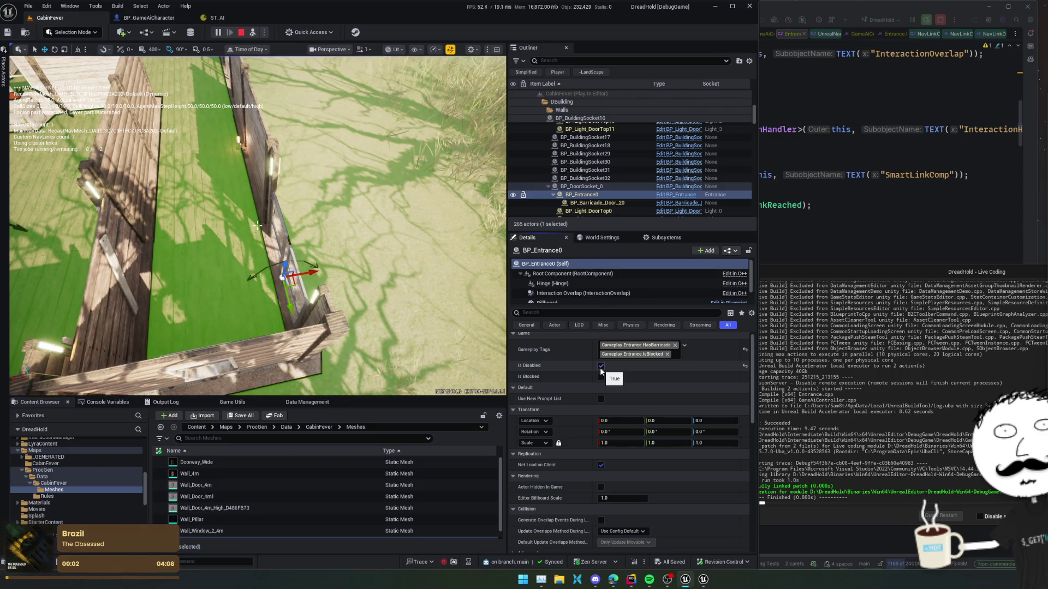
pyautogui.click(601, 367)
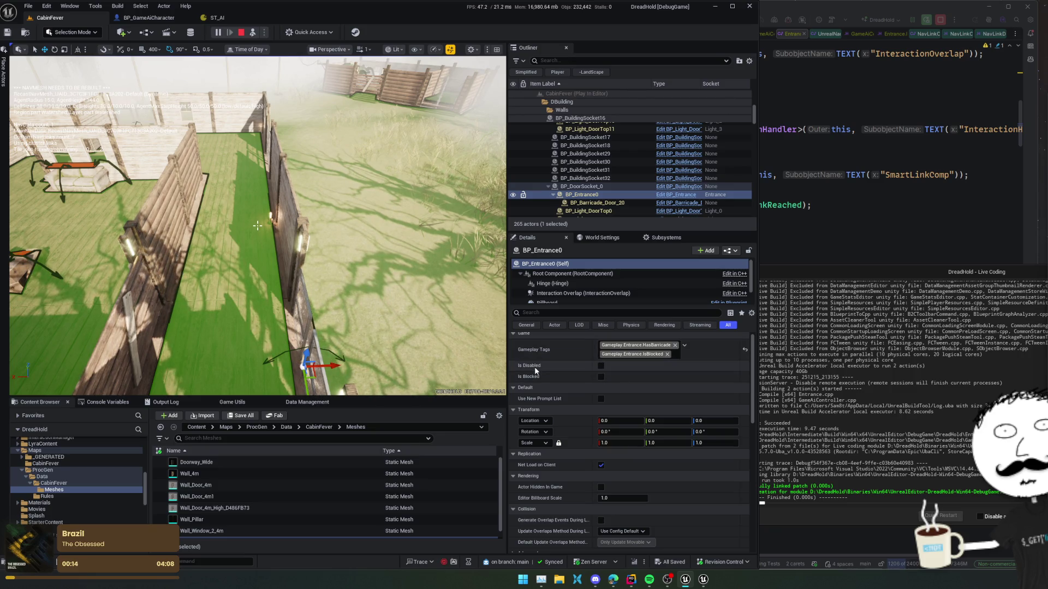
pyautogui.click(691, 195)
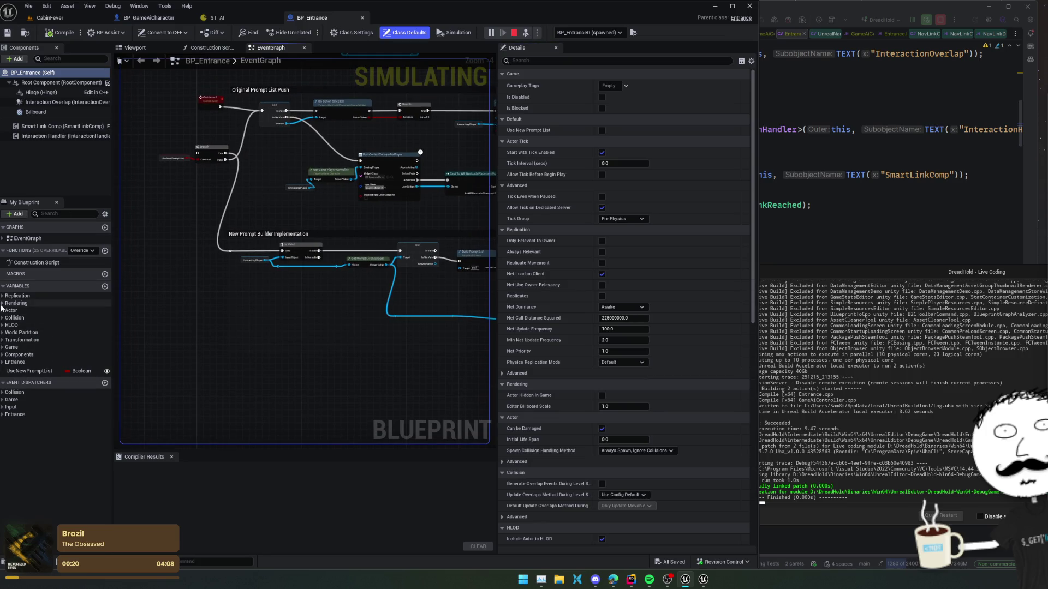
pyautogui.click(797, 214)
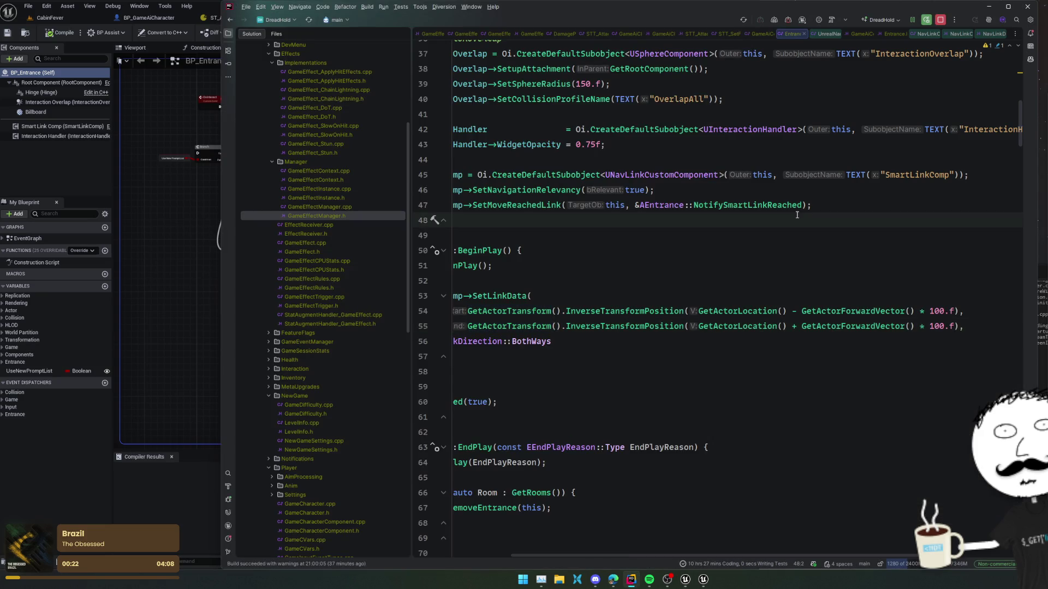
pyautogui.hotkey('ctrl', 'shift', 'f')
pyautogui.write('IsDisabled')
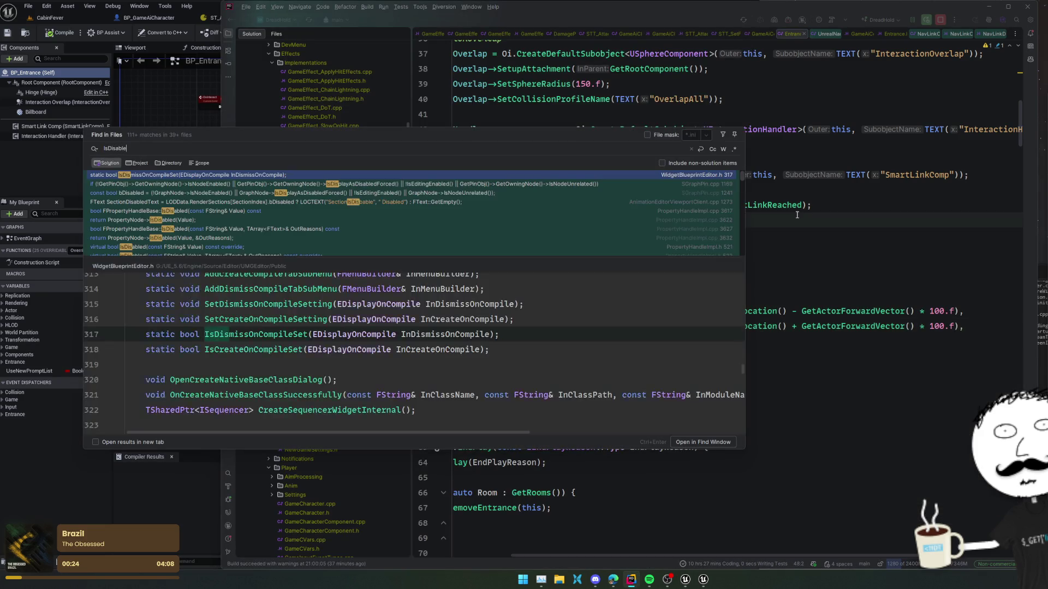
pyautogui.click(137, 163)
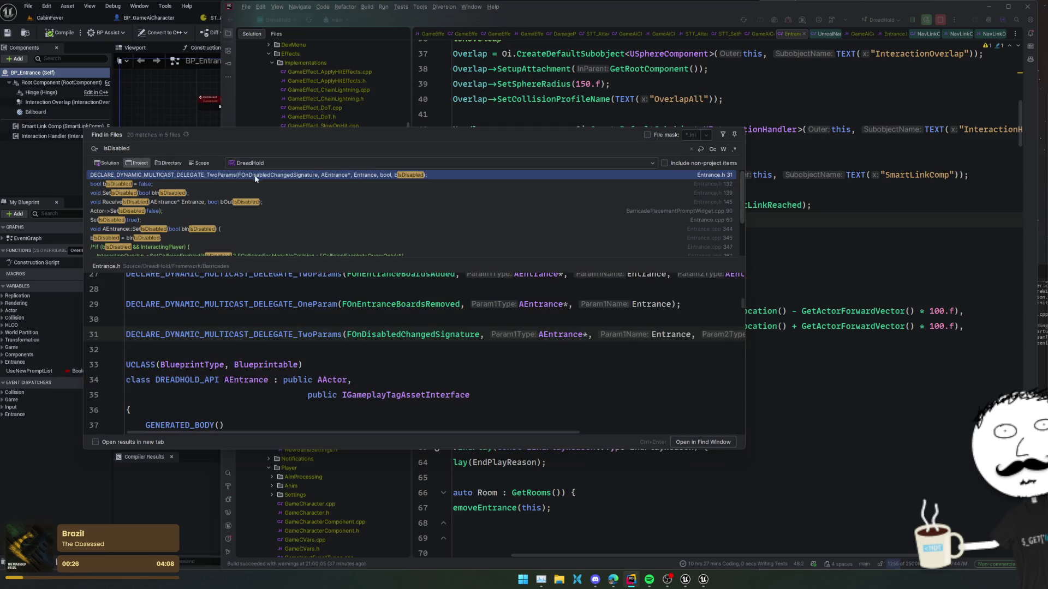
pyautogui.click(263, 184)
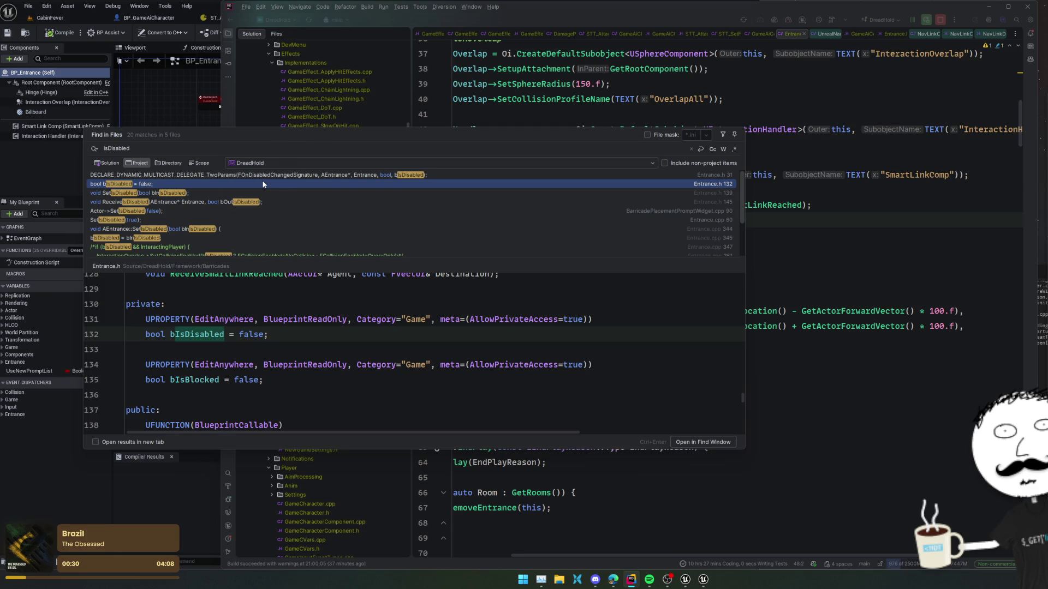
pyautogui.press('Return')
pyautogui.click(521, 220)
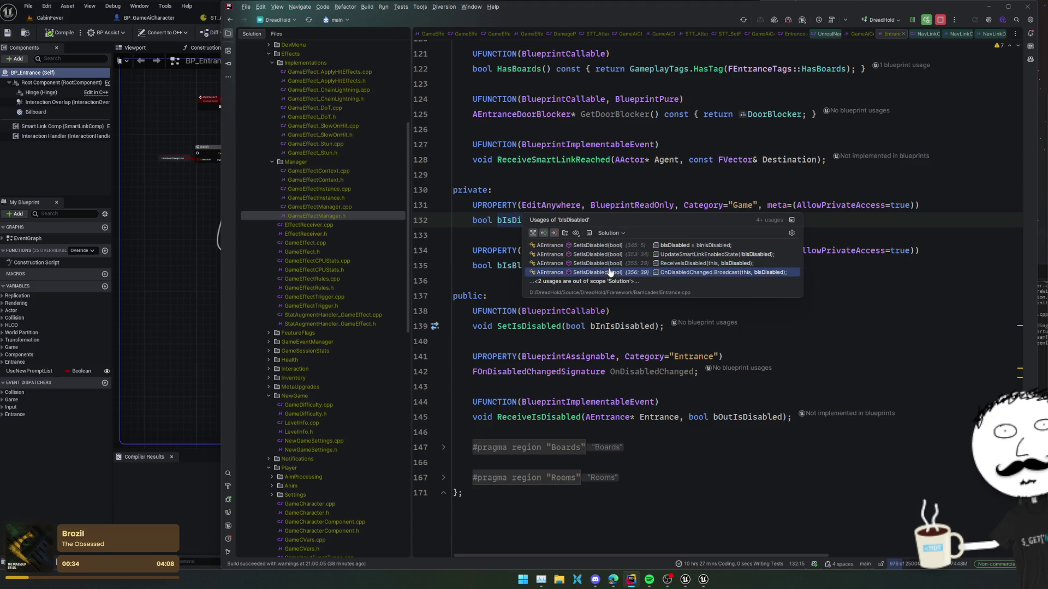
pyautogui.click(580, 323)
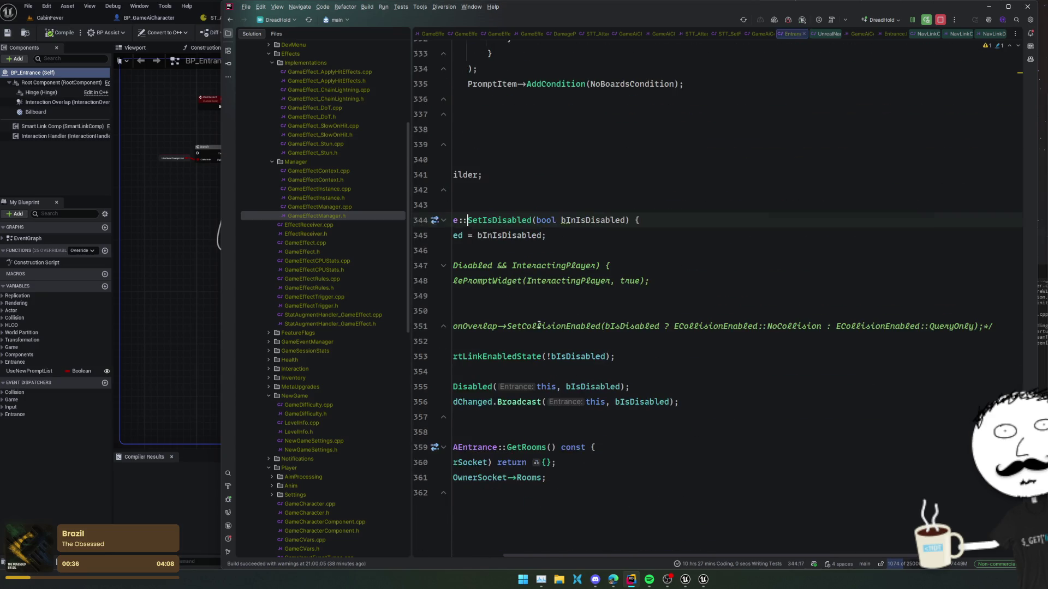
pyautogui.click(574, 308)
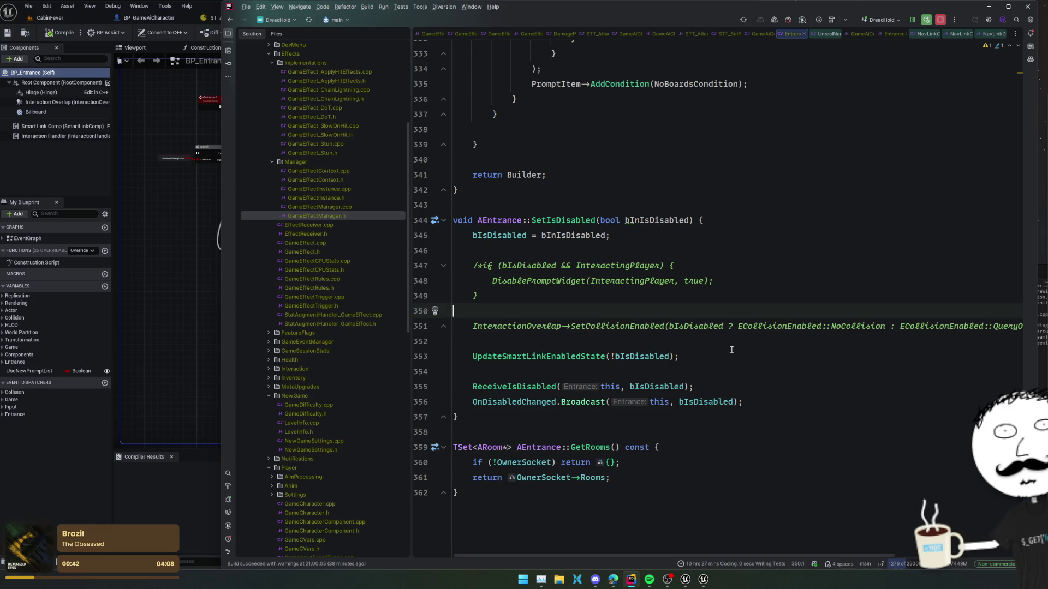
pyautogui.click(571, 357)
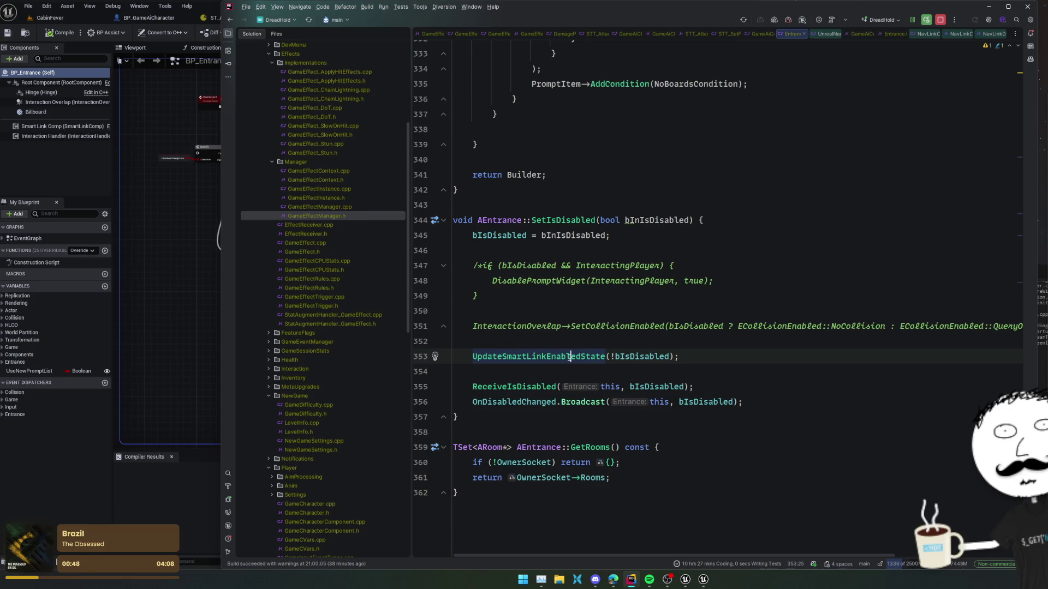
pyautogui.scroll(3)
pyautogui.click(443, 311)
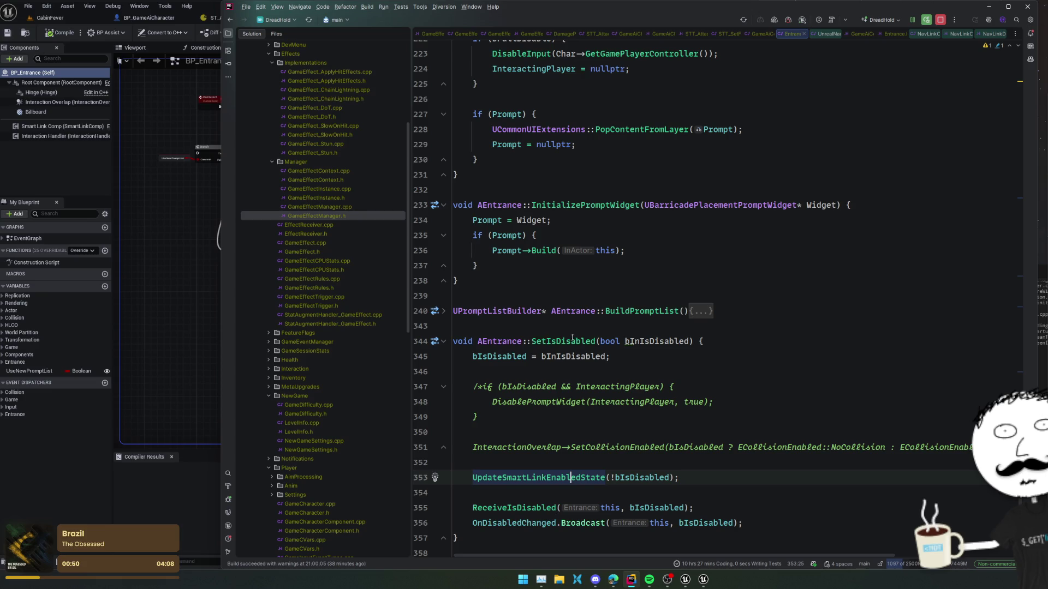
pyautogui.scroll(3)
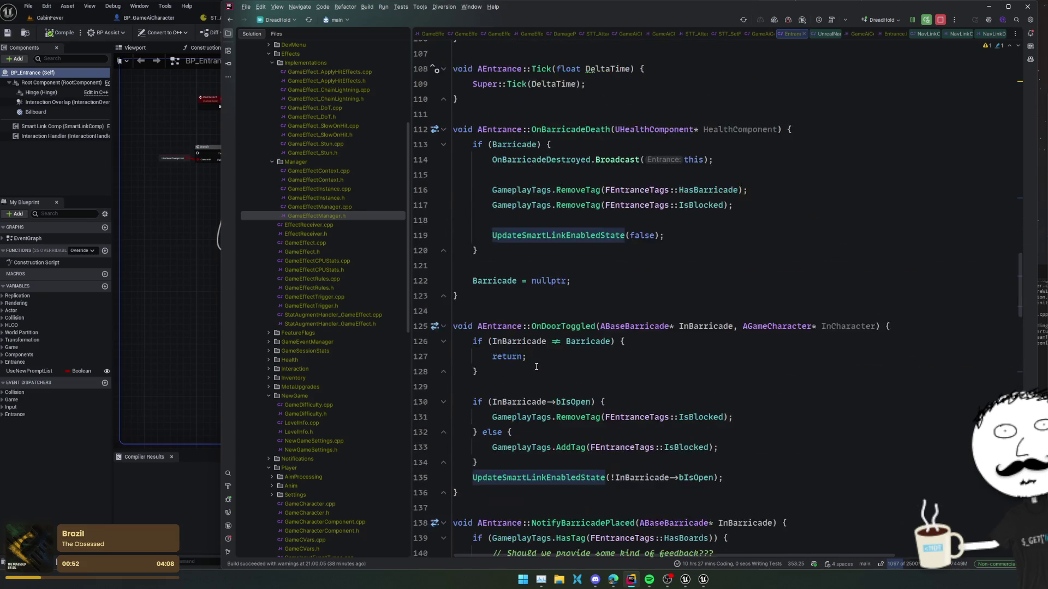
pyautogui.scroll(3)
pyautogui.scroll(3)
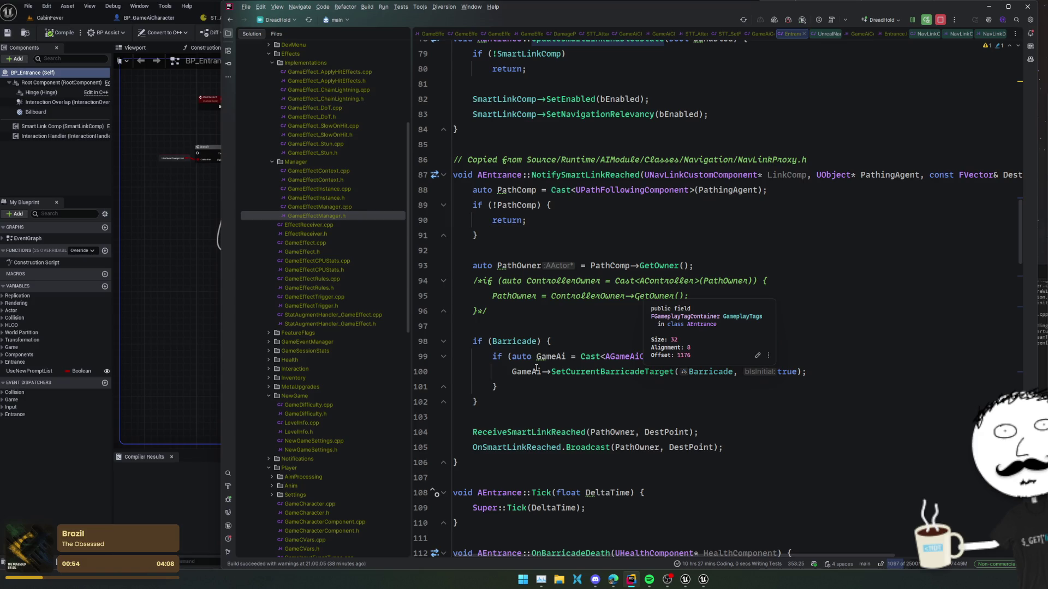
pyautogui.scroll(-3)
pyautogui.scroll(3)
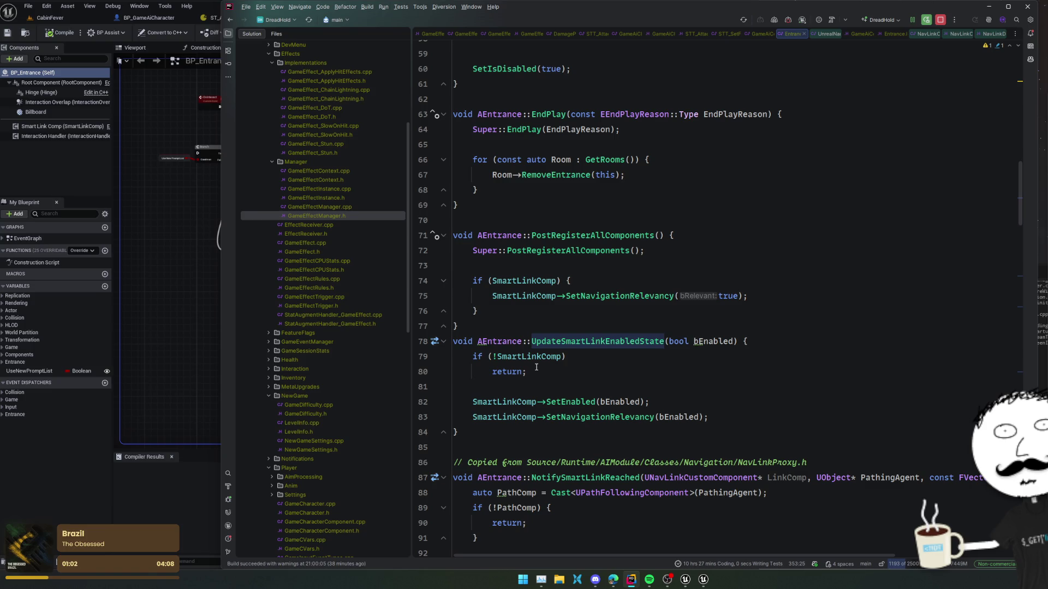
pyautogui.scroll(3)
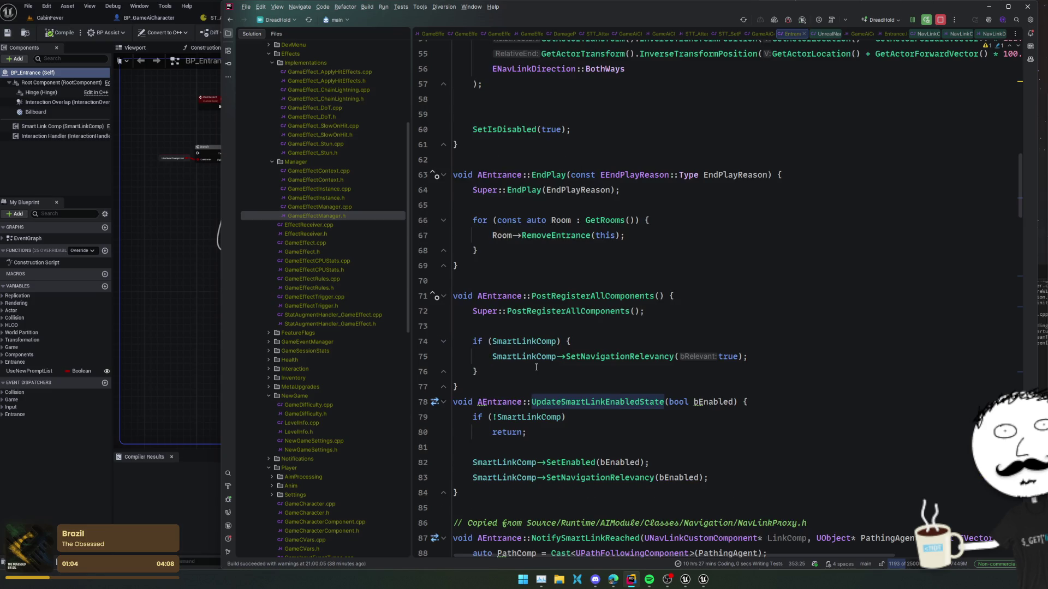
pyautogui.scroll(3)
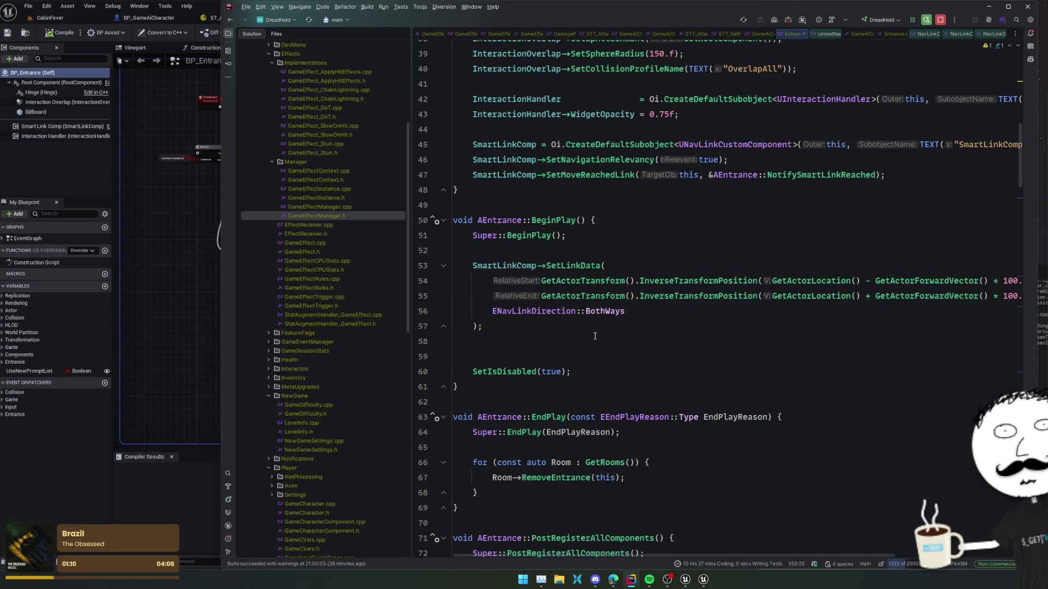
pyautogui.click(534, 372)
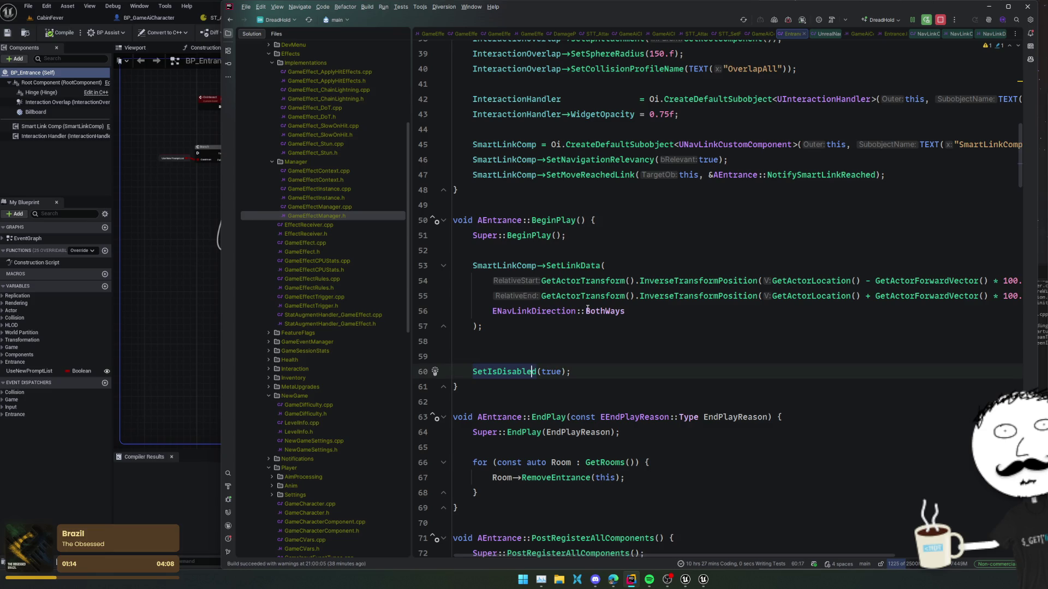
pyautogui.click(423, 235)
pyautogui.click(359, 34)
pyautogui.click(621, 337)
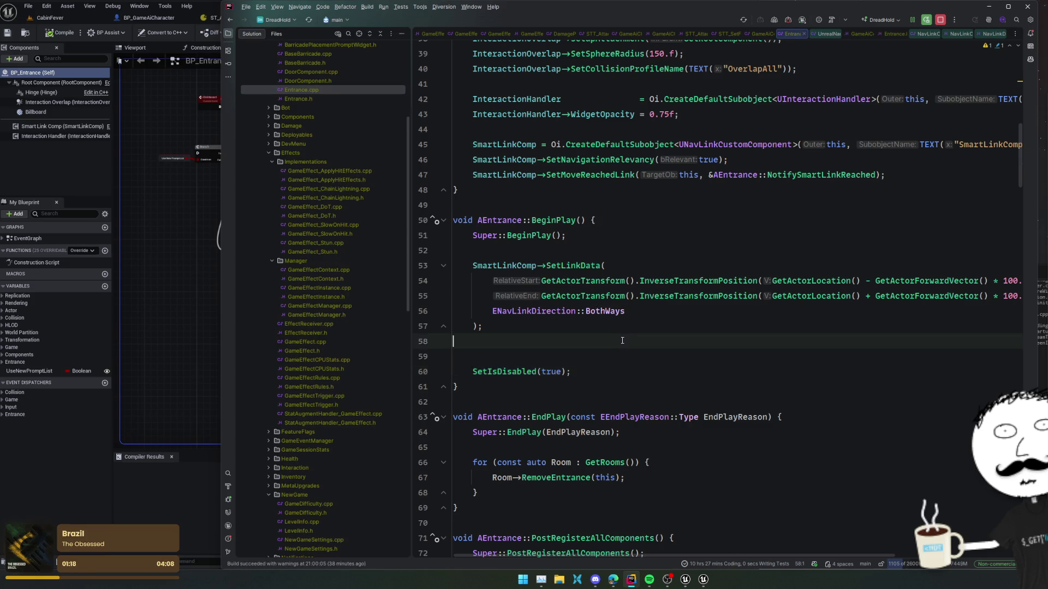
pyautogui.scroll(-3)
pyautogui.scroll(-3)
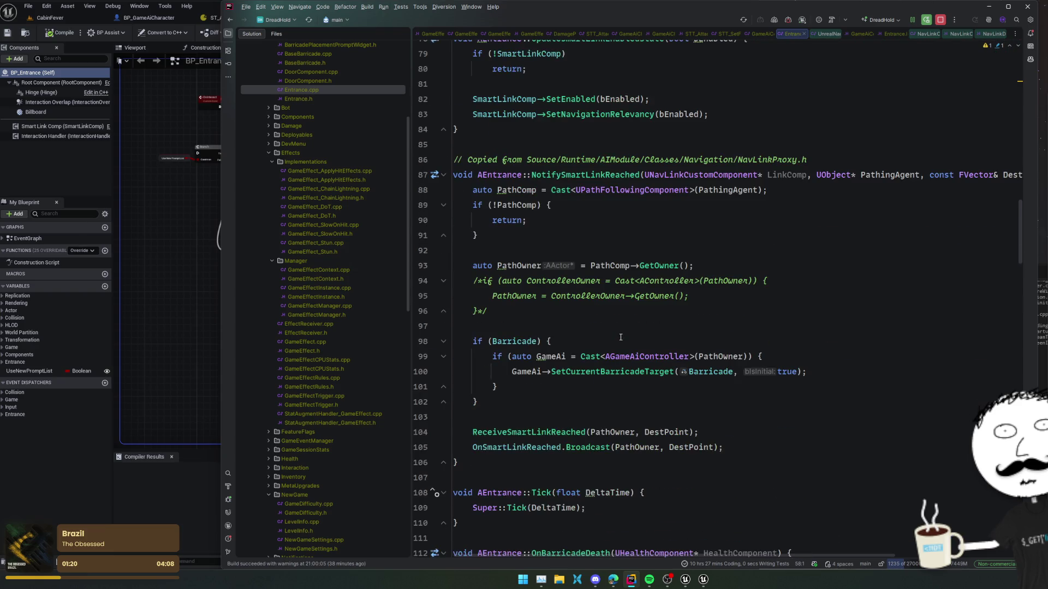
pyautogui.scroll(-3)
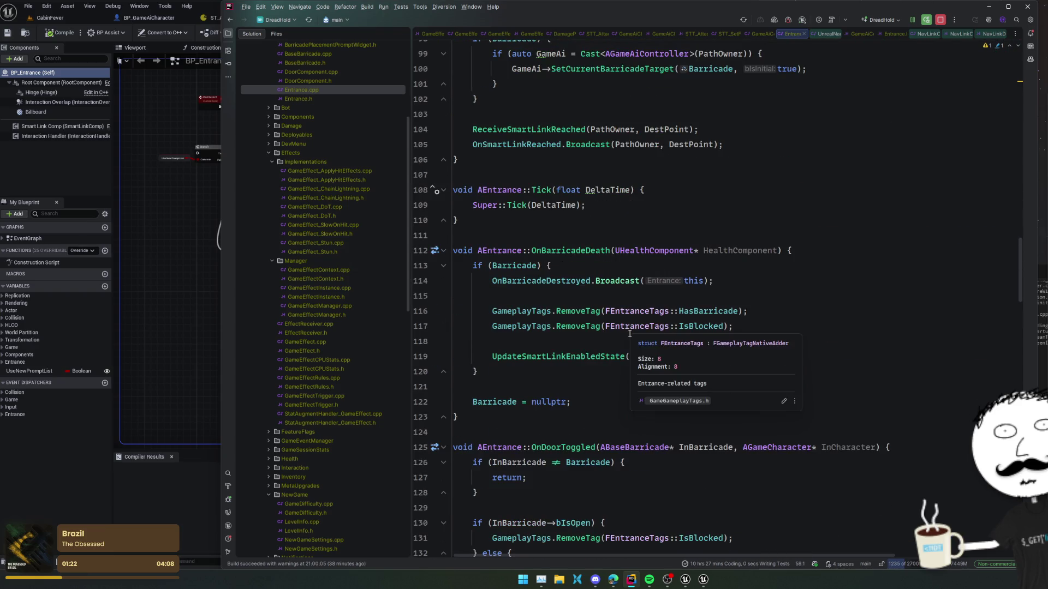
pyautogui.scroll(-3)
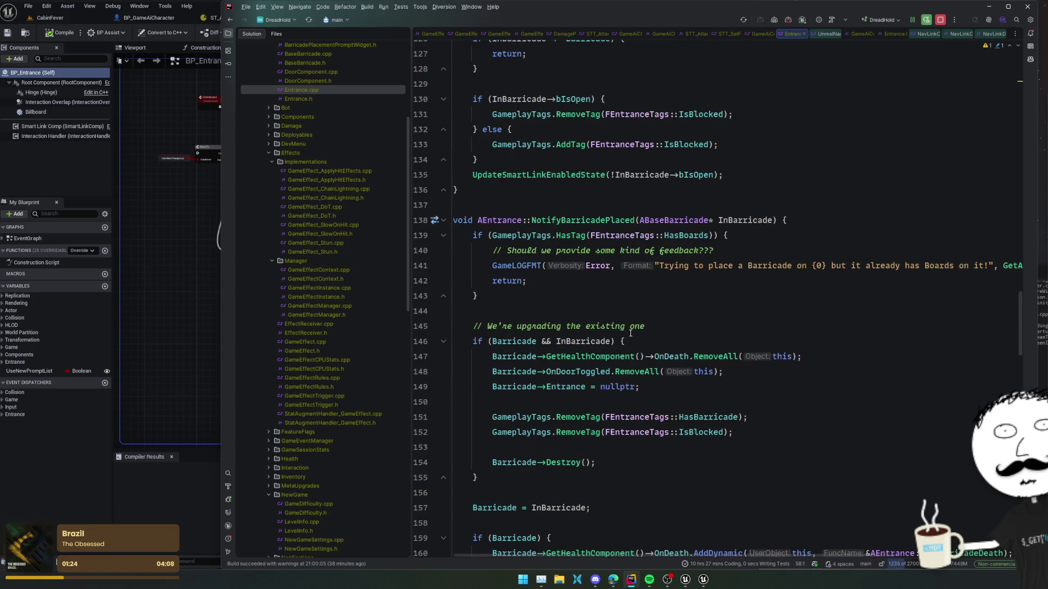
pyautogui.scroll(-3)
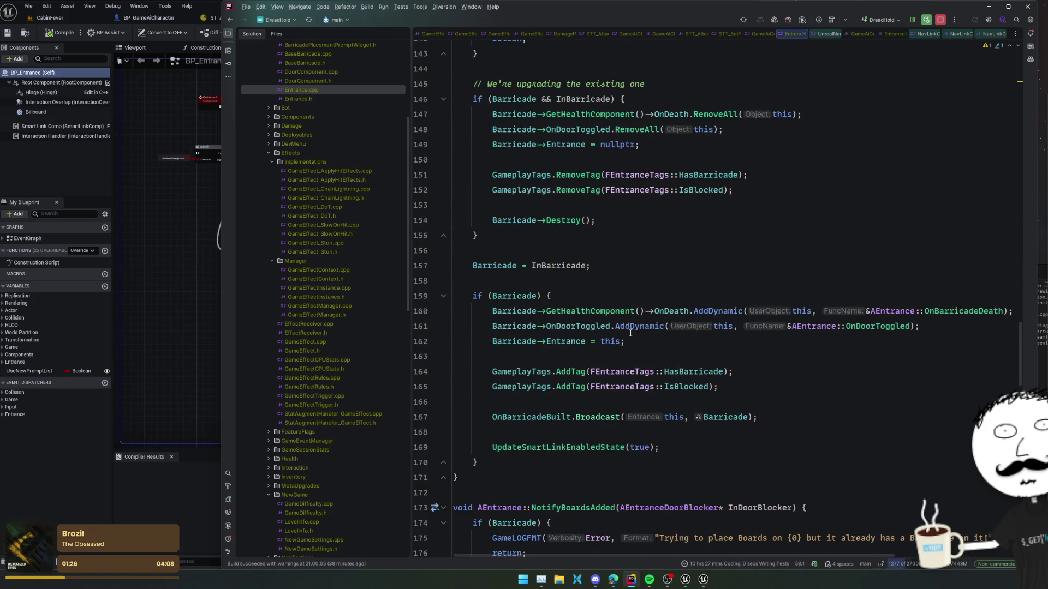
pyautogui.scroll(-3)
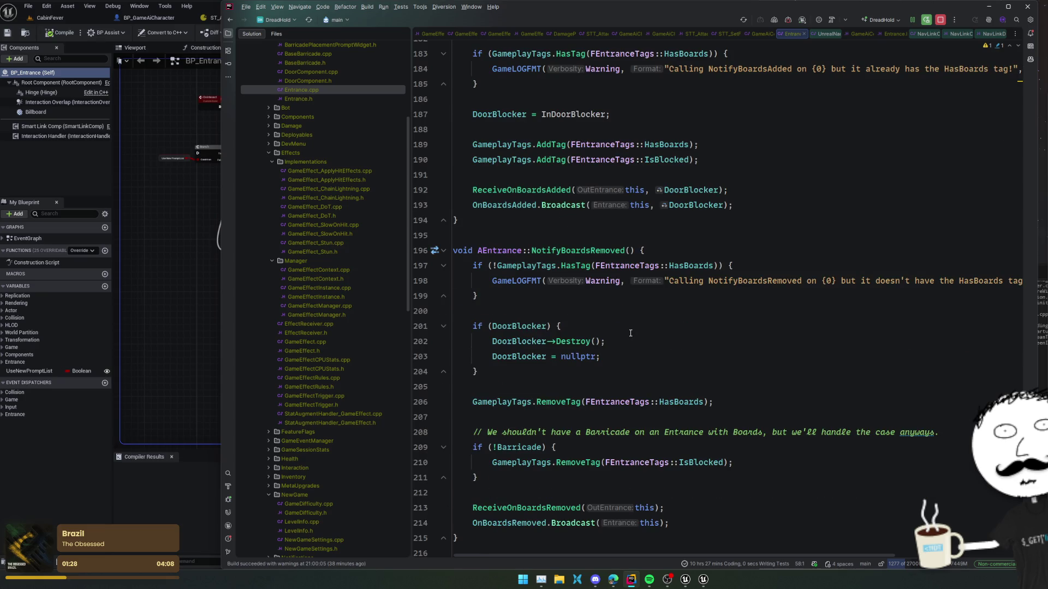
pyautogui.scroll(-3)
pyautogui.scroll(-3)
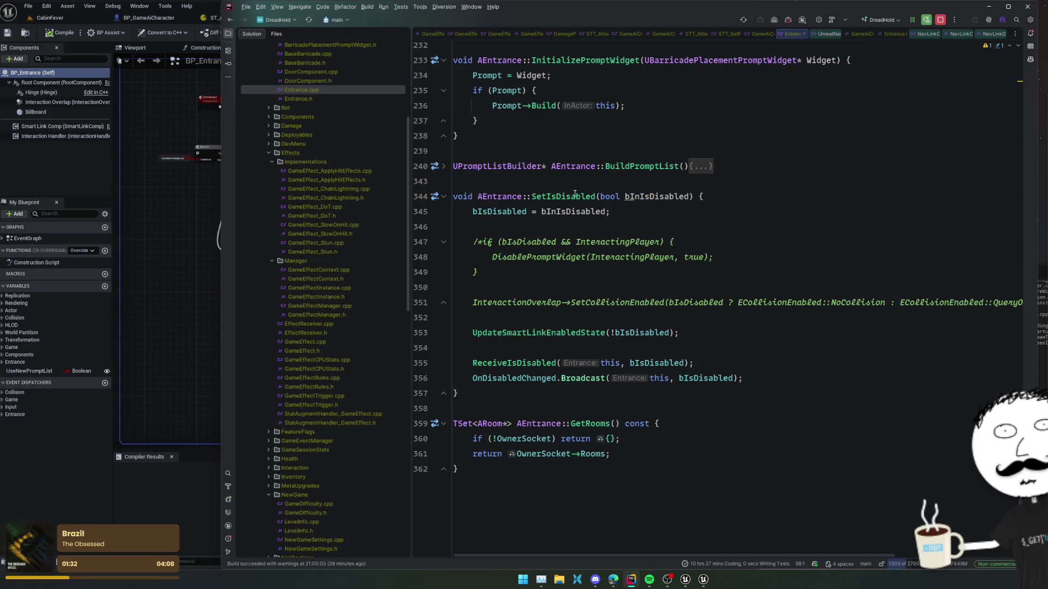
pyautogui.click(572, 196)
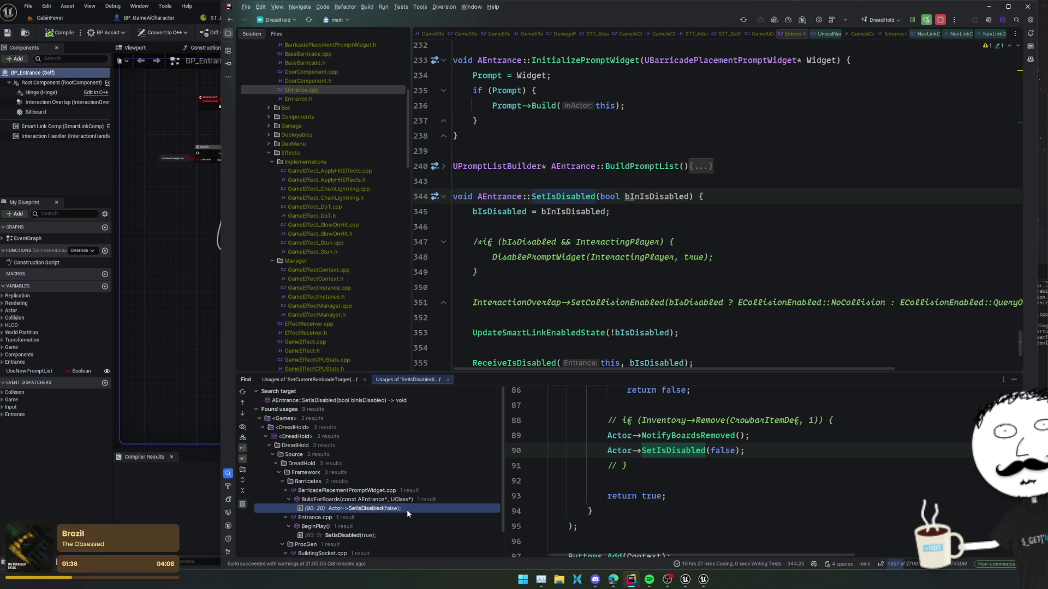
# Open BuildingSocket.cpp at its SetIsDisabled call from the usages list
pyautogui.scroll(-3)
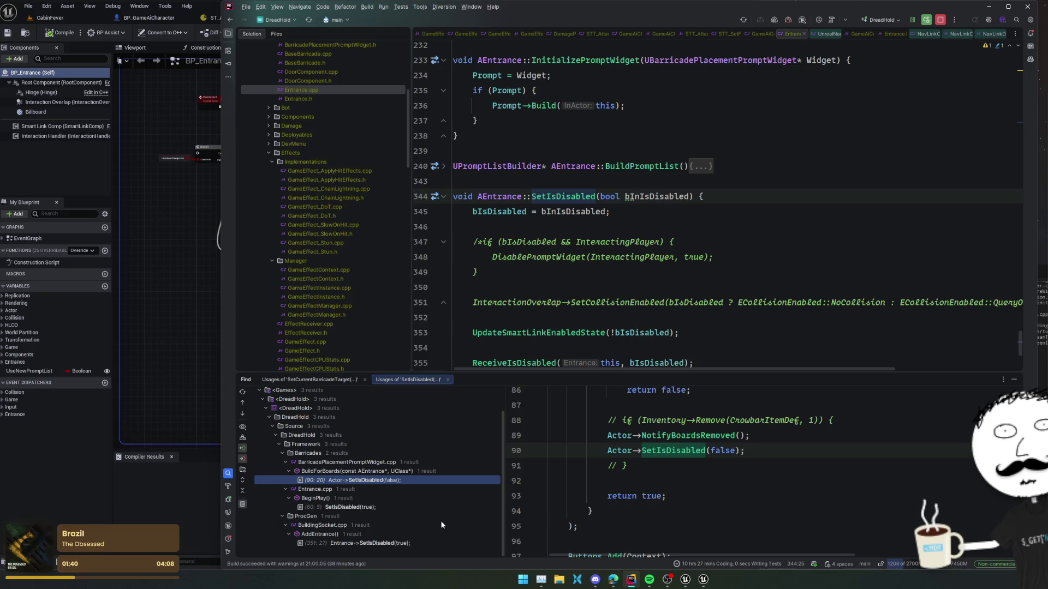
pyautogui.click(418, 543)
pyautogui.doubleClick(418, 543)
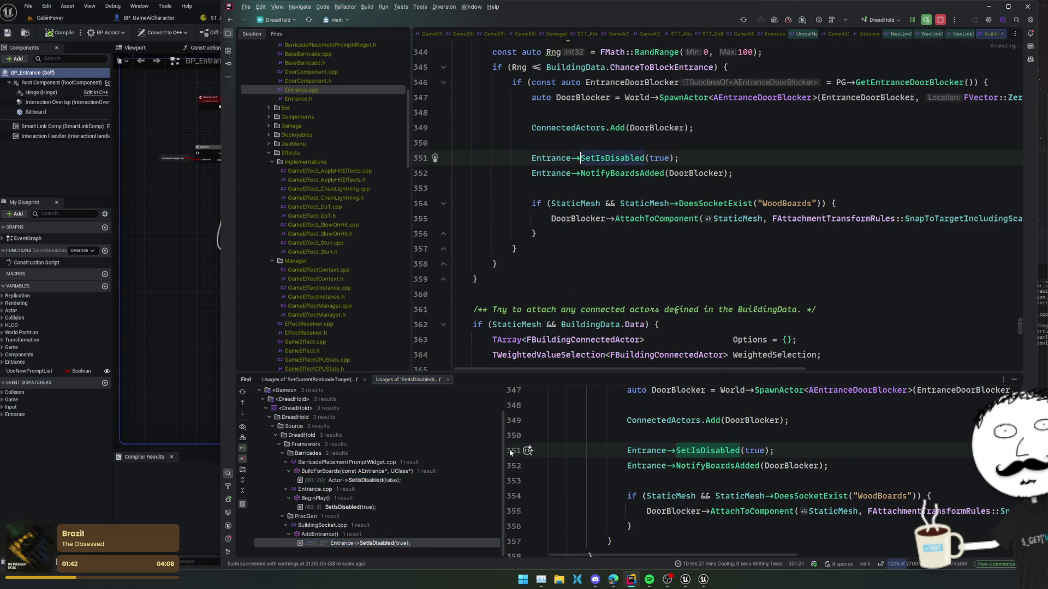
pyautogui.moveTo(699, 290)
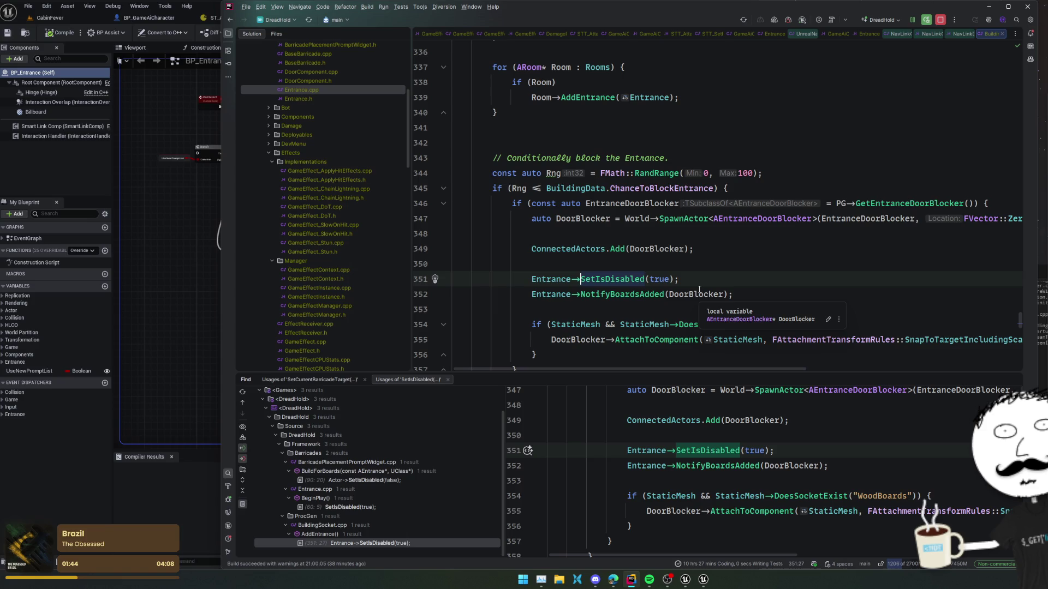
pyautogui.scroll(3)
pyautogui.scroll(-3)
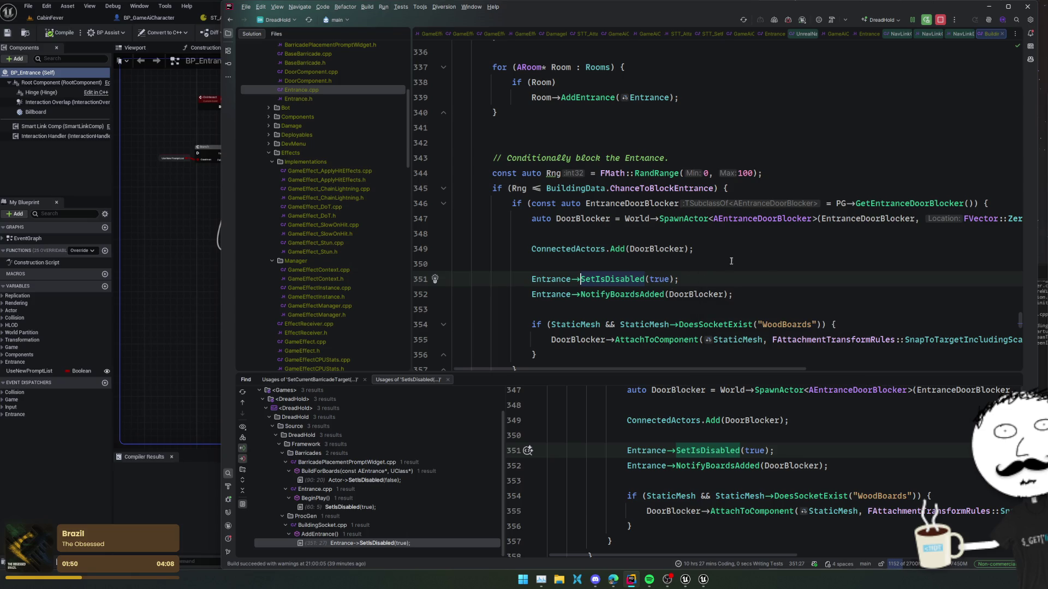
# Preview the other SetIsDisabled usages and open the Entrance.cpp one in the editor
pyautogui.click(367, 508)
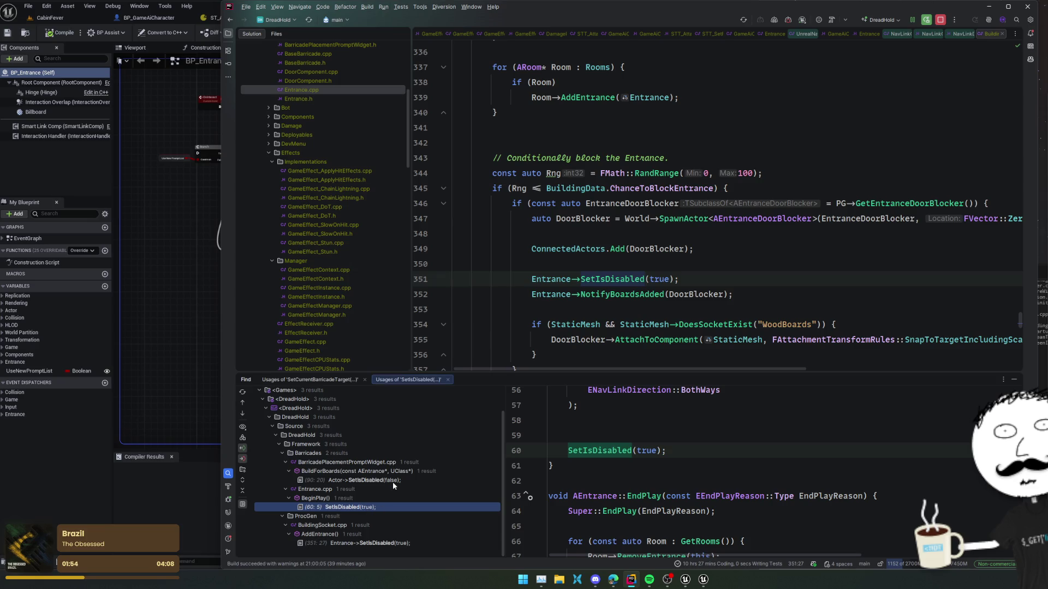
pyautogui.click(393, 481)
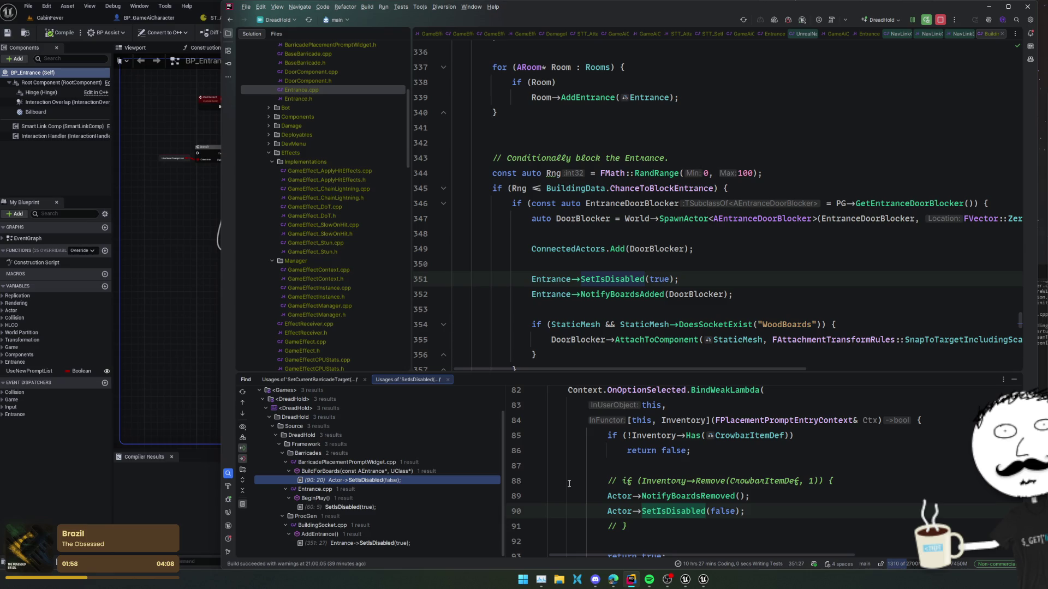
pyautogui.click(388, 507)
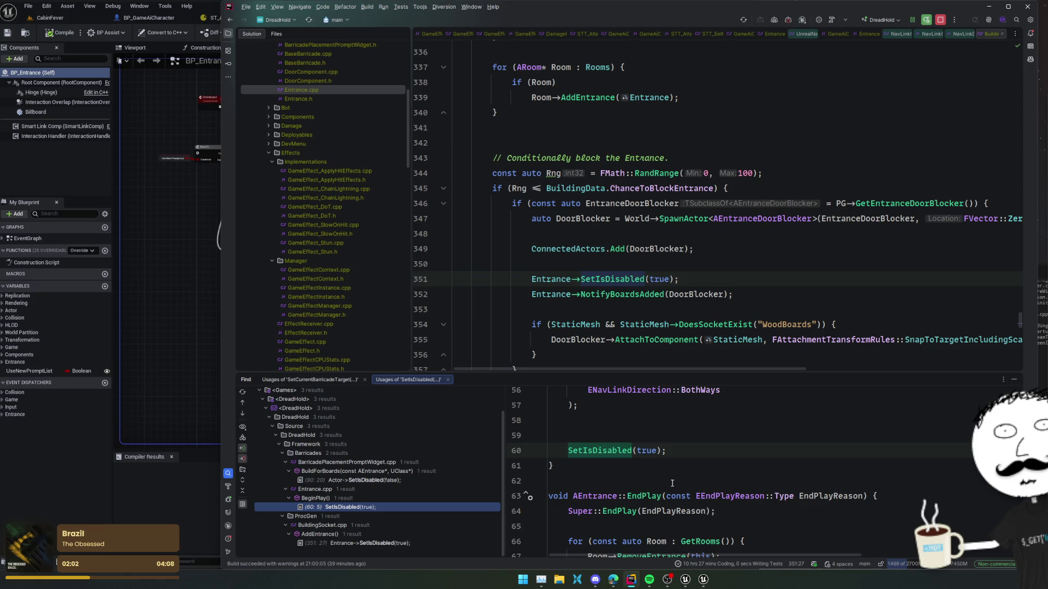
pyautogui.press('Return')
# Search Entrance.cpp for 'Barricade' and step through the matches to NotifyBarricadePlaced
pyautogui.click(636, 232)
pyautogui.hotkey('ctrl', 'f')
pyautogui.write('Barricade')
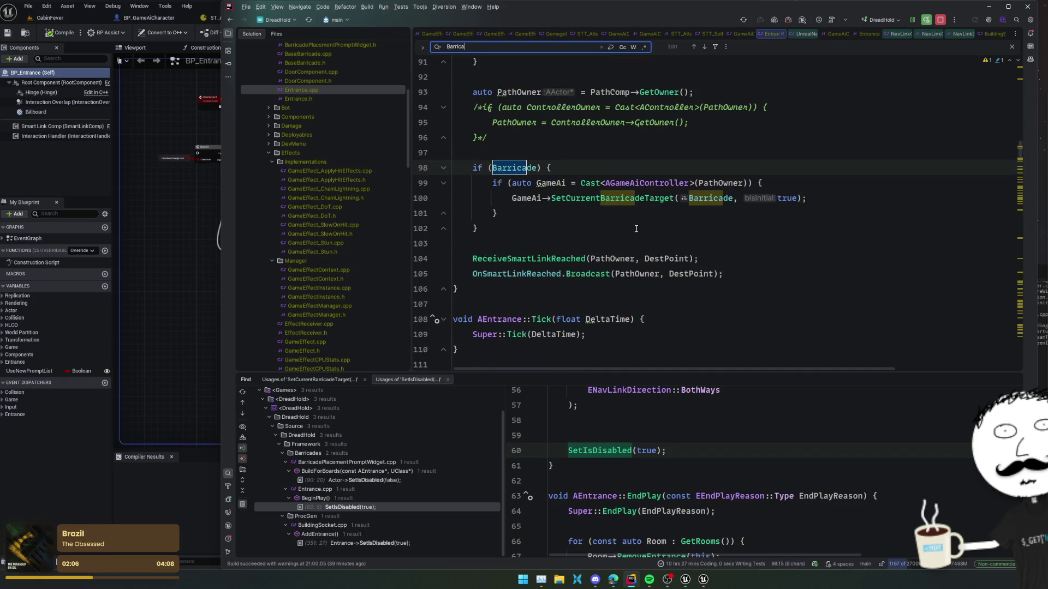
pyautogui.scroll(3)
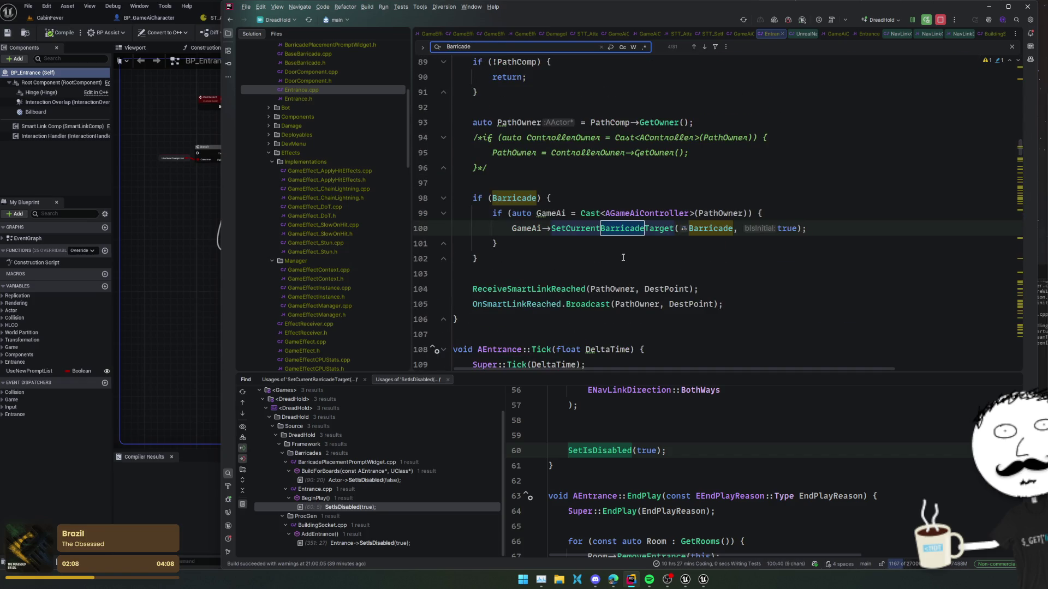
pyautogui.press('Return')
pyautogui.press('Return')
pyautogui.press('Return')
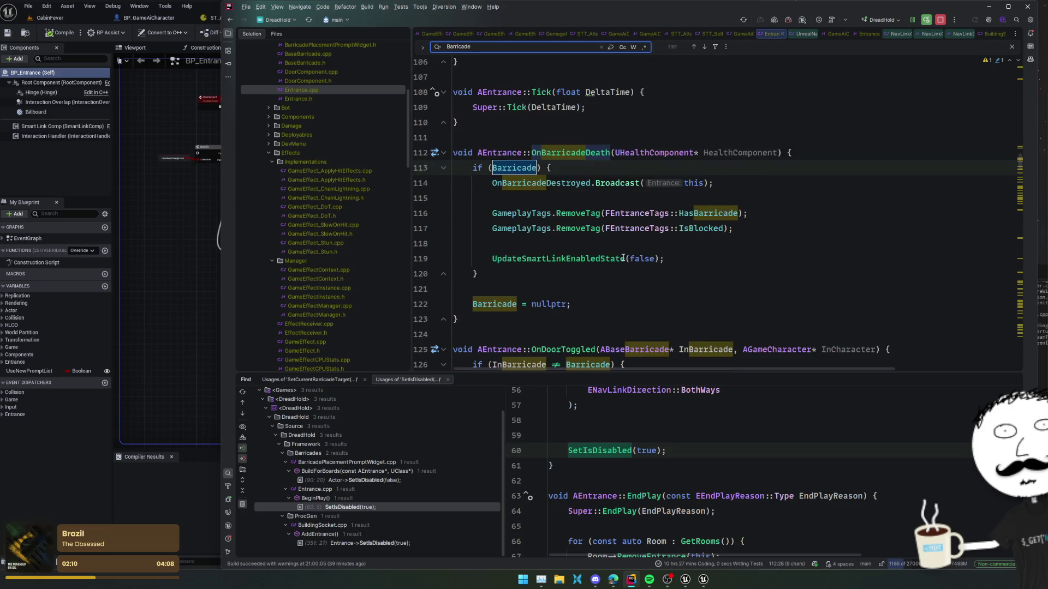
pyautogui.press('Return')
pyautogui.press('Return')
pyautogui.press('Return')
pyautogui.press('Return')
pyautogui.press('Return')
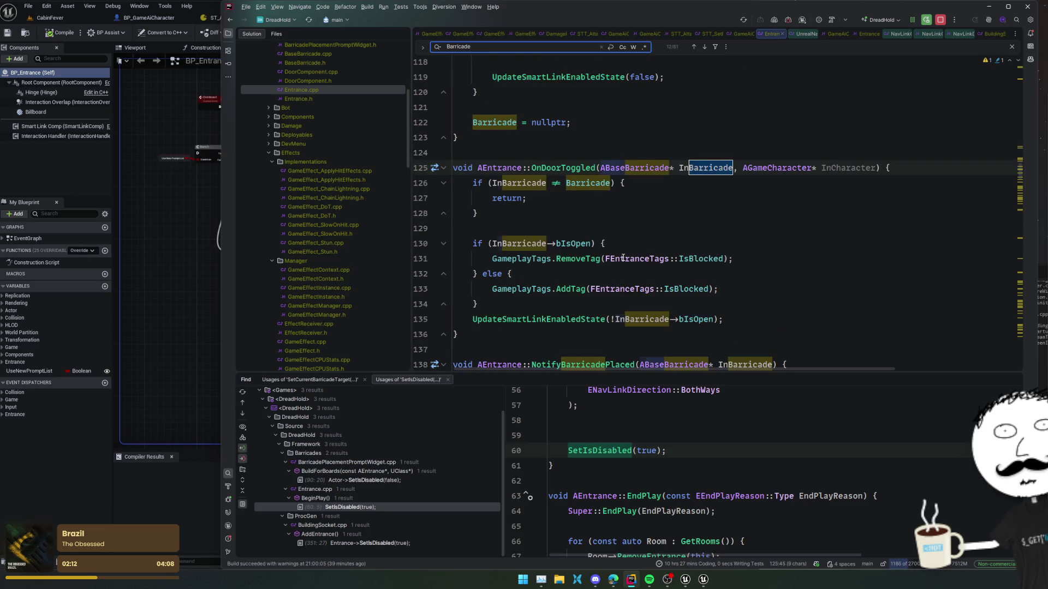
pyautogui.scroll(-3)
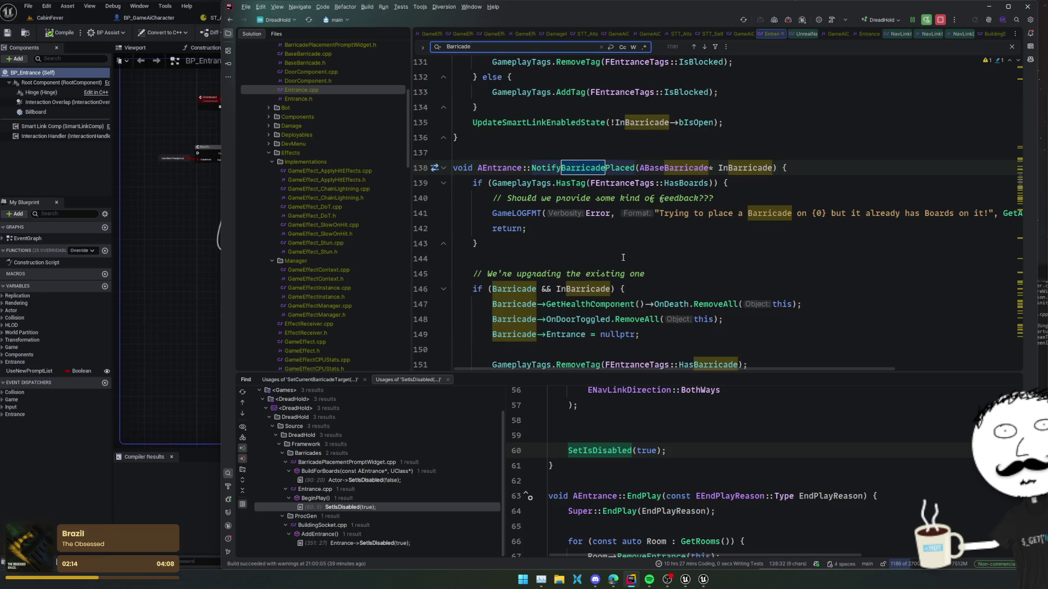
pyautogui.press('Return')
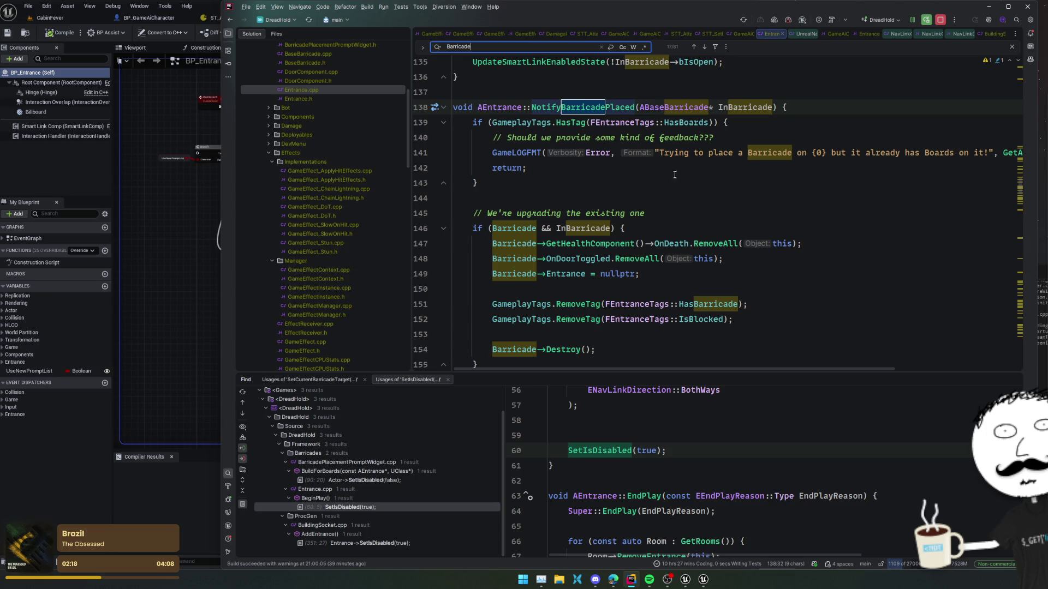
pyautogui.scroll(-3)
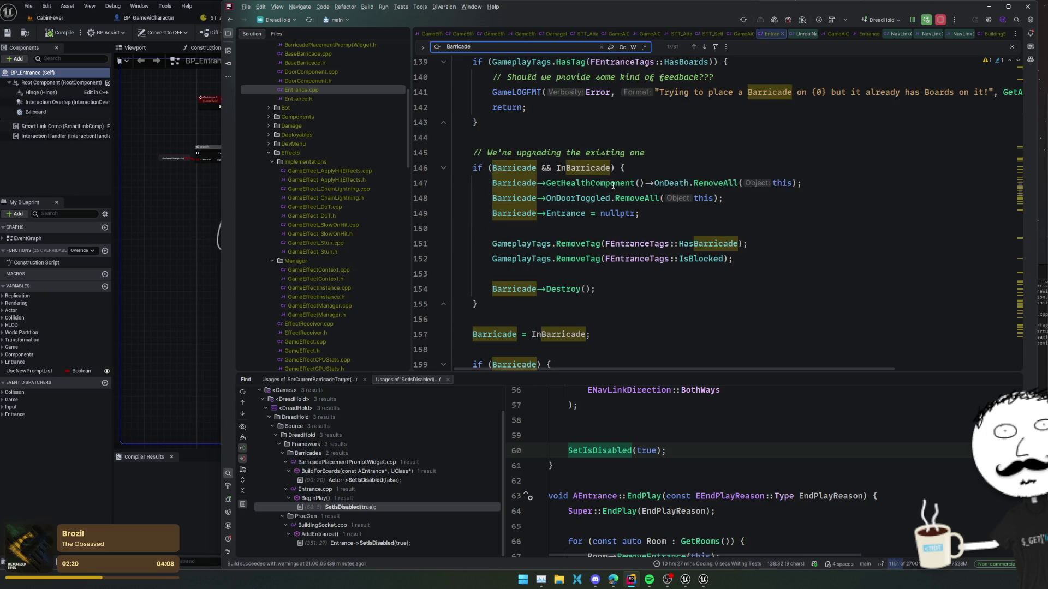
pyautogui.scroll(-3)
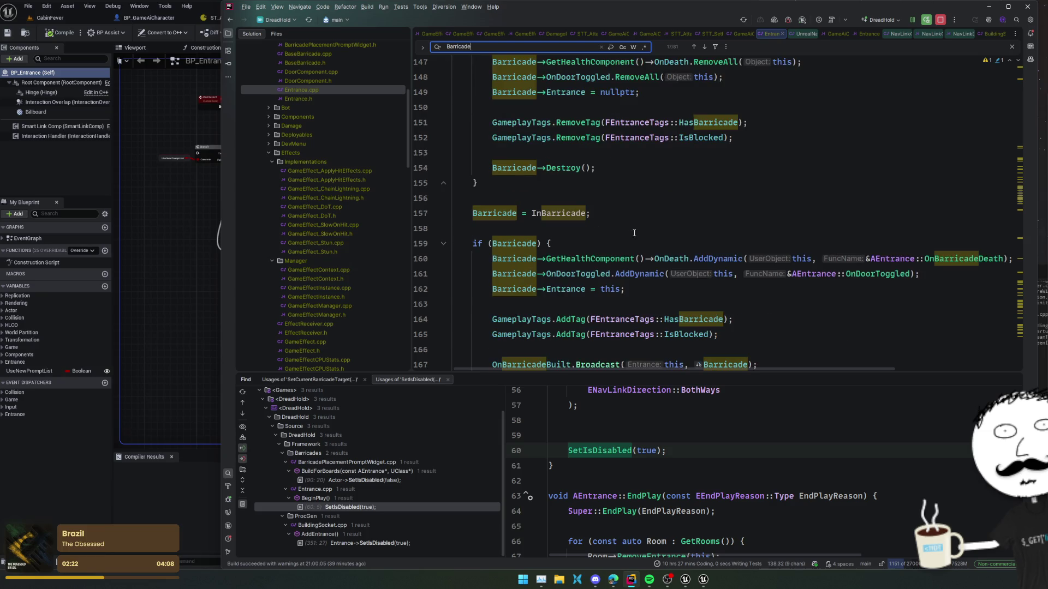
pyautogui.scroll(-3)
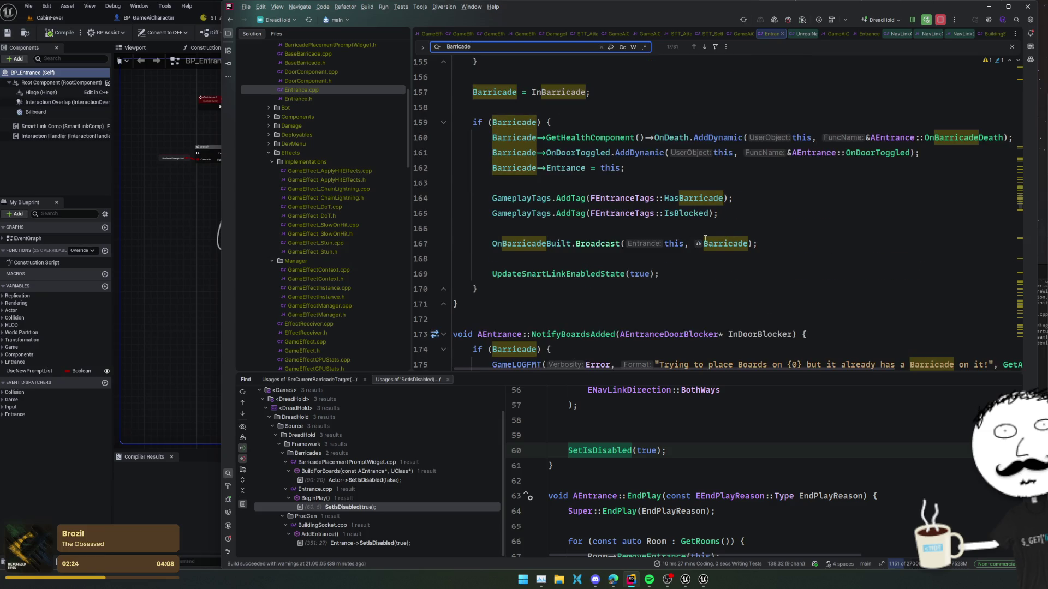
# Check UpdateSmartLinkEnabledState's definition, then add SetIsDisabled(false); after the smart link call
pyautogui.click(622, 274)
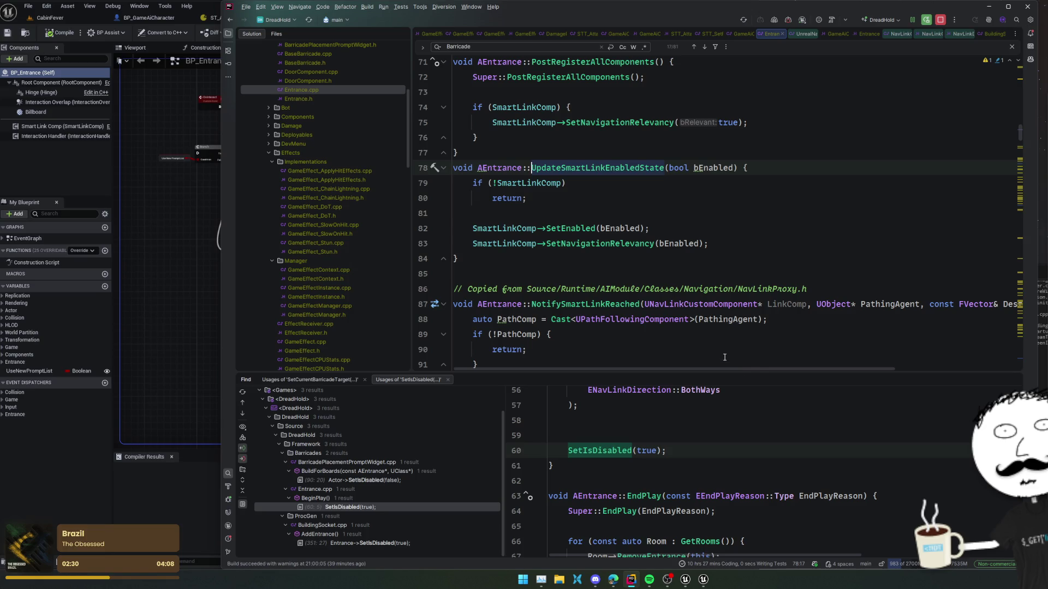
pyautogui.hotkey('ctrl', 'alt', 'Left')
pyautogui.scroll(-3)
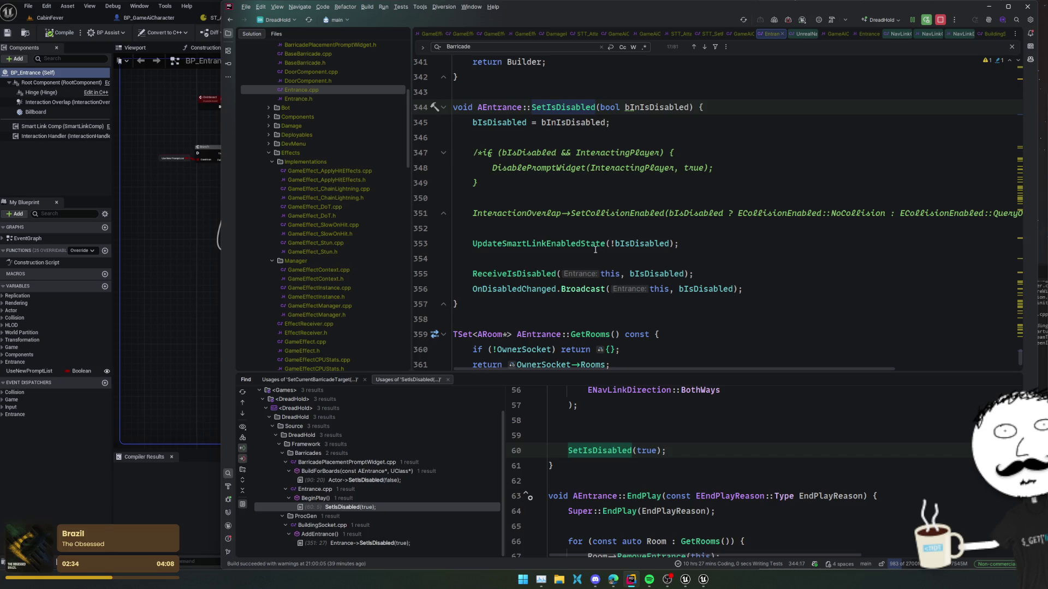
pyautogui.hotkey('ctrl', 'alt', 'Right')
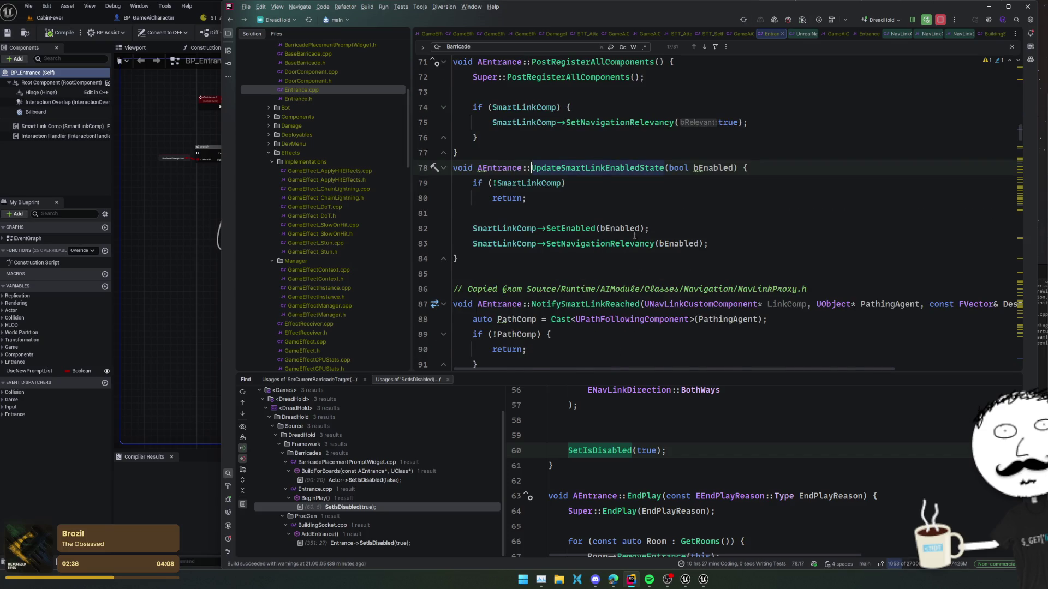
pyautogui.hotkey('ctrl', 'alt', 'Right')
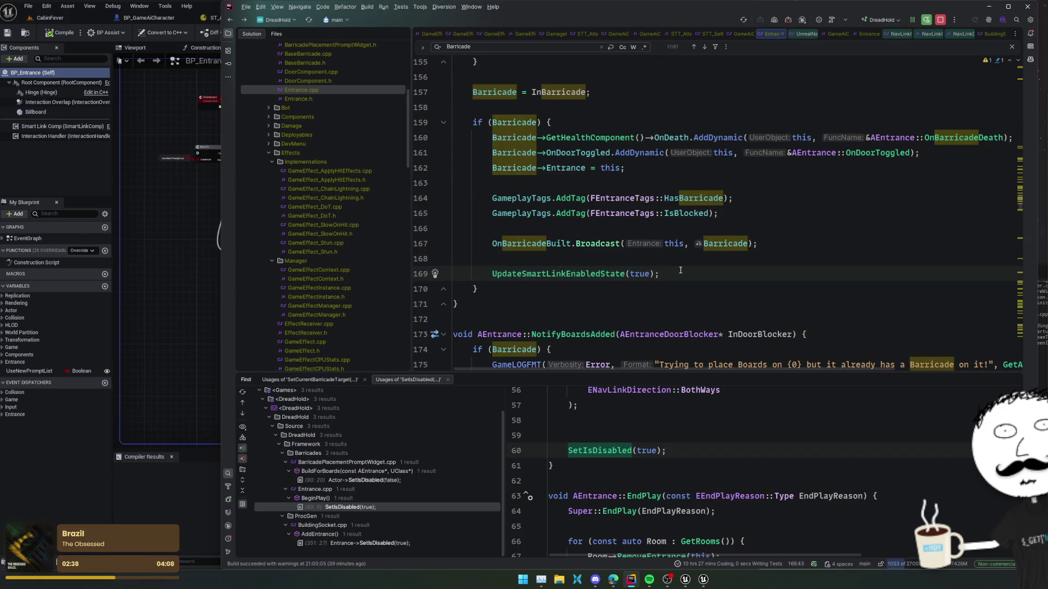
pyautogui.press('Return')
pyautogui.write('SetIsDisabled')
pyautogui.write('(false);')
# Inspect the UpdateSmartLinkEnabledState and SetIsDisabled definitions, then return to the SetIsDisabled(false) call on line 170
pyautogui.press('Home')
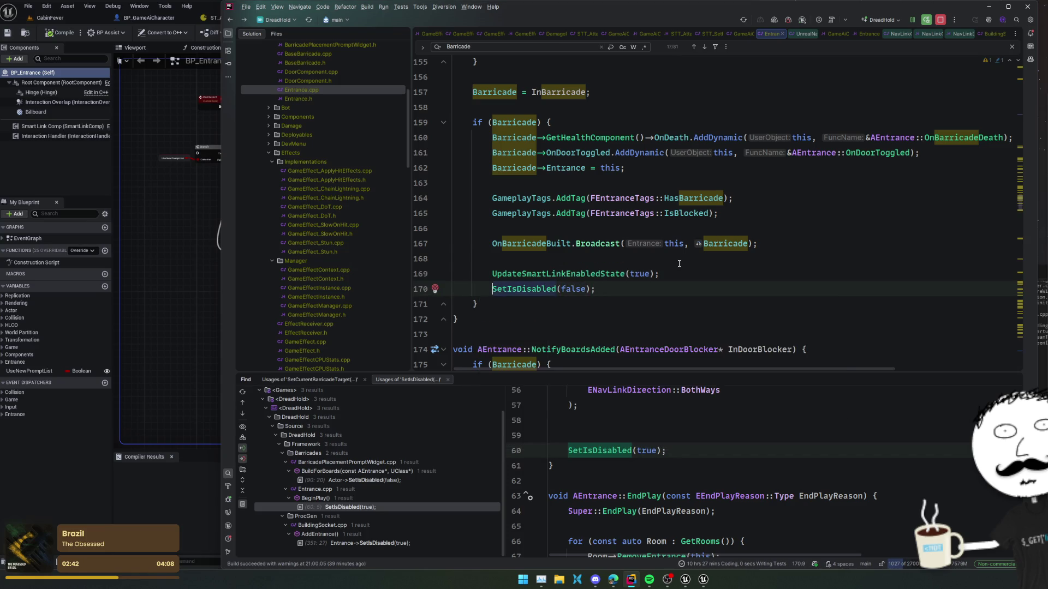
pyautogui.click(589, 267)
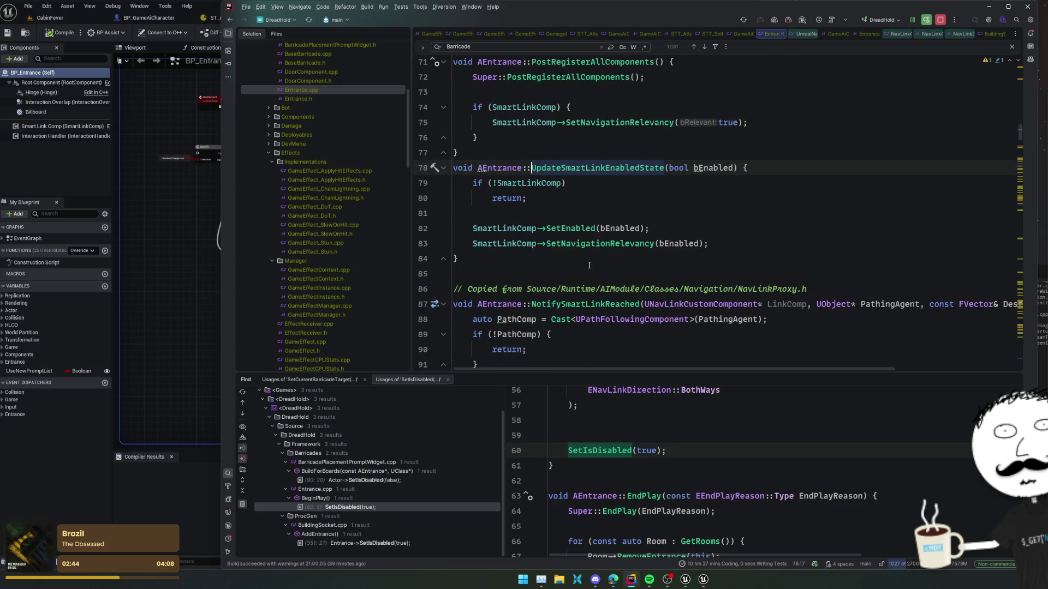
pyautogui.hotkey('ctrl', '-')
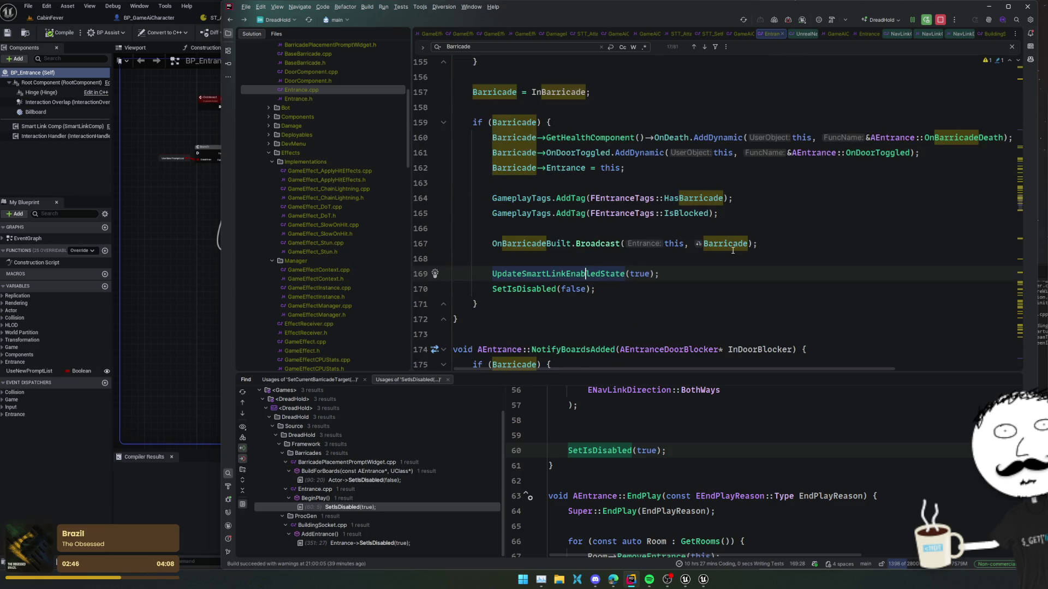
pyautogui.click(548, 287)
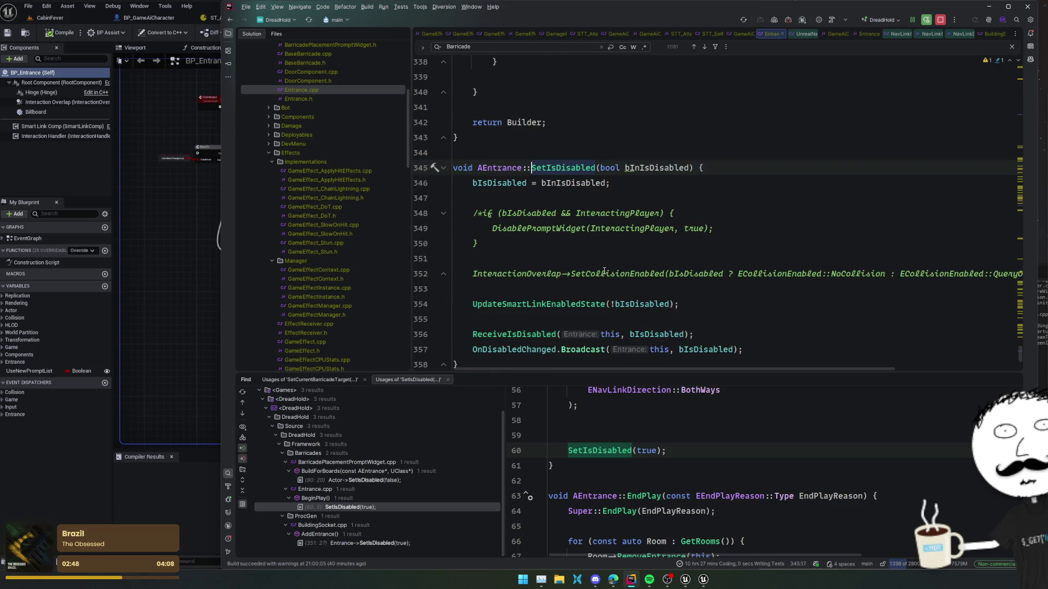
pyautogui.scroll(-3)
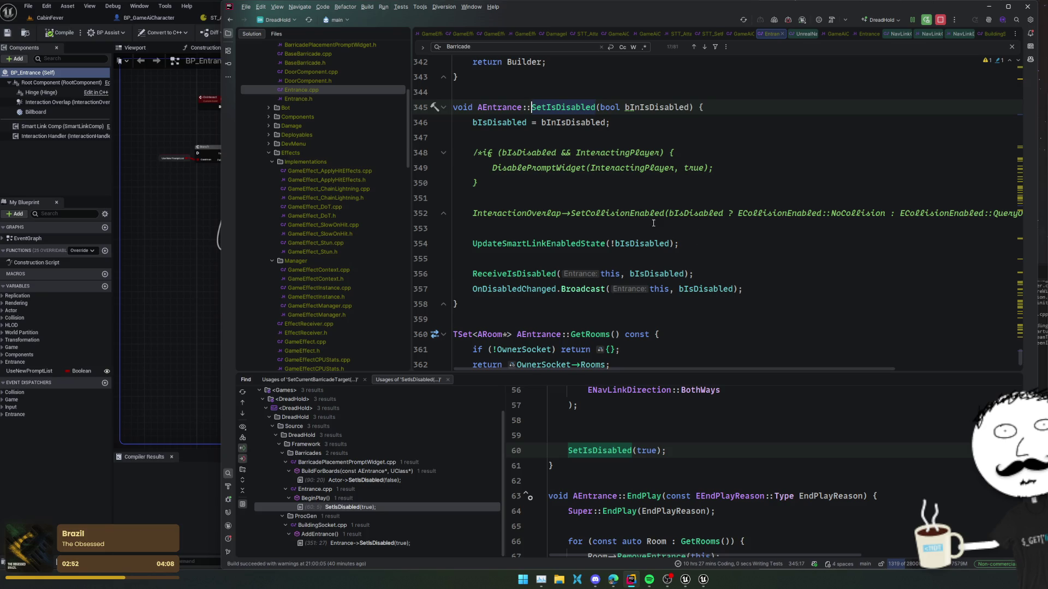
pyautogui.click(661, 243)
pyautogui.hotkey('ctrl', 'alt', 'Left')
pyautogui.scroll(3)
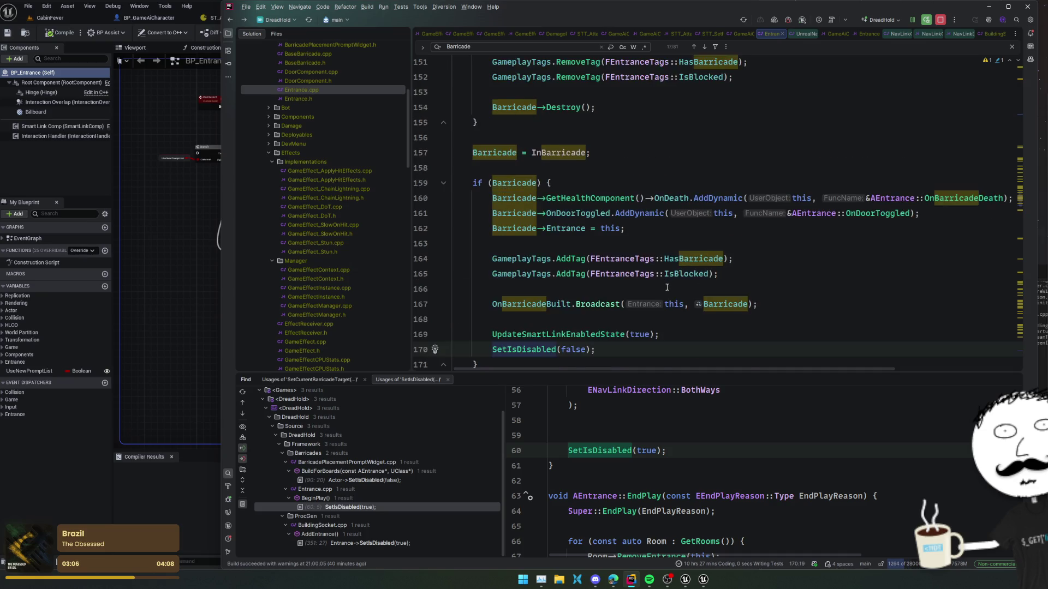
pyautogui.scroll(-3)
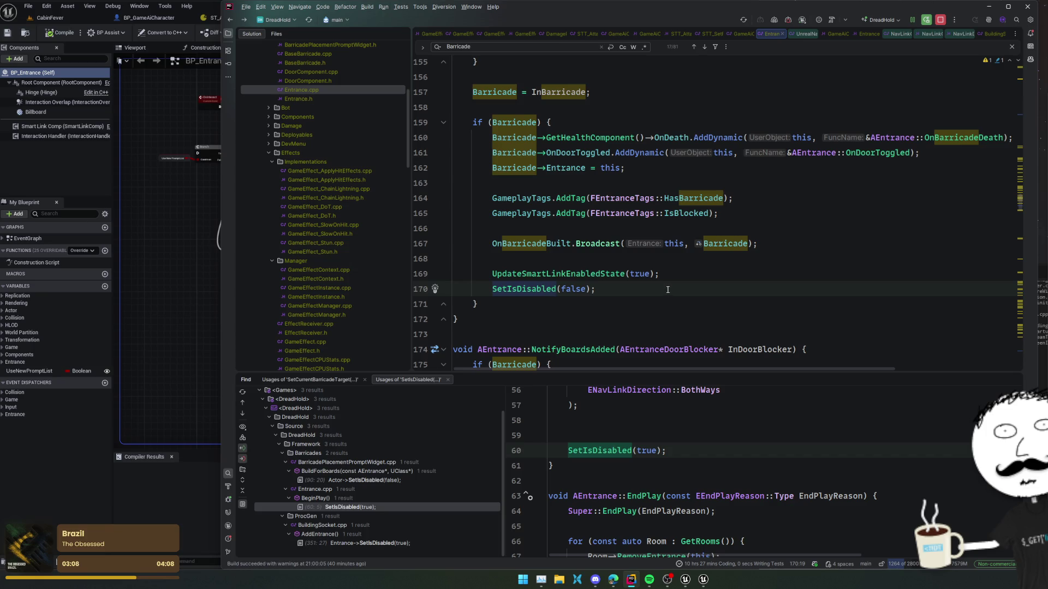
# Live-compile the Entrance.cpp change with Ctrl+Alt+F11, then switch to Unreal's BP_Entrance Blueprint
pyautogui.scroll(3)
pyautogui.scroll(-3)
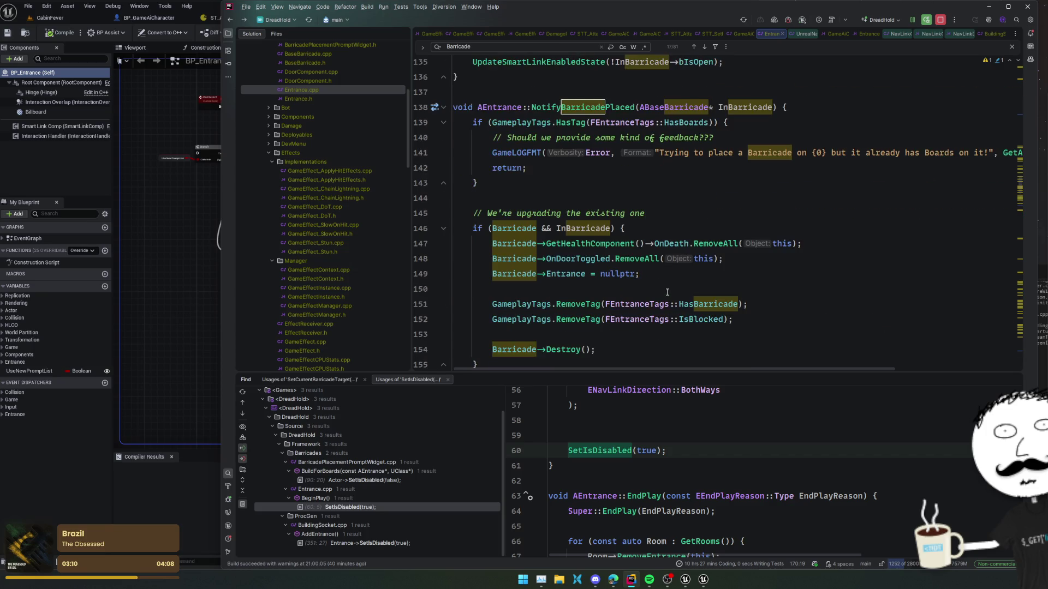
pyautogui.click(809, 228)
pyautogui.hotkey('ctrl', 'alt', 'F11')
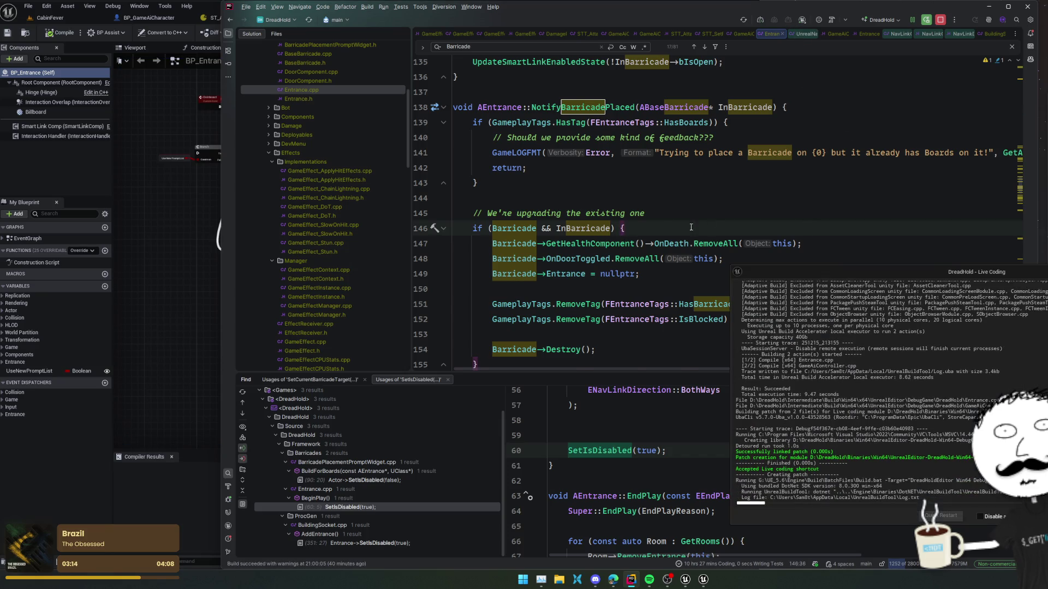
pyautogui.scroll(3)
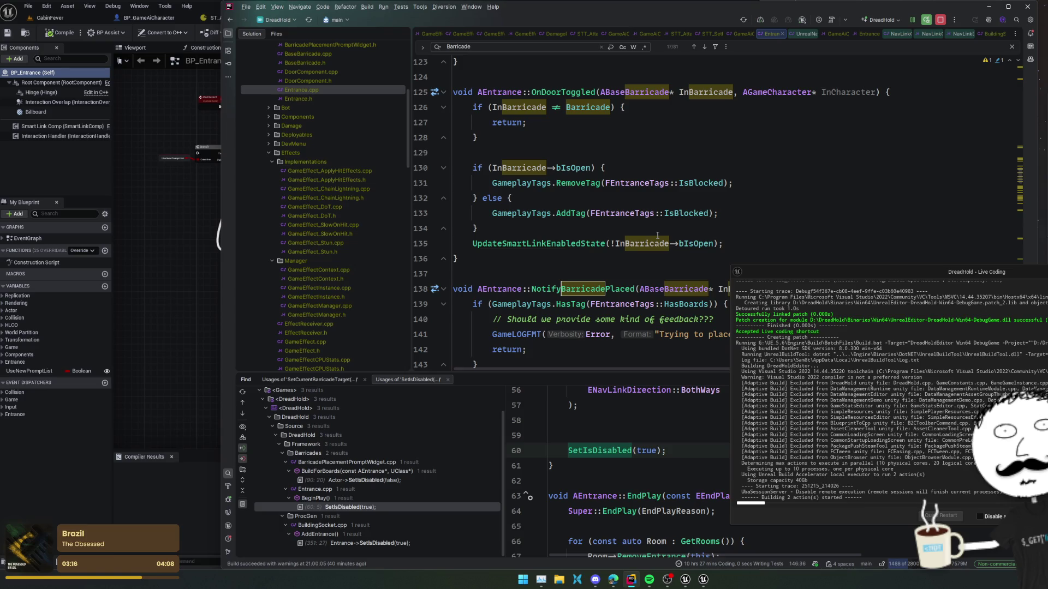
pyautogui.moveTo(920, 279); pyautogui.dragTo(1037, 98)
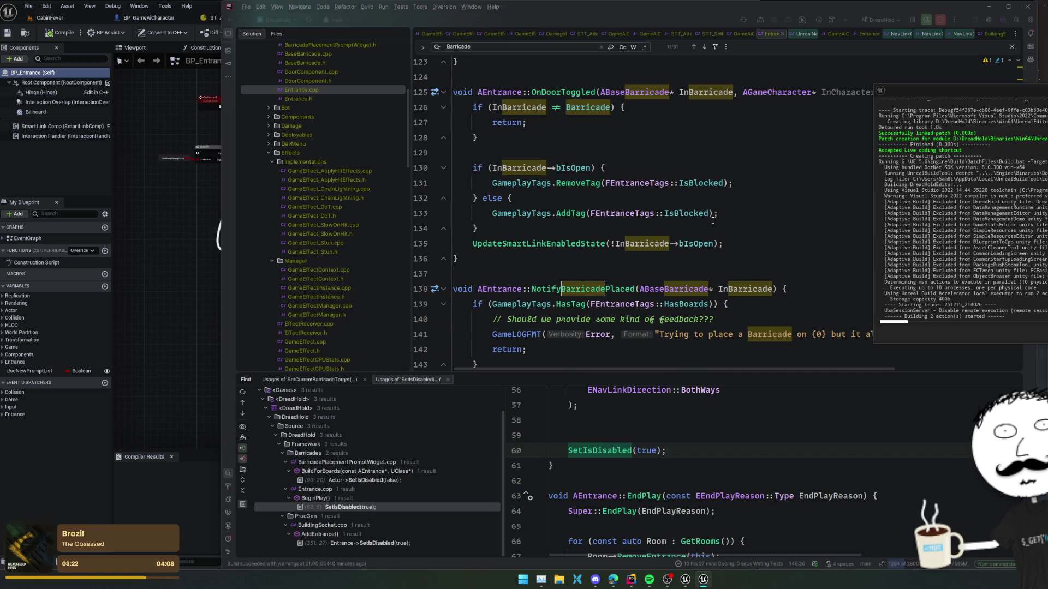
pyautogui.scroll(3)
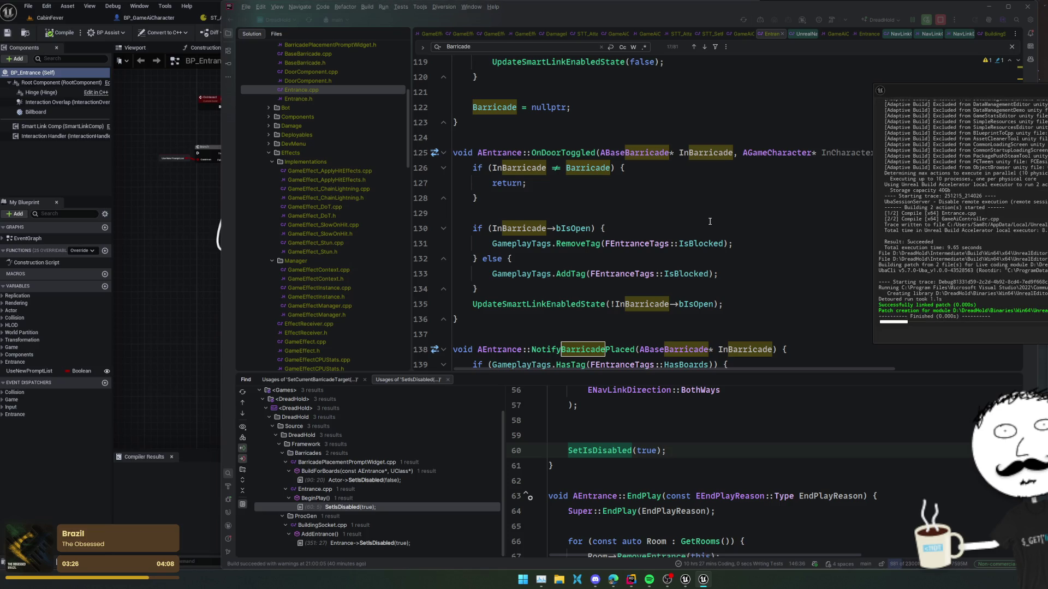
pyautogui.hotkey('alt', 'Tab')
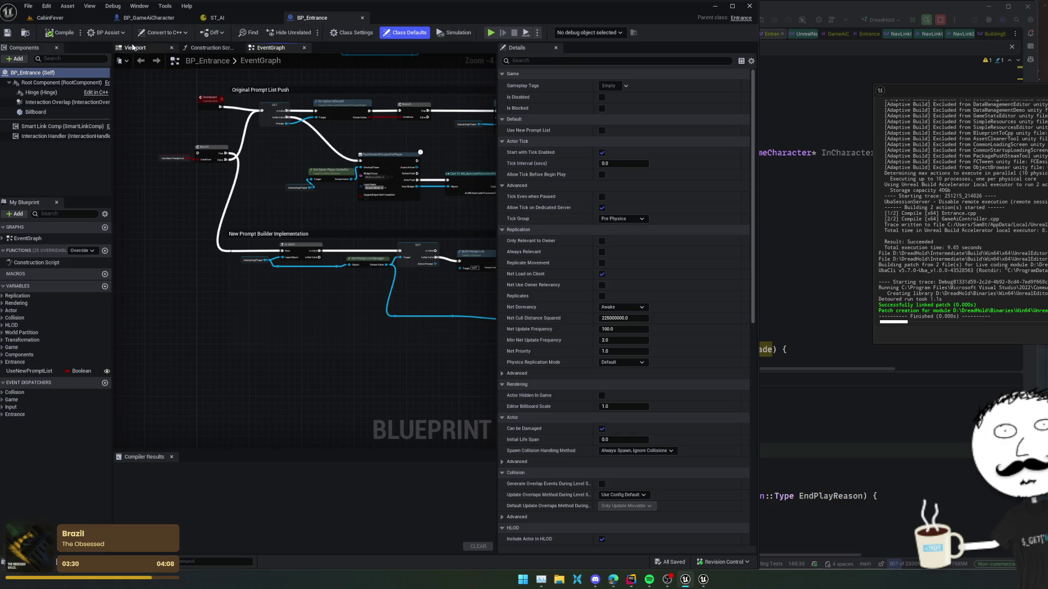
# Play the CabinFever level, run ShowHud in the console, eject with F8 and show the navmesh overlay
pyautogui.click(49, 17)
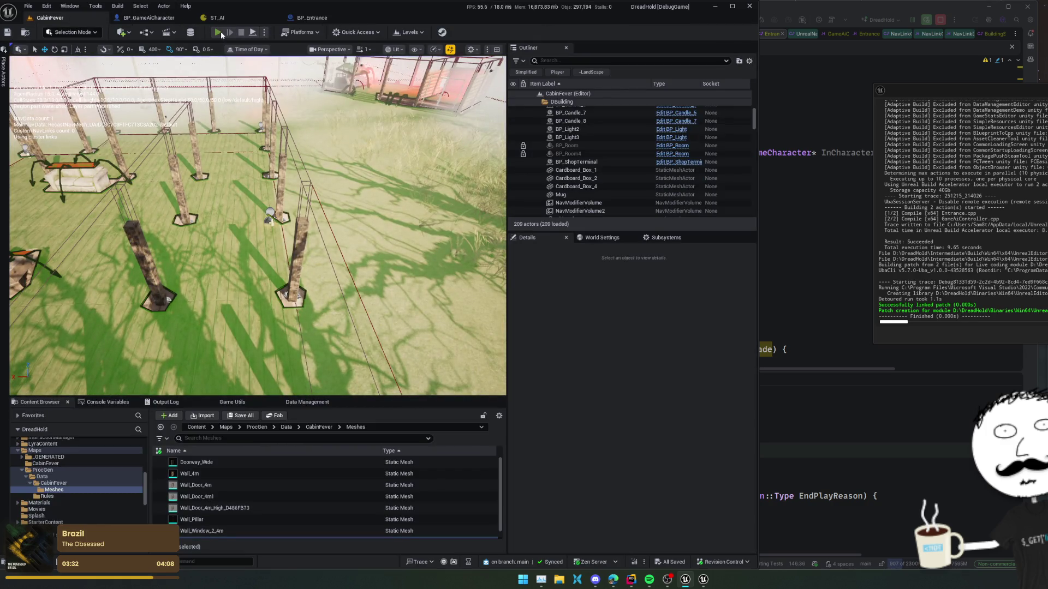
pyautogui.hotkey('alt', 'p')
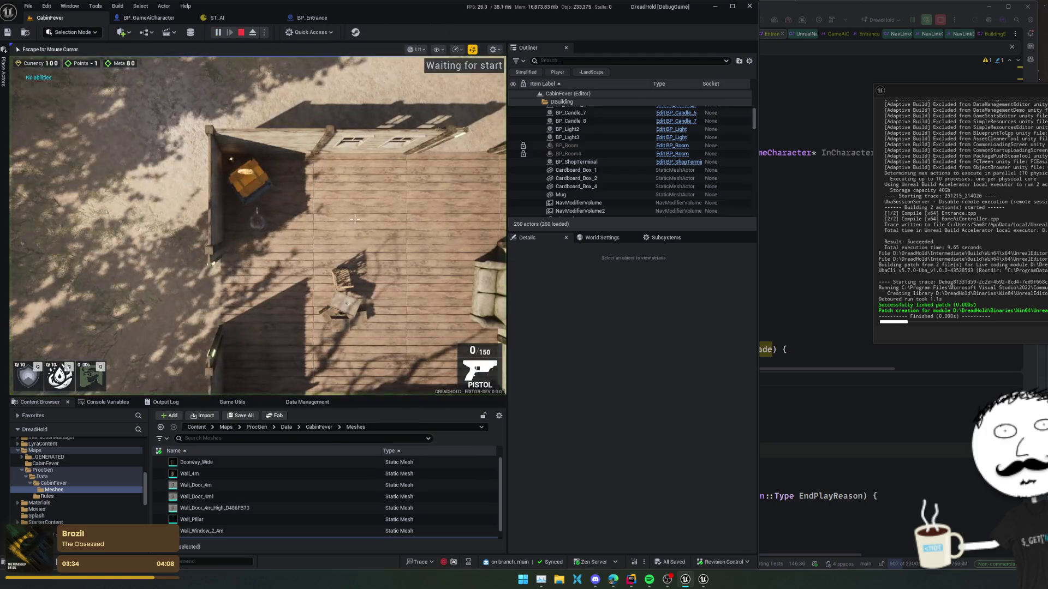
pyautogui.press('`')
pyautogui.press('Up')
pyautogui.press('Return')
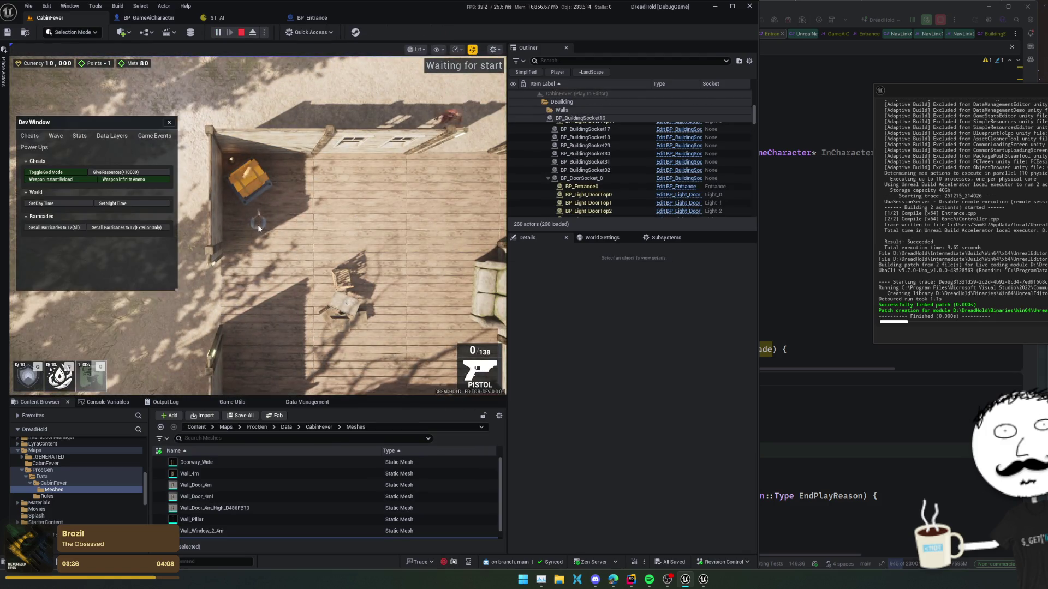
pyautogui.press('F8')
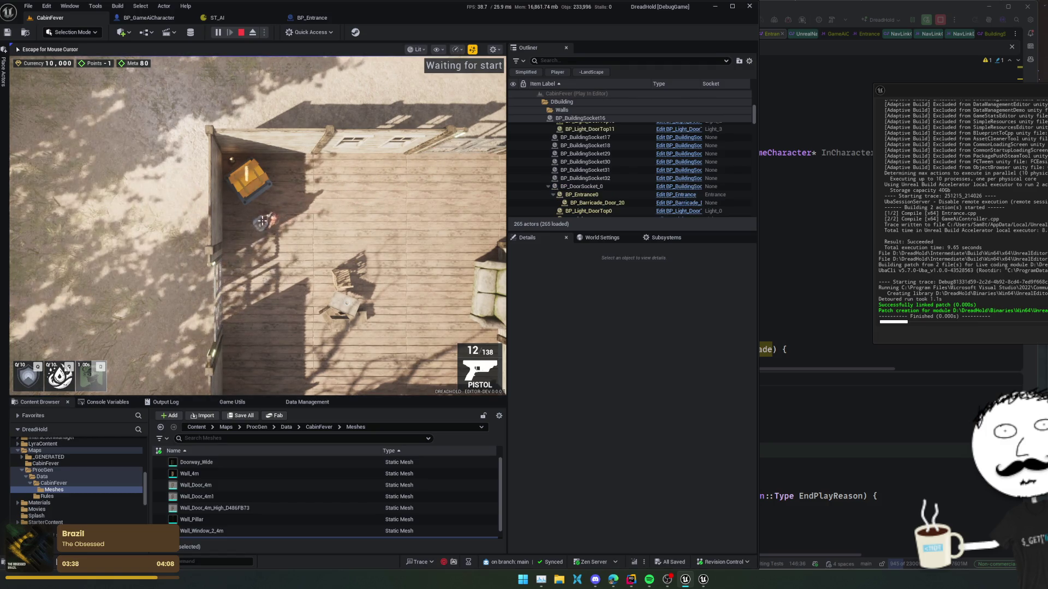
pyautogui.press('p')
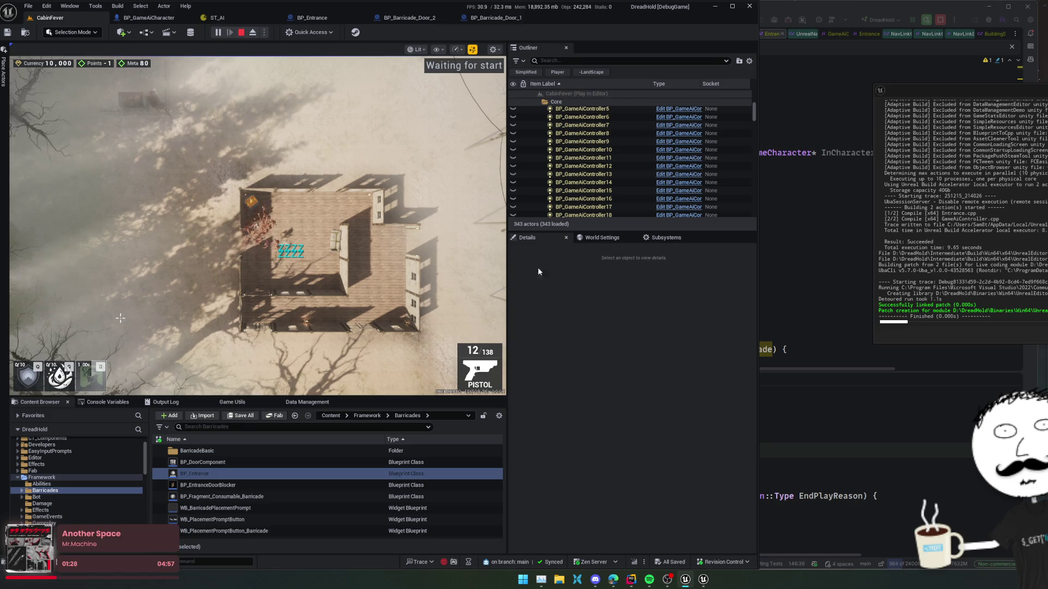
# Read the SetEnabled and SetNavigationRelevancy calls in UpdateSmartLinkEnabledState, then go back to the Unreal level editor
pyautogui.click(813, 236)
pyautogui.click(577, 304)
pyautogui.click(577, 304)
pyautogui.click(613, 280)
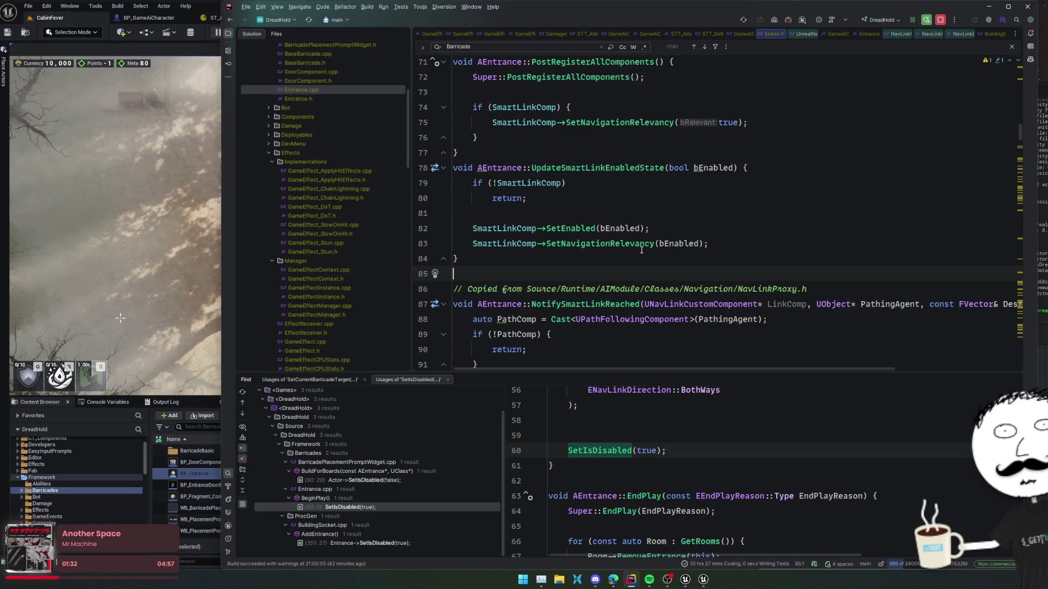
pyautogui.click(626, 244)
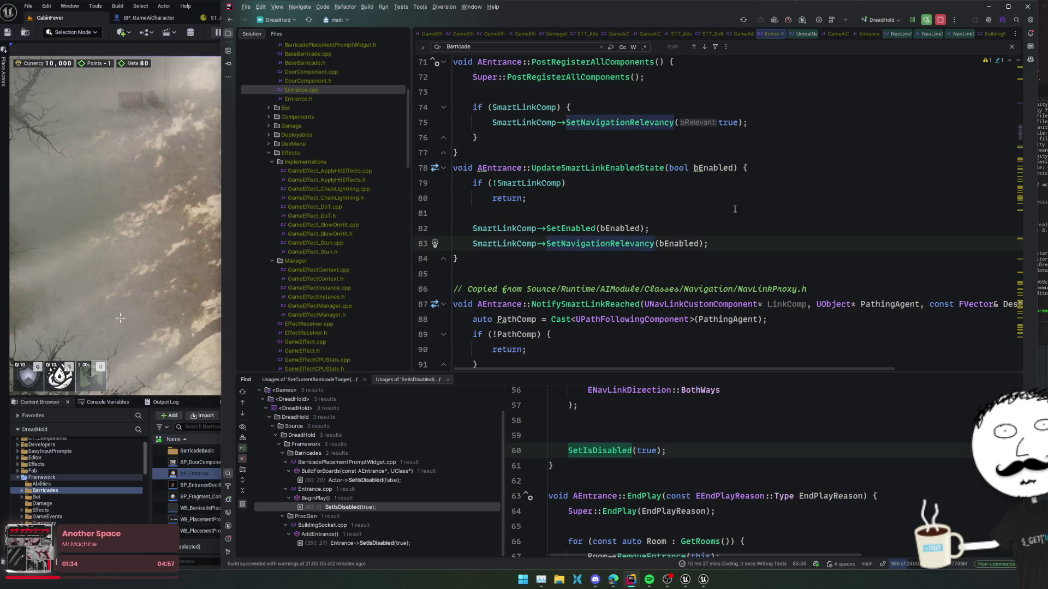
pyautogui.scroll(3)
pyautogui.scroll(-3)
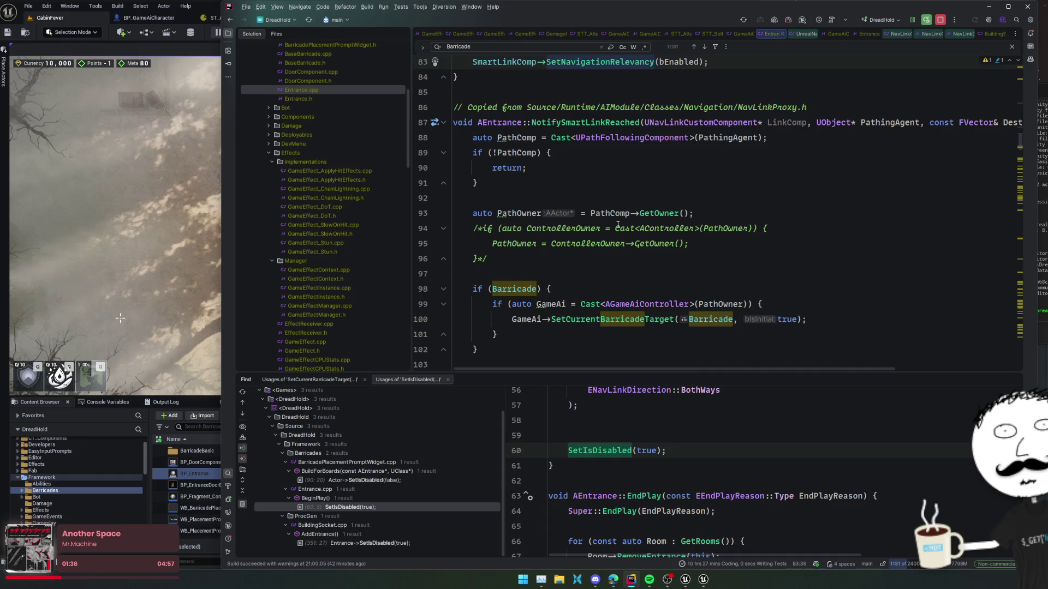
pyautogui.scroll(3)
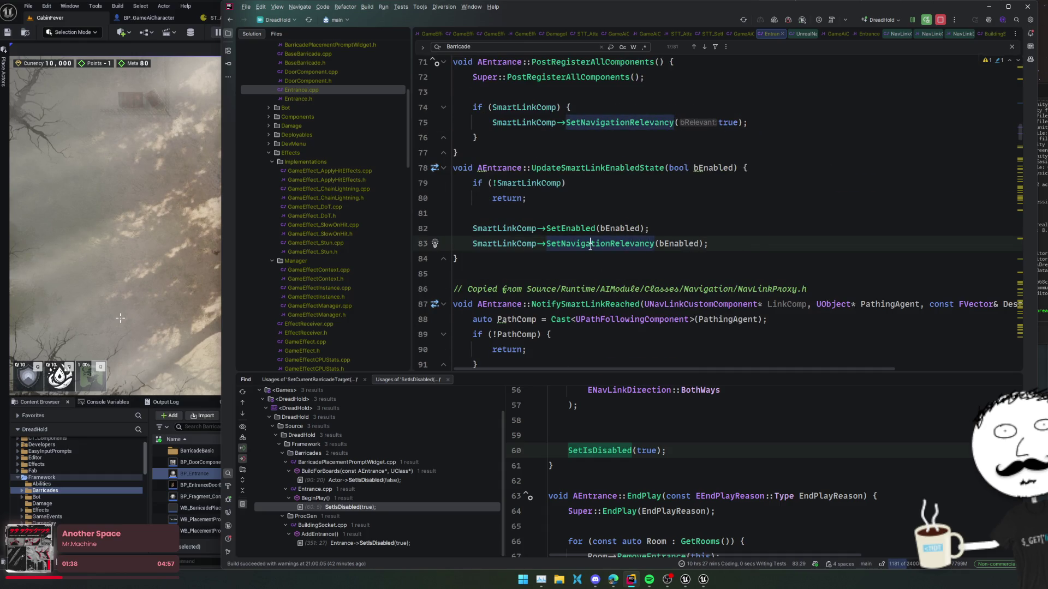
pyautogui.scroll(-3)
pyautogui.scroll(-3)
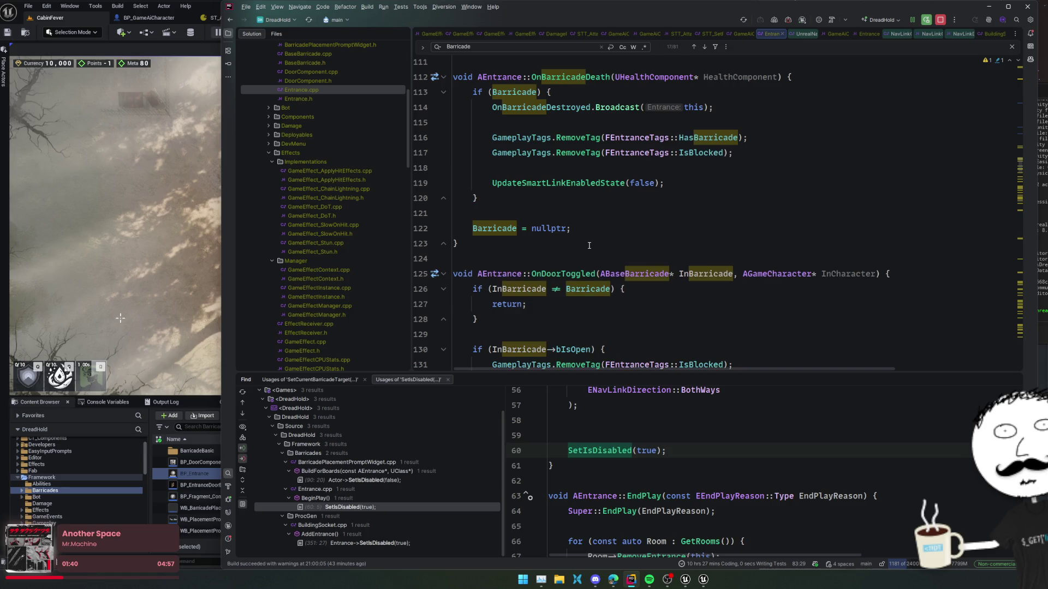
pyautogui.scroll(-3)
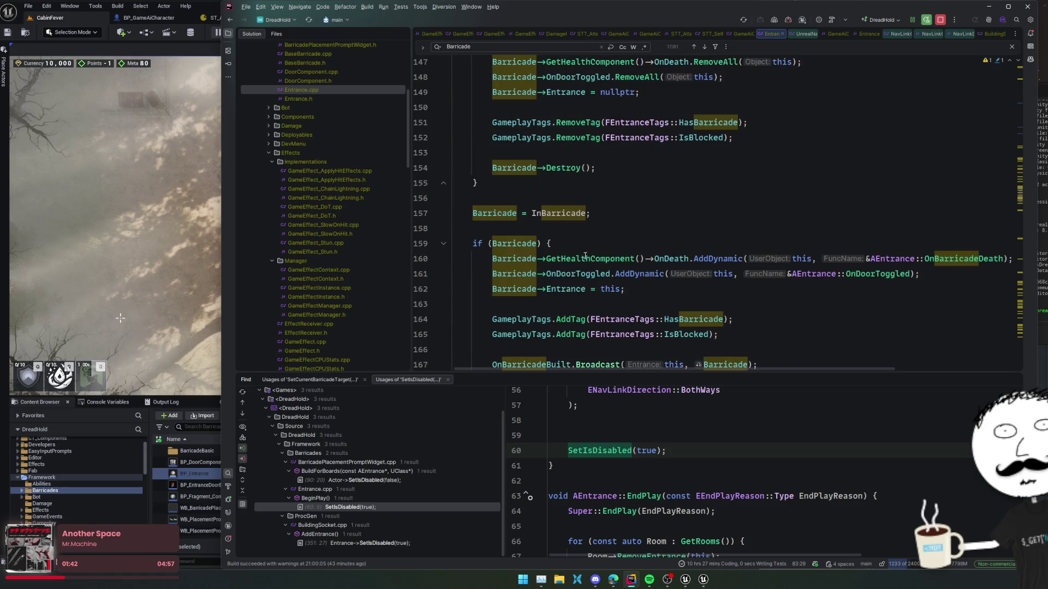
pyautogui.click(144, 146)
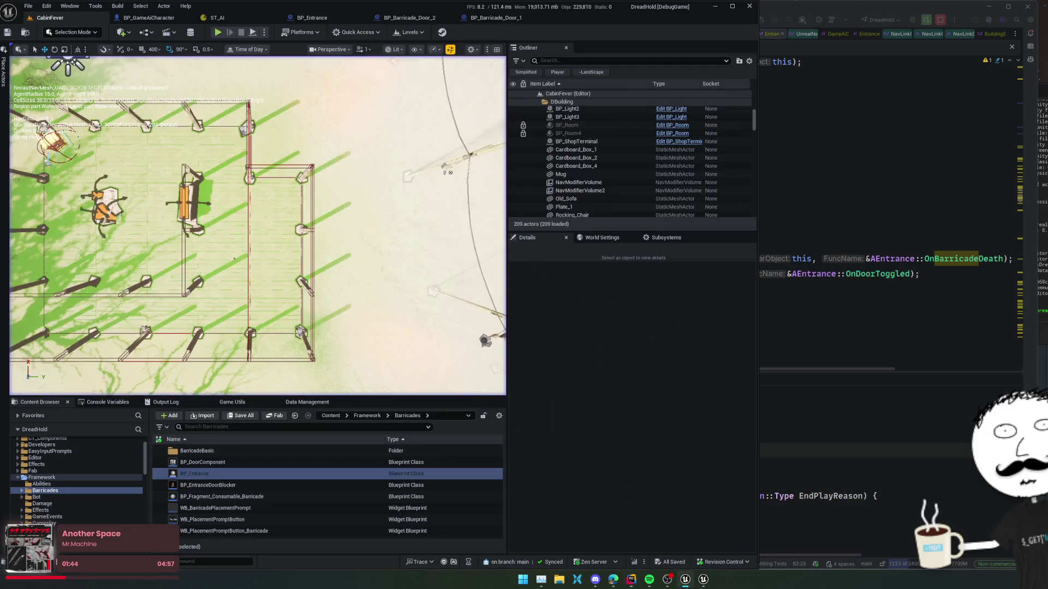
# Start a test play, eject to the free camera and select the BP_DoorSocket_0 door socket
pyautogui.moveTo(263, 255); pyautogui.dragTo(263, 255)
pyautogui.moveTo(364, 181); pyautogui.dragTo(363, 180)
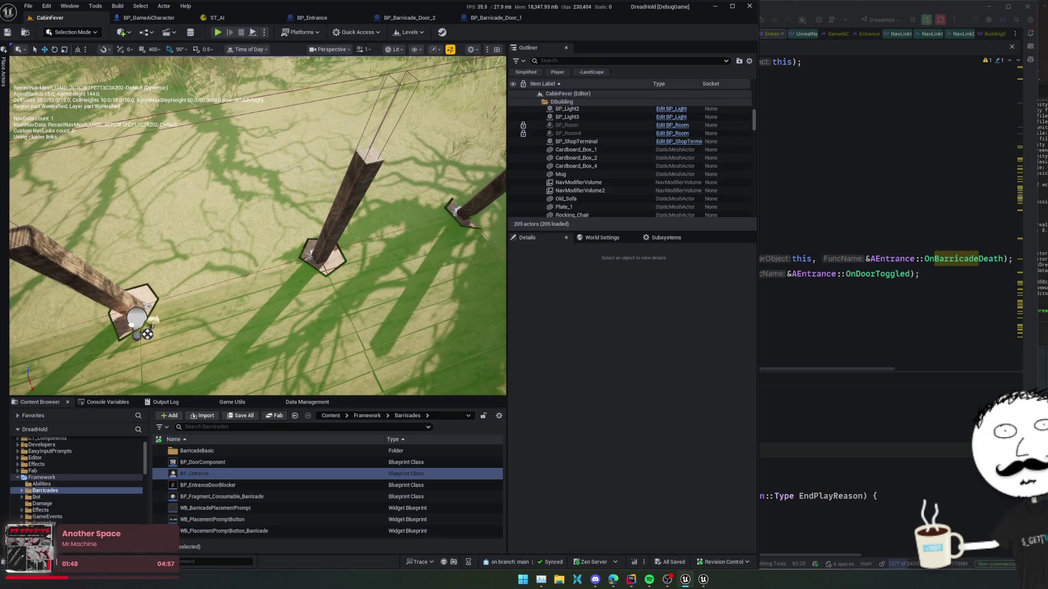
pyautogui.click(219, 29)
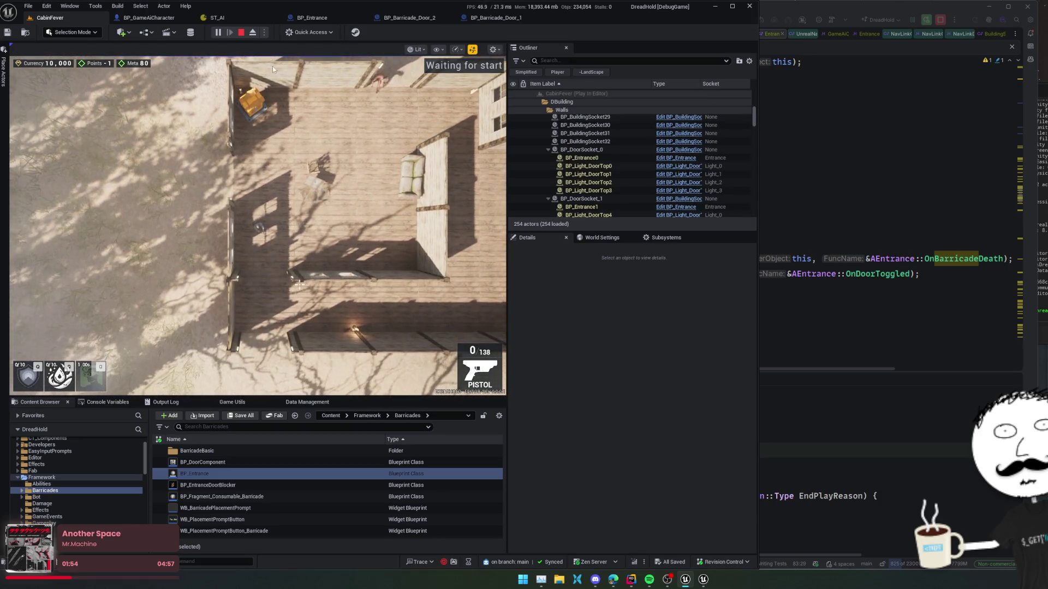
pyautogui.click(253, 33)
pyautogui.click(288, 323)
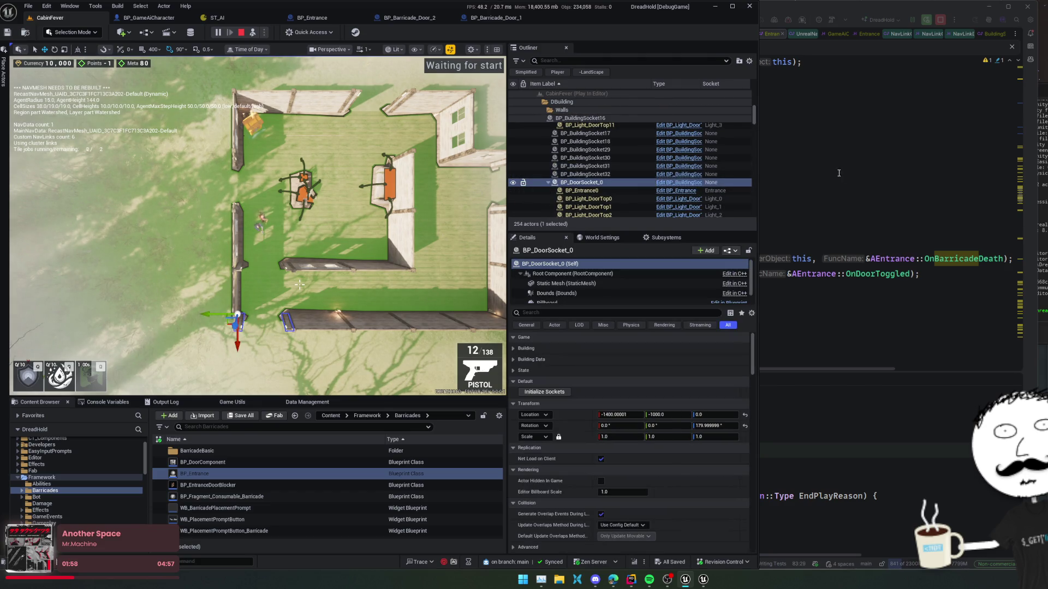
# Set a breakpoint on the if (Barricade) check at Entrance.cpp line 159
pyautogui.click(873, 175)
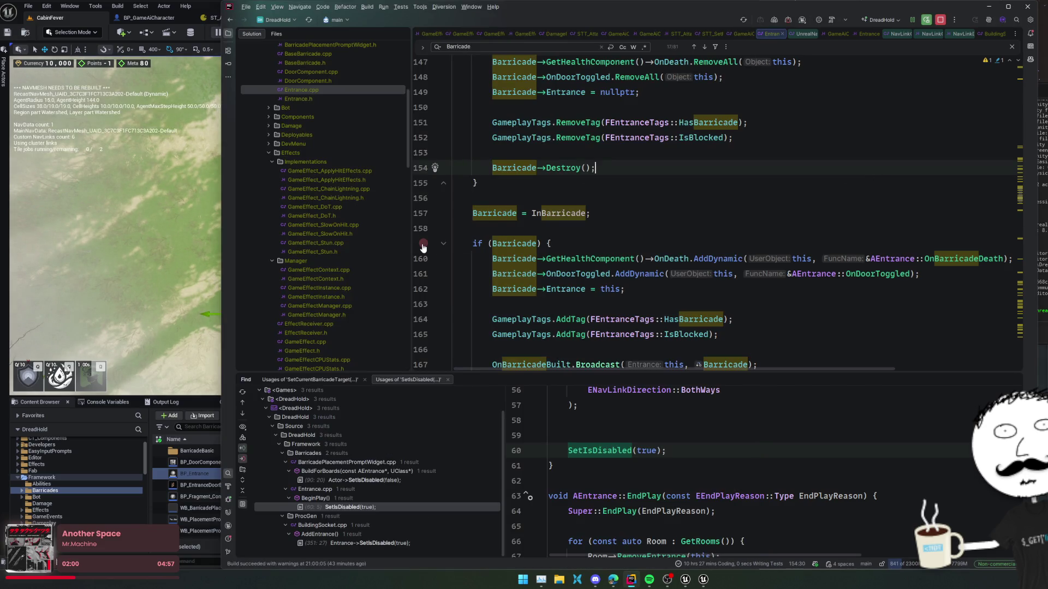
pyautogui.click(421, 244)
pyautogui.click(62, 20)
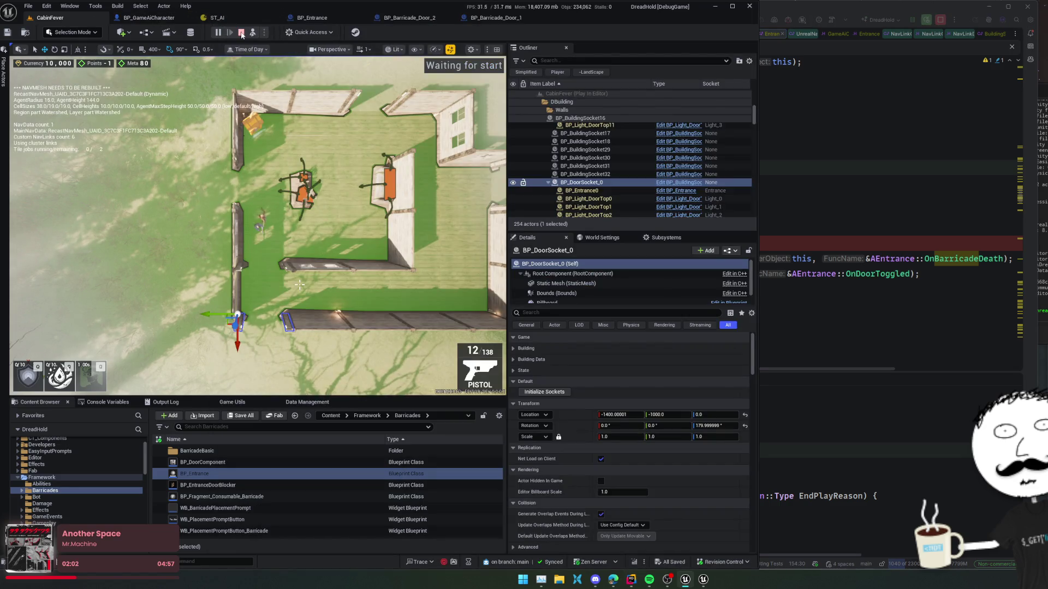
# Restart play and use the Dev Window's 'Set all Barricades to T2(Exterior Only)'
pyautogui.click(241, 32)
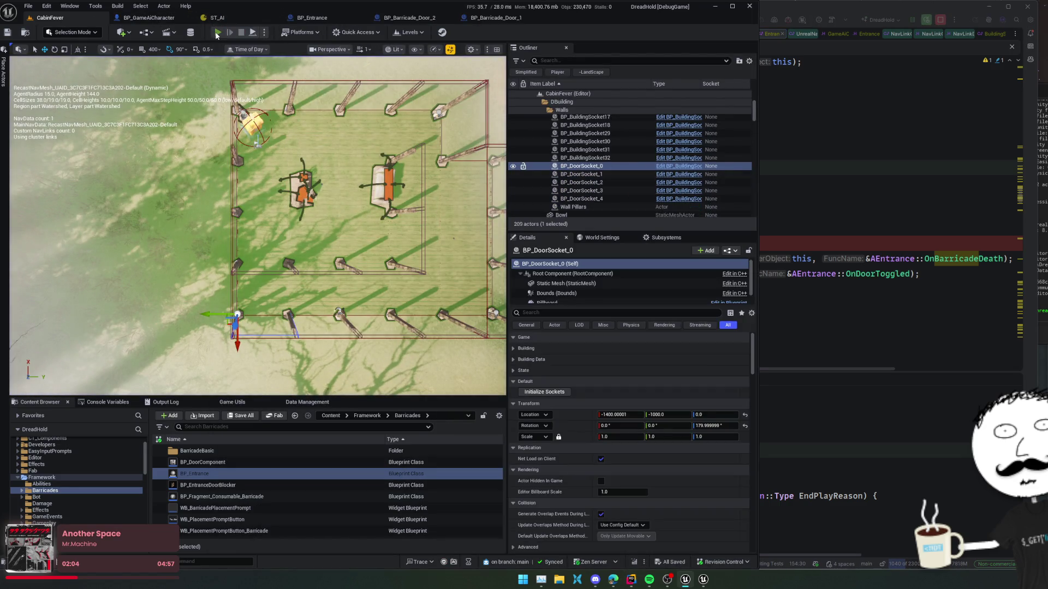
pyautogui.click(217, 33)
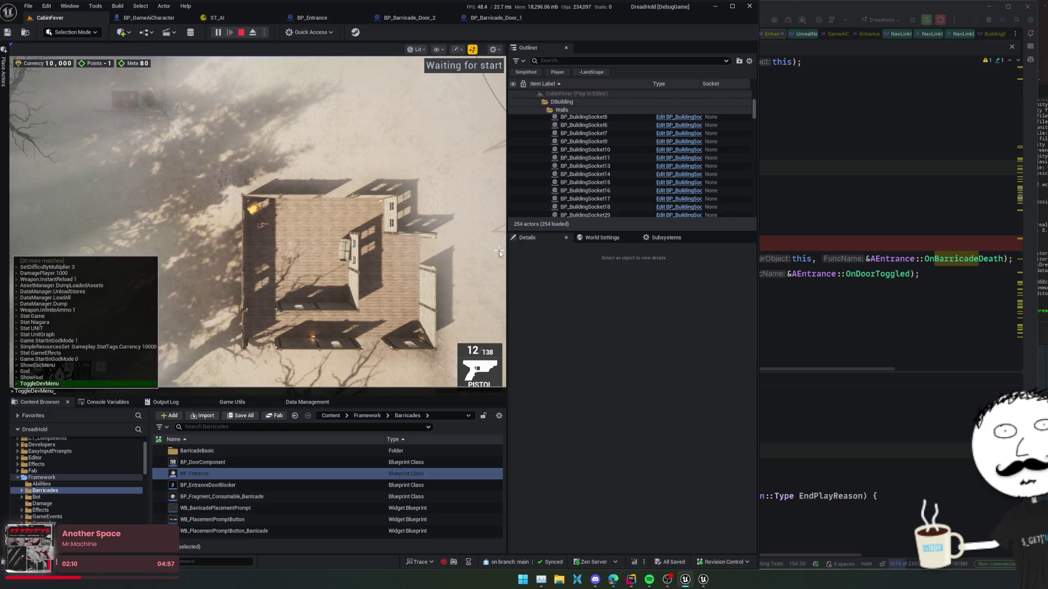
pyautogui.press('F1')
pyautogui.click(141, 229)
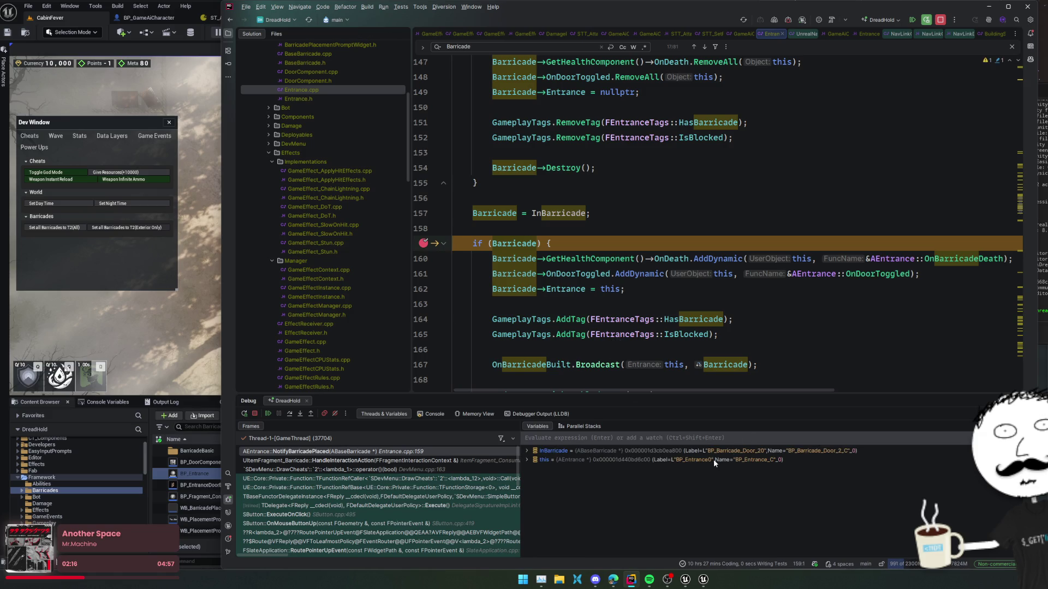
# Expand the entrance object in the debugger variables and inspect its OwnerSocket field
pyautogui.click(713, 459)
pyautogui.doubleClick(713, 460)
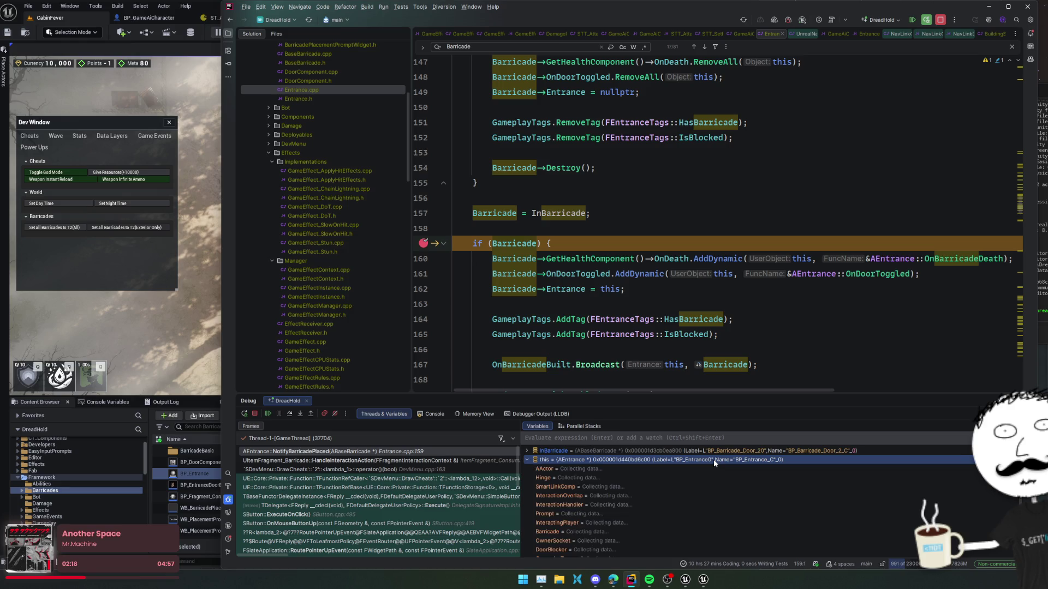
pyautogui.scroll(-3)
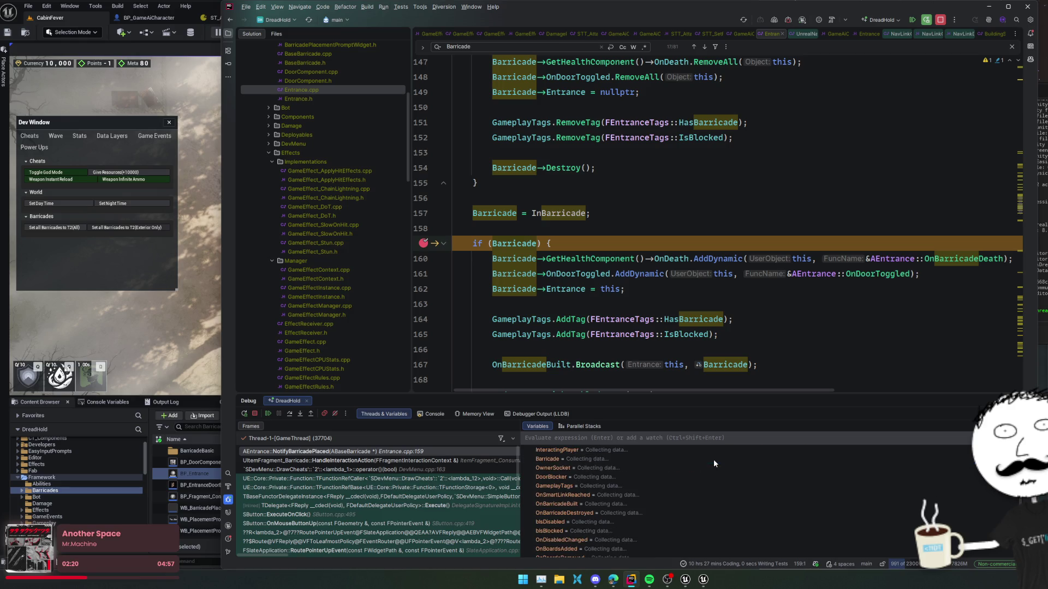
pyautogui.click(673, 468)
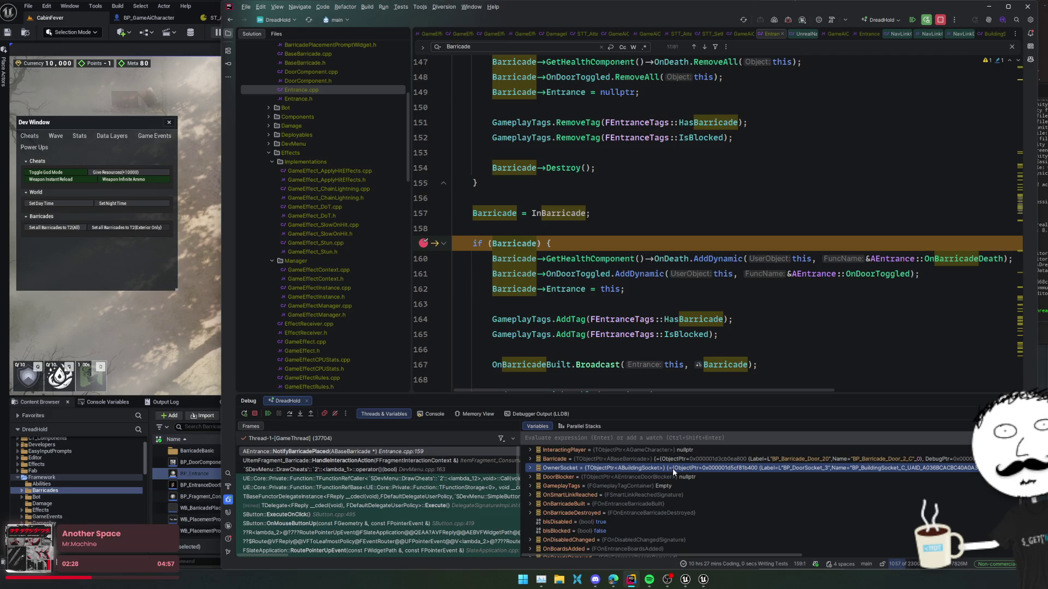
pyautogui.press('Right')
pyautogui.press('Right')
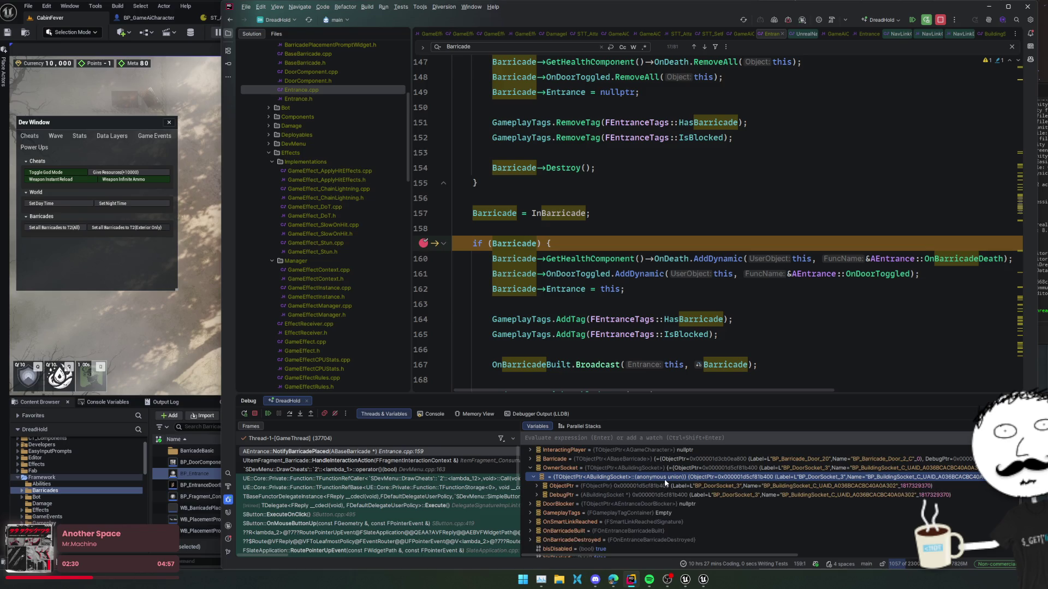
# Resume to the next barricade break, step over to line 169, and step into UpdateSmartLinkEnabledState
pyautogui.click(268, 414)
pyautogui.click(269, 413)
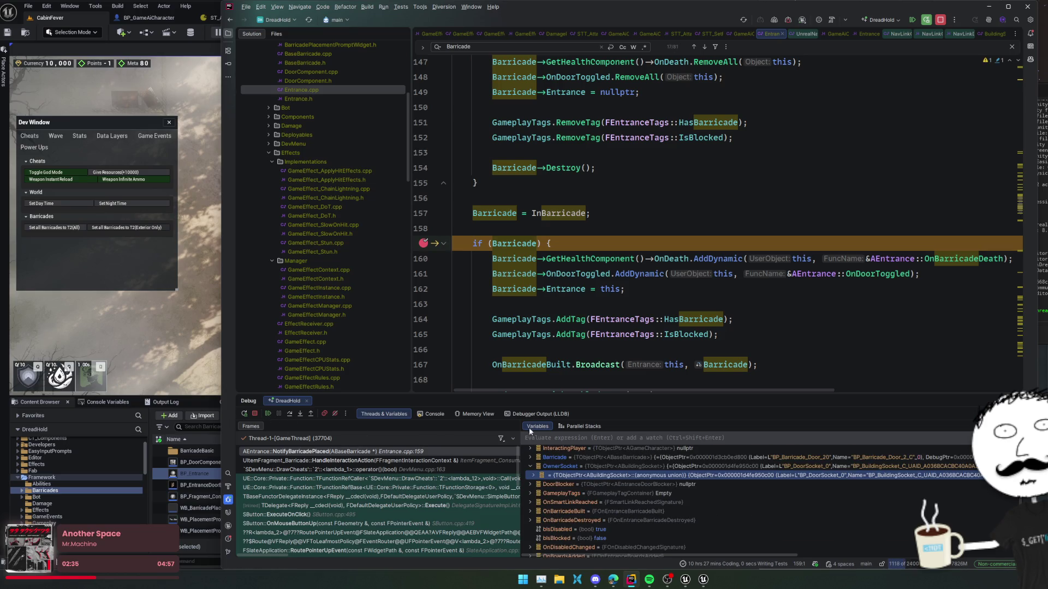
pyautogui.scroll(-3)
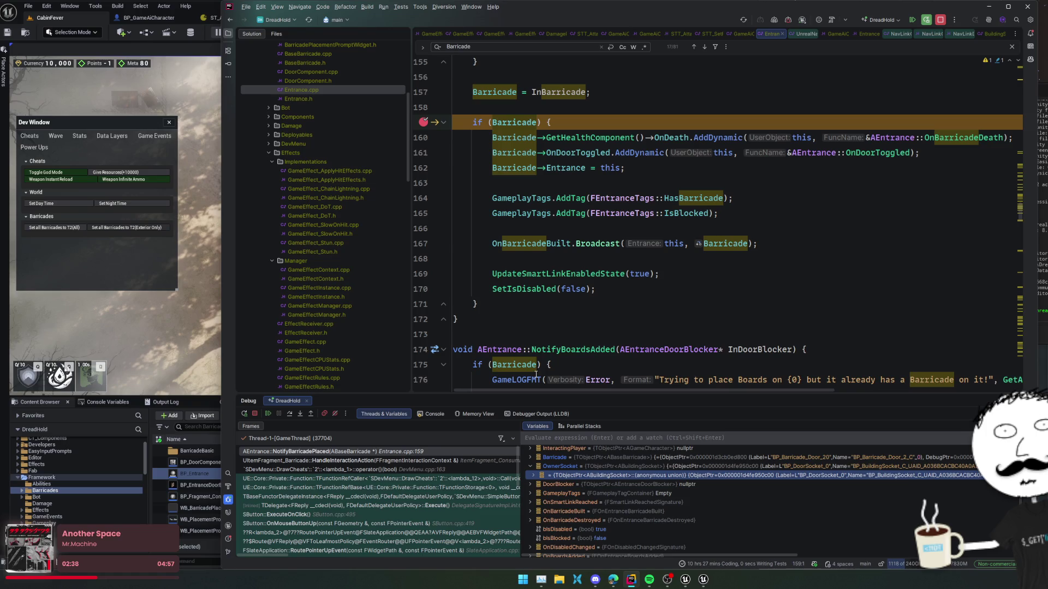
pyautogui.click(289, 413)
pyautogui.click(289, 413)
pyautogui.click(289, 413)
pyautogui.click(289, 413)
pyautogui.click(289, 413)
pyautogui.click(289, 413)
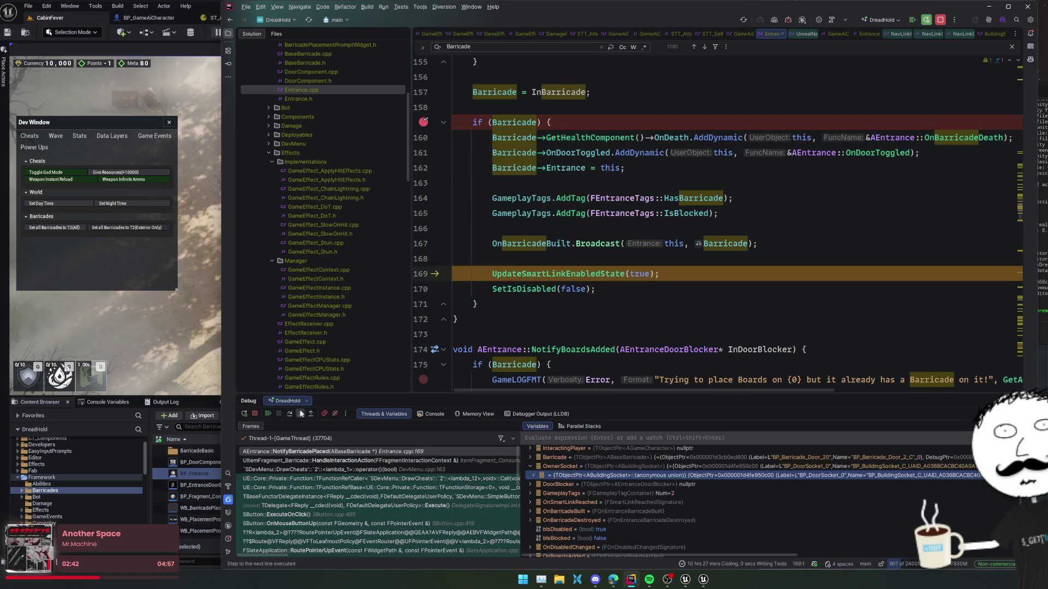
pyautogui.click(301, 413)
pyautogui.click(301, 413)
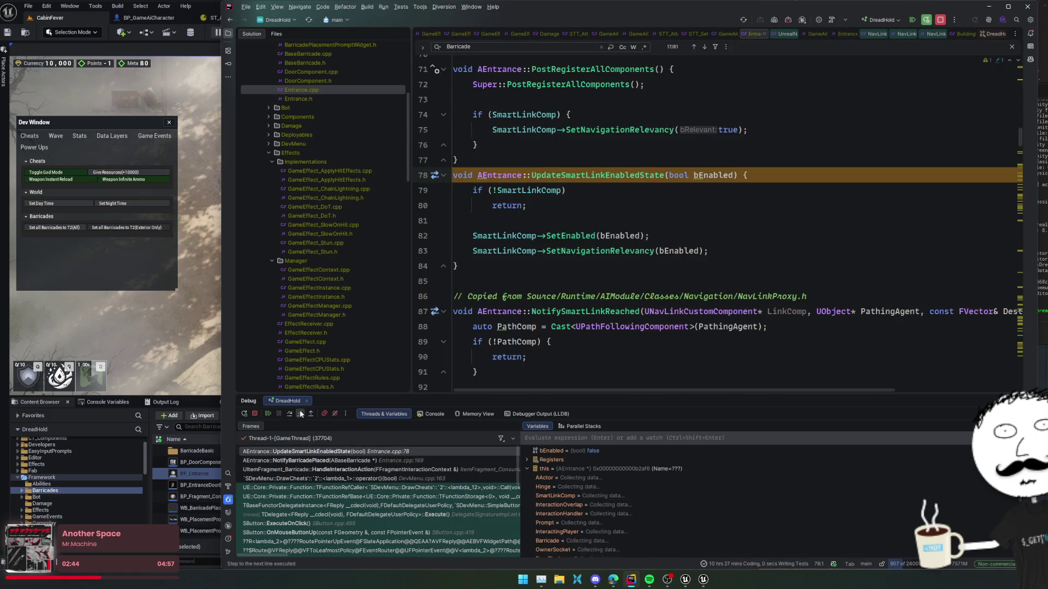
# Step down to the SetEnabled call and inspect SmartLinkComp's members, including LinkRelativeEnd
pyautogui.click(290, 413)
pyautogui.click(290, 413)
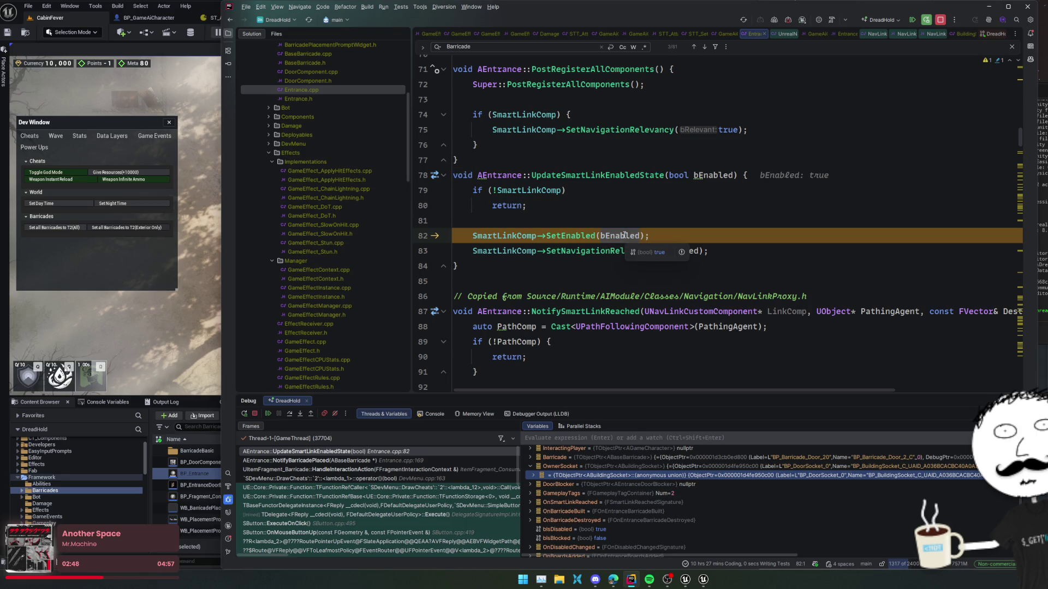
pyautogui.click(625, 221)
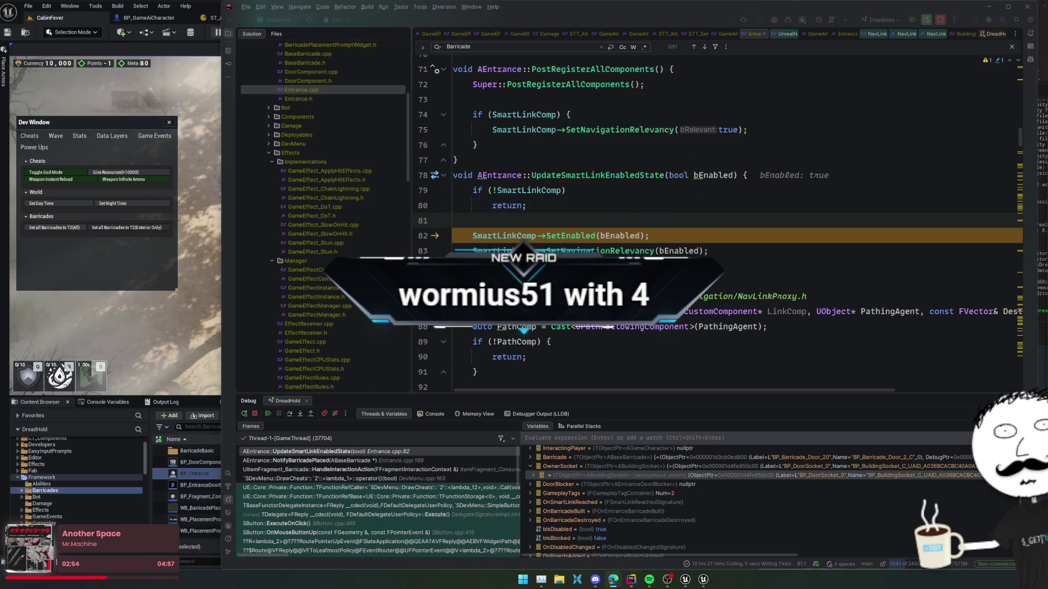
pyautogui.click(627, 282)
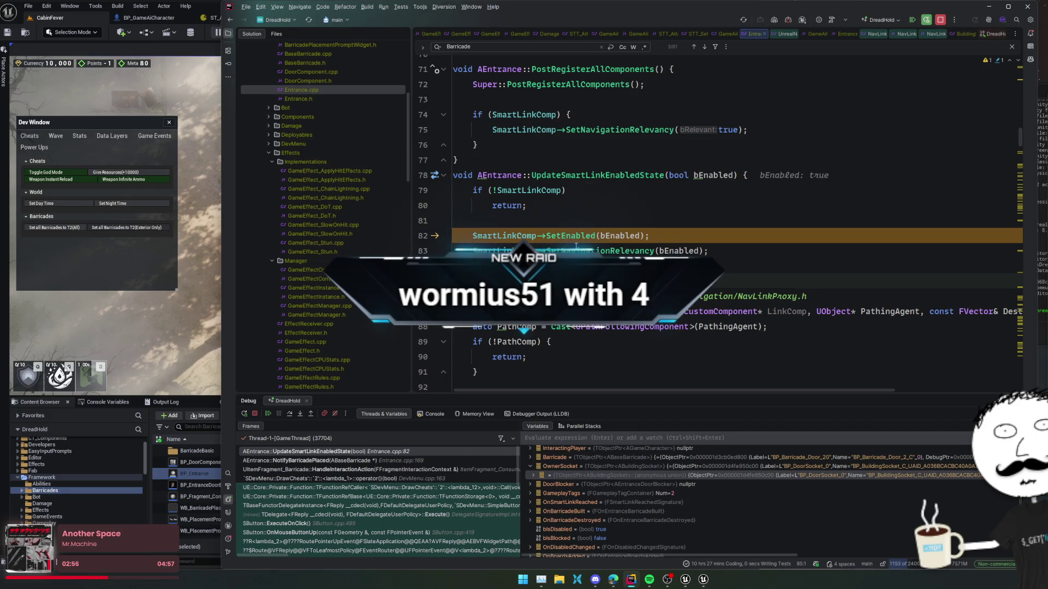
pyautogui.moveTo(505, 253)
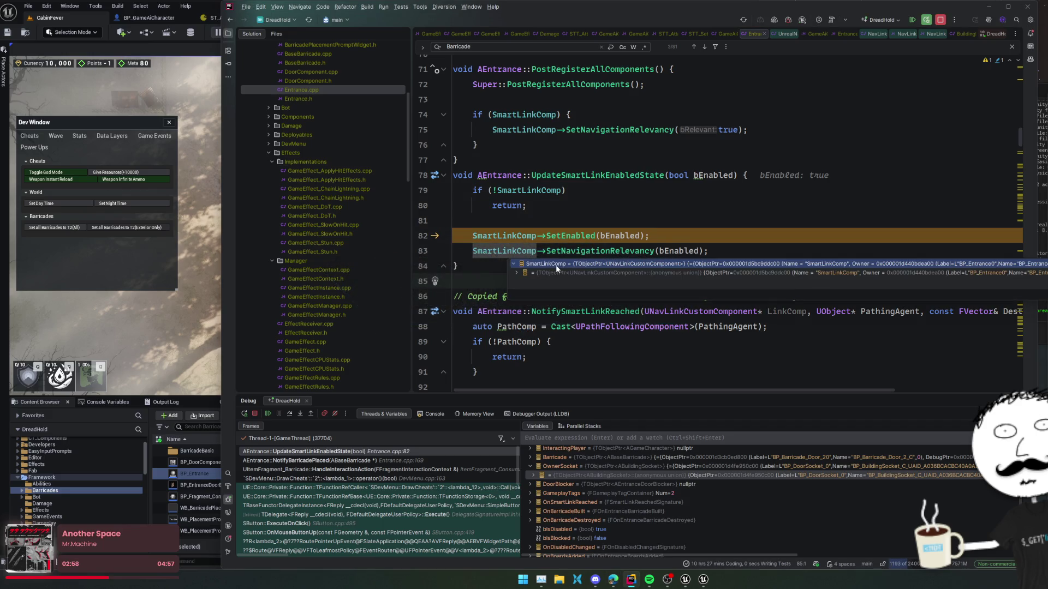
pyautogui.doubleClick(566, 272)
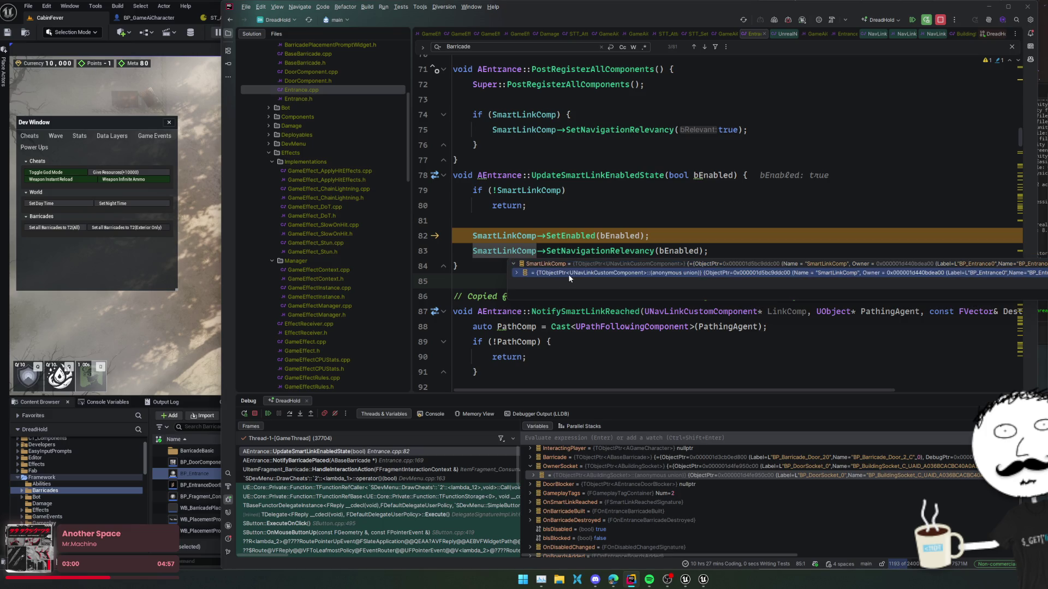
pyautogui.doubleClick(576, 283)
pyautogui.click(672, 363)
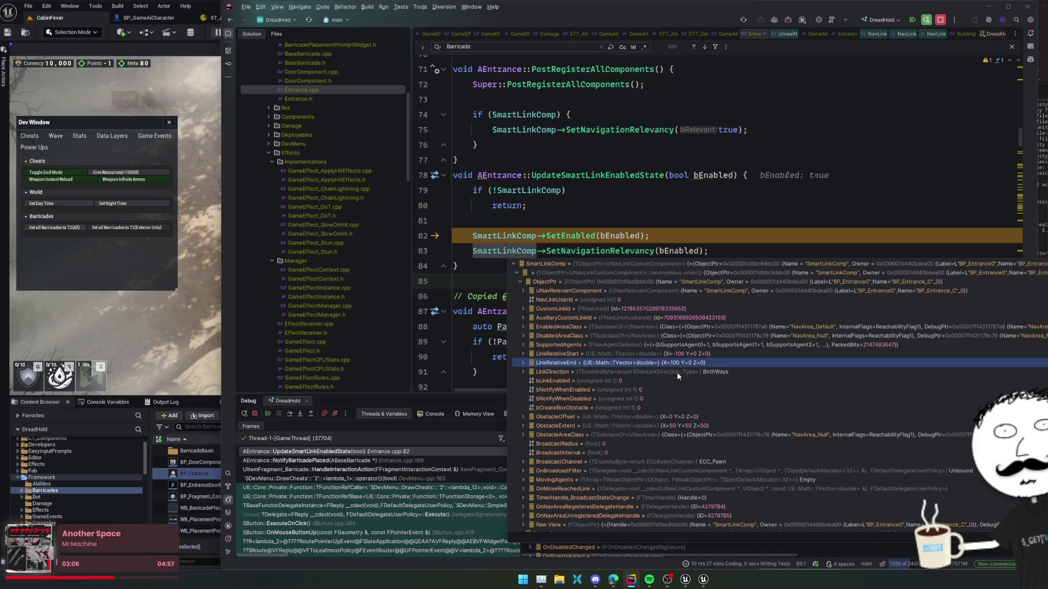
pyautogui.scroll(-3)
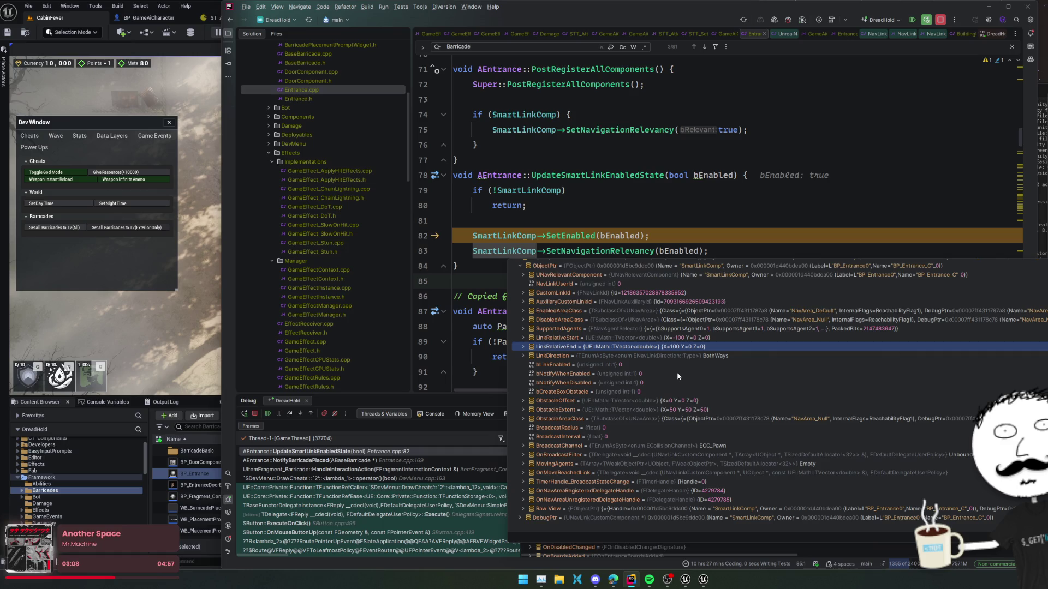
pyautogui.scroll(3)
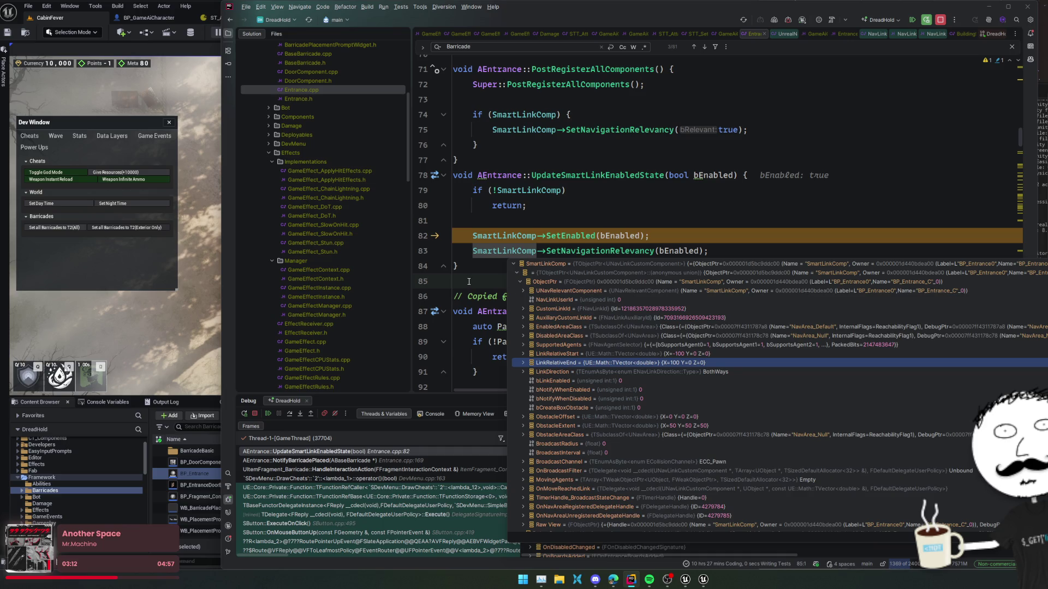
# Step out of UpdateSmartLinkEnabledState back into NotifyBarricadePlaced
pyautogui.click(355, 461)
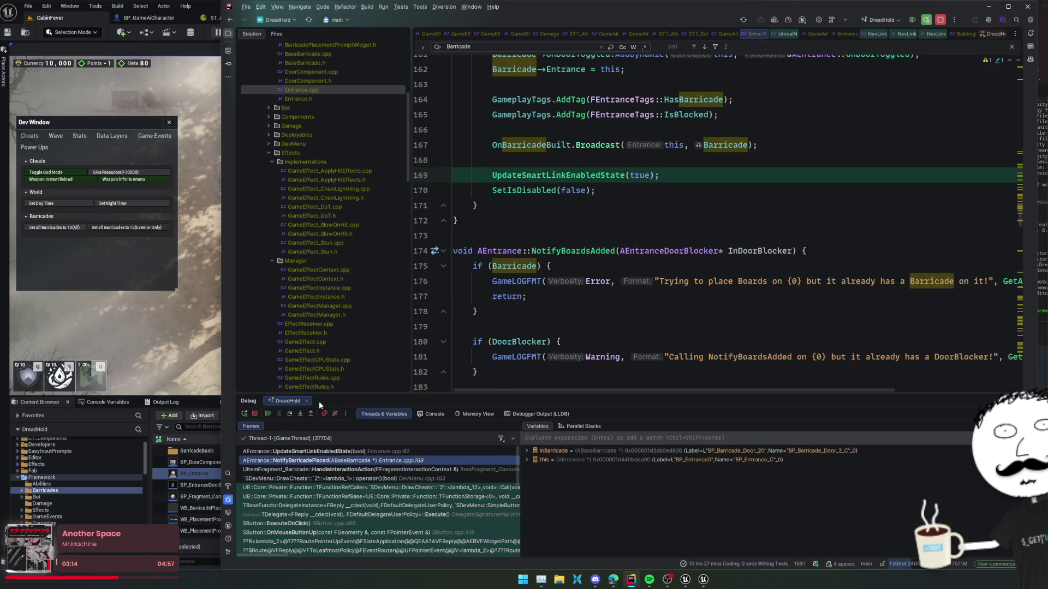
pyautogui.click(290, 414)
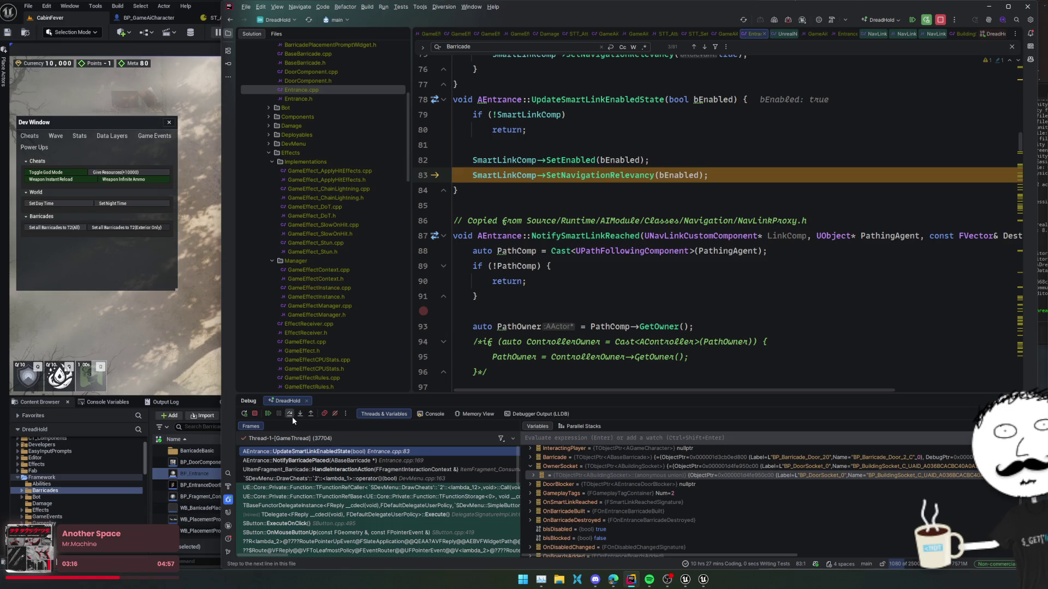
pyautogui.click(293, 417)
pyautogui.click(293, 417)
pyautogui.click(292, 417)
pyautogui.click(292, 417)
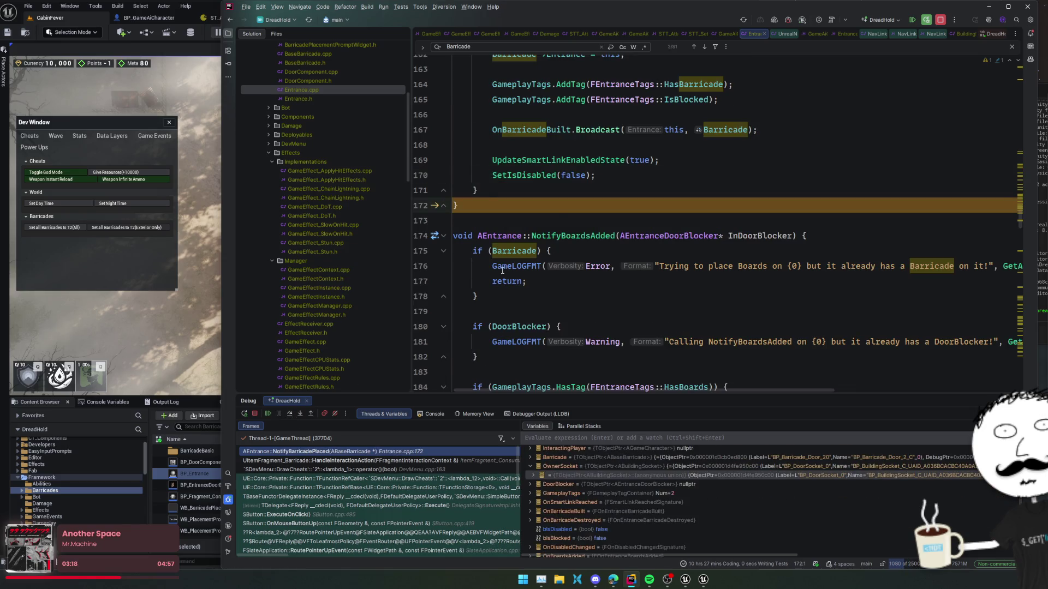
# Open SetIsDisabled's definition, highlight UpdateSmartLinkEnabledState usages, and select the SetIsDisabled(false) line
pyautogui.click(527, 175)
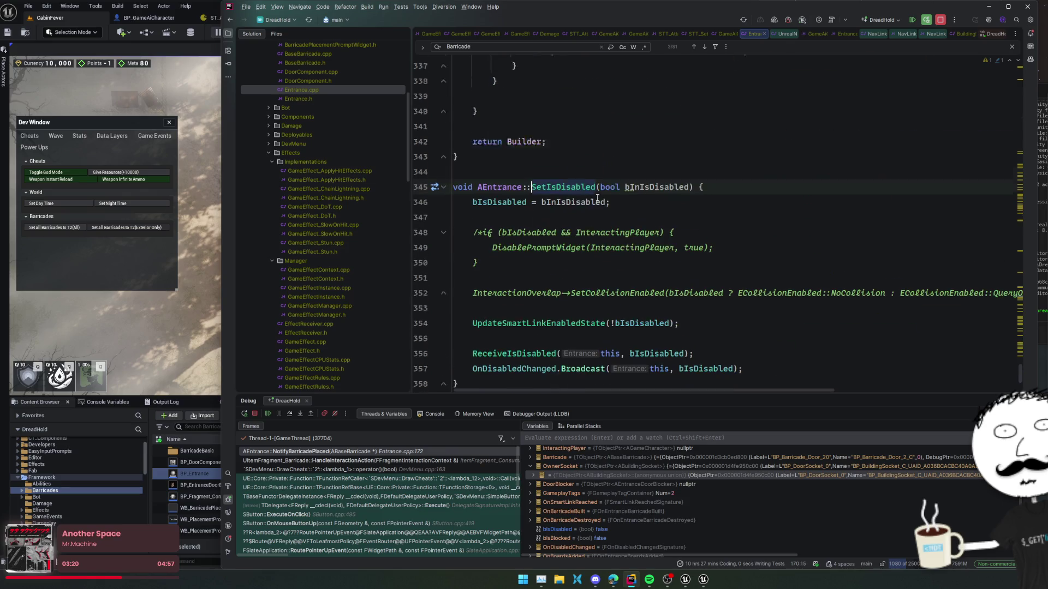
pyautogui.click(726, 235)
pyautogui.click(698, 296)
pyautogui.click(666, 311)
pyautogui.click(562, 311)
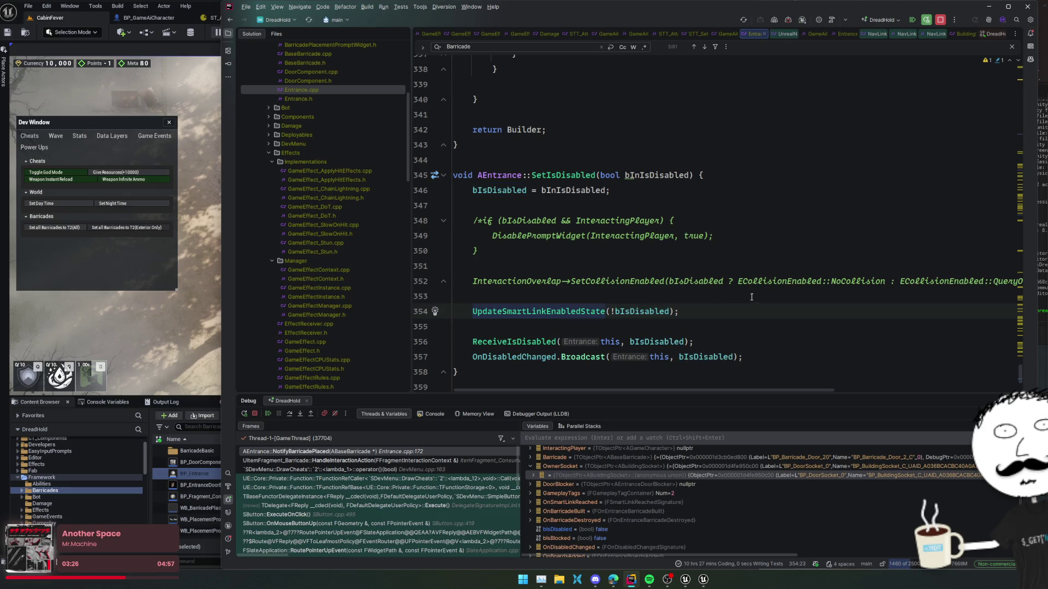
pyautogui.press('Up')
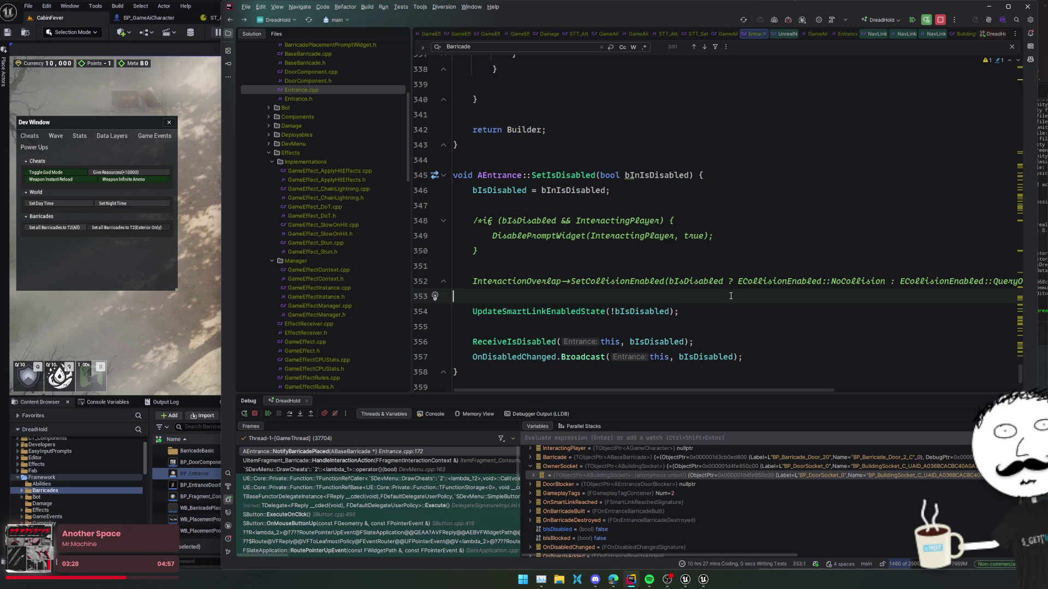
pyautogui.press('Up')
pyautogui.press('Up')
pyautogui.press('Up')
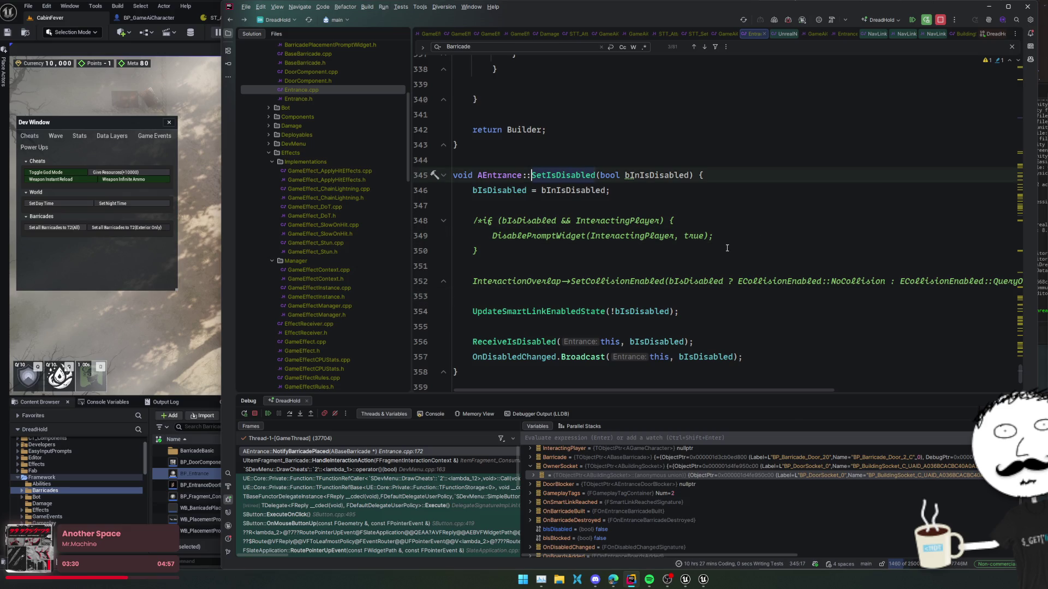
pyautogui.hotkey('ctrl', 'b')
pyautogui.moveTo(626, 181); pyautogui.dragTo(711, 165)
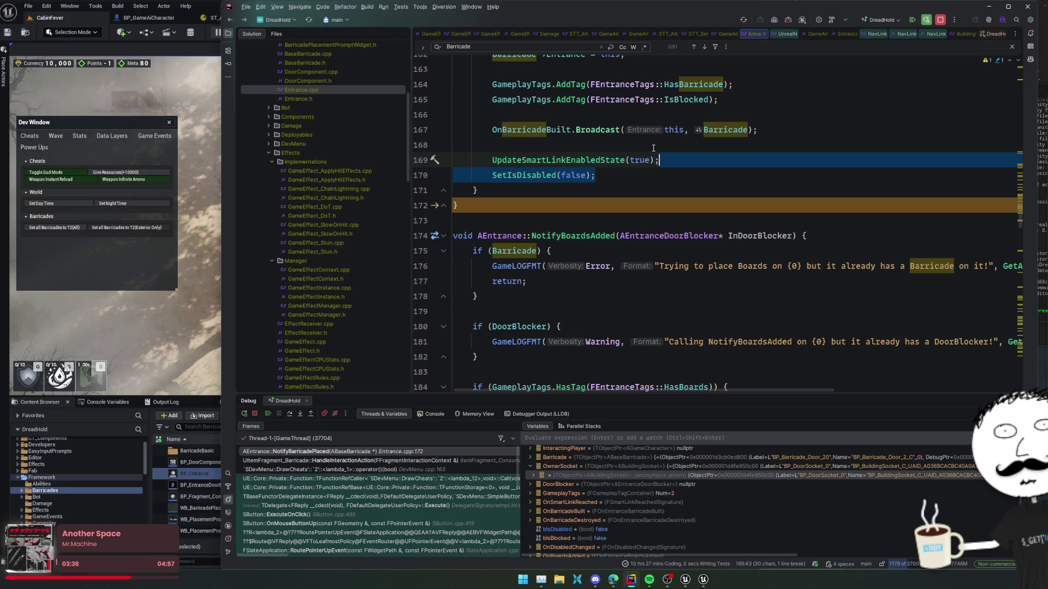
# Move SetIsDisabled(false); above UpdateSmartLinkEnabledState(true) and resume the game in the debugger
pyautogui.hotkey('ctrl', 'x')
pyautogui.click(654, 148)
pyautogui.hotkey('ctrl', 'v')
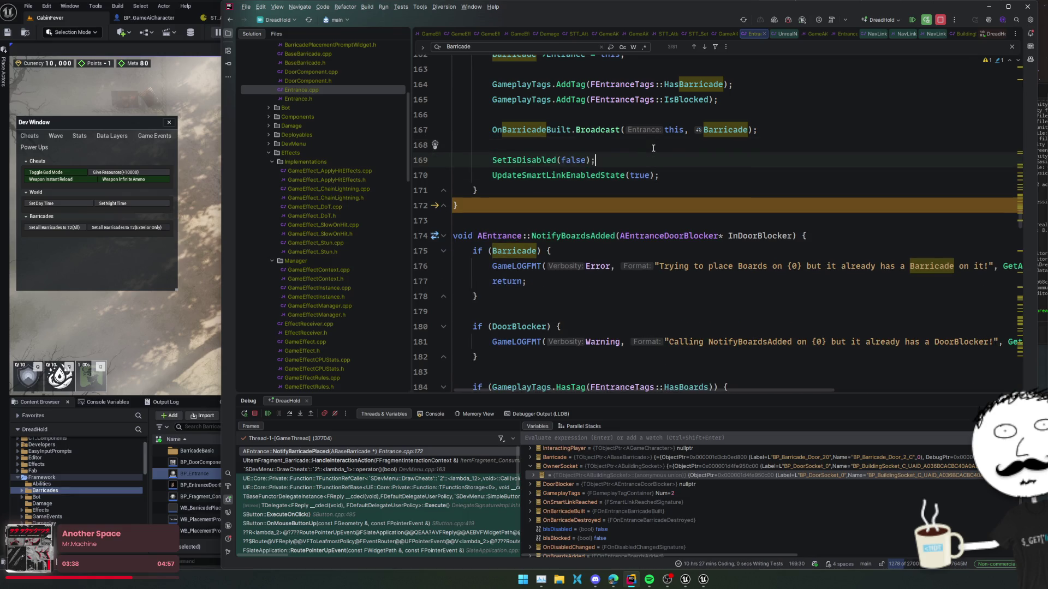
pyautogui.click(268, 413)
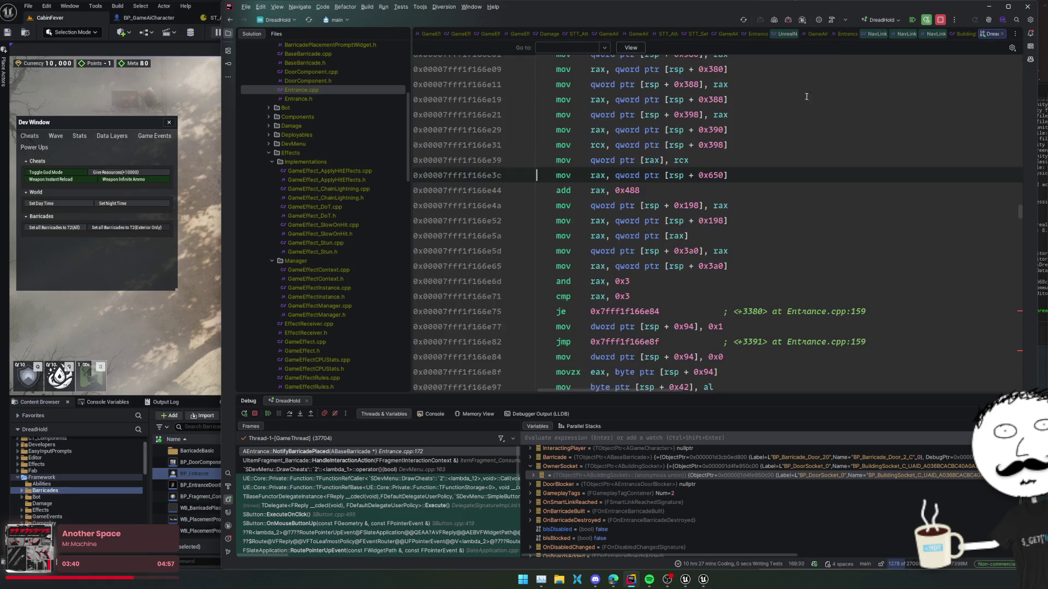
pyautogui.click(269, 413)
pyautogui.click(713, 296)
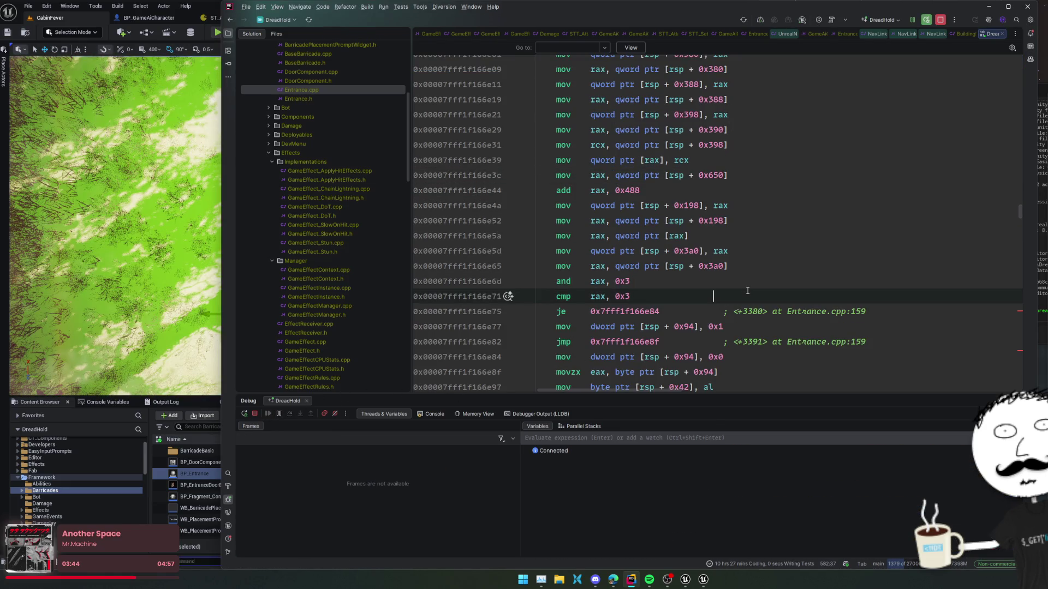
# Trigger a Live Coding rebuild of the reordered NotifyBarricadePlaced code with Ctrl+Alt+F11
pyautogui.hotkey('ctrl', 'alt', 'F11')
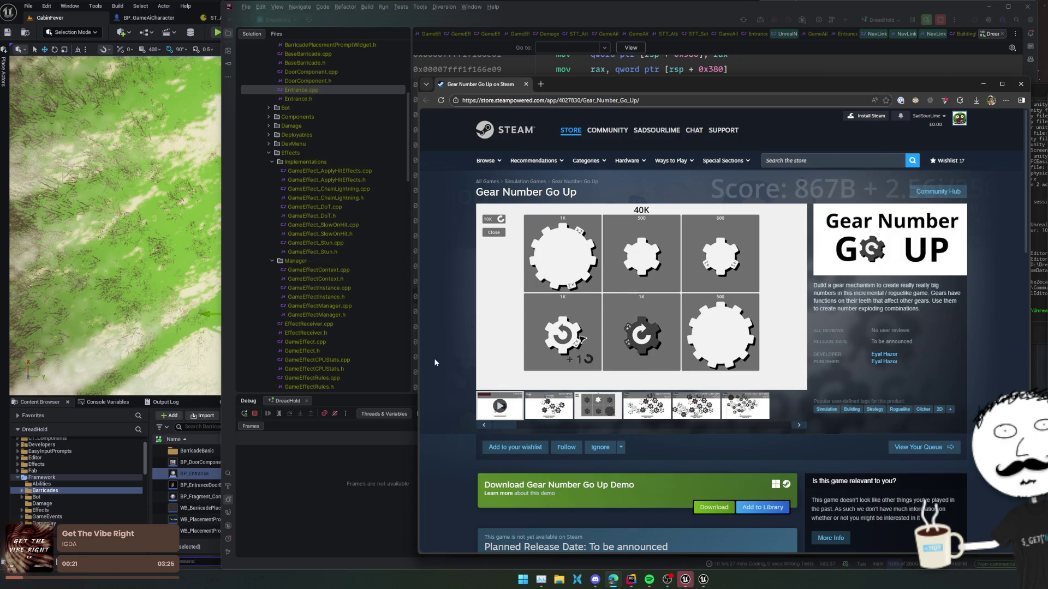
# Minimize the Gear Number Go Up Steam page to return to Rider's Entrance.cpp
pyautogui.moveTo(664, 242)
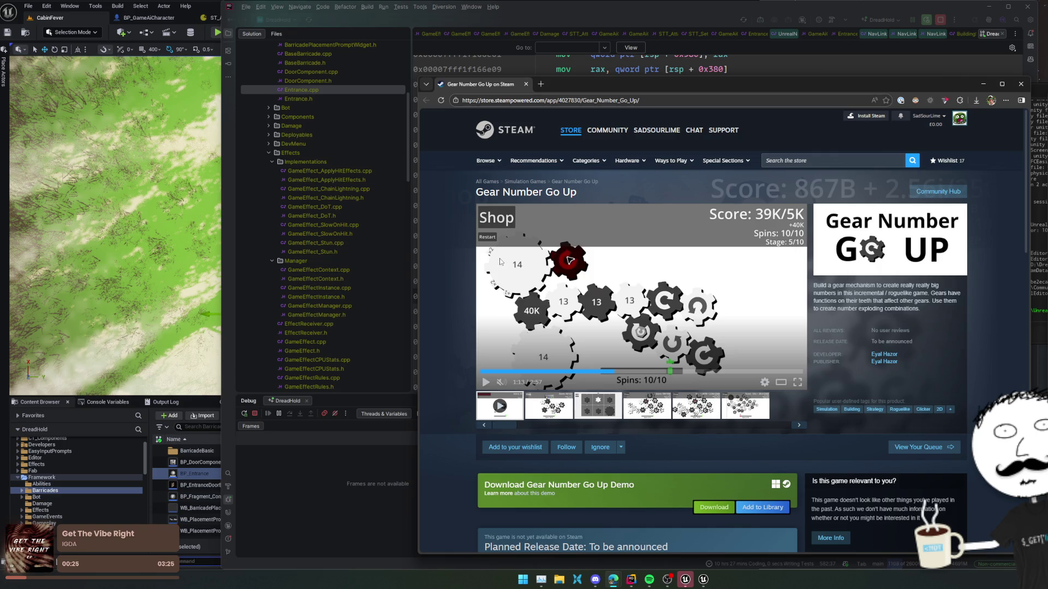
pyautogui.press('super+Down')
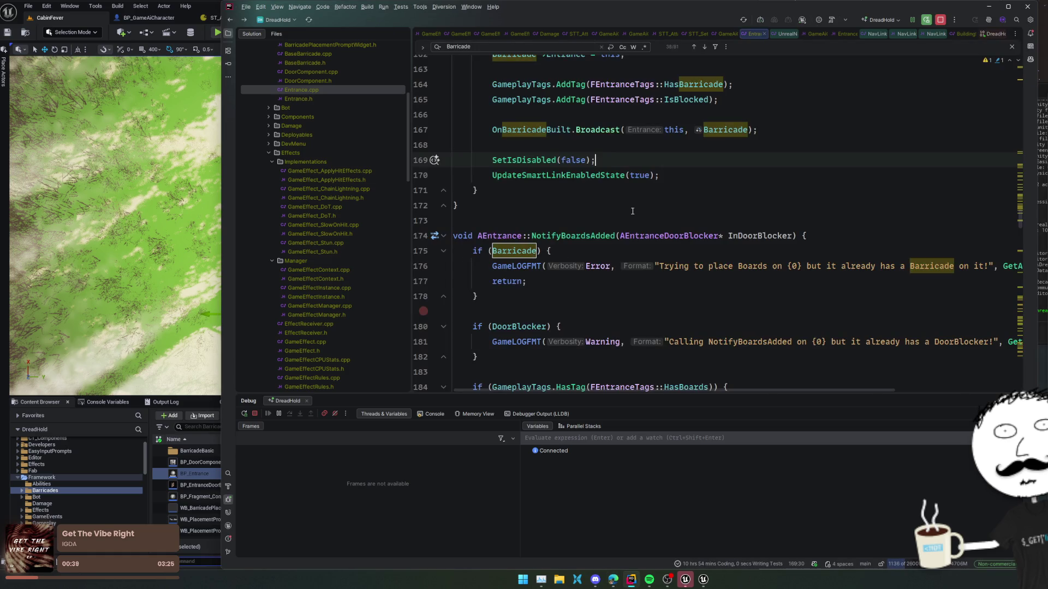
# Recompile the reordered Entrance.cpp into the editor with Live Coding
pyautogui.click(614, 205)
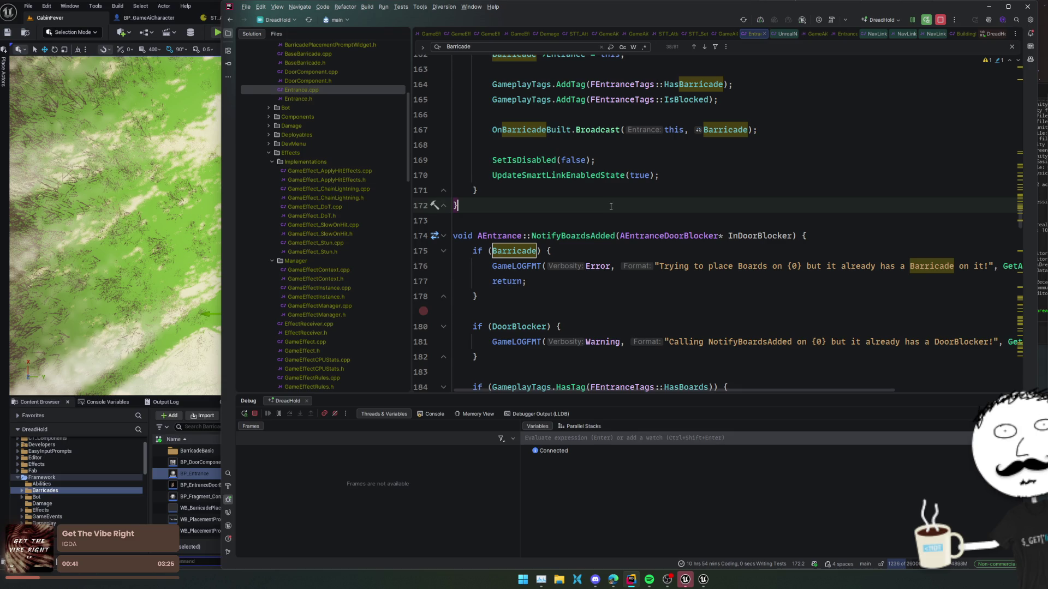
pyautogui.hotkey('ctrl', 'alt', 'F11')
pyautogui.moveTo(1043, 90); pyautogui.dragTo(789, 63)
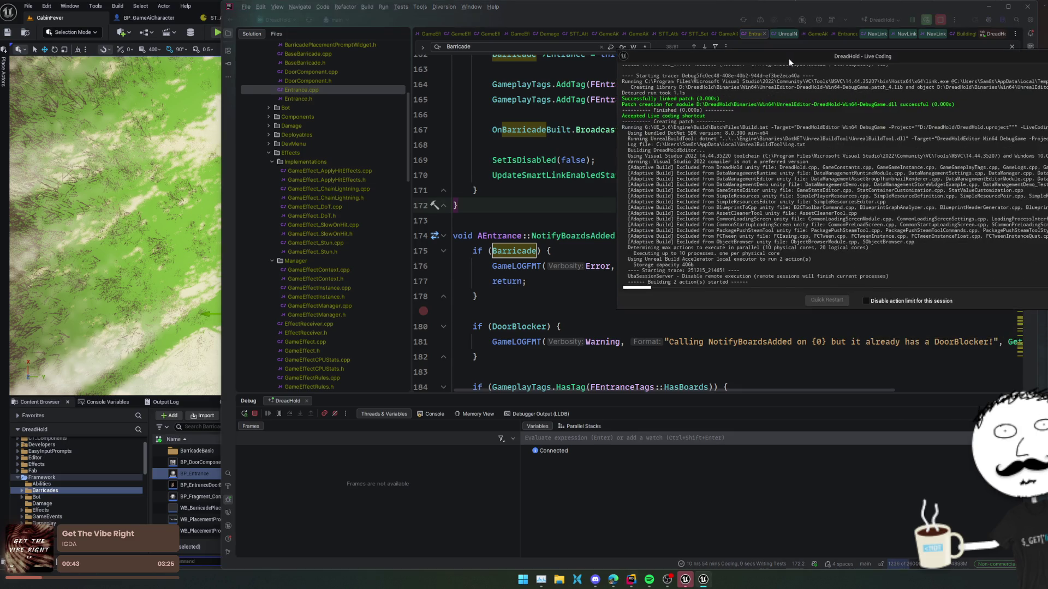
# Back in Unreal, set all barricades so execution stops at the Entrance.cpp breakpoint
pyautogui.click(686, 580)
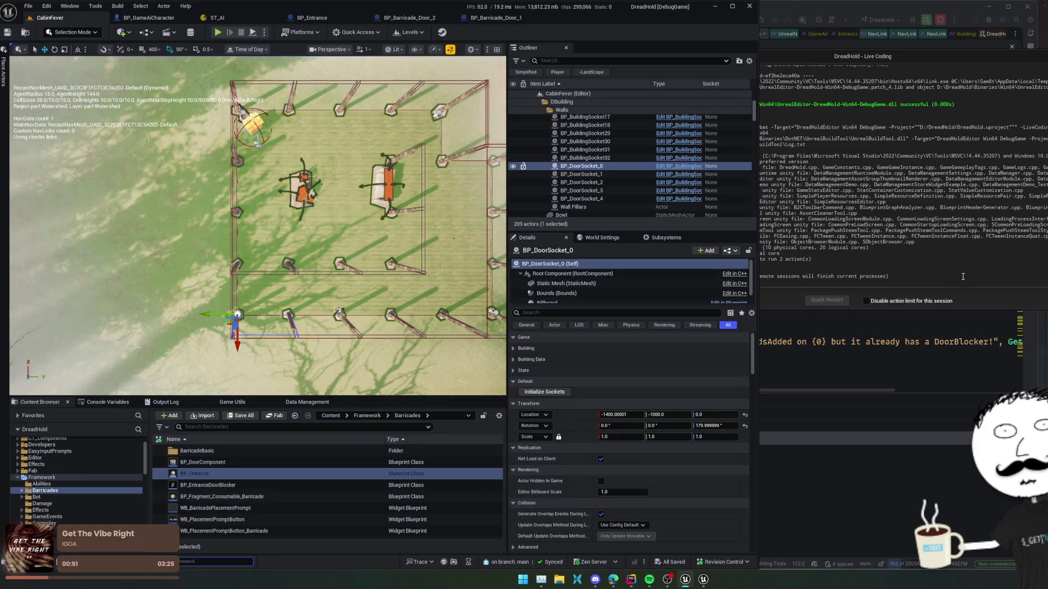
pyautogui.click(813, 264)
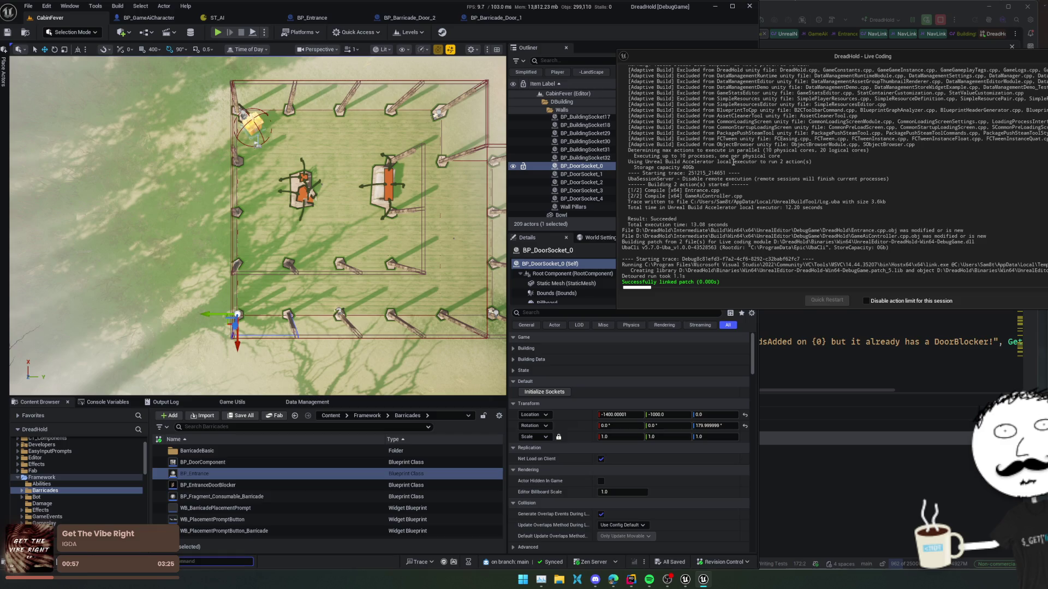
pyautogui.click(219, 33)
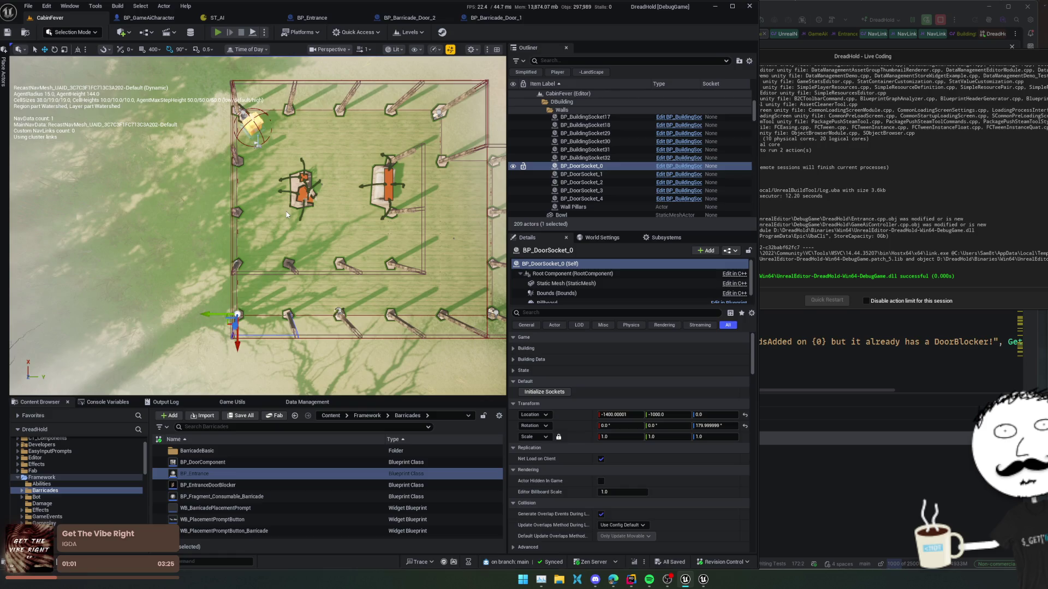
pyautogui.click(130, 227)
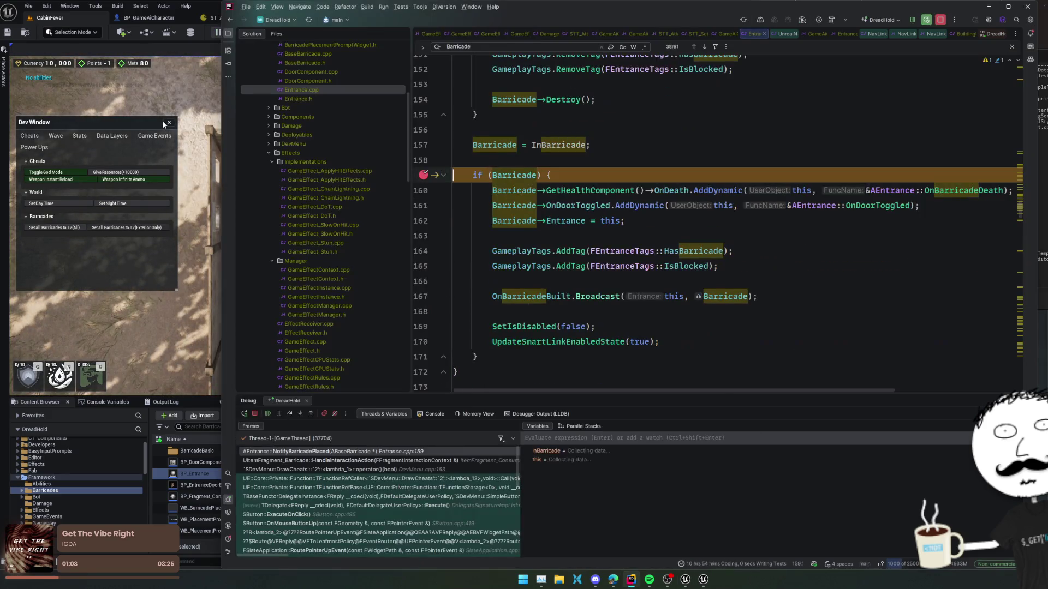
# Move the Rider breakpoint from line 159 to 161 and resume the game
pyautogui.moveTo(423, 174); pyautogui.dragTo(423, 205)
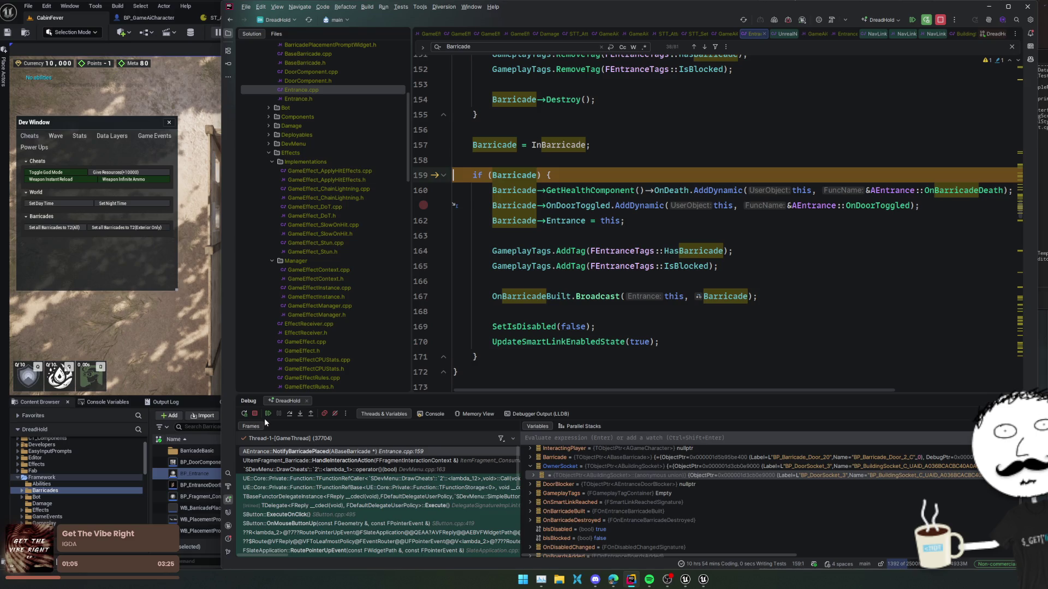
pyautogui.click(267, 415)
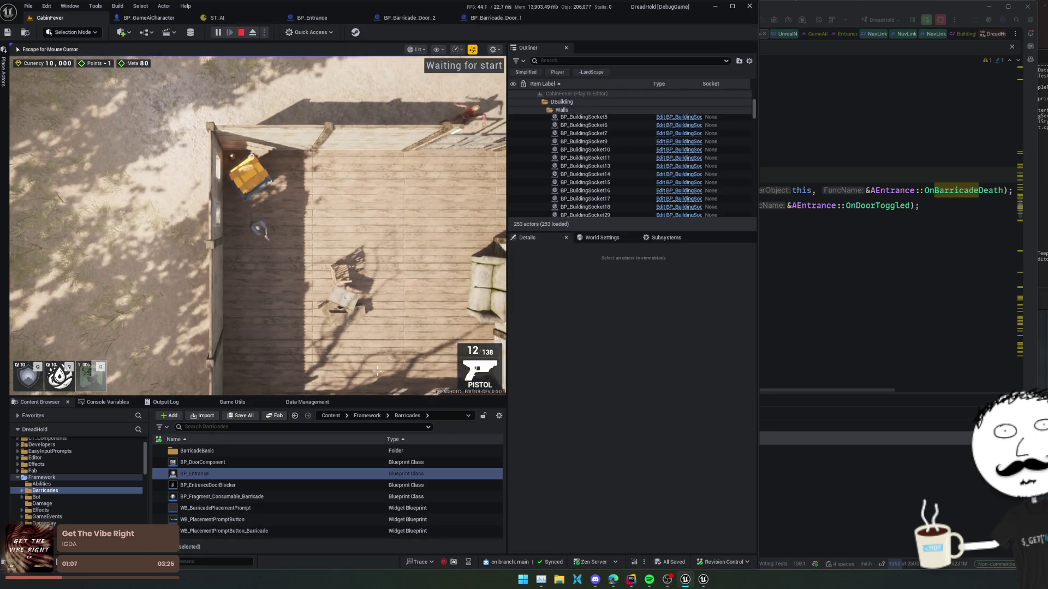
pyautogui.press('Escape')
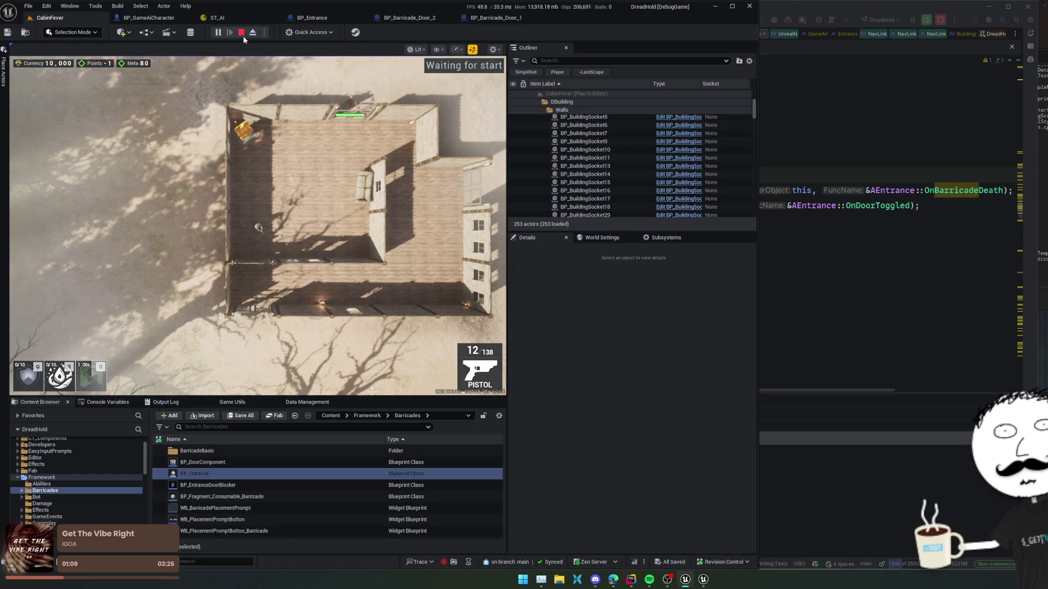
# Eject and orbit around the cabin walls, then possess the player again
pyautogui.click(253, 32)
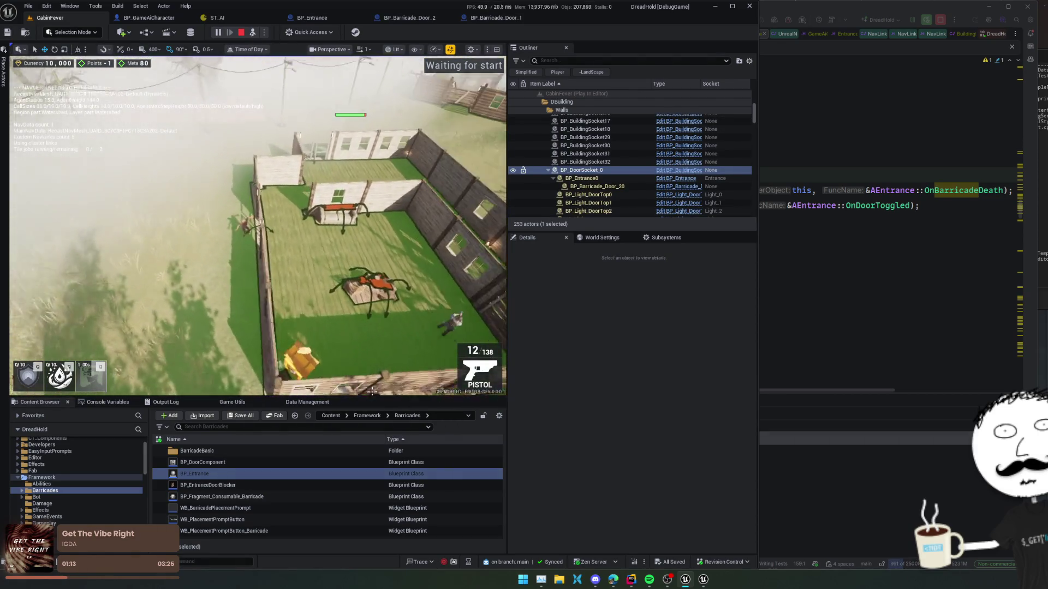
pyautogui.scroll(3)
pyautogui.moveTo(371, 391); pyautogui.dragTo(249, 165)
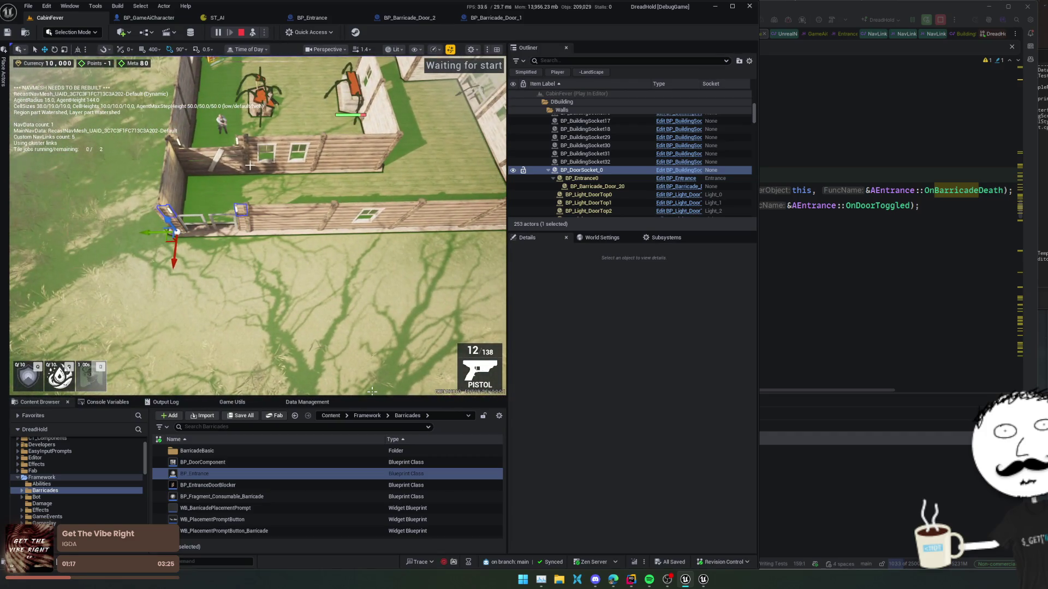
pyautogui.click(252, 32)
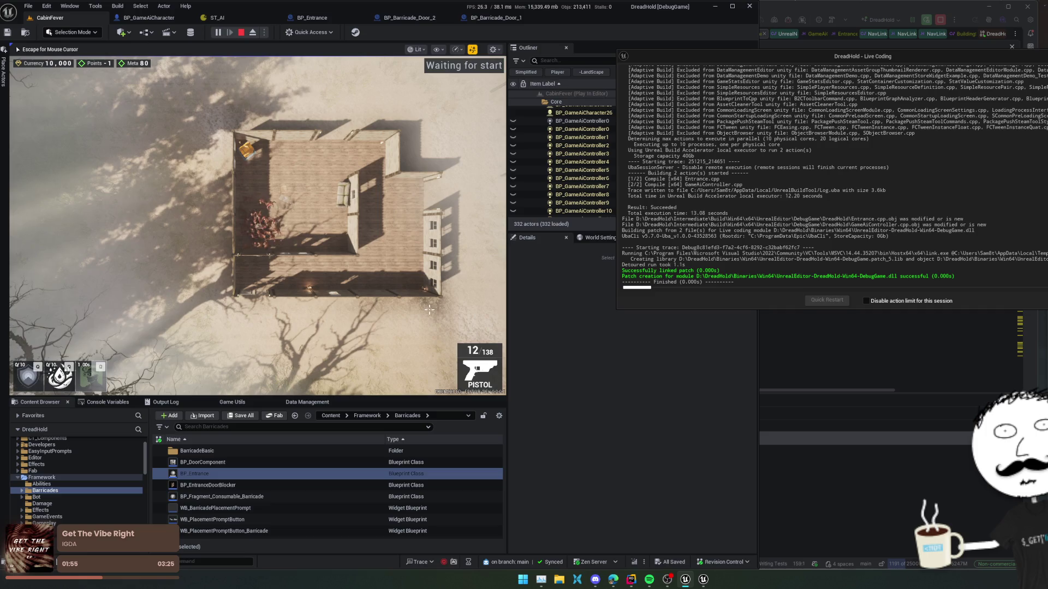
# Close the ST_AI tab, eject, and inspect BP_DoorSocket_0 and BP_Entrance0's tags
pyautogui.middleClick(235, 26)
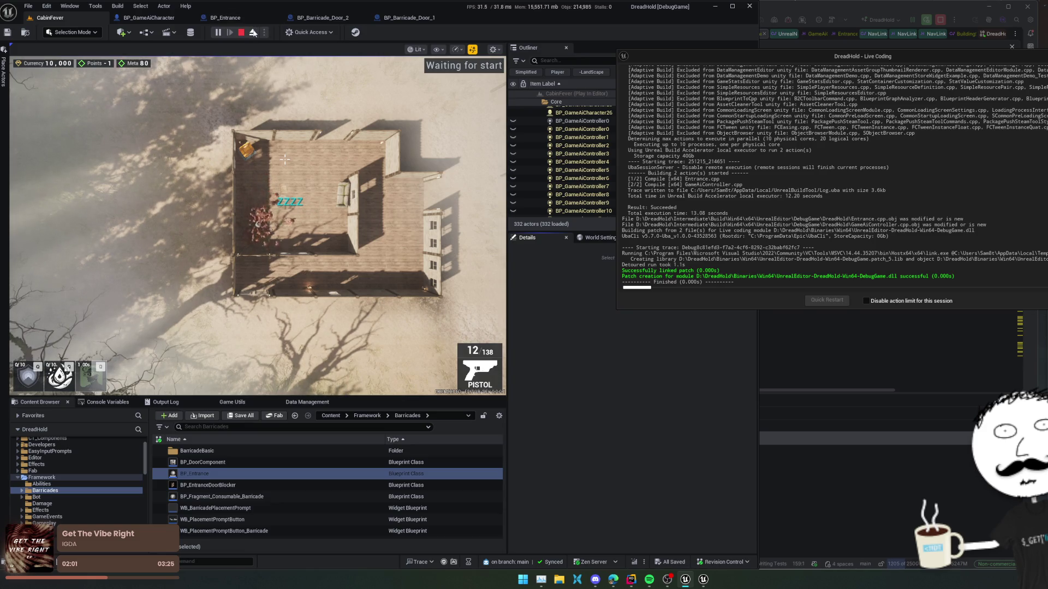
pyautogui.click(252, 33)
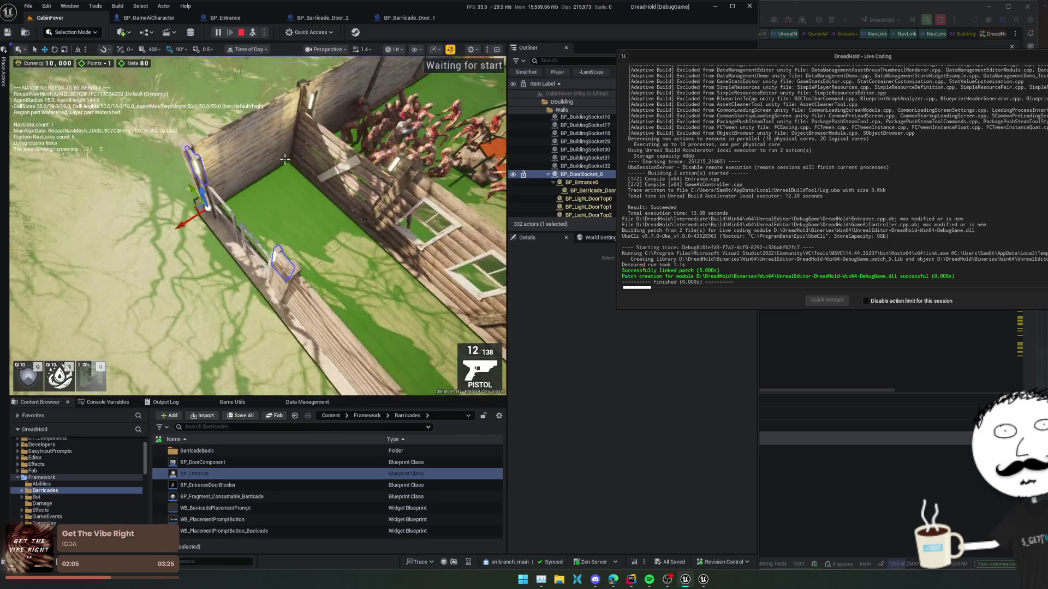
pyautogui.click(285, 160)
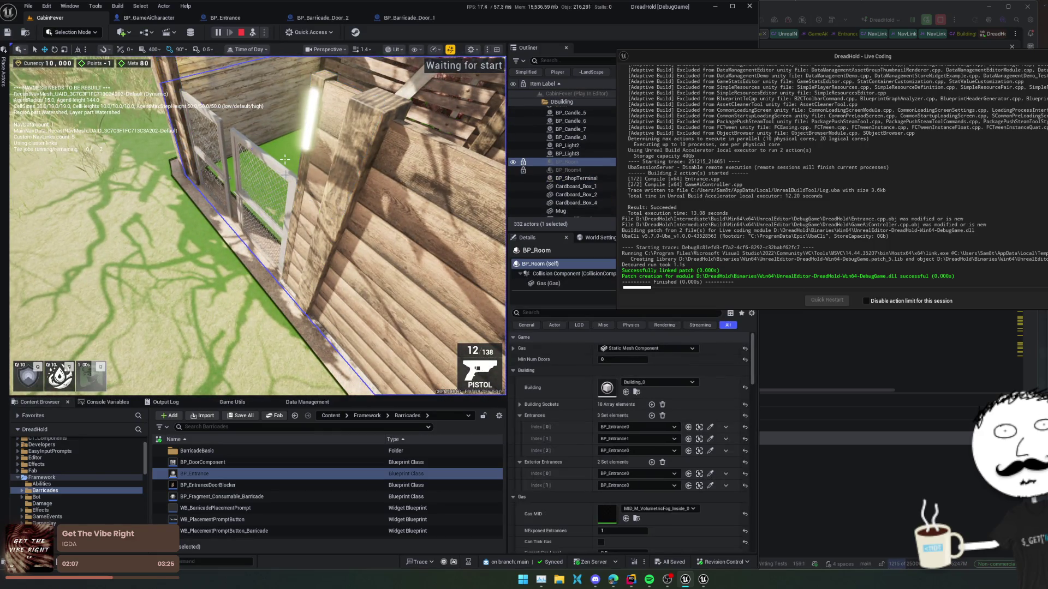
pyautogui.press('Escape')
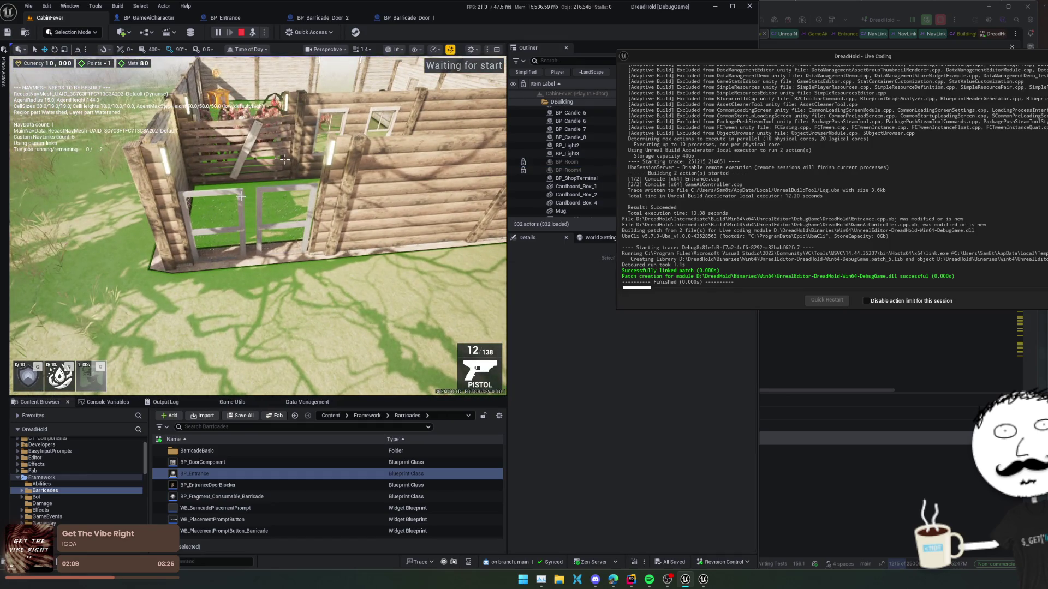
pyautogui.click(241, 197)
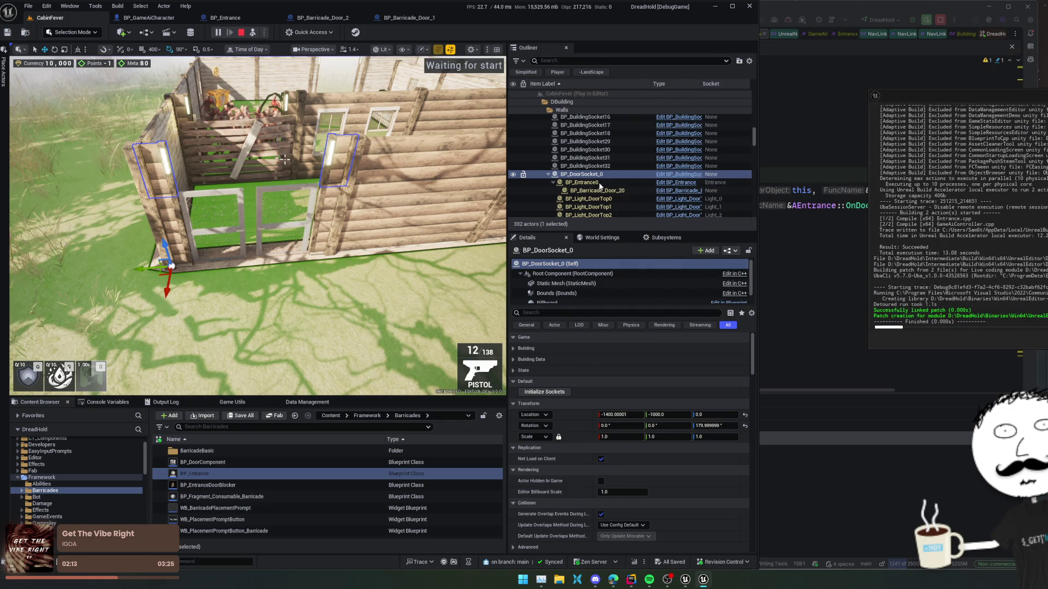
pyautogui.click(599, 183)
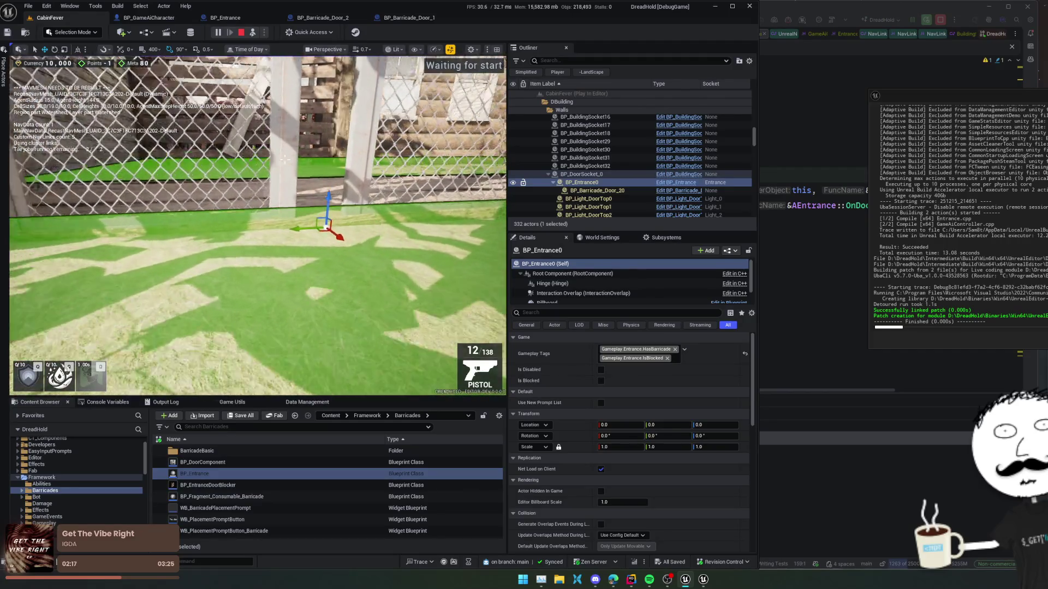
# Fly the camera around the cabin wall and window, then possess the player
pyautogui.press('w')
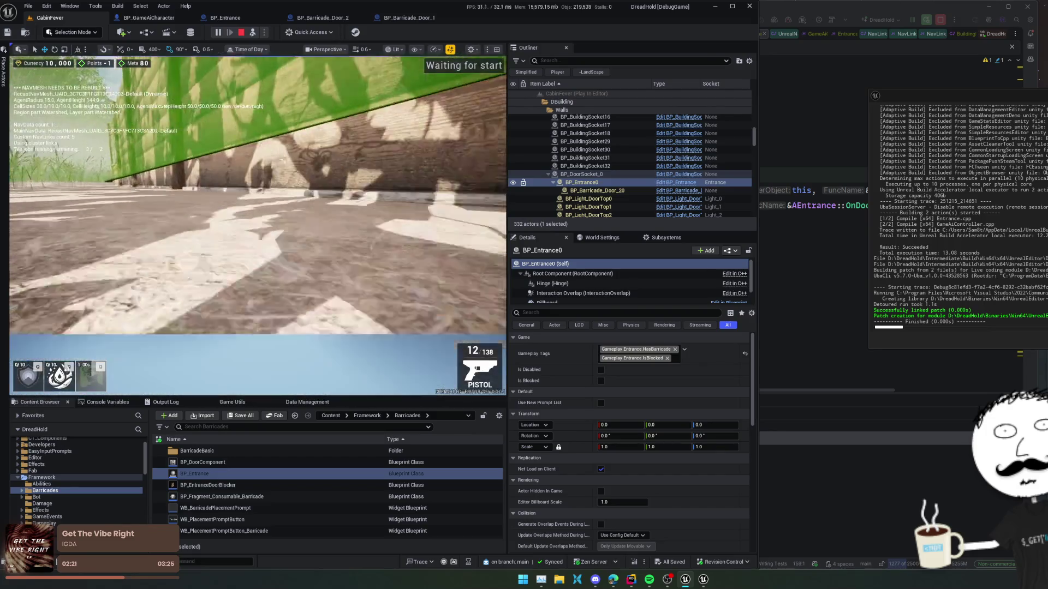
pyautogui.press('w')
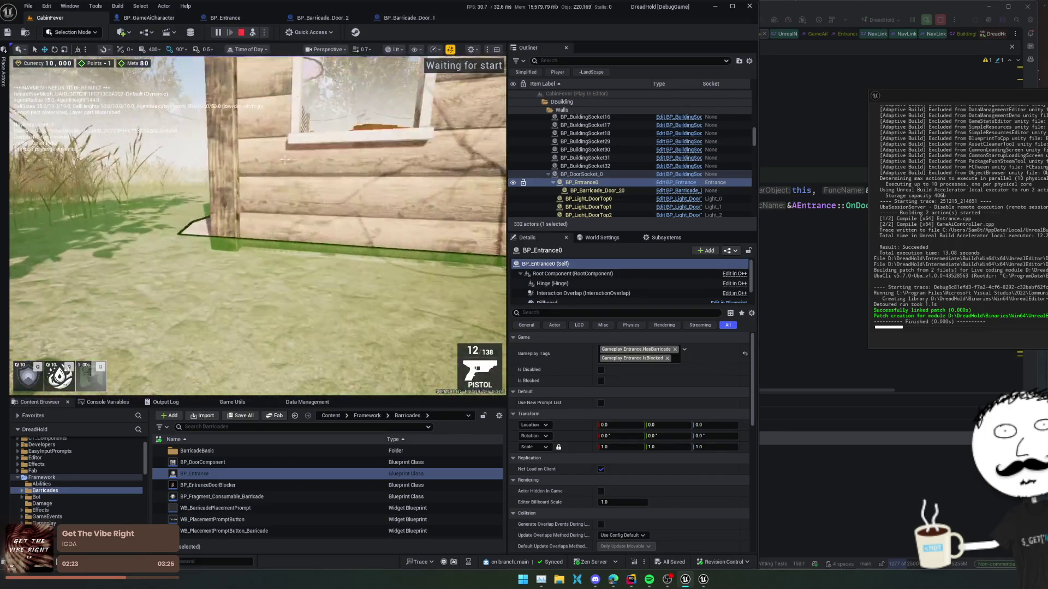
pyautogui.press('w')
pyautogui.press('w')
pyautogui.hotkey('shift', 'F1')
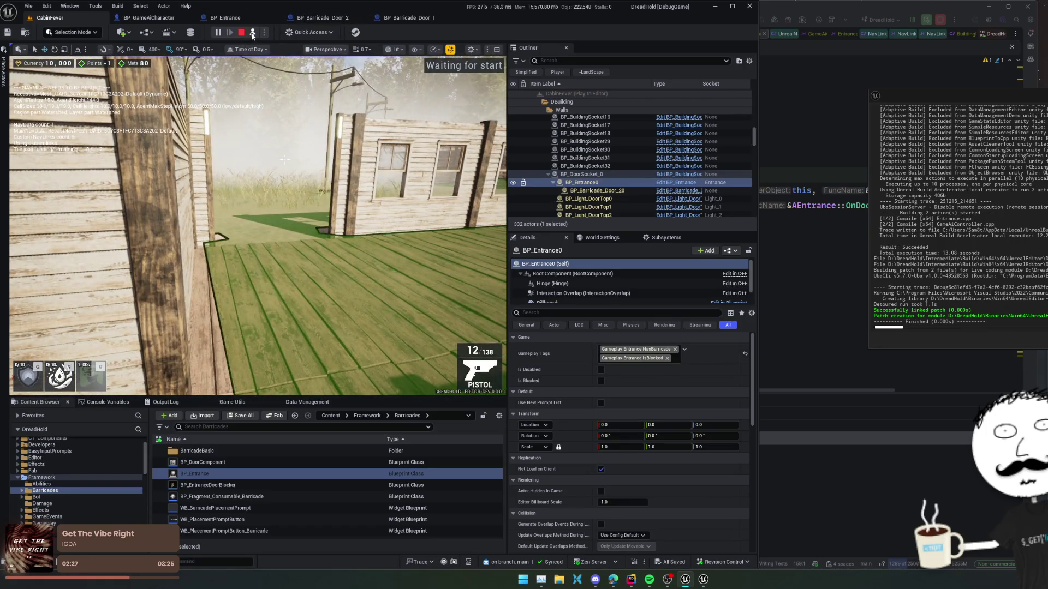
pyautogui.click(253, 34)
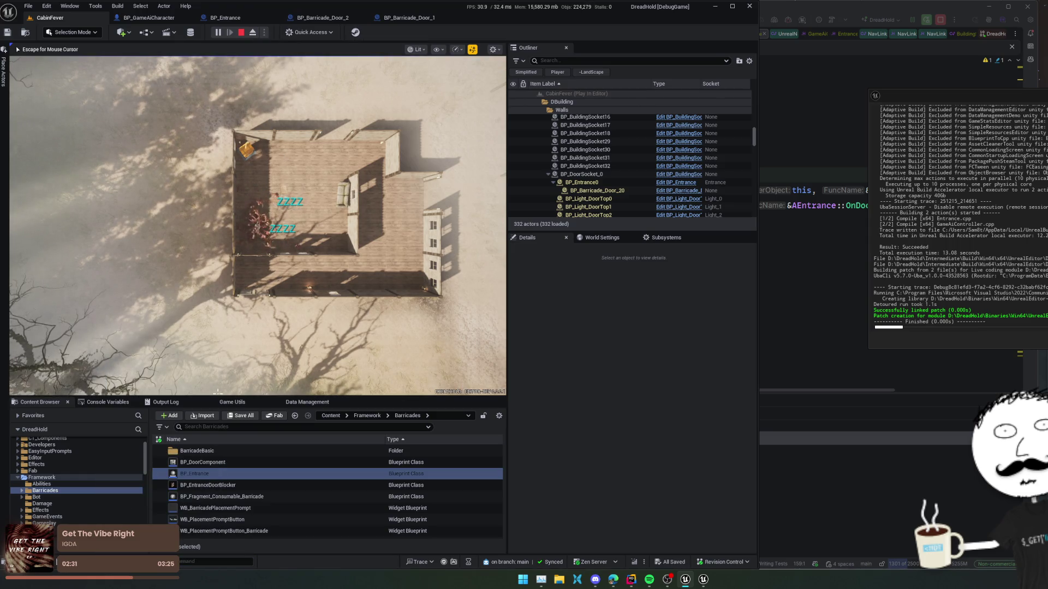
# Rerun ShowHud from the console to restore the game HUD
pyautogui.click(227, 562)
pyautogui.press('Up')
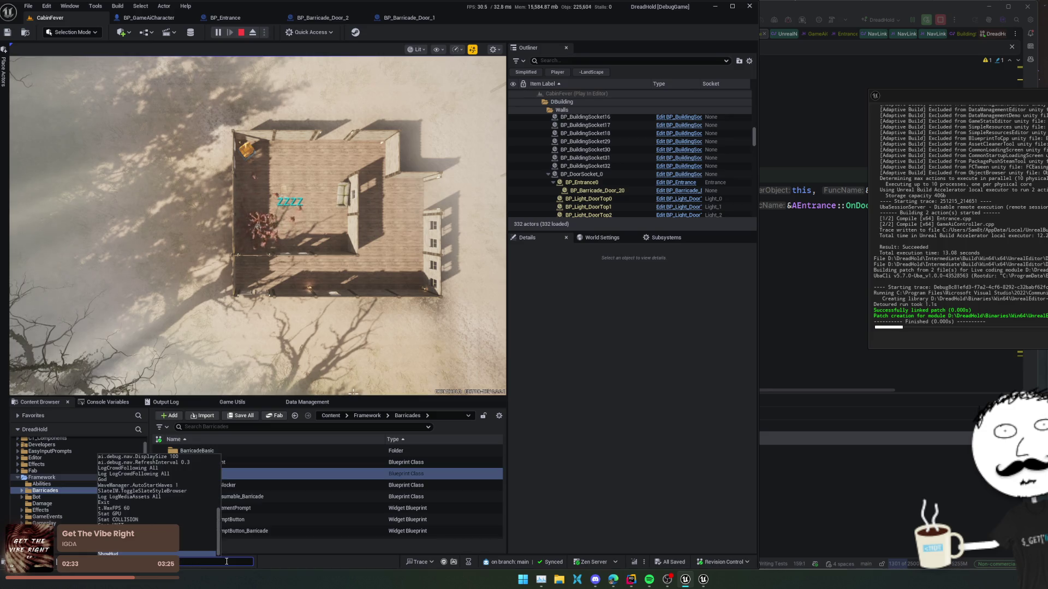
pyautogui.press('Return')
pyautogui.click(303, 239)
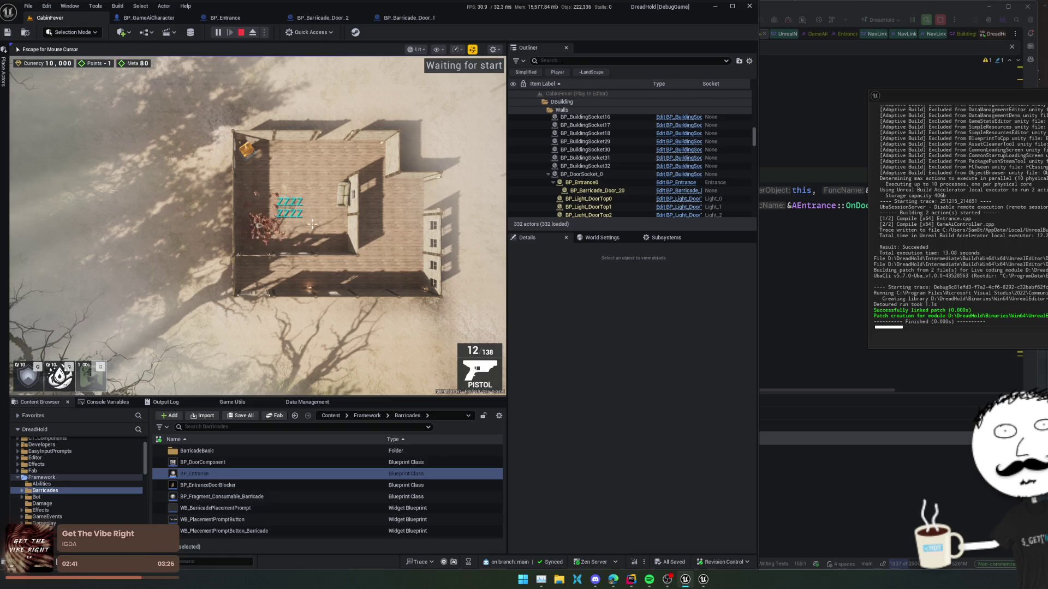
# Open the in-game Dev Window from the console, then close it to resume play
pyautogui.press('`')
pyautogui.press('Up')
pyautogui.press('Return')
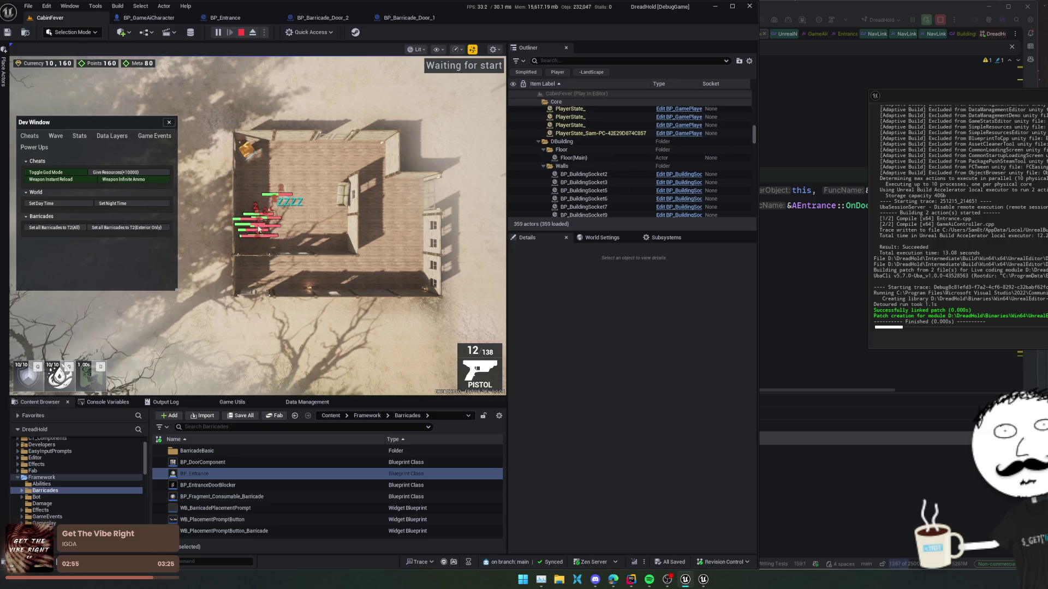
pyautogui.click(169, 122)
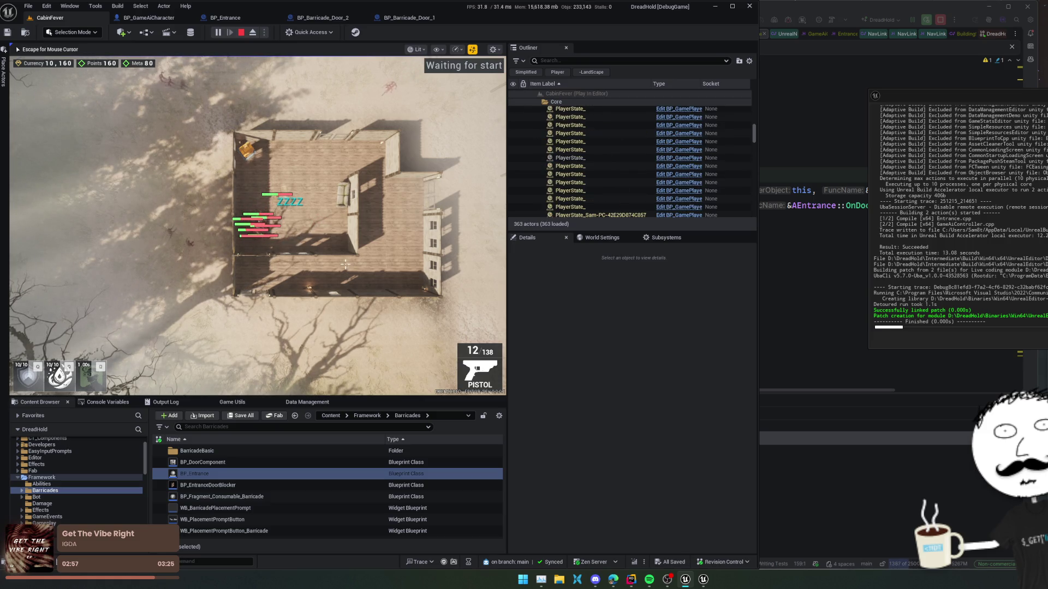
# Pause and eject, zoom to the attacked barricade, and select BP_DoorSocket_3
pyautogui.click(219, 34)
pyautogui.click(254, 33)
pyautogui.scroll(3)
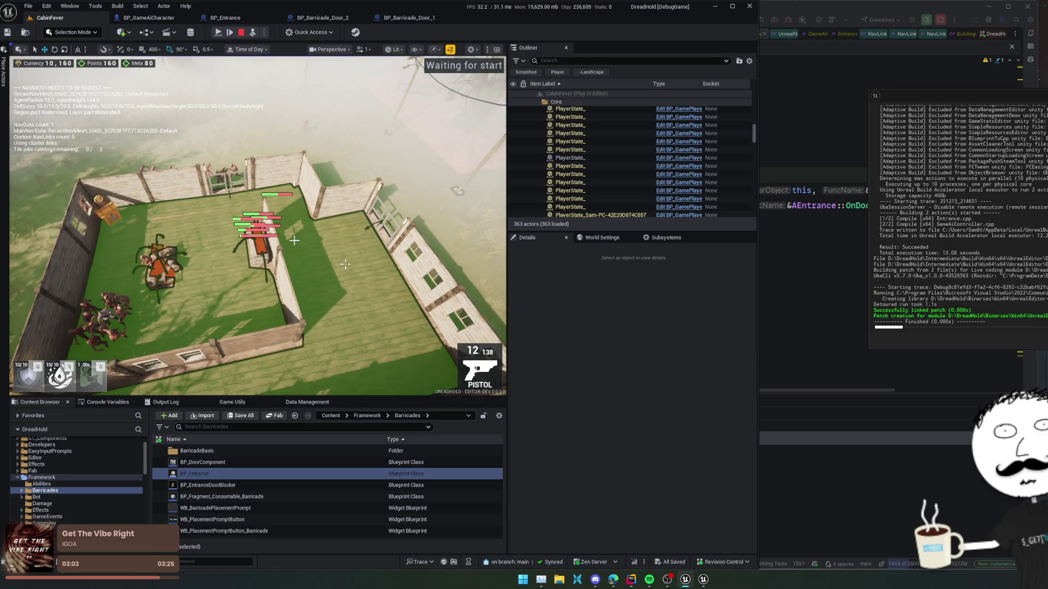
pyautogui.scroll(3)
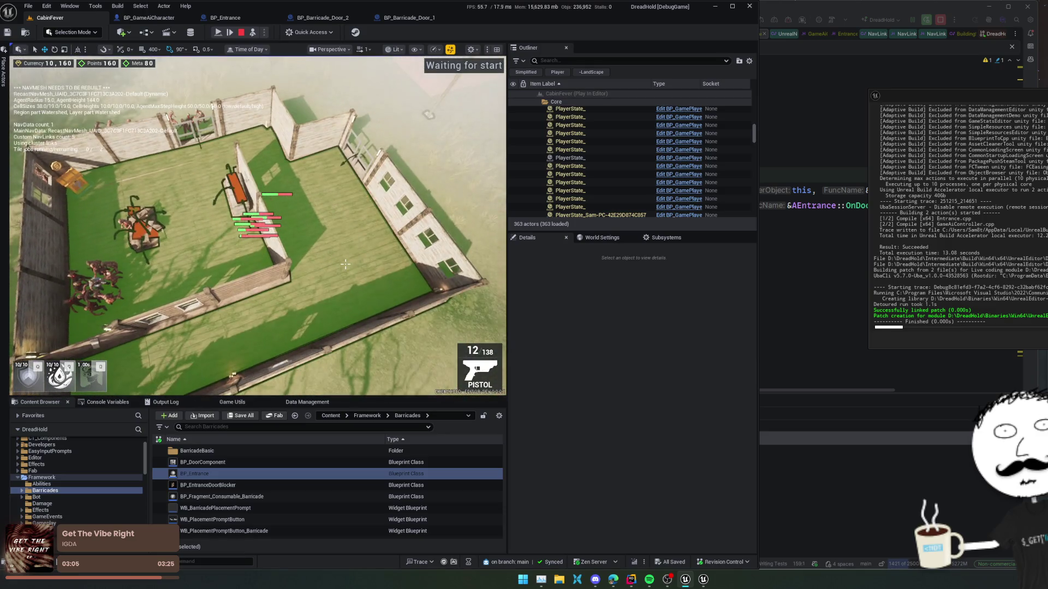
pyautogui.scroll(-3)
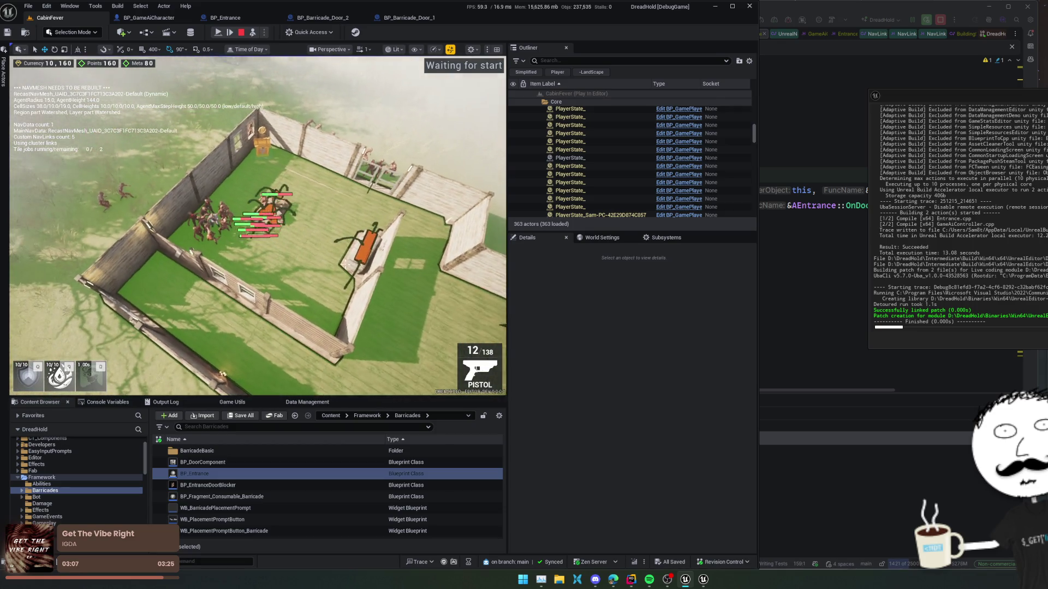
pyautogui.scroll(3)
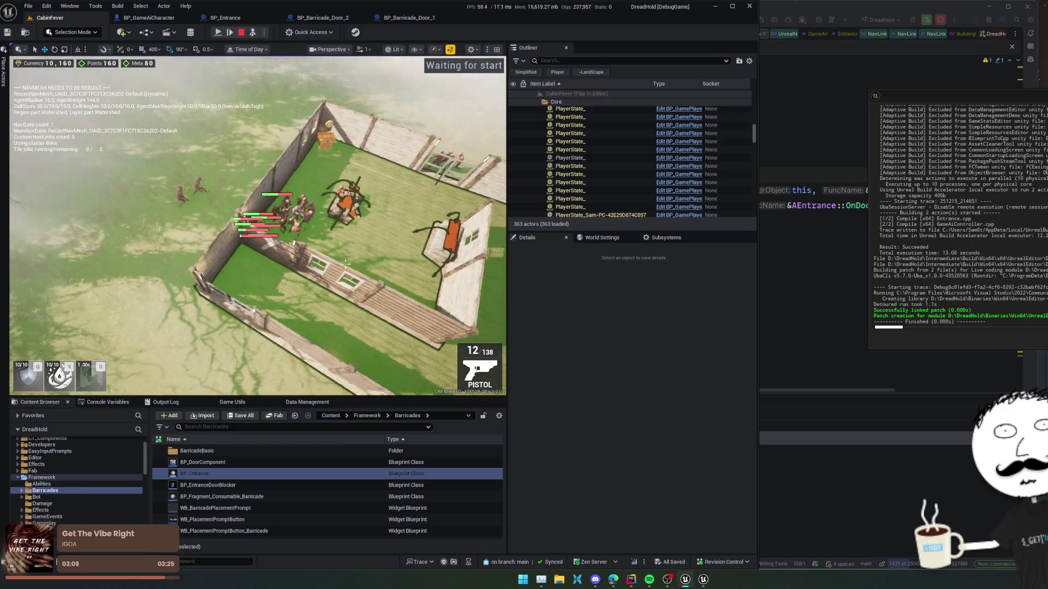
pyautogui.scroll(-3)
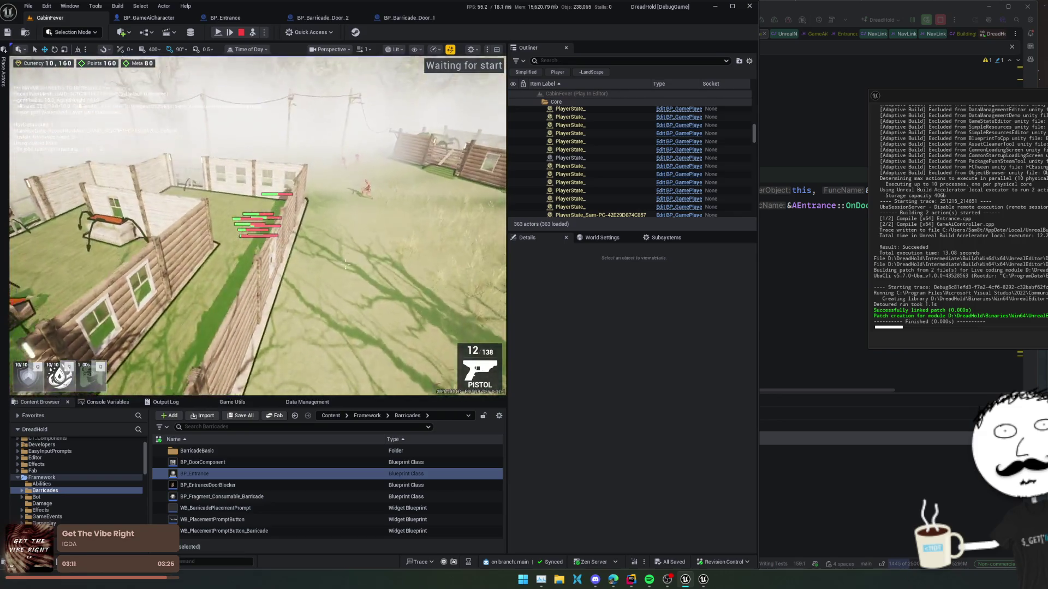
pyautogui.scroll(3)
pyautogui.scroll(3)
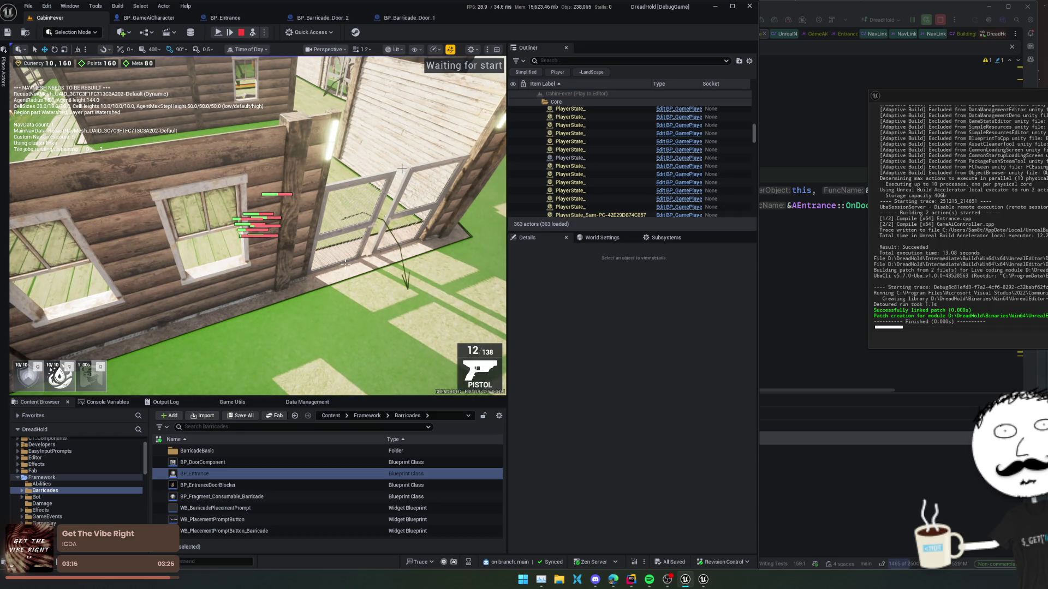
pyautogui.click(345, 264)
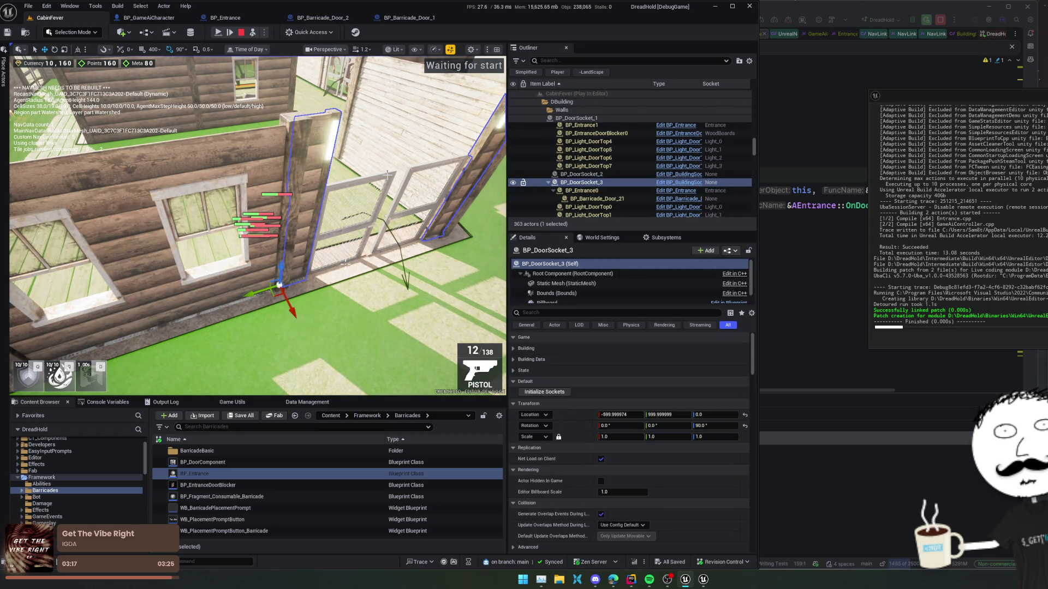
# Select BP_Entrance0 and fly the camera along the fence and wooden wall
pyautogui.click(564, 191)
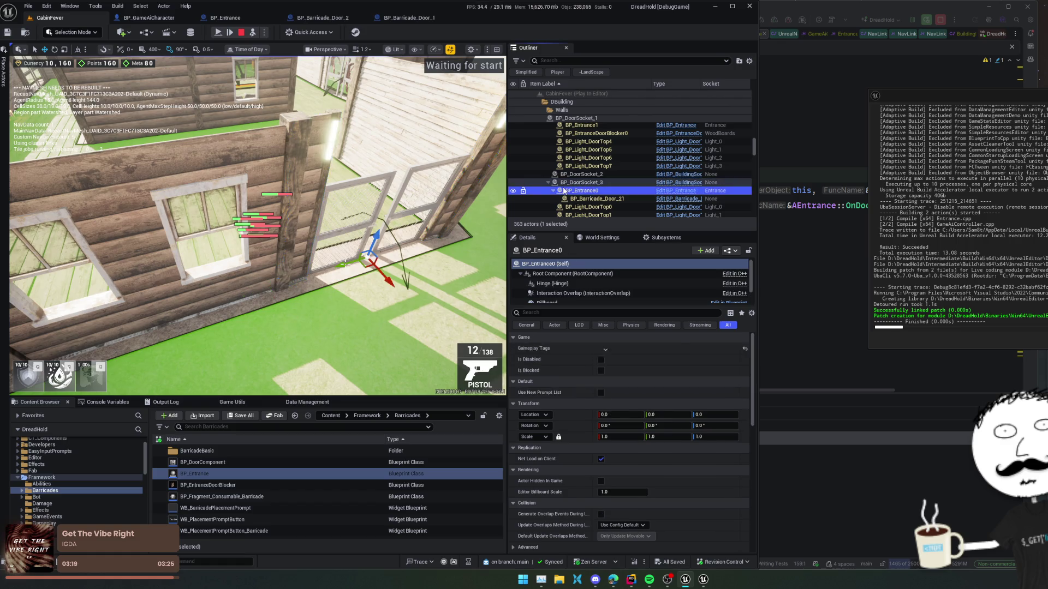
pyautogui.moveTo(349, 262); pyautogui.dragTo(345, 264)
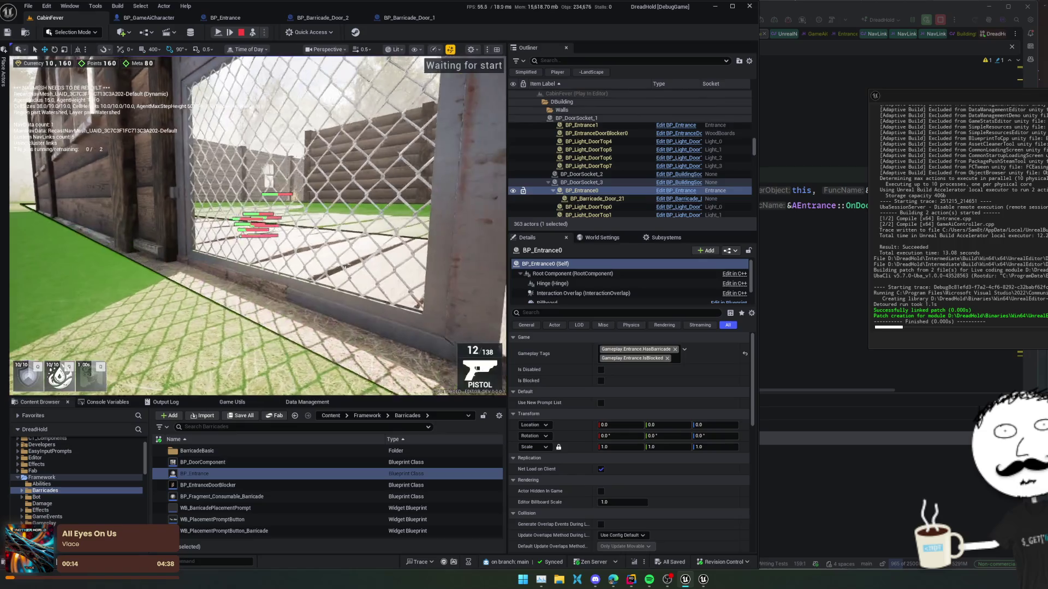
pyautogui.press('w')
pyautogui.scroll(3)
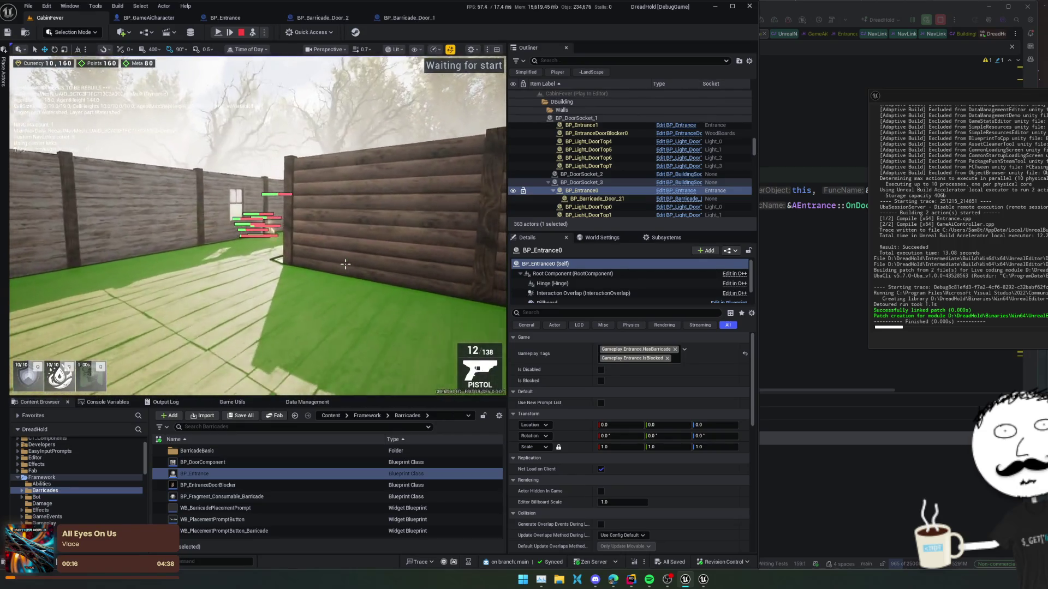
pyautogui.press('w')
pyautogui.press('w')
pyautogui.scroll(-3)
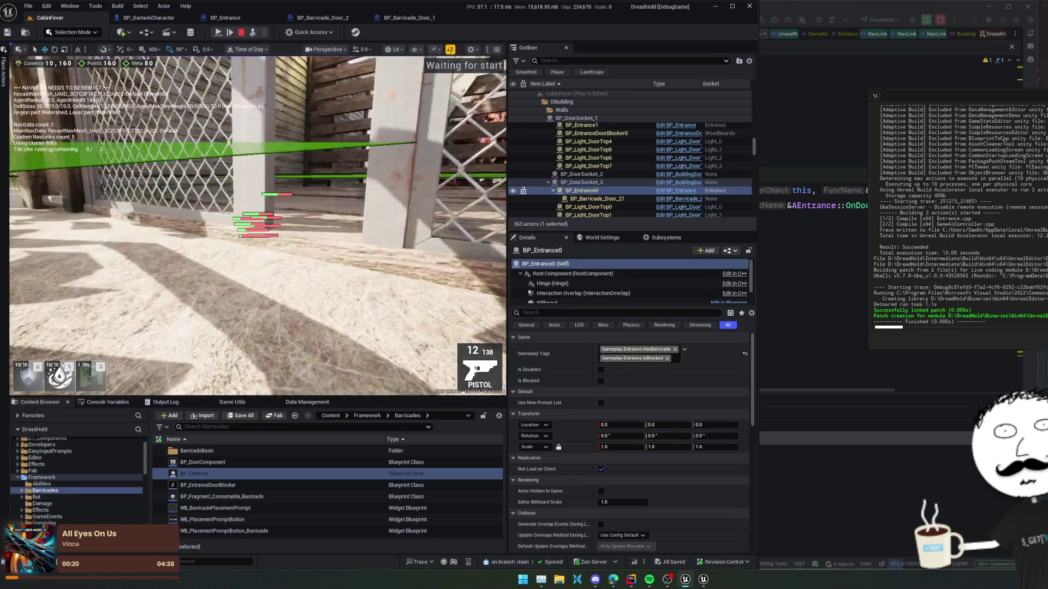
pyautogui.press('w')
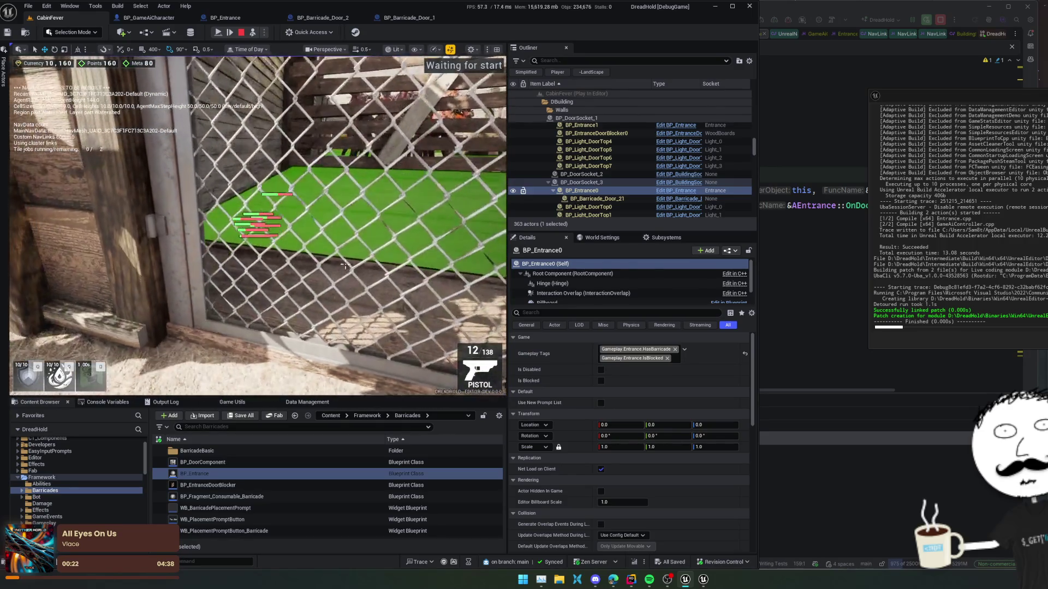
pyautogui.press('a')
pyautogui.press('d')
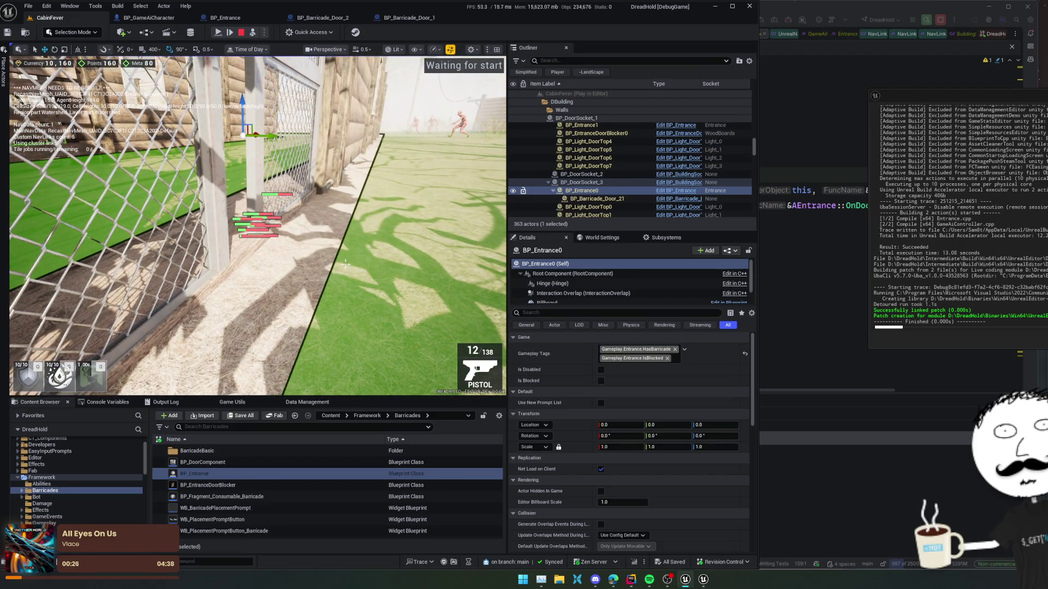
pyautogui.press('a')
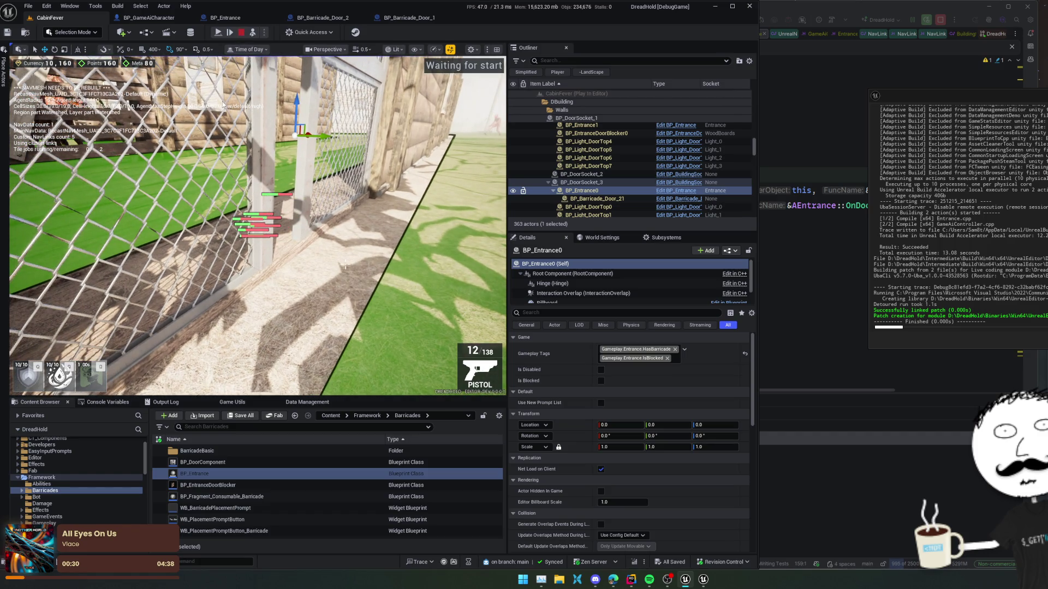
# Stop the play session, nudge the fence-post BP_DoorSocket_0 to X -1411.931, and save
pyautogui.press('Escape')
pyautogui.moveTo(147, 76); pyautogui.dragTo(334, 249)
pyautogui.click(375, 233)
pyautogui.hotkey('ctrl', 's')
pyautogui.click(218, 31)
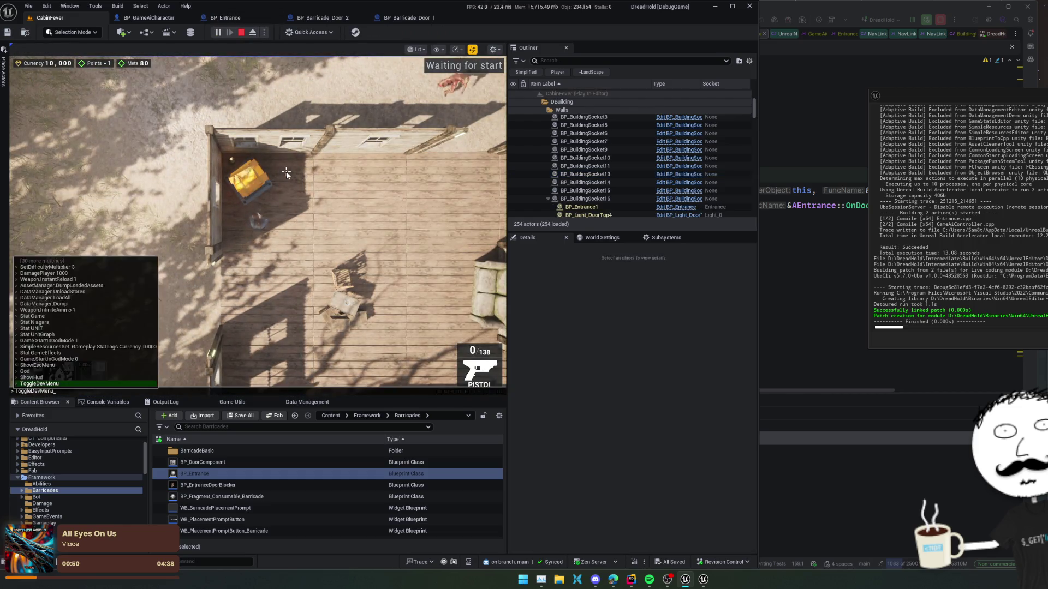
pyautogui.click(176, 136)
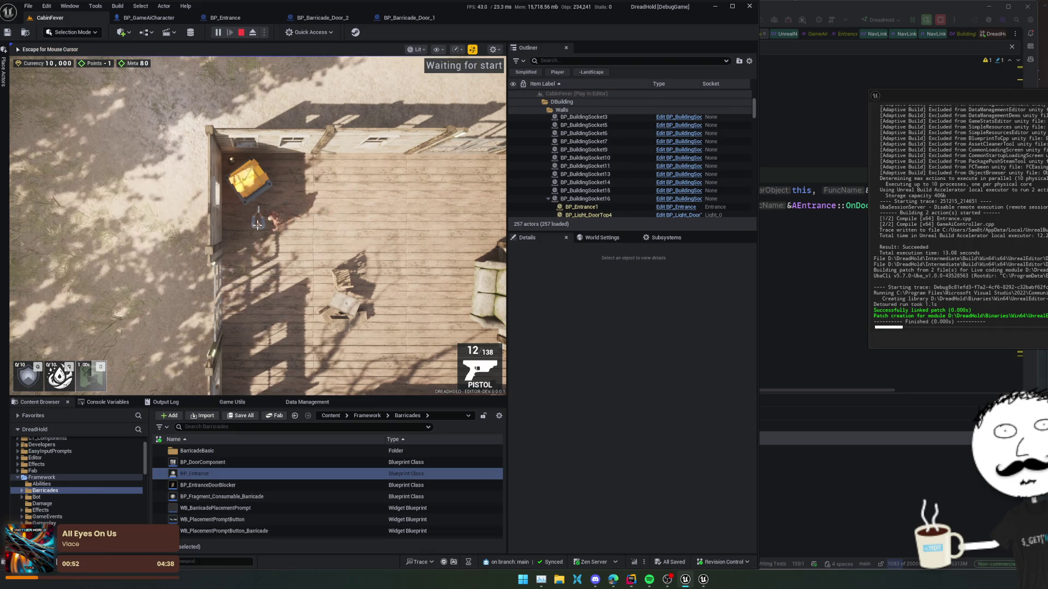
pyautogui.press('F8')
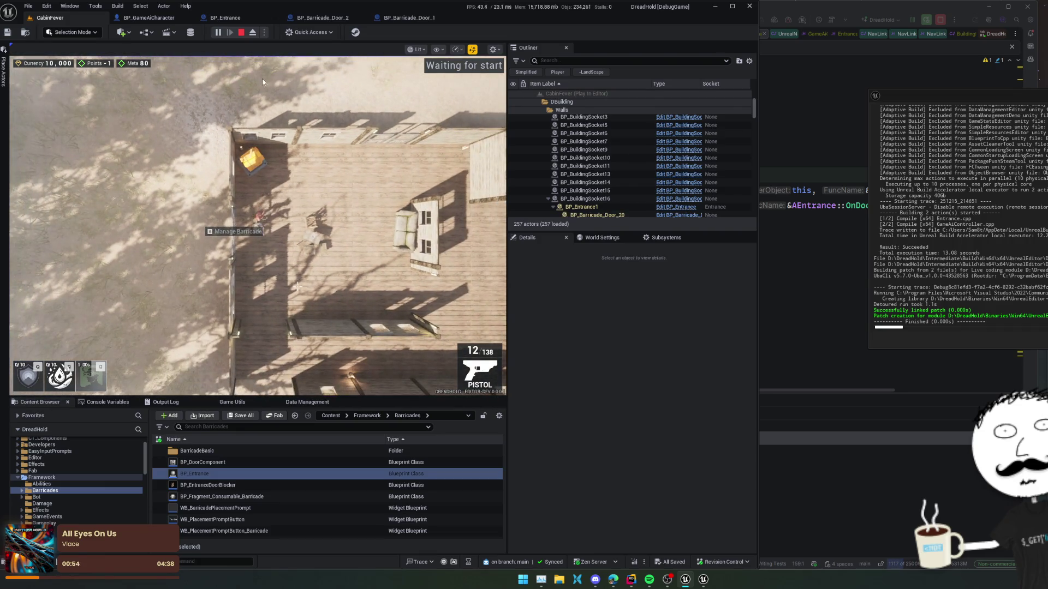
pyautogui.press('p')
pyautogui.moveTo(312, 267); pyautogui.dragTo(266, 175)
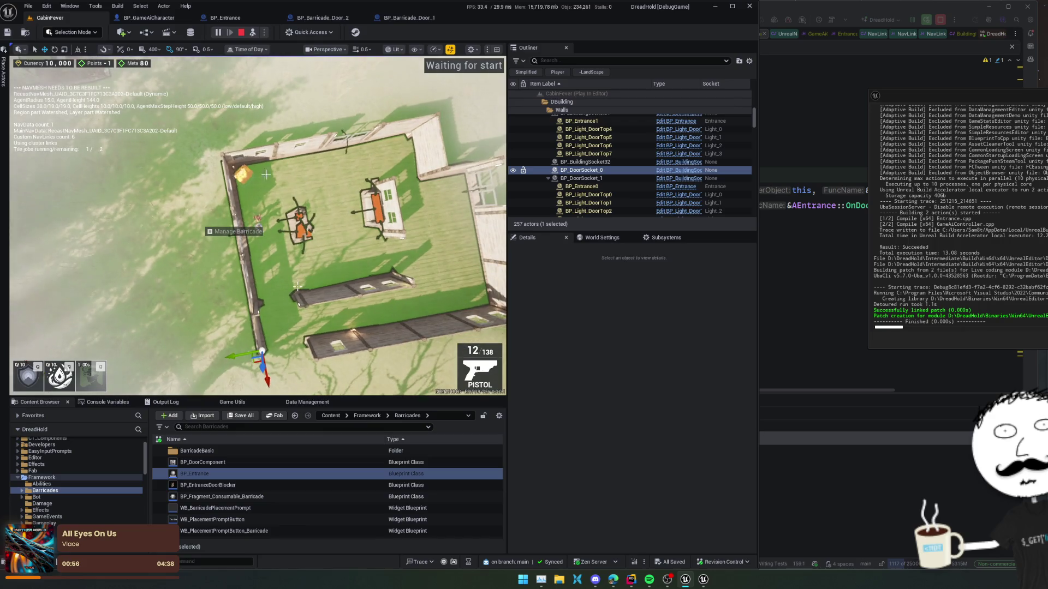
pyautogui.click(251, 35)
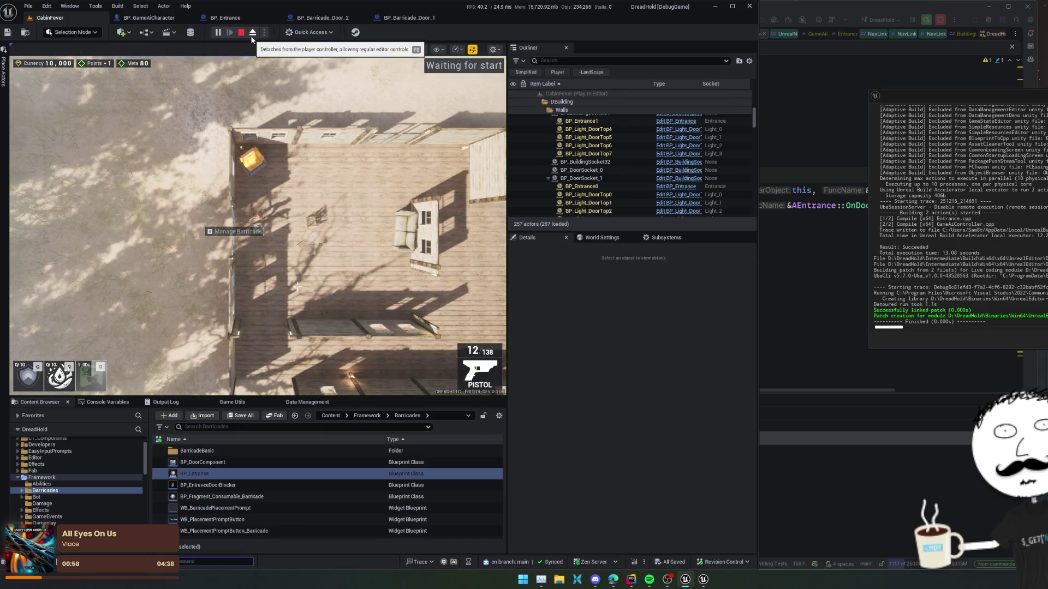
pyautogui.press('F1')
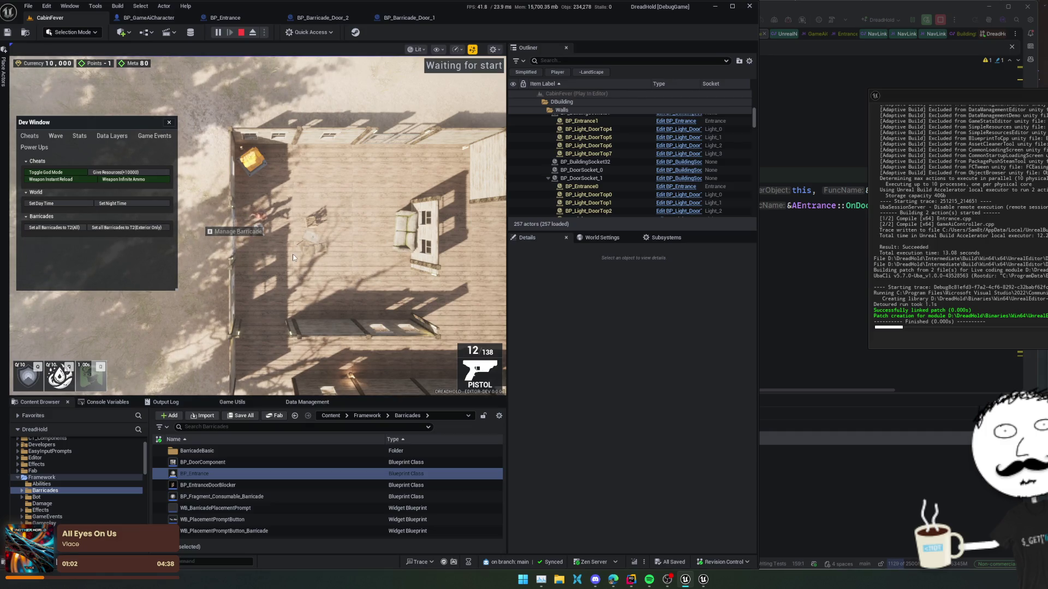
pyautogui.press('F1')
pyautogui.press('s')
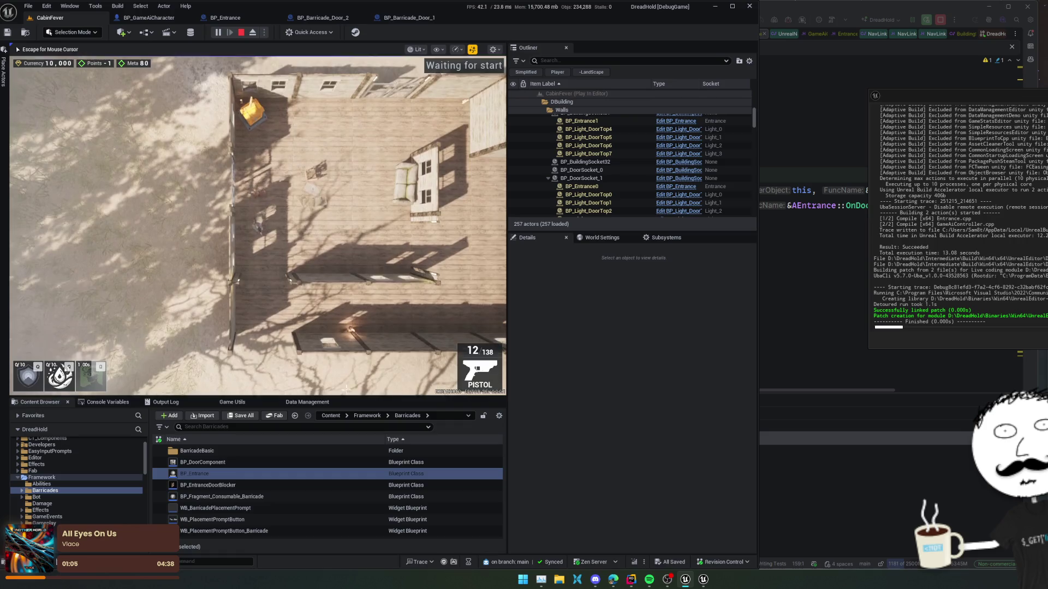
pyautogui.press('v')
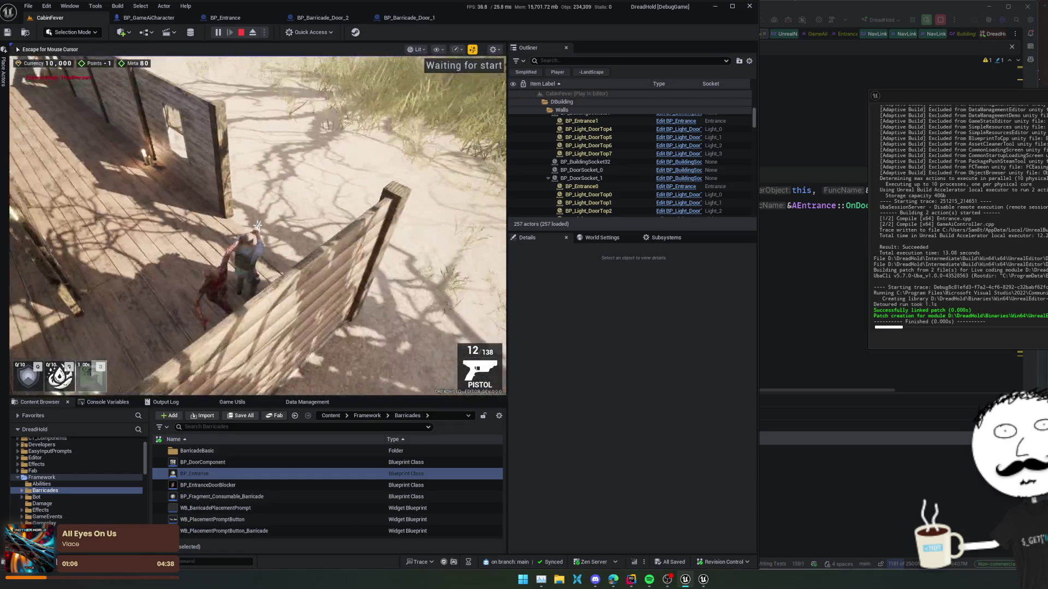
pyautogui.click(241, 32)
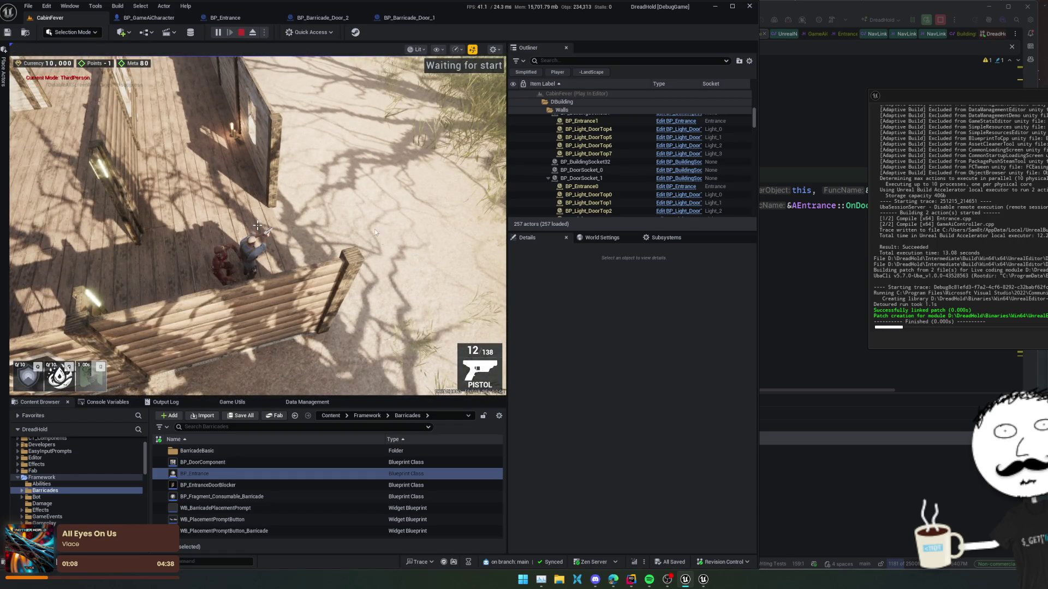
pyautogui.scroll(3)
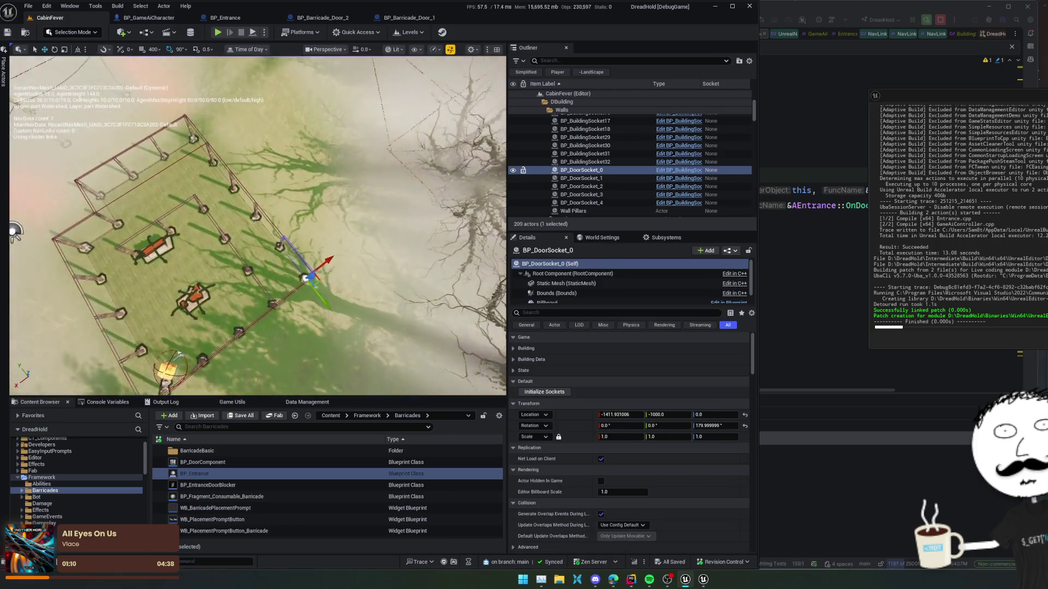
# Fly to BP_DoorSocket_0, shift its Location X to -1402.589, and save the level
pyautogui.press('w')
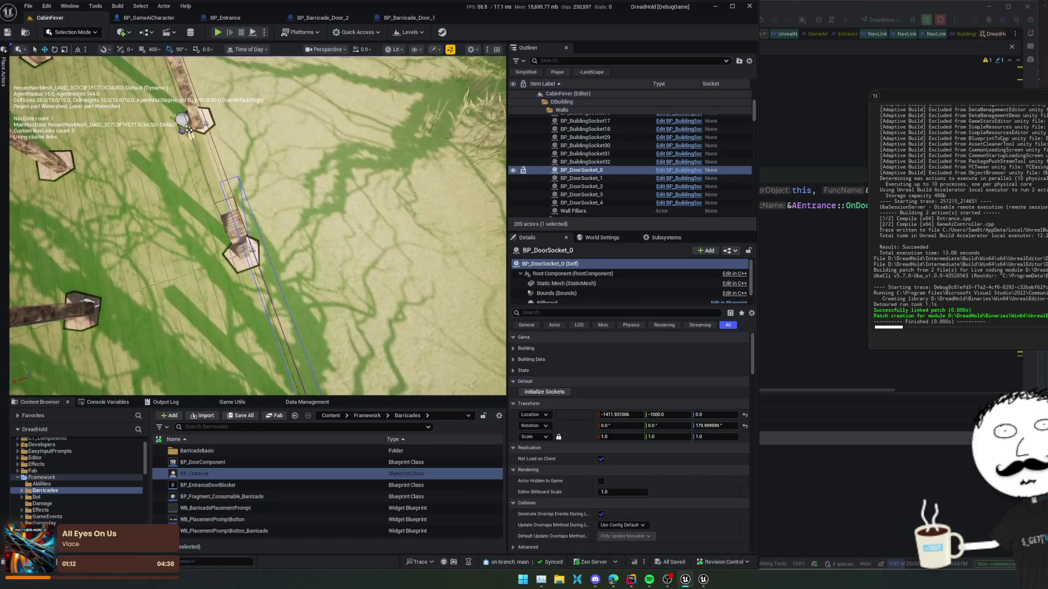
pyautogui.scroll(-3)
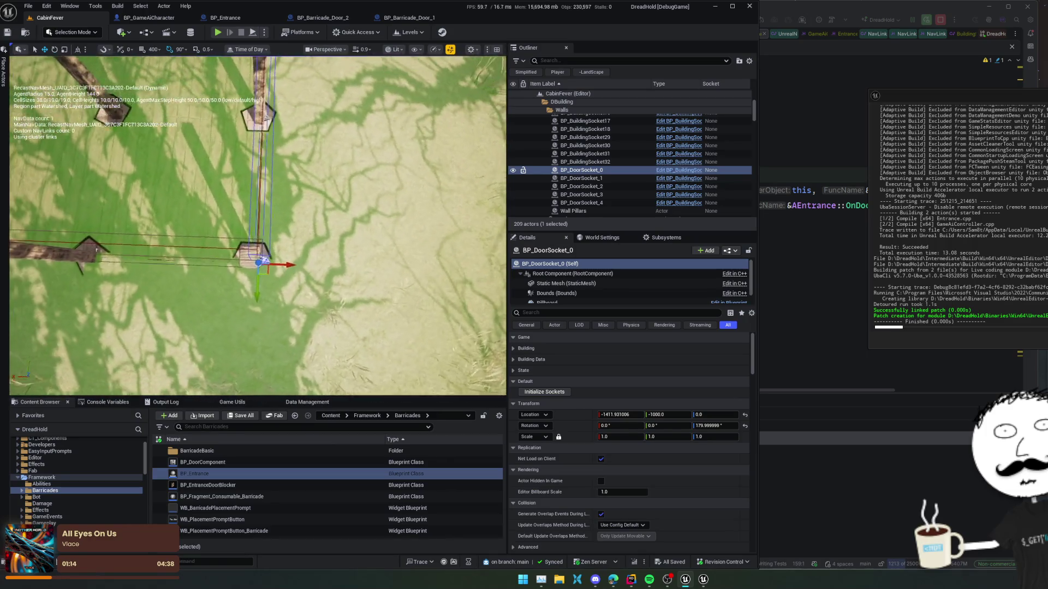
pyautogui.scroll(-3)
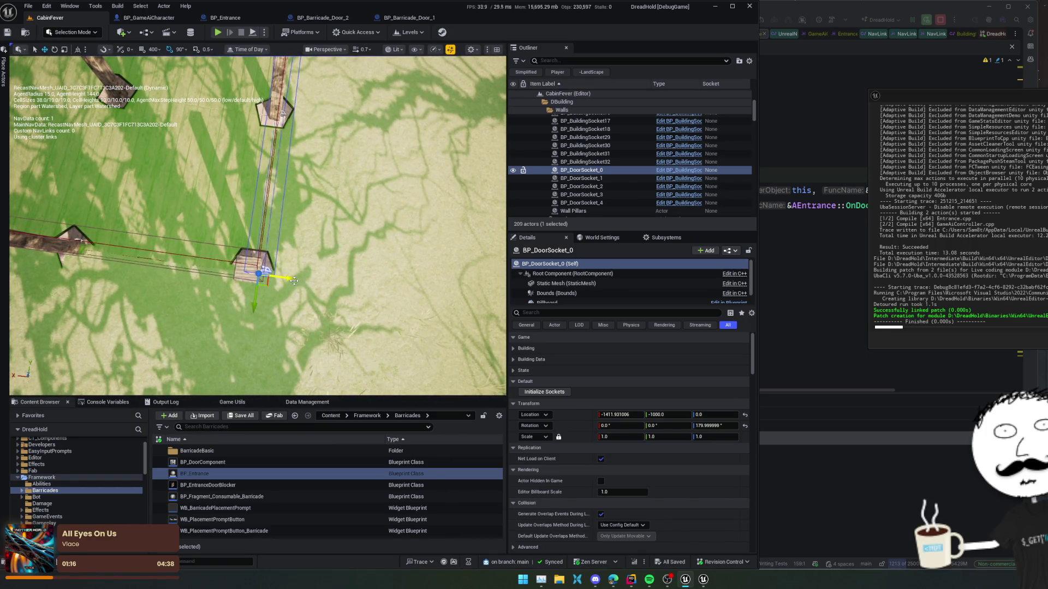
pyautogui.rightClick(295, 254)
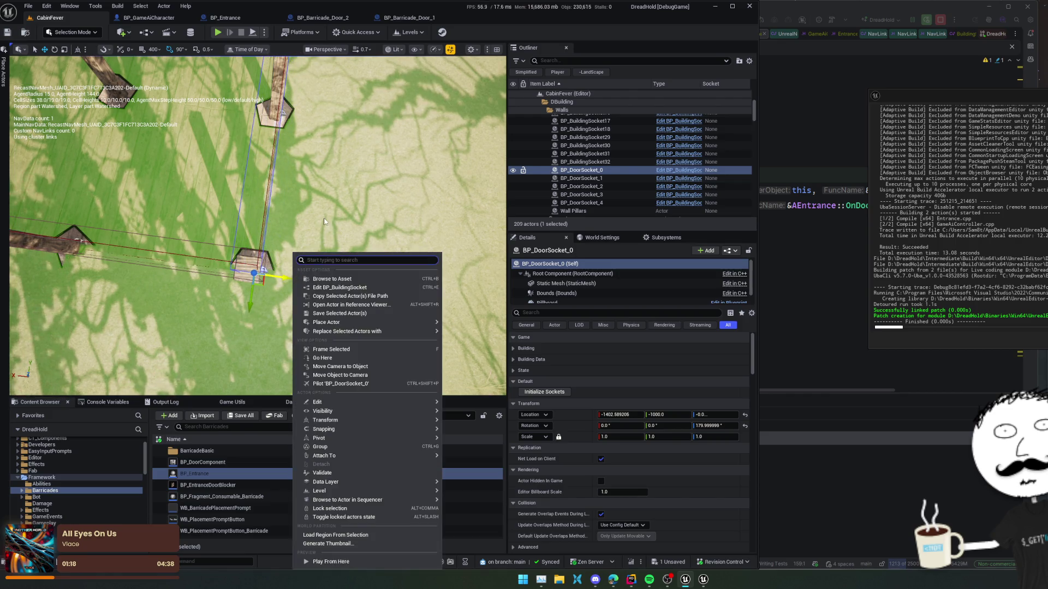
pyautogui.rightClick(324, 221)
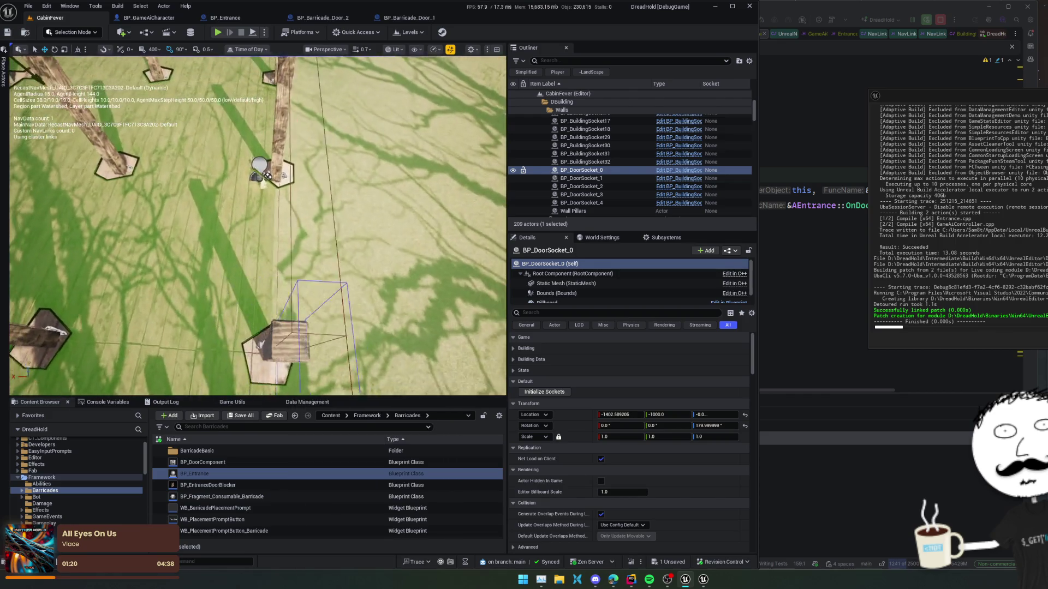
pyautogui.hotkey('ctrl', 's')
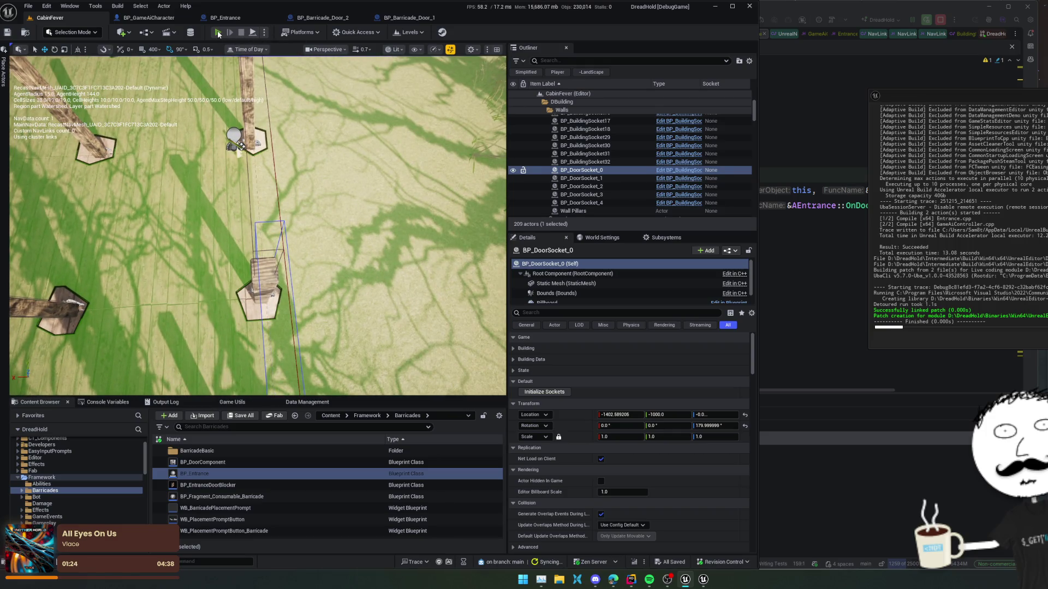
# Start a new play session, close the Dev Window, and eject from the player
pyautogui.click(217, 30)
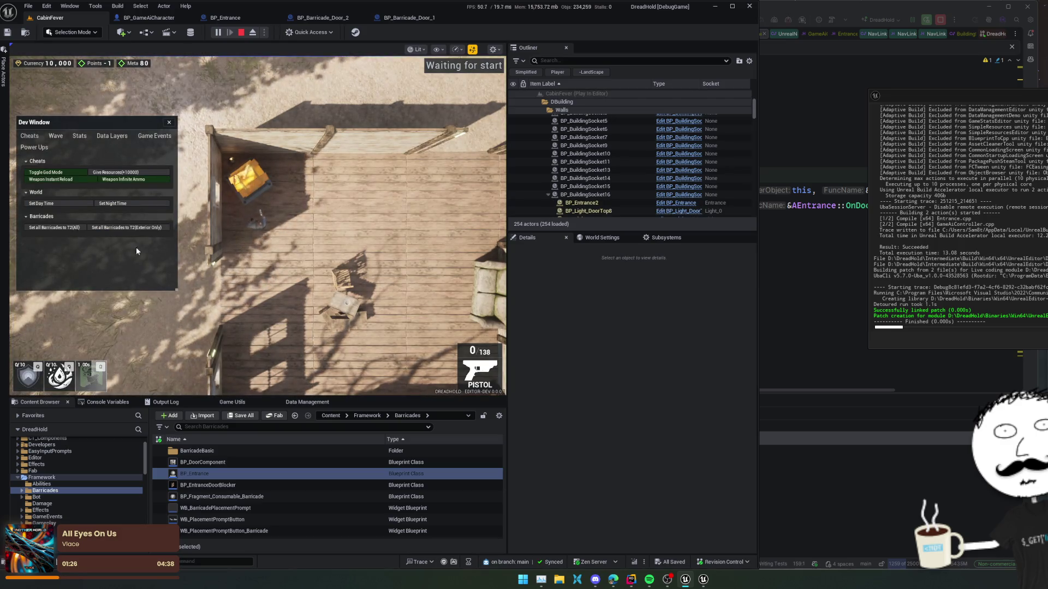
pyautogui.click(169, 122)
pyautogui.press('s')
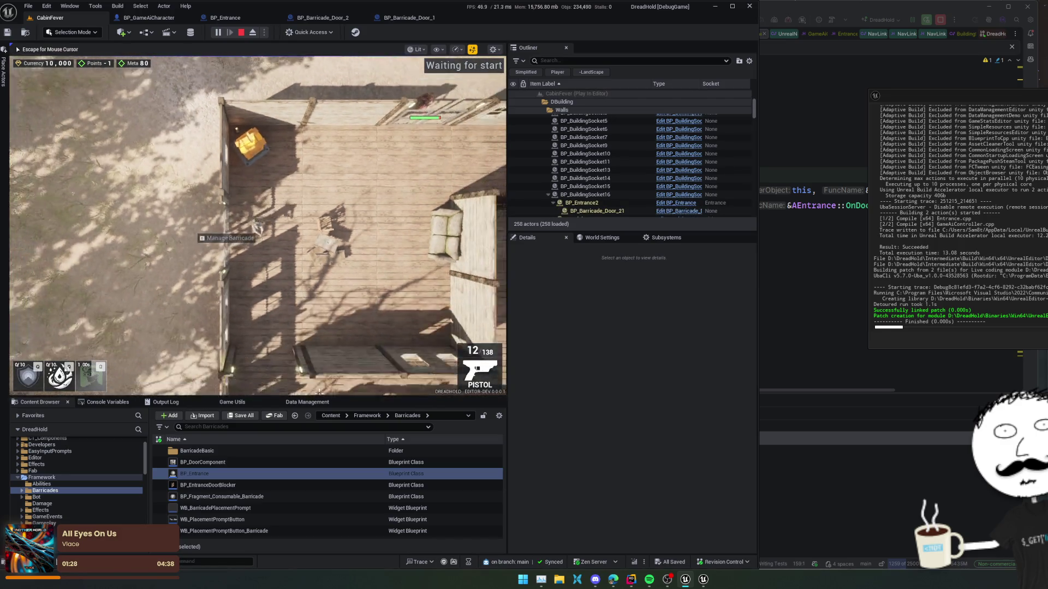
pyautogui.click(253, 32)
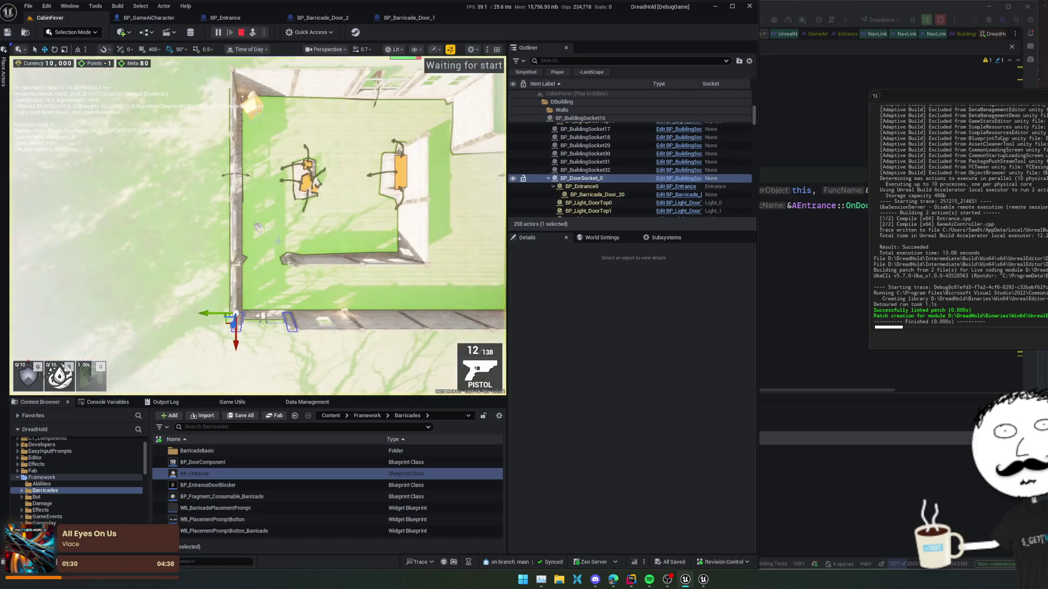
# Fly down the fence corridor and select BP_Entrance0 to show its HasBarricade and IsBlocked tags
pyautogui.press('w')
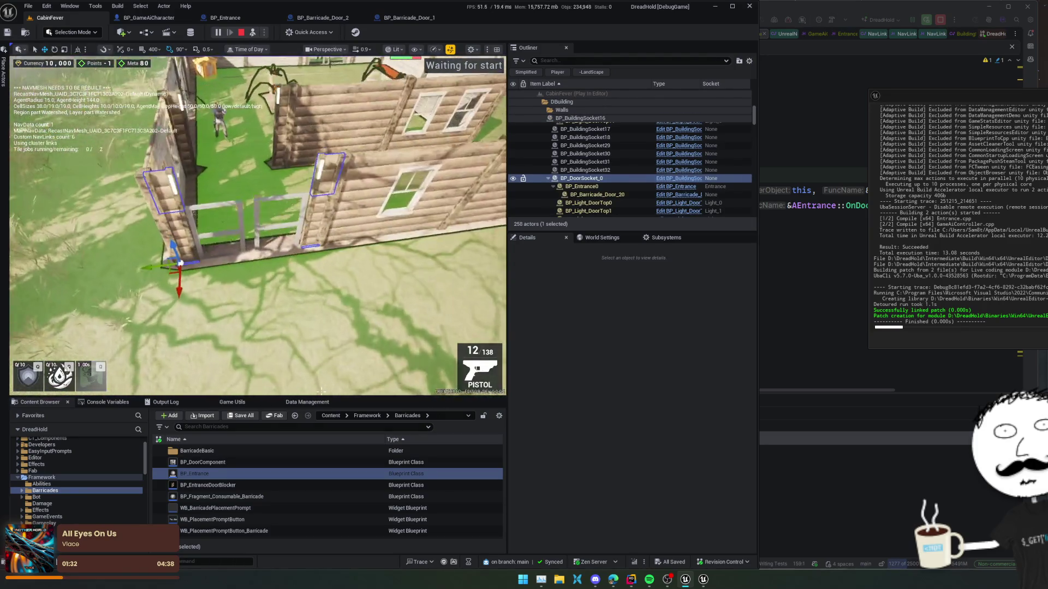
pyautogui.press('w')
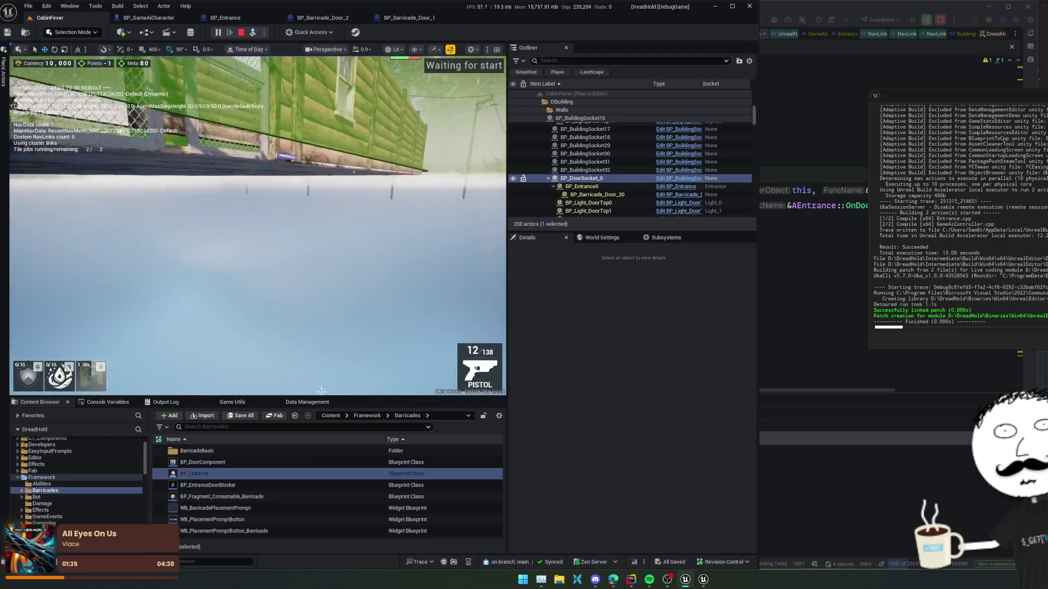
pyautogui.press('w')
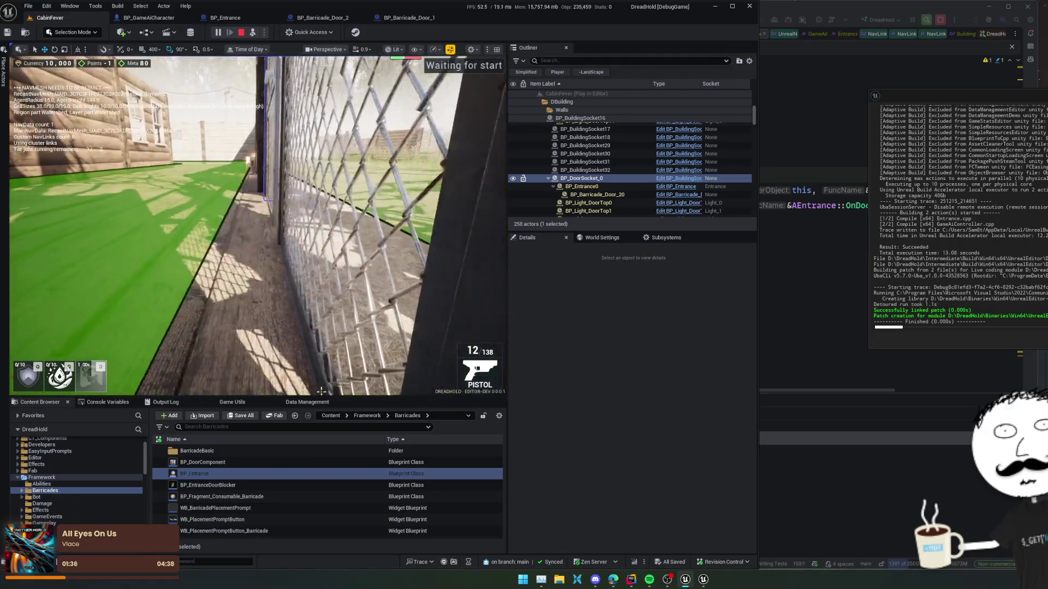
pyautogui.click(322, 391)
pyautogui.press('w')
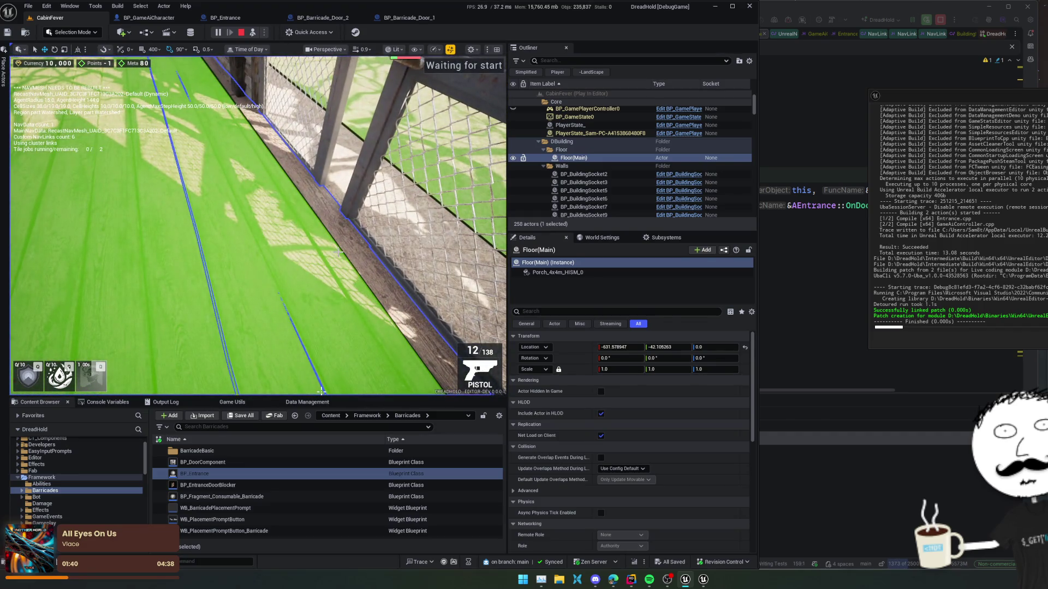
pyautogui.click(341, 251)
pyautogui.click(322, 390)
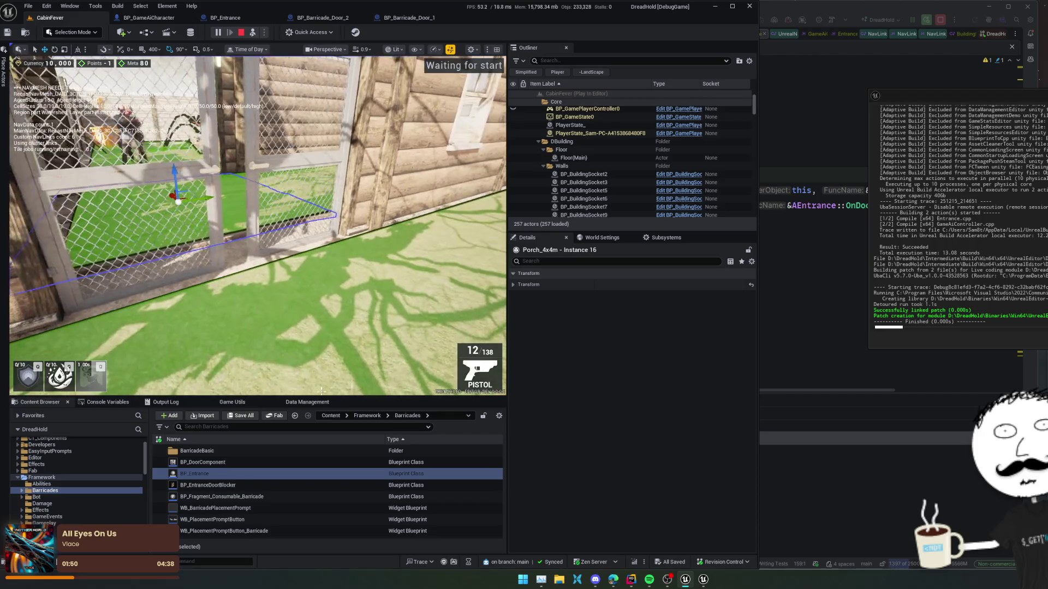
pyautogui.click(219, 252)
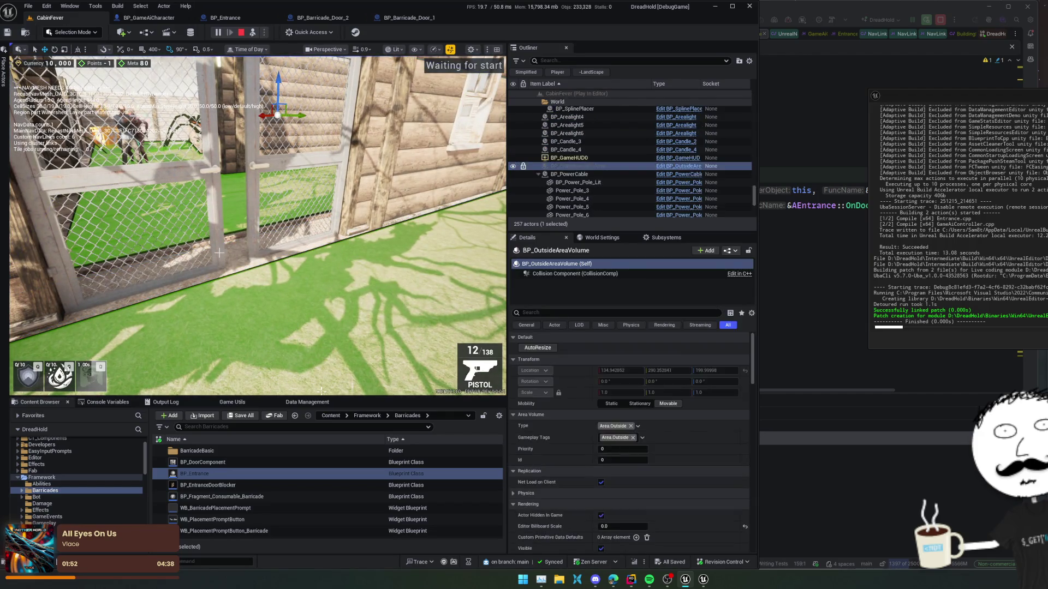
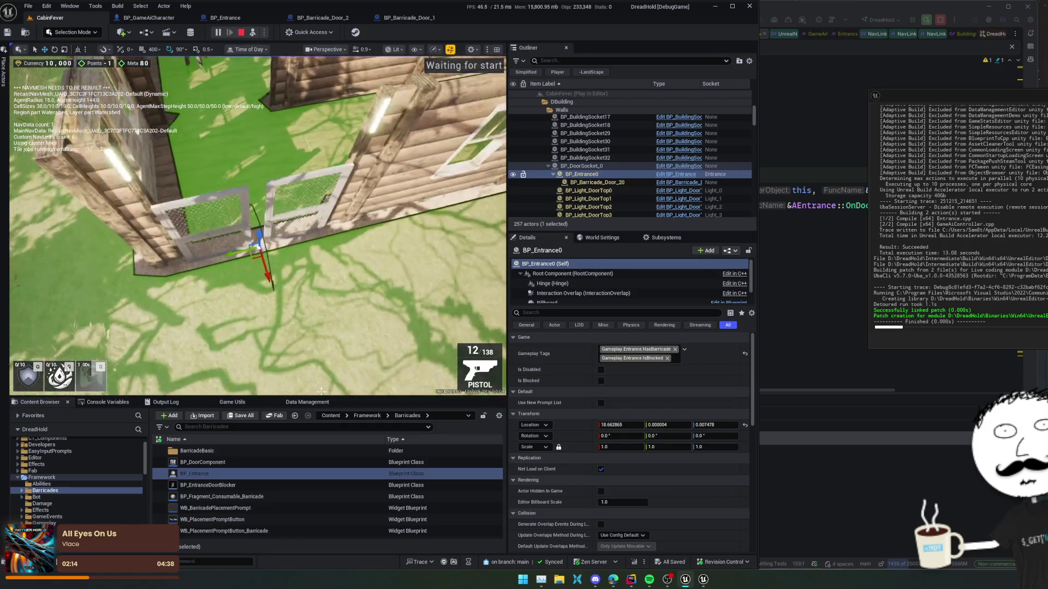
# Frame BP_Entrance0 and slide its door gates along X to about -5.77 within the wall opening
pyautogui.press('F8')
pyautogui.press('F8')
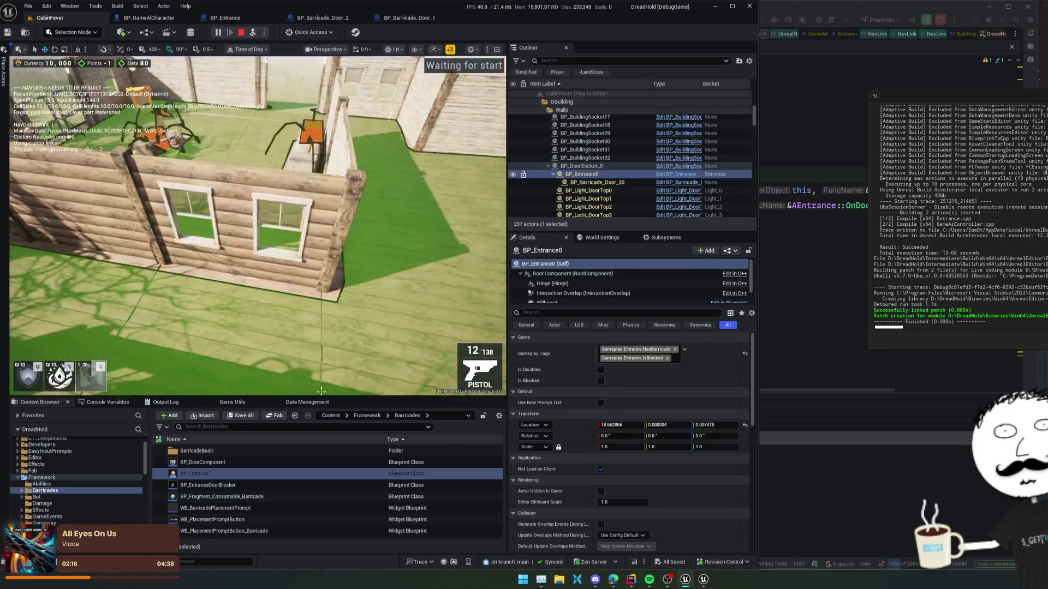
pyautogui.press('f')
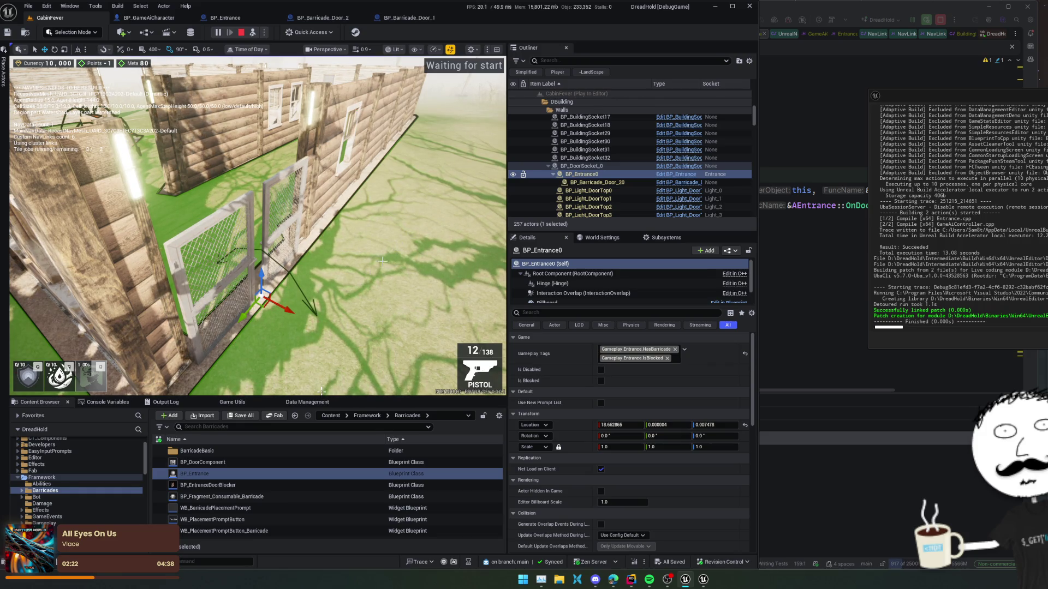
pyautogui.moveTo(287, 310); pyautogui.dragTo(235, 295)
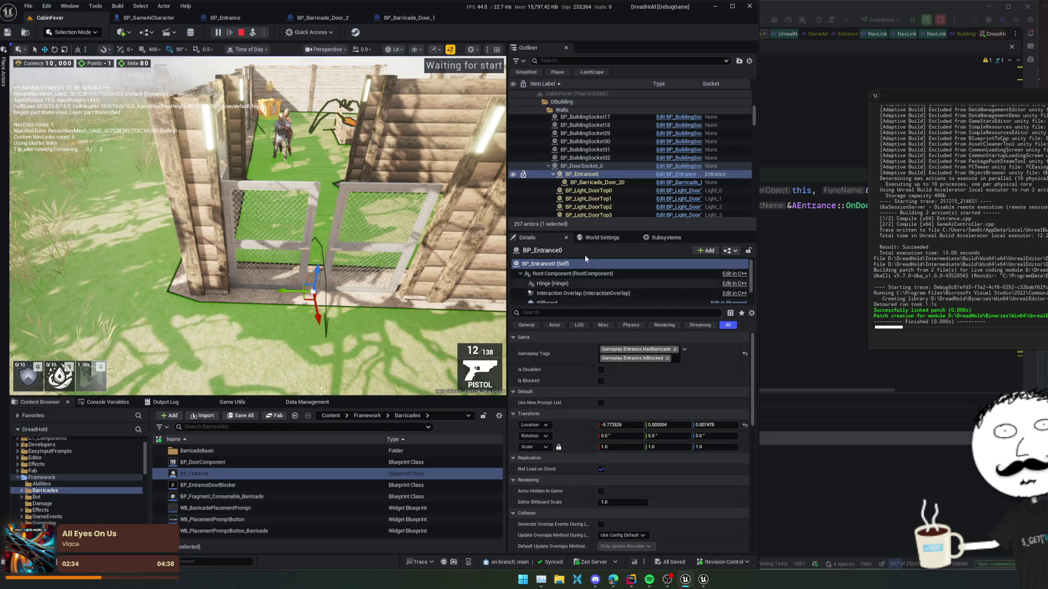
pyautogui.click(590, 167)
pyautogui.click(582, 174)
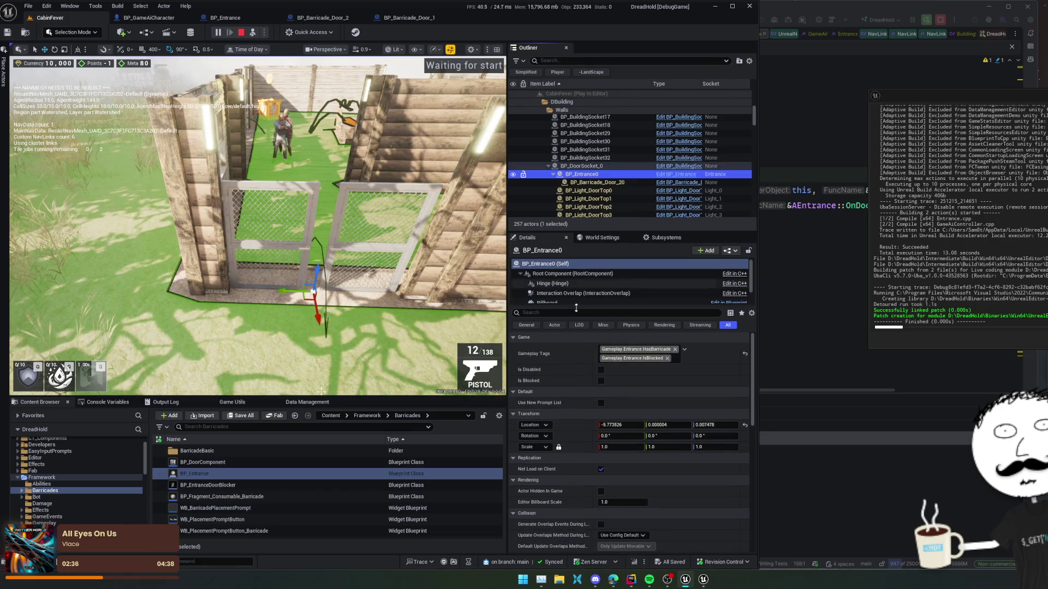
pyautogui.scroll(-3)
# Show BP_Entrance0's Smart Link Comp settings and toggle Link Enabled to test the navmesh
pyautogui.click(588, 299)
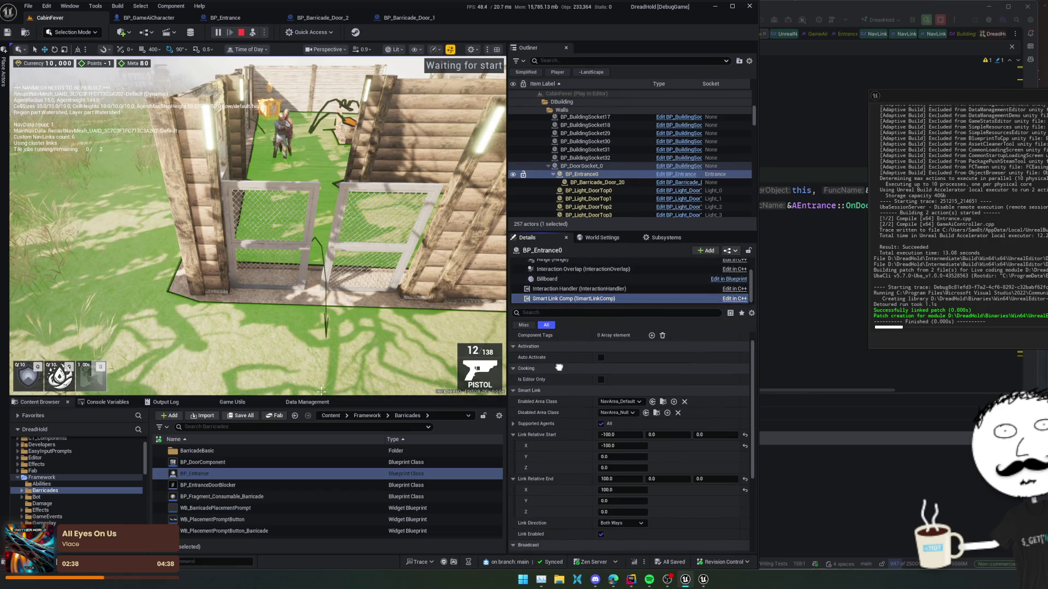
pyautogui.scroll(-3)
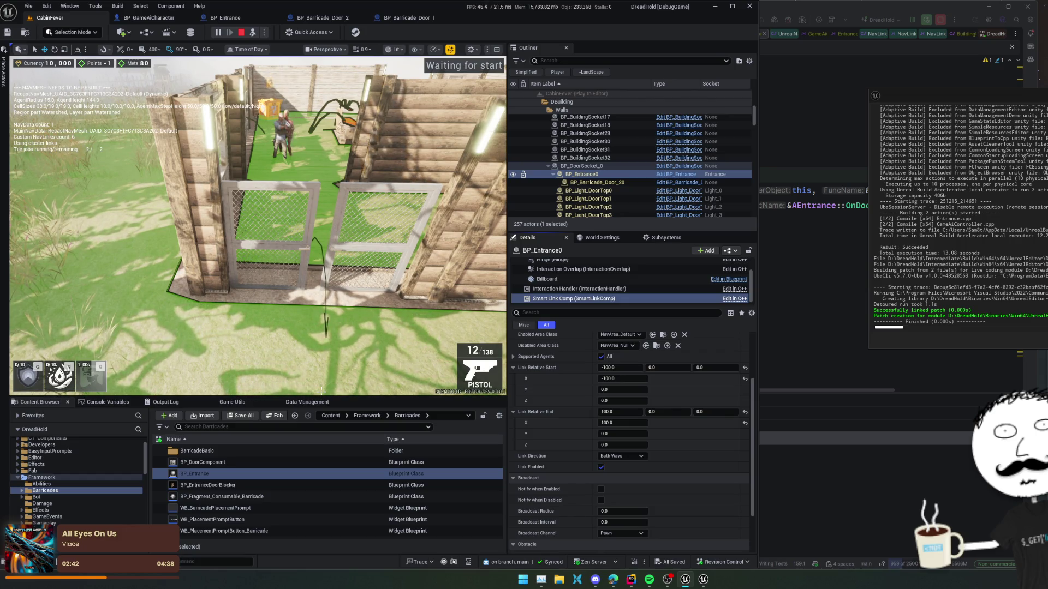
pyautogui.click(601, 467)
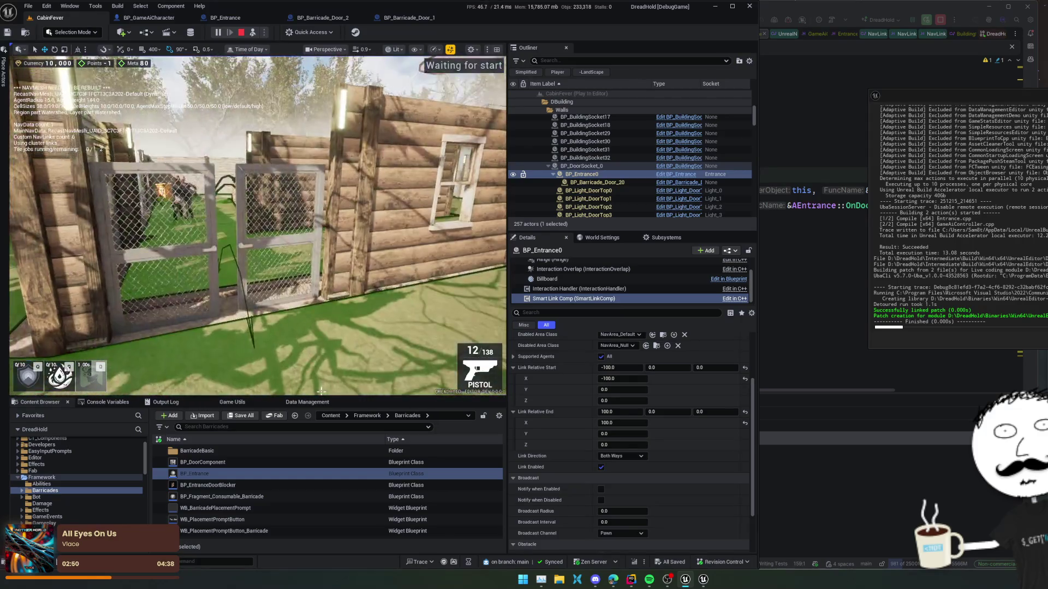
# Try Left to Right and Right to Left link directions, then restore Both Ways
pyautogui.click(606, 456)
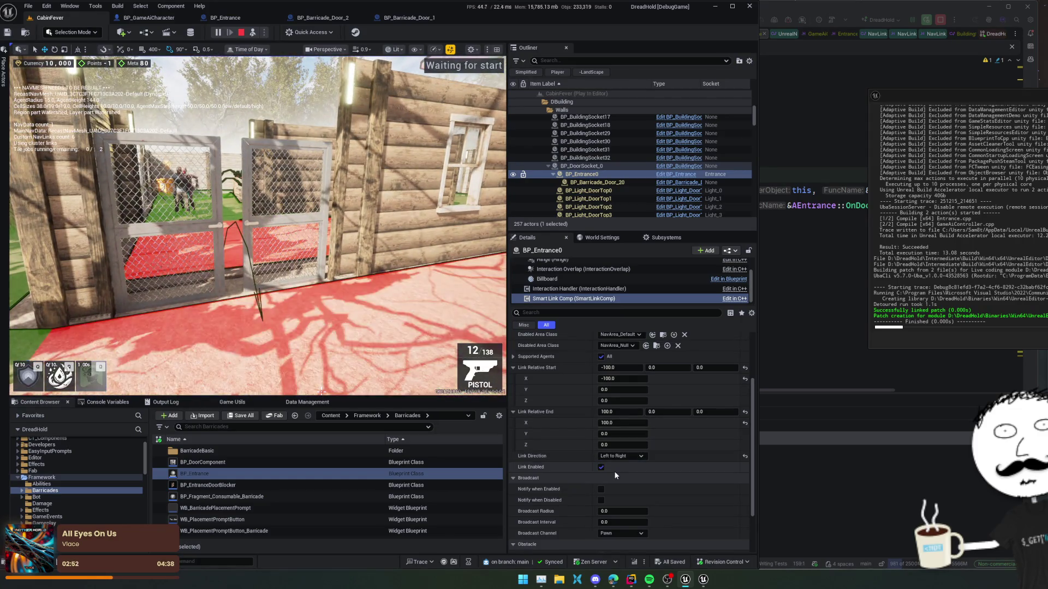
pyautogui.press('Down')
pyautogui.click(621, 480)
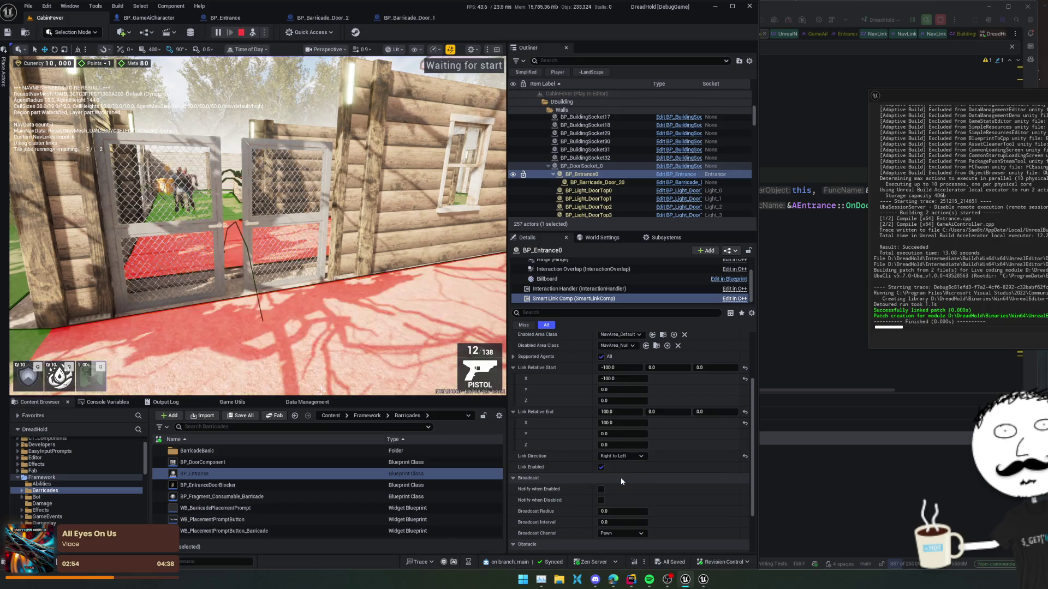
pyautogui.click(620, 456)
pyautogui.click(620, 465)
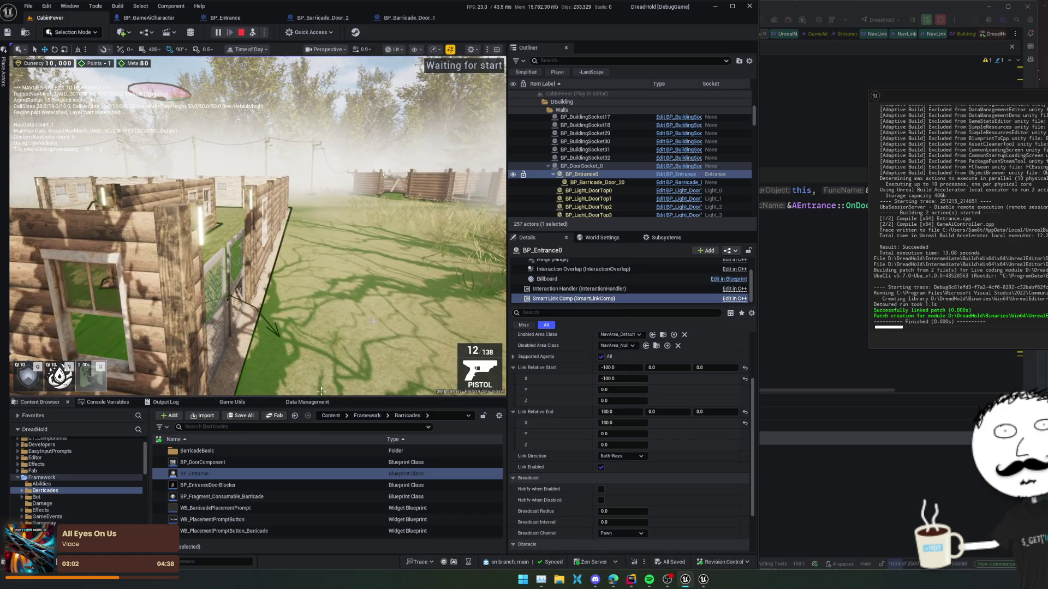
pyautogui.scroll(3)
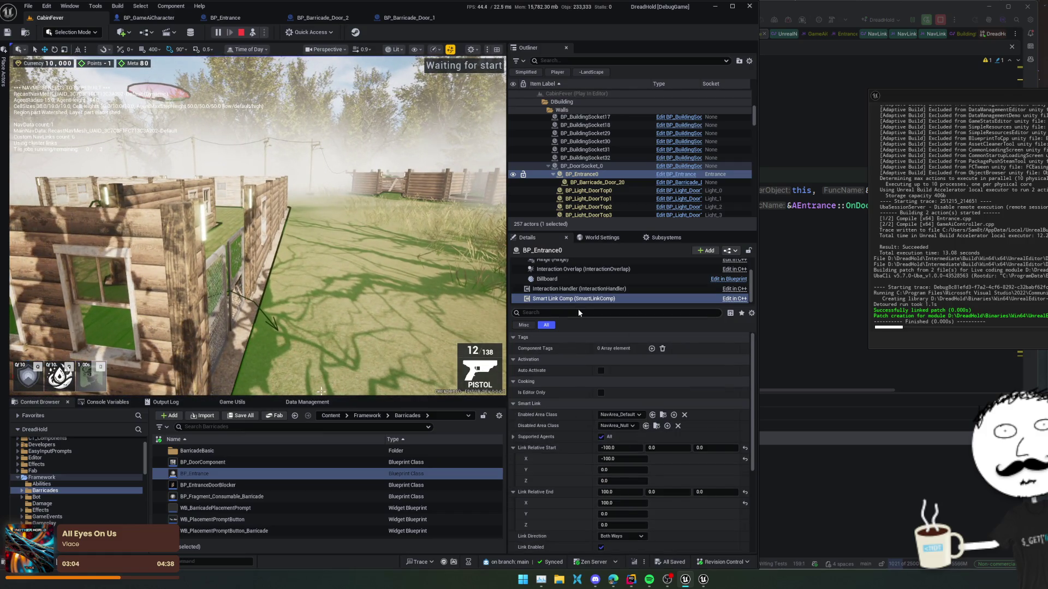
# Inspect BP_Entrance0's actor, root component and the parent door socket's static mesh
pyautogui.scroll(3)
pyautogui.click(546, 263)
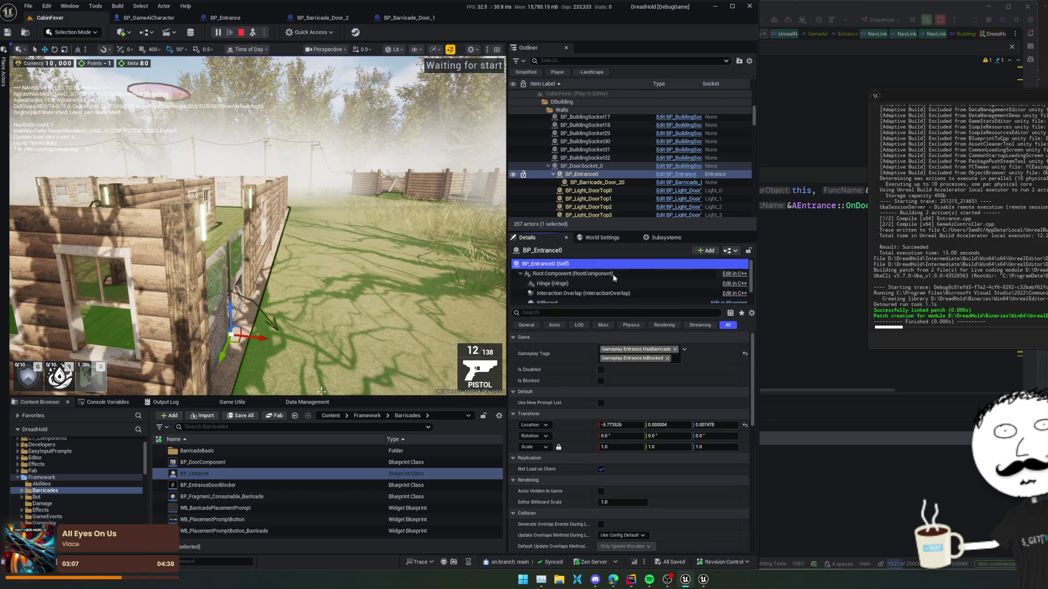
pyautogui.scroll(-3)
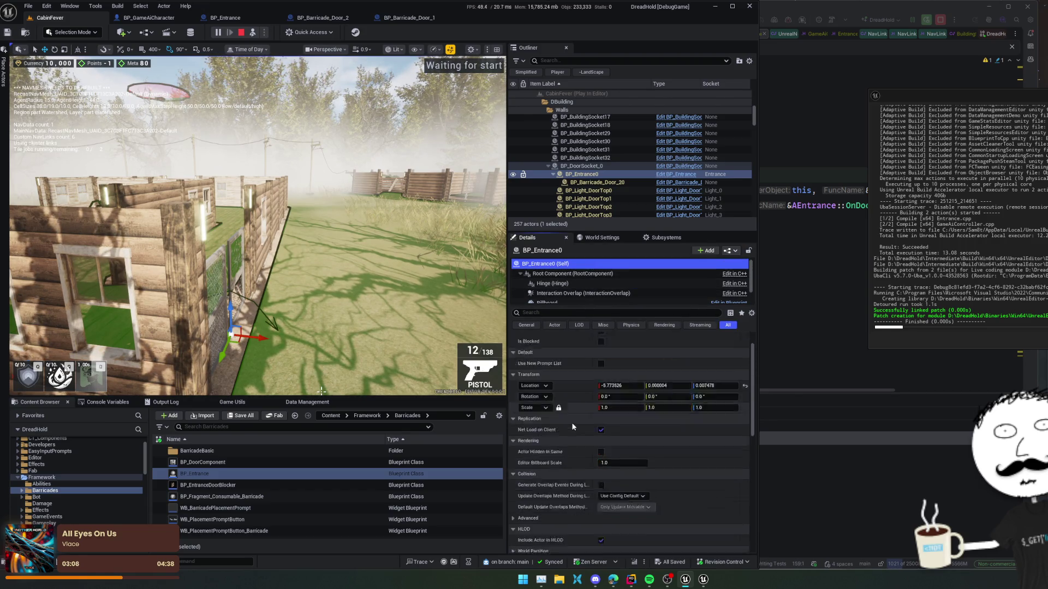
pyautogui.scroll(3)
pyautogui.click(588, 273)
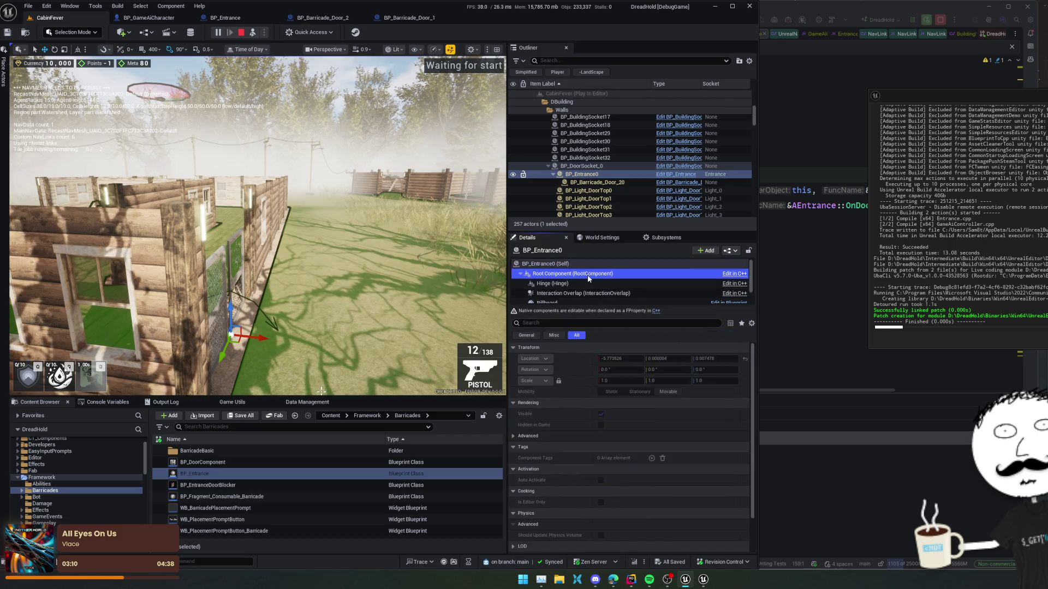
pyautogui.click(587, 264)
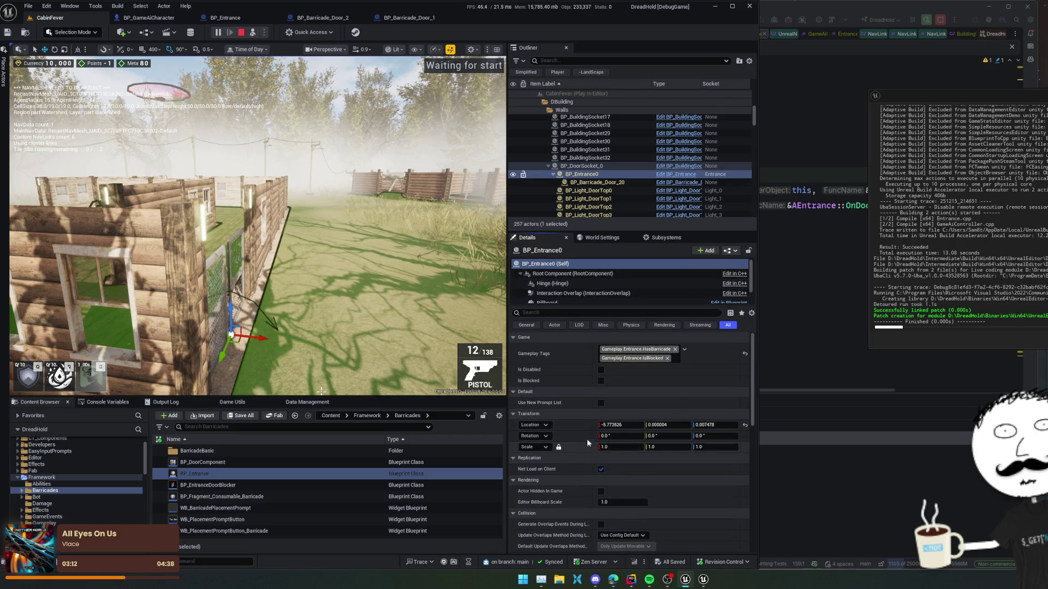
pyautogui.click(581, 166)
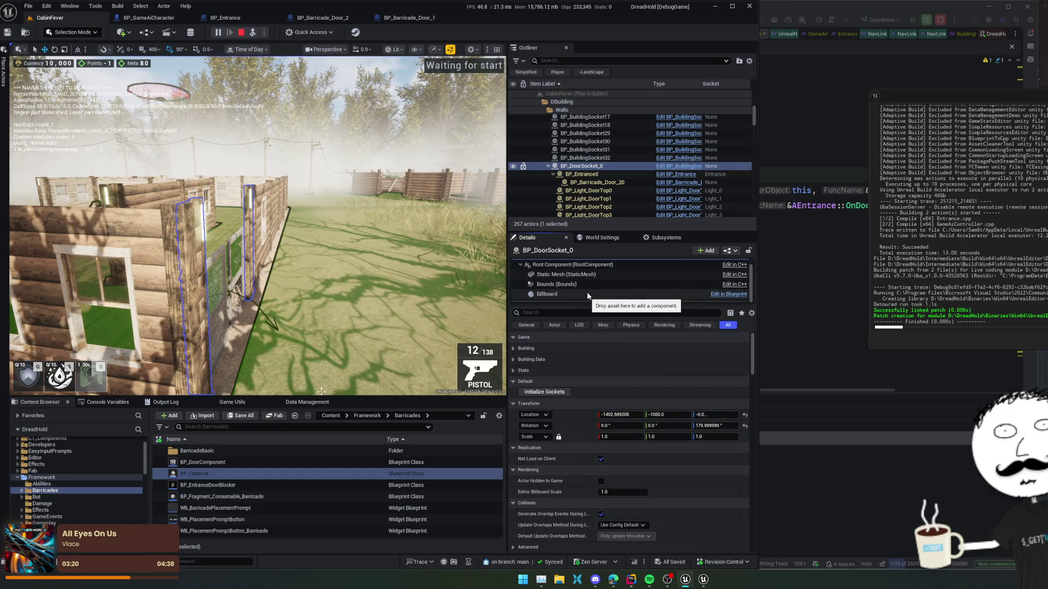
pyautogui.click(593, 282)
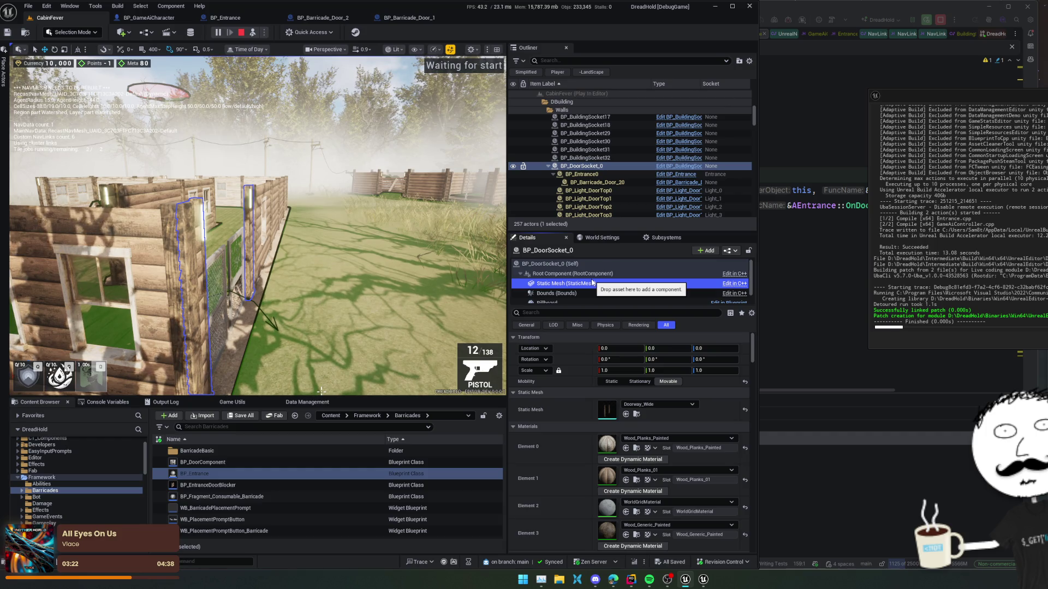
# Select BP_Entrance0's Hinge component and frame the entrance door in the viewport
pyautogui.click(608, 176)
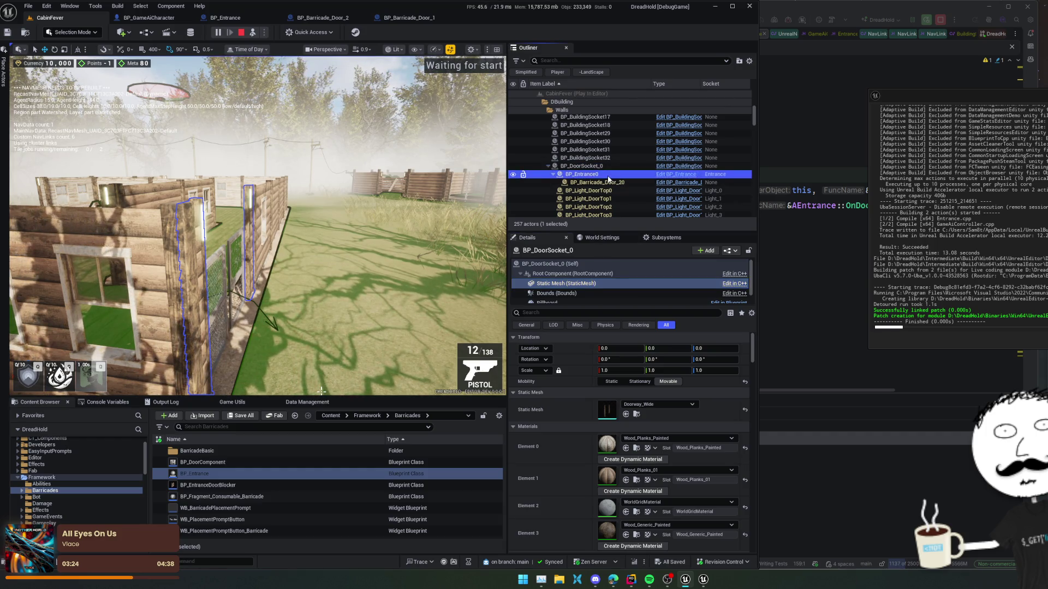
pyautogui.scroll(3)
pyautogui.click(571, 274)
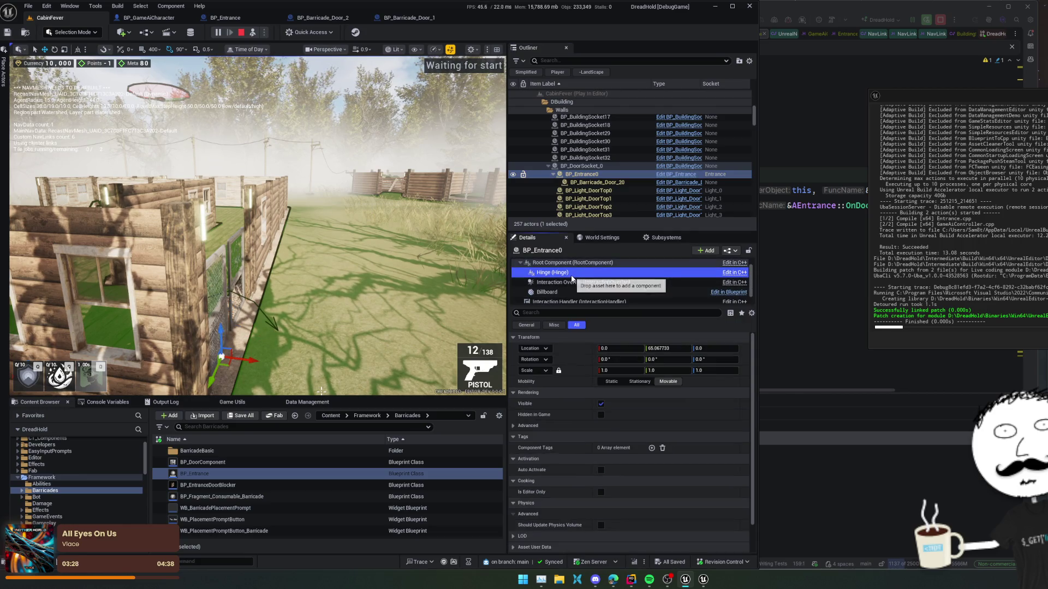
pyautogui.press('f')
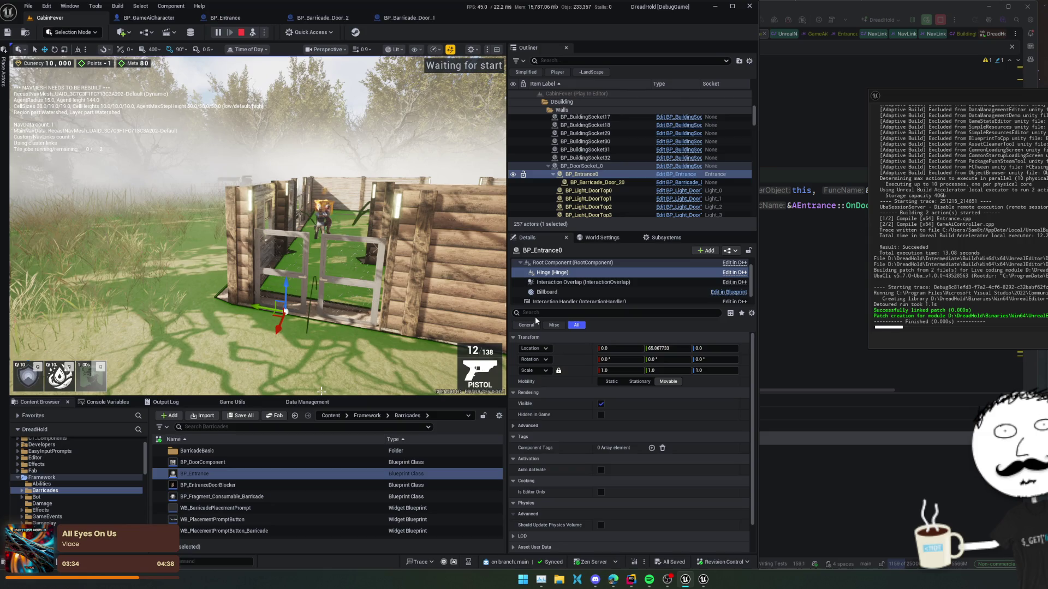
# Show BP_Entrance0's Smart Link Comp settings in the Details panel
pyautogui.scroll(-3)
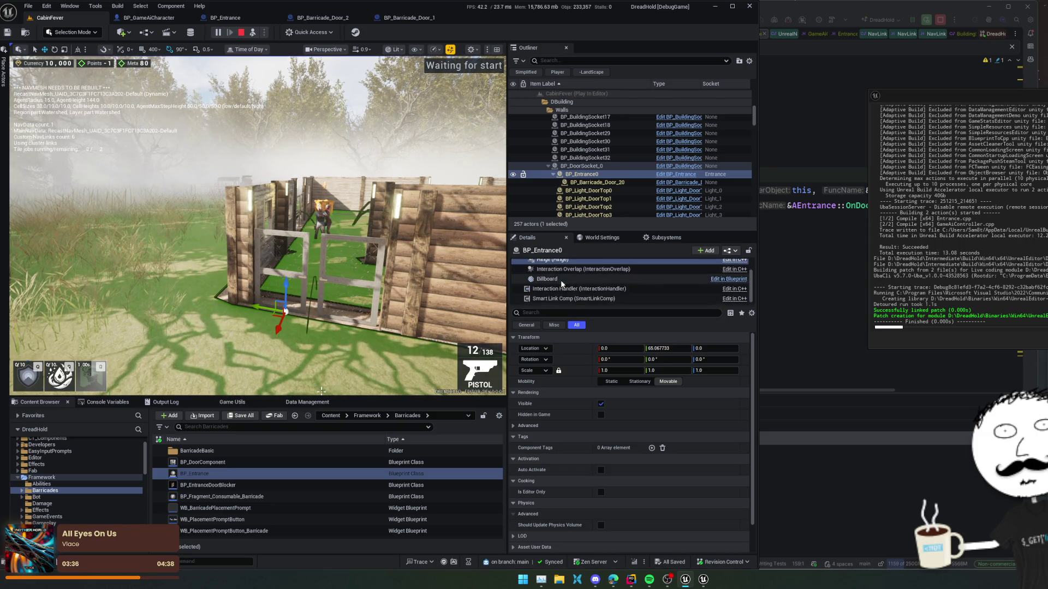
pyautogui.click(573, 298)
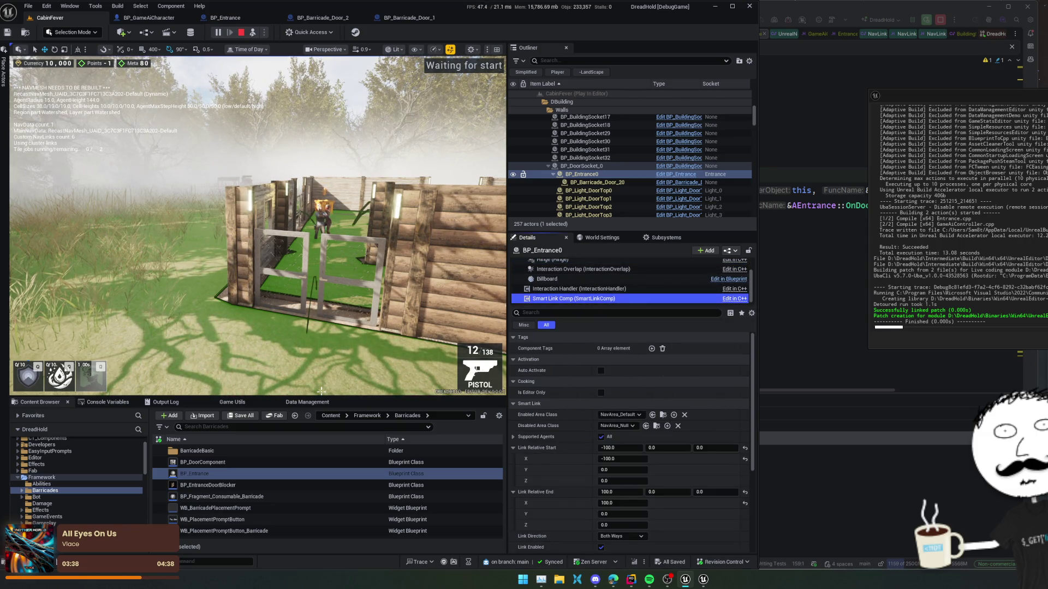
pyautogui.scroll(-3)
pyautogui.scroll(-3)
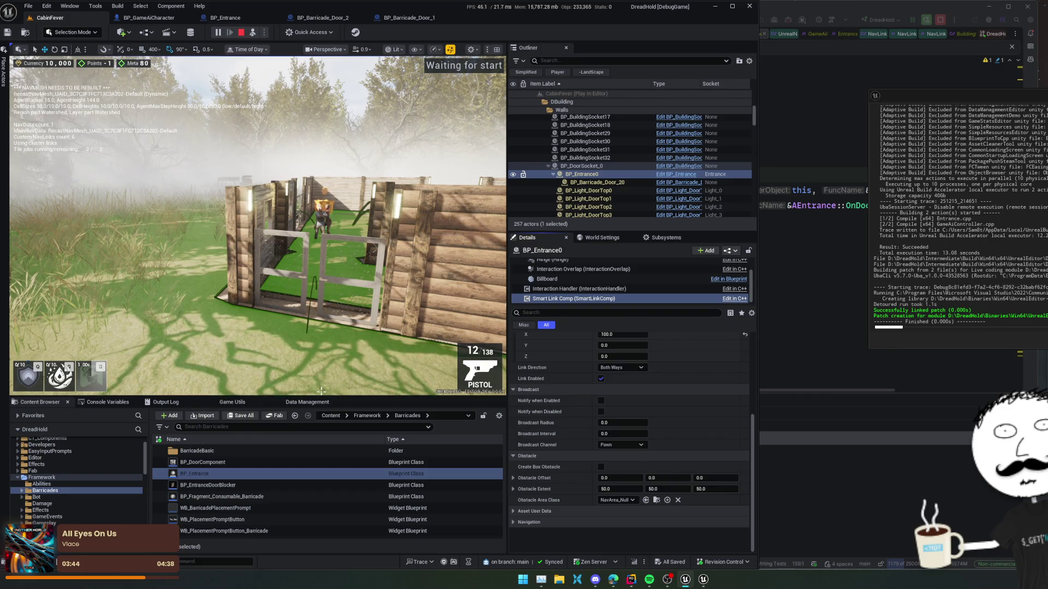
pyautogui.scroll(3)
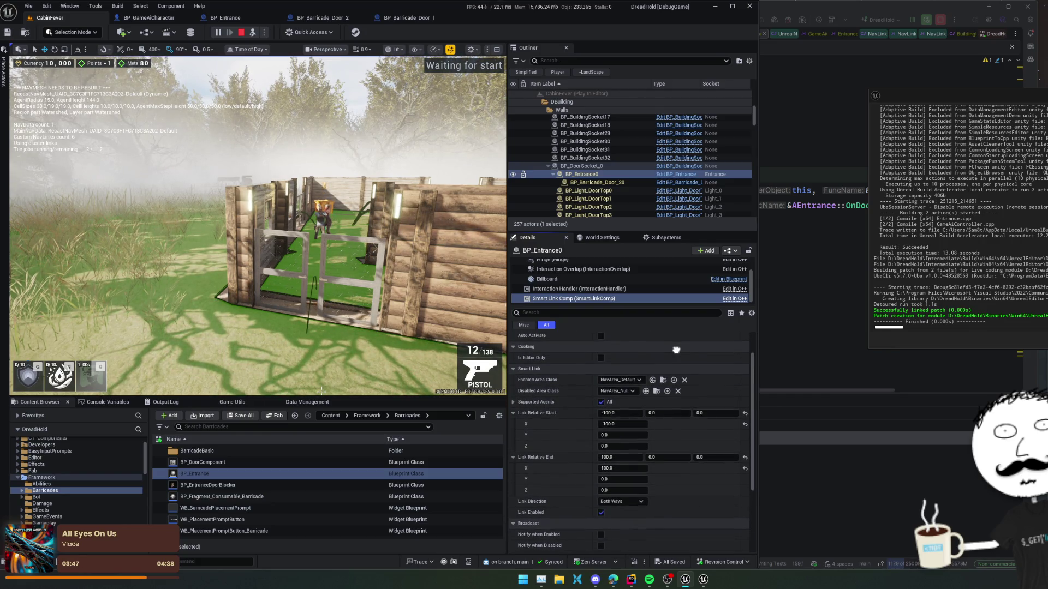
pyautogui.scroll(3)
pyautogui.scroll(-3)
# Limit the smart link's supported agents to Default, then select BP_Barricade_Door_20 and bring up Entrance.cpp in Rider
pyautogui.click(601, 375)
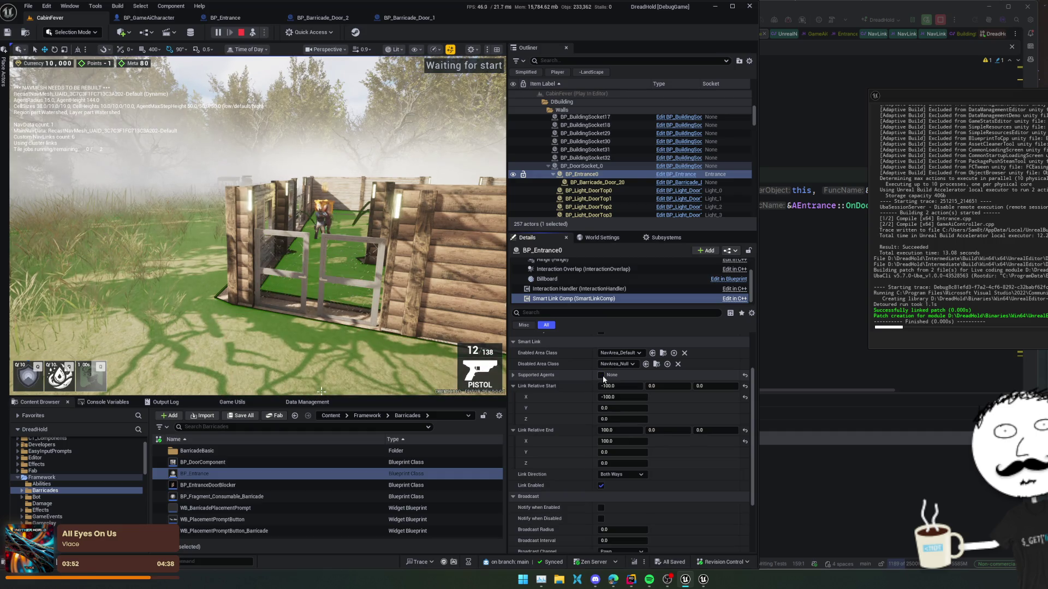
pyautogui.click(514, 375)
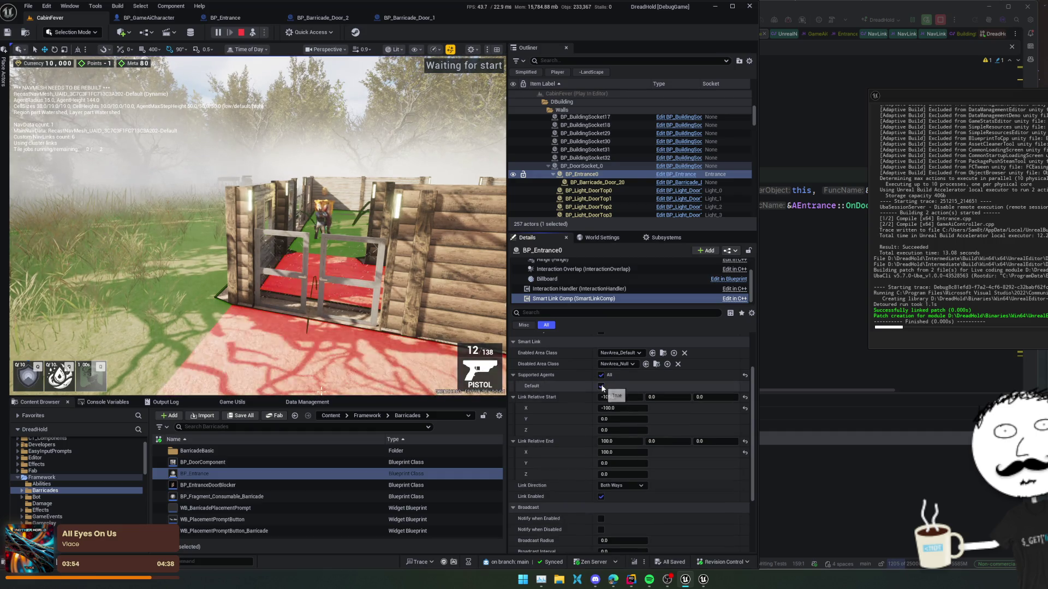
pyautogui.click(601, 385)
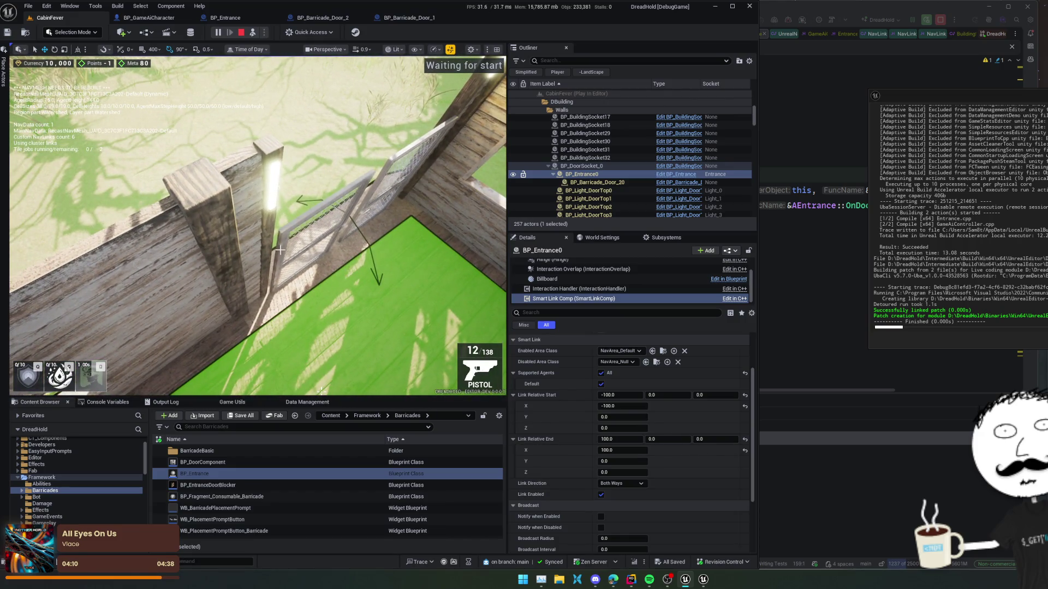
pyautogui.click(279, 250)
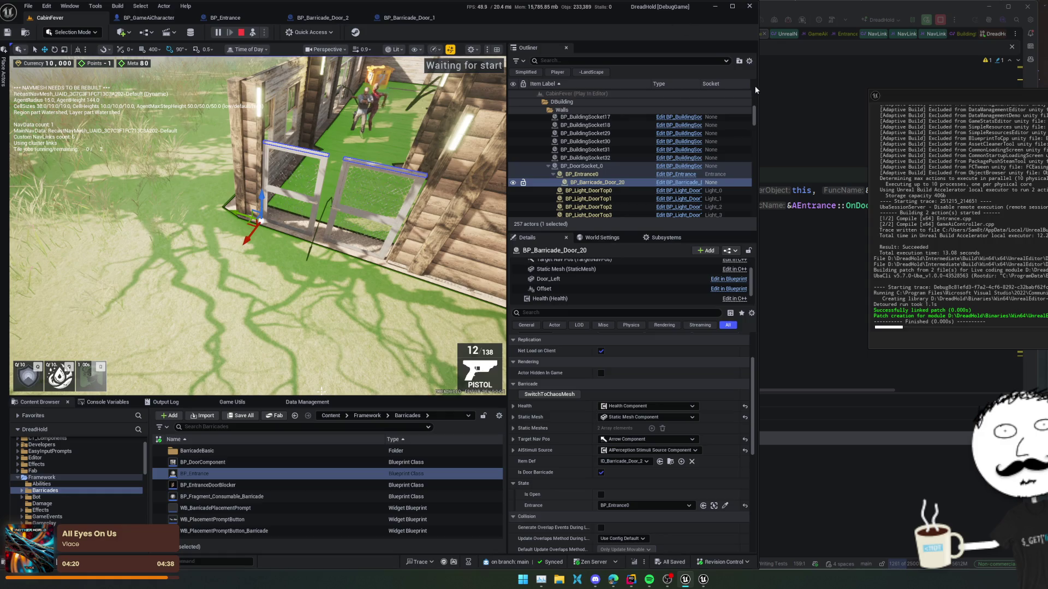
pyautogui.click(758, 90)
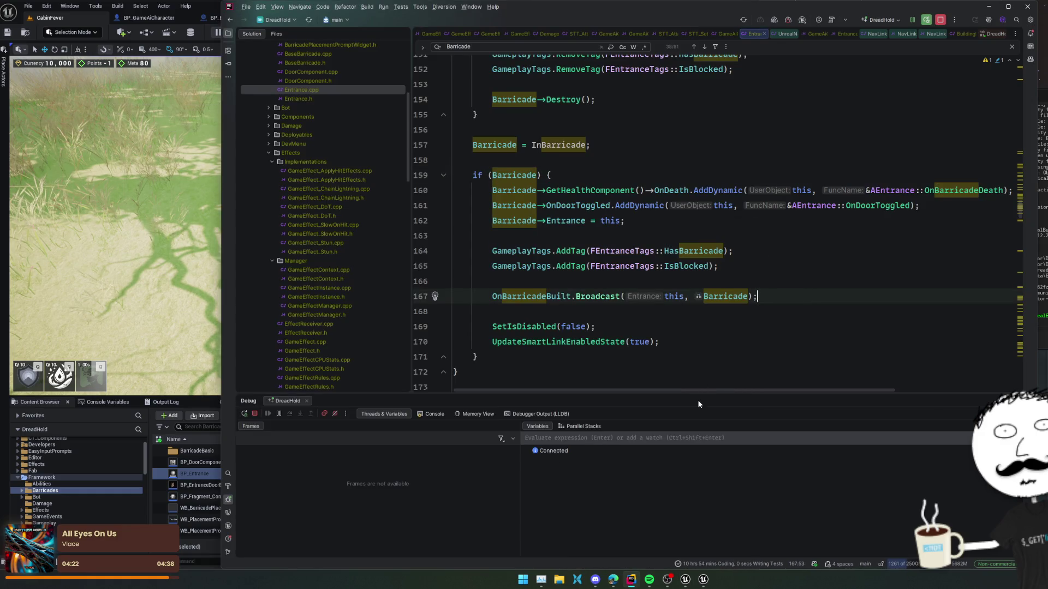
# Trace UpdateSmartLinkEnabledState into NavRelevantComponent's SetNavigationRelevancy and ForceNavigationRelevancy code
pyautogui.hotkey('alt', '5')
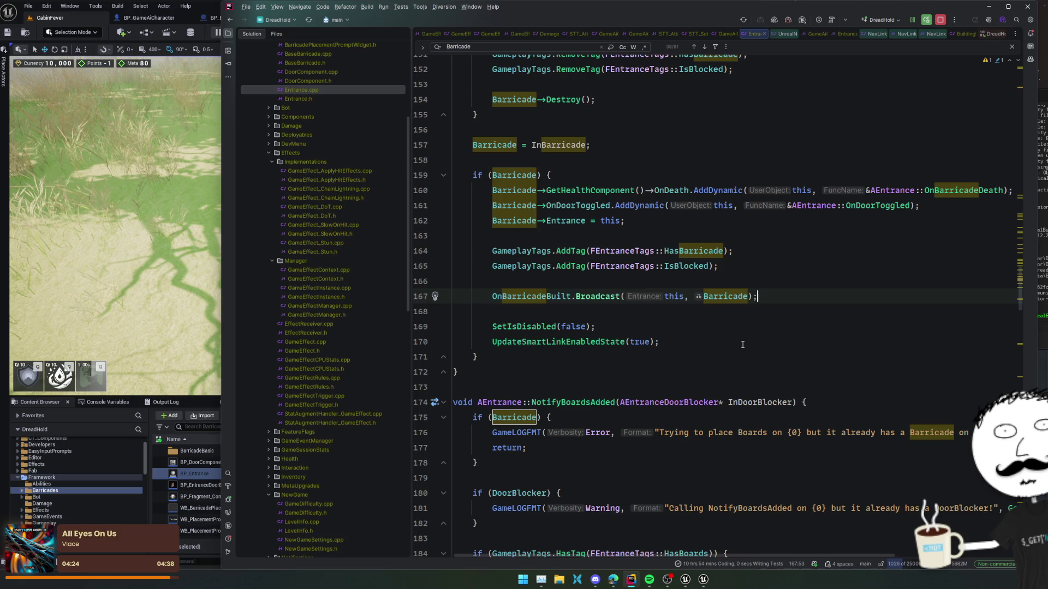
pyautogui.click(597, 345)
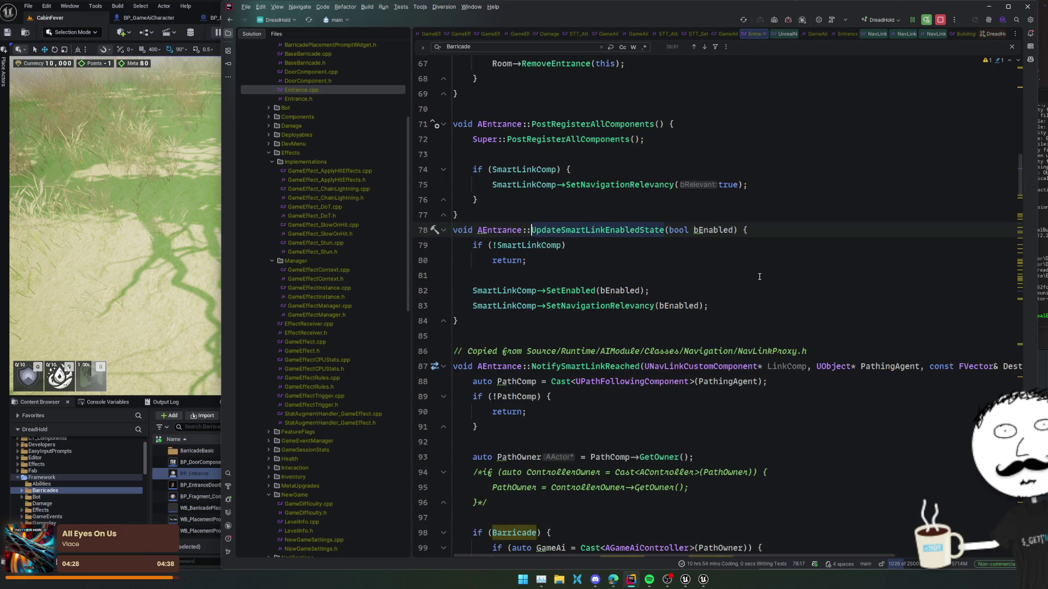
pyautogui.click(626, 304)
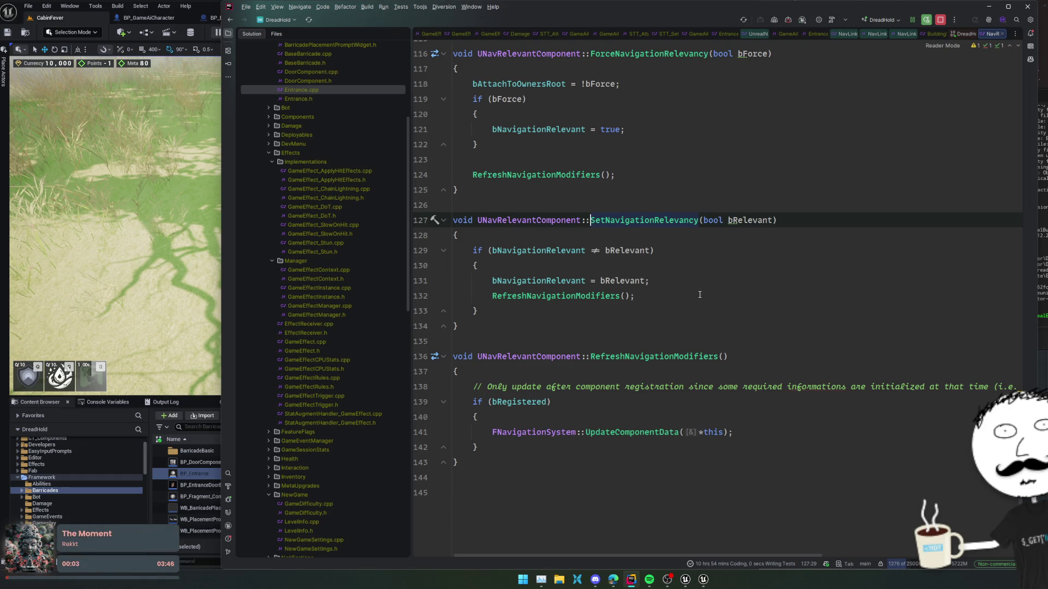
pyautogui.scroll(3)
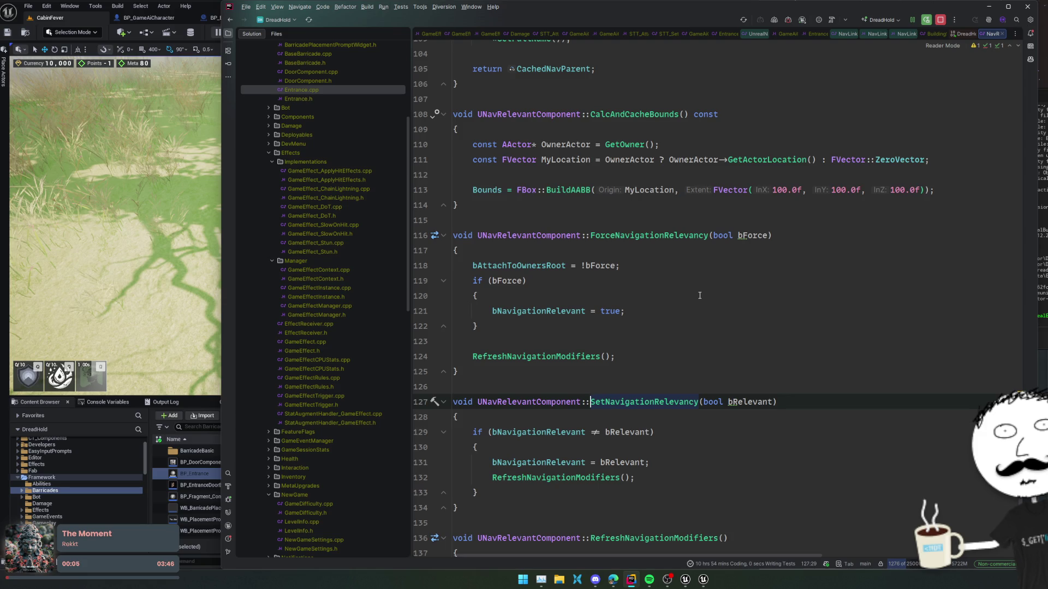
pyautogui.click(700, 295)
pyautogui.click(705, 265)
pyautogui.click(705, 257)
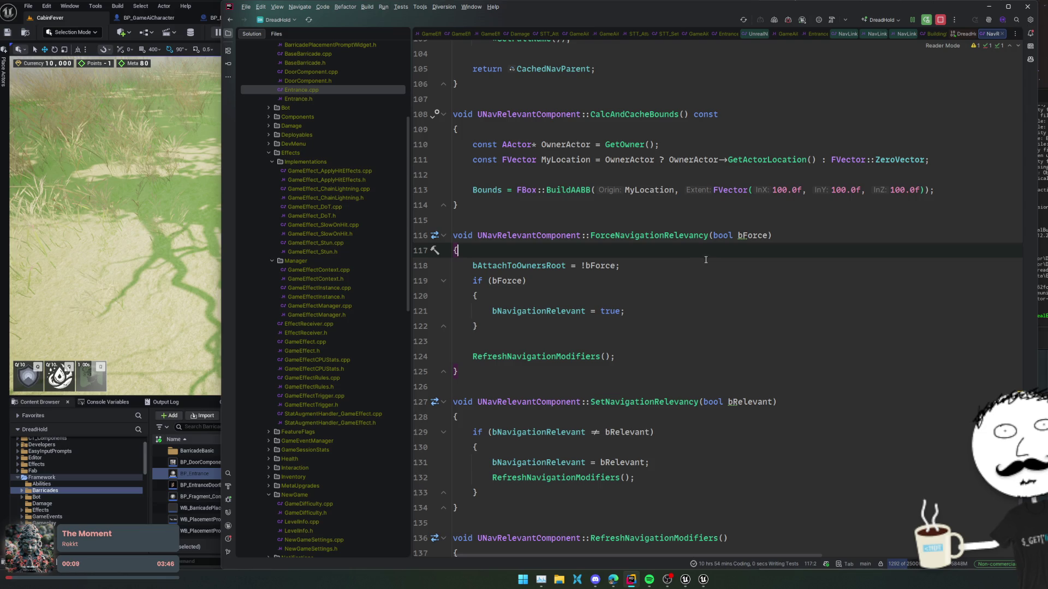
pyautogui.click(650, 235)
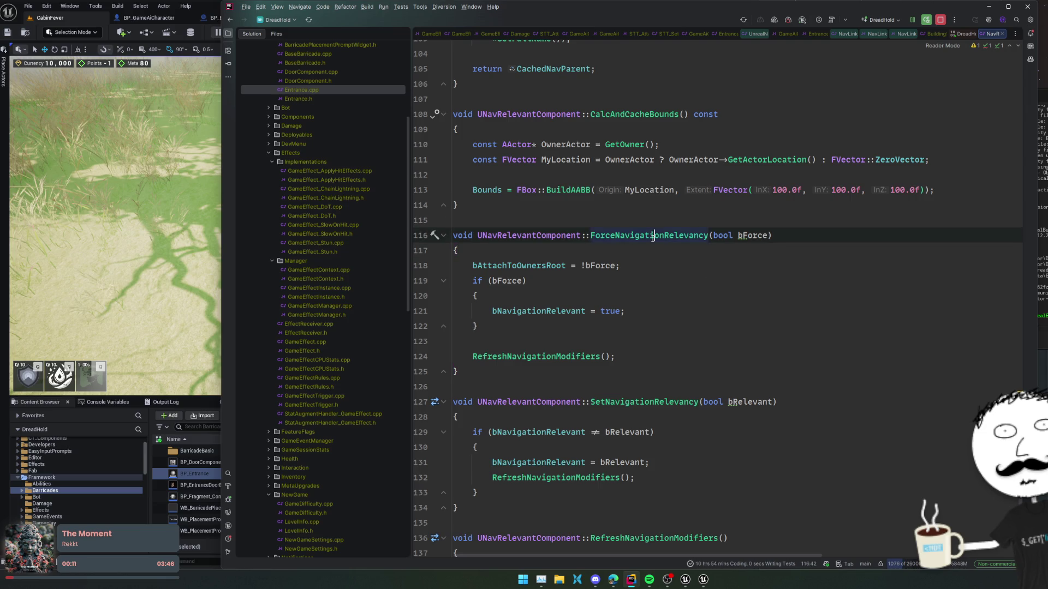
pyautogui.hotkey('ctrl', 'b')
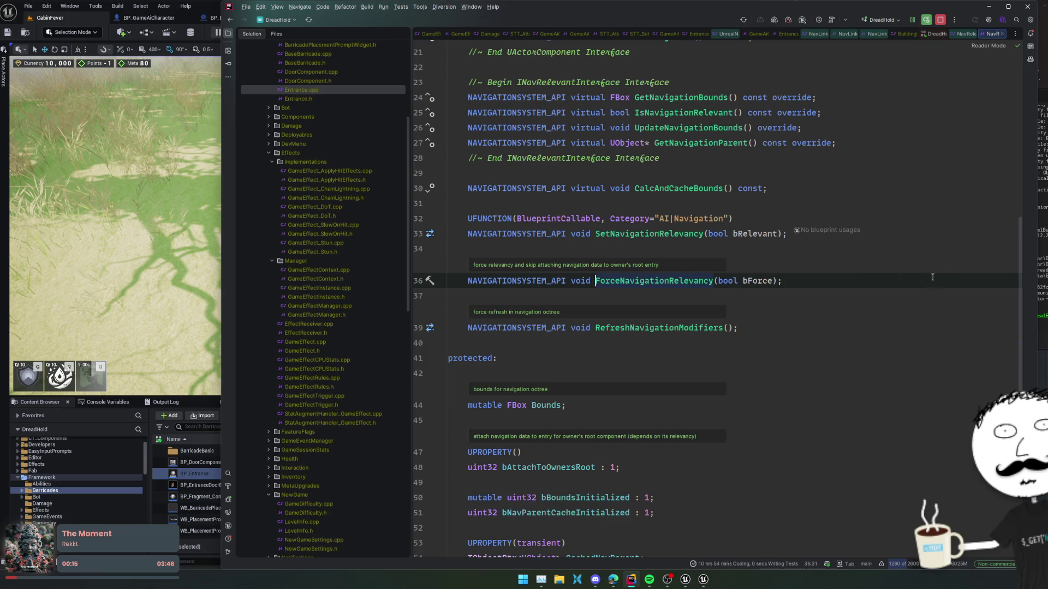
# Compare the ForceNavigationRelevancy and SetNavigationRelevancy declarations in the header
pyautogui.scroll(3)
pyautogui.click(675, 298)
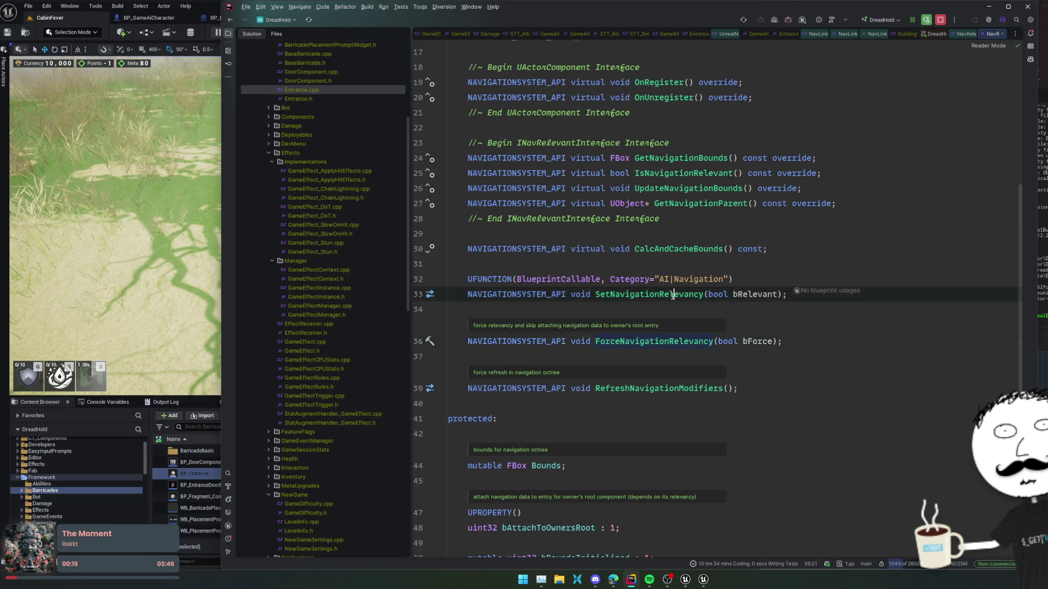
pyautogui.hotkey('ctrl', 'alt', 'Left')
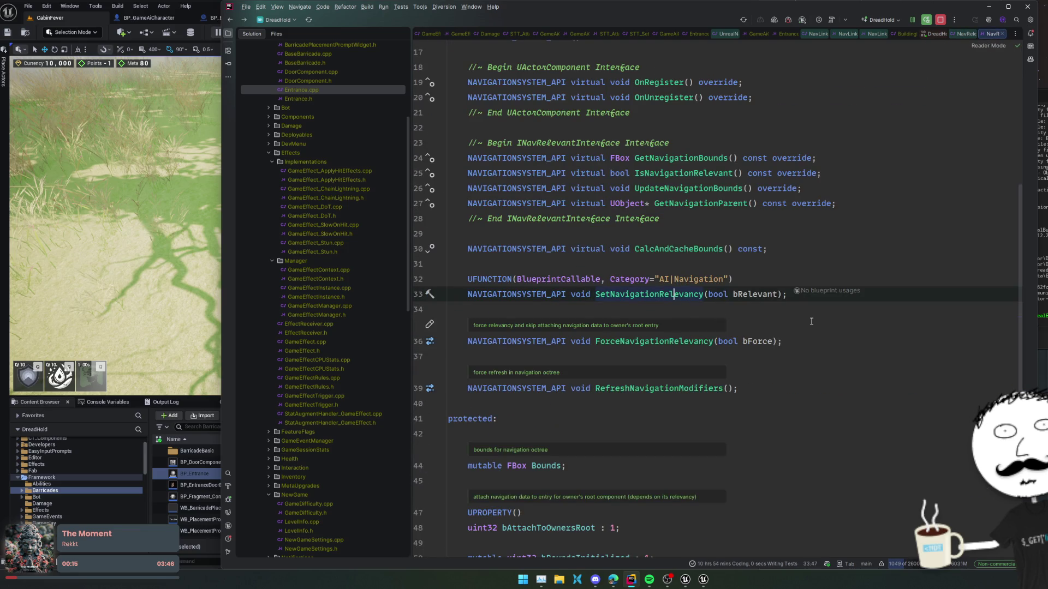
pyautogui.scroll(3)
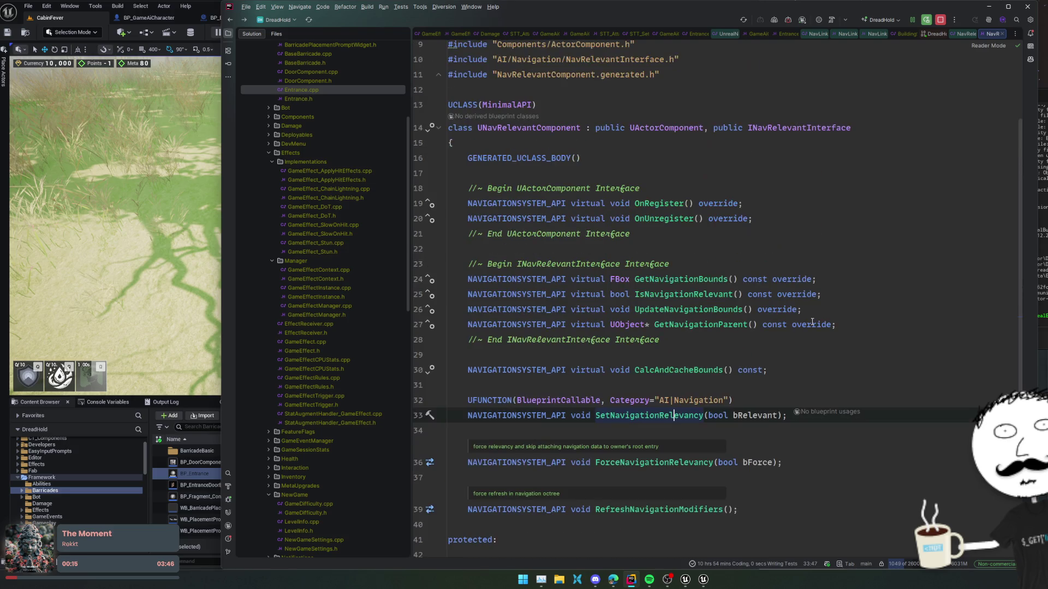
pyautogui.scroll(-3)
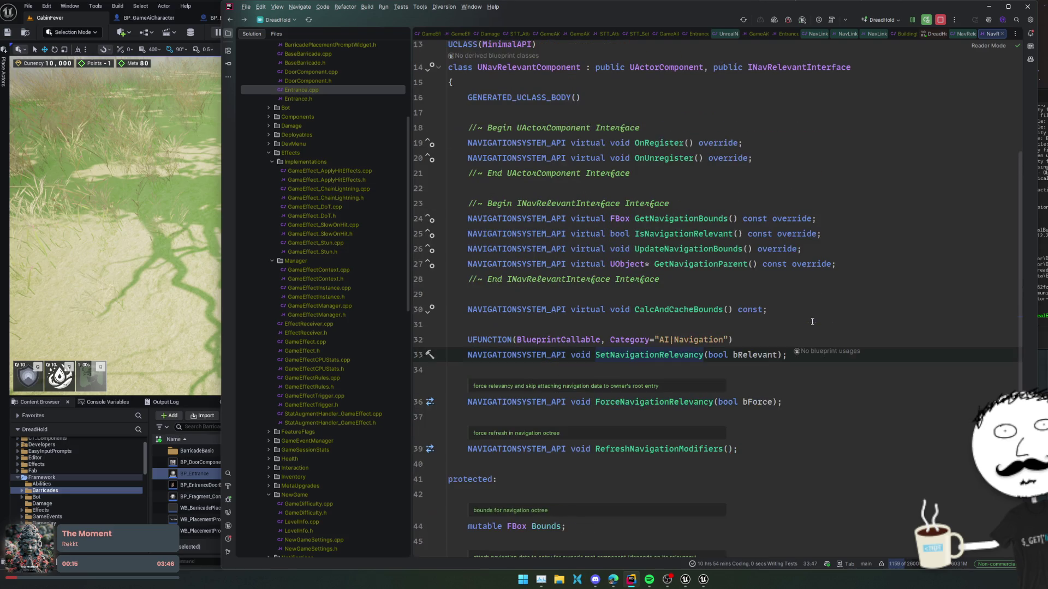
pyautogui.doubleClick(676, 355)
pyautogui.click(676, 402)
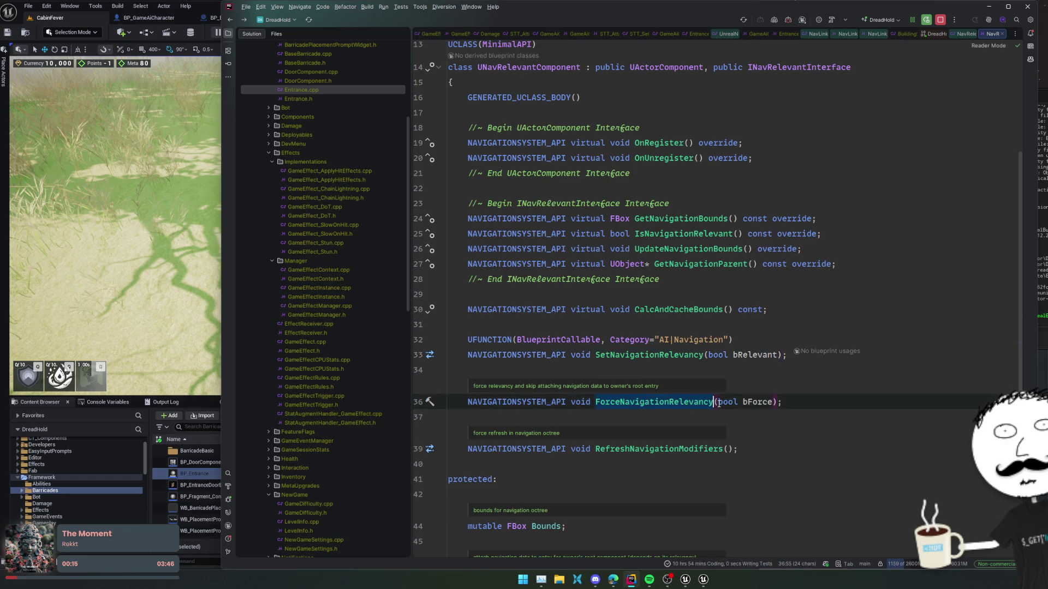
# Add SmartLinkComp->ForceNavigationRelevancy(true); after UpdateSmartLinkEnabledState(true) in Entrance.cpp
pyautogui.hotkey('ctrl', 'Tab')
pyautogui.scroll(3)
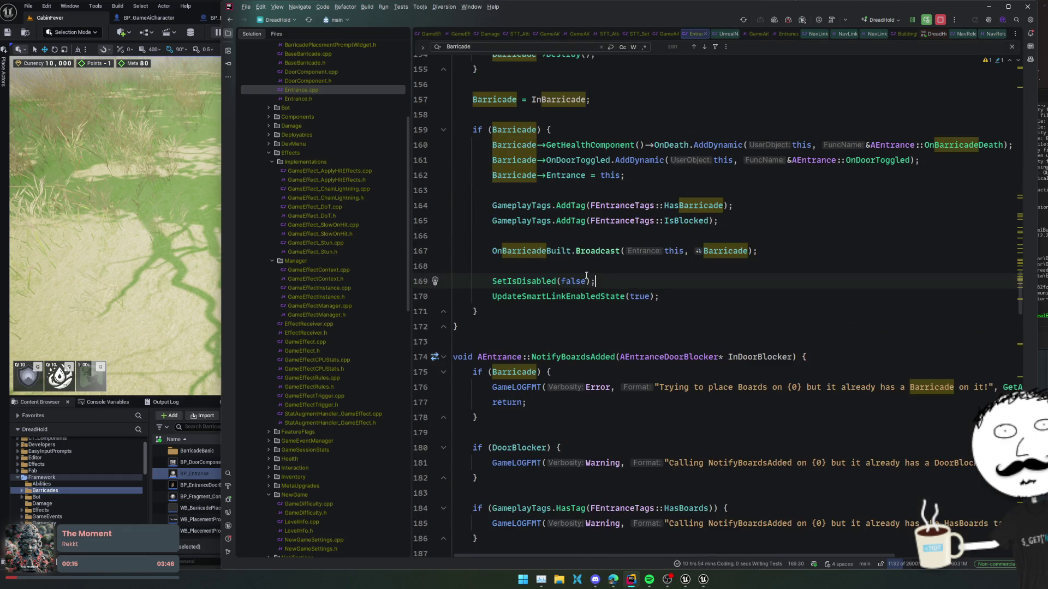
pyautogui.scroll(-3)
pyautogui.click(570, 296)
pyautogui.press('End')
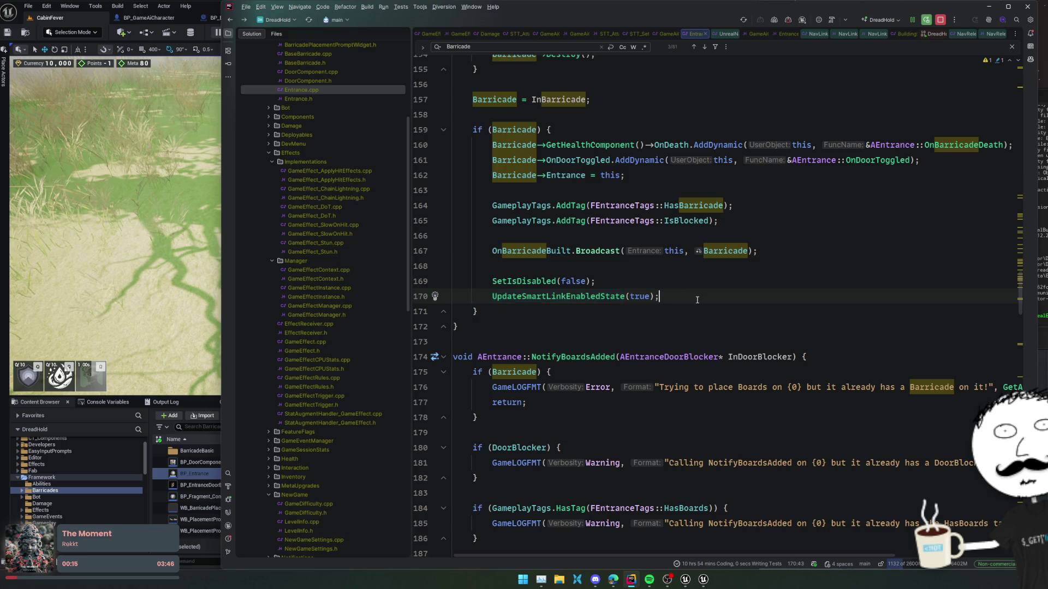
pyautogui.press('Return')
pyautogui.press('Return')
pyautogui.write('SmartLinkComp->ForceNavigationRelevancy')
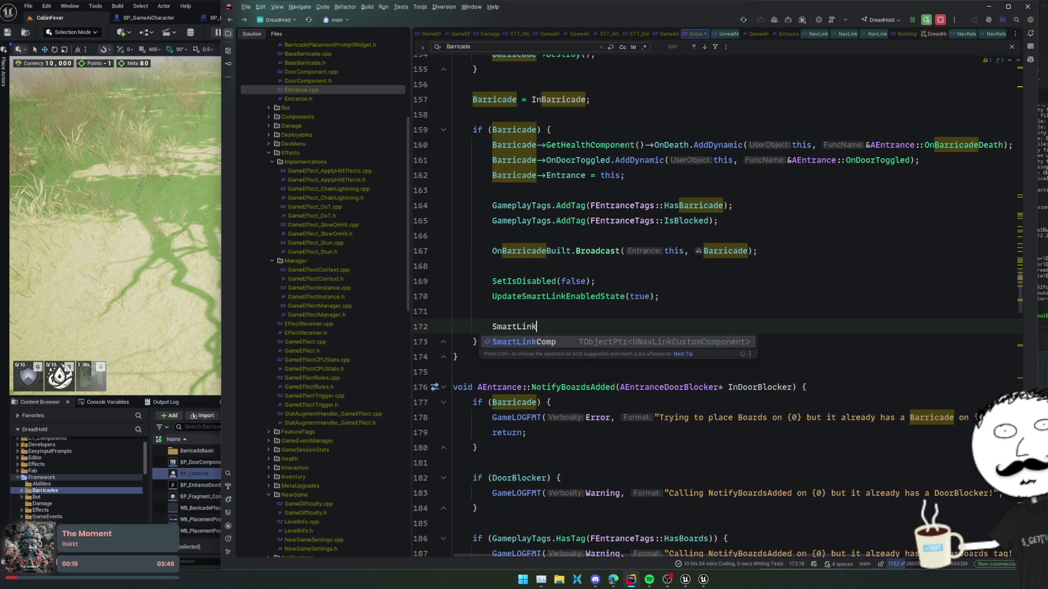
pyautogui.write('(')
pyautogui.write('true);')
pyautogui.press('Home')
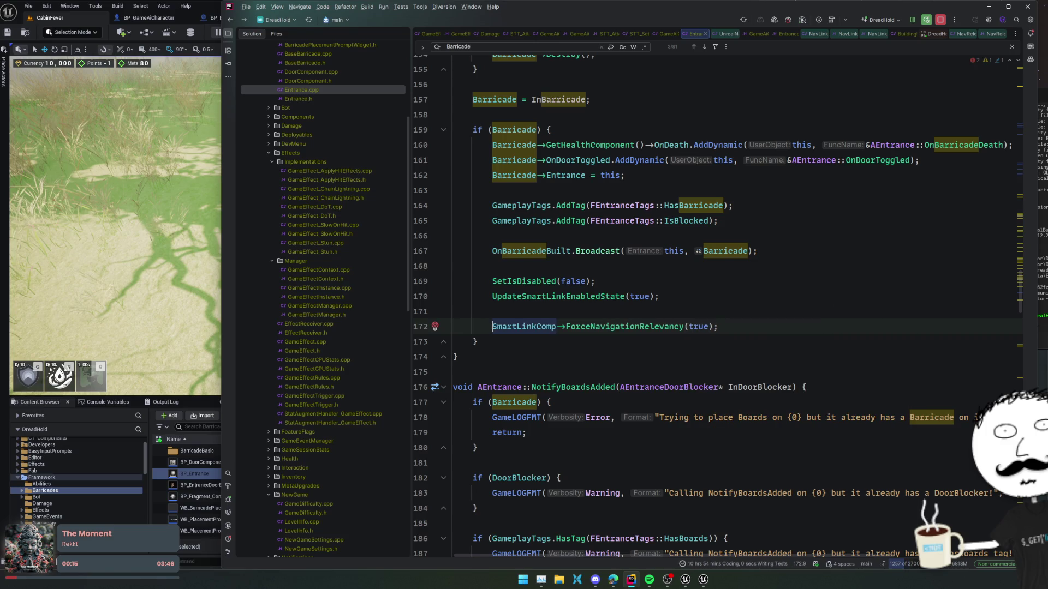
# Compile the change with Live Coding (Ctrl+Alt+F11) and return to Unreal Editor
pyautogui.hotkey('ctrl', 'alt', 'F11')
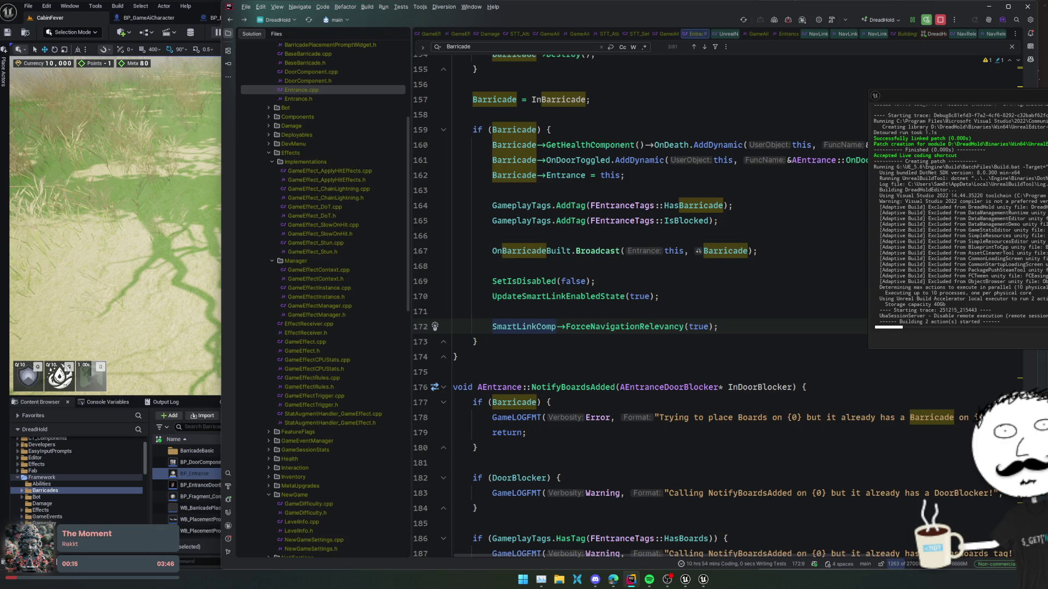
pyautogui.scroll(-3)
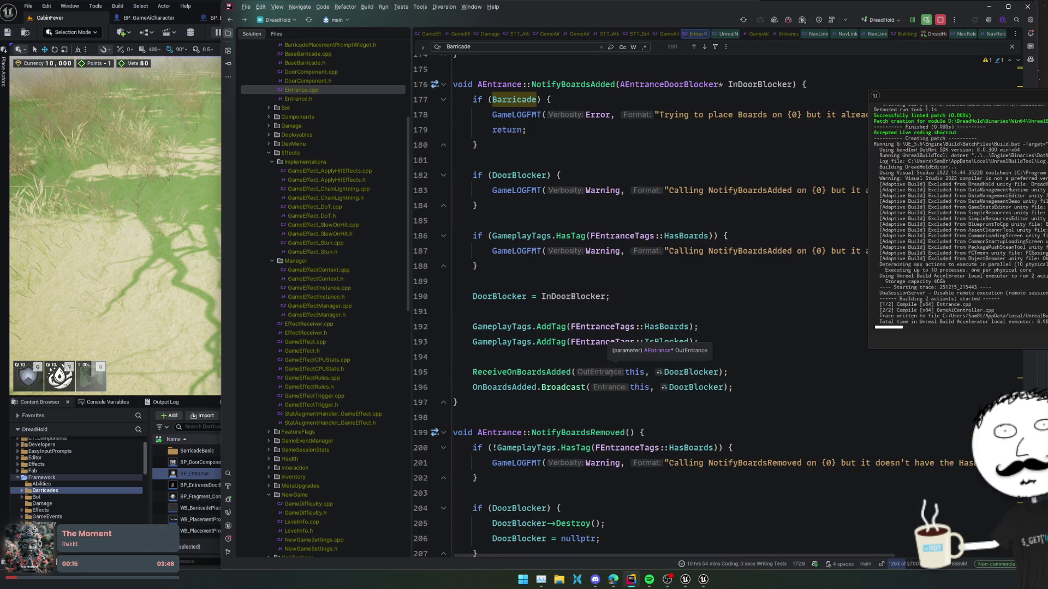
pyautogui.scroll(-3)
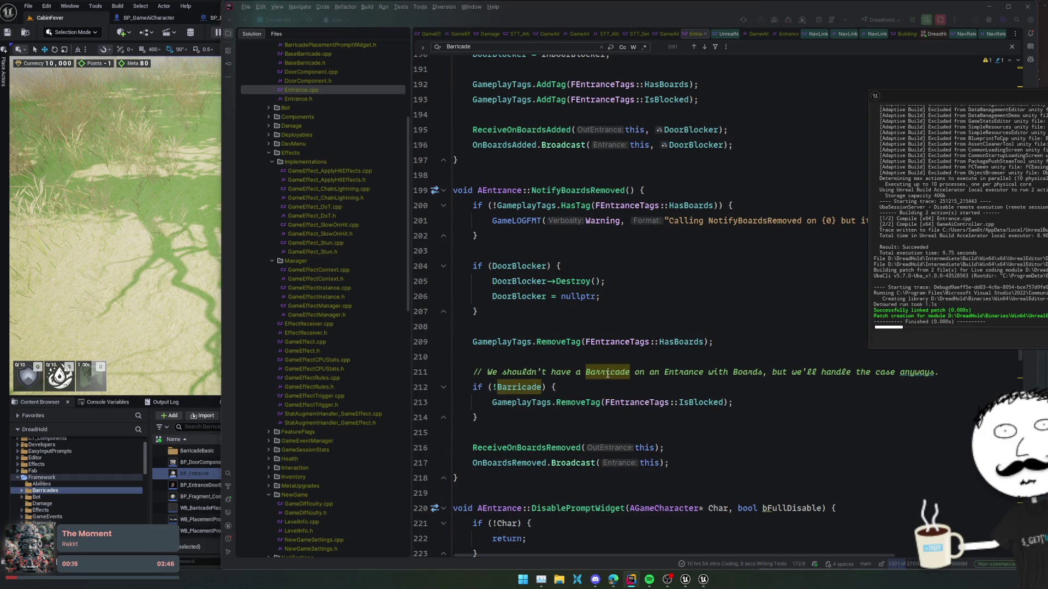
pyautogui.hotkey('alt', 'Tab')
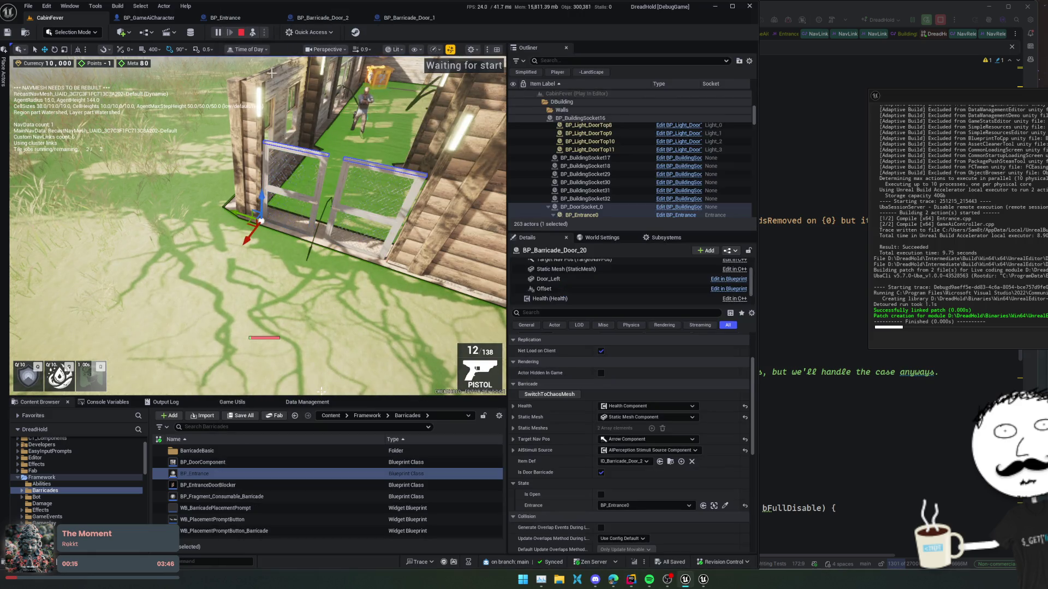
# Restart the play session and set all barricades to T2 from the Dev Window
pyautogui.press('Escape')
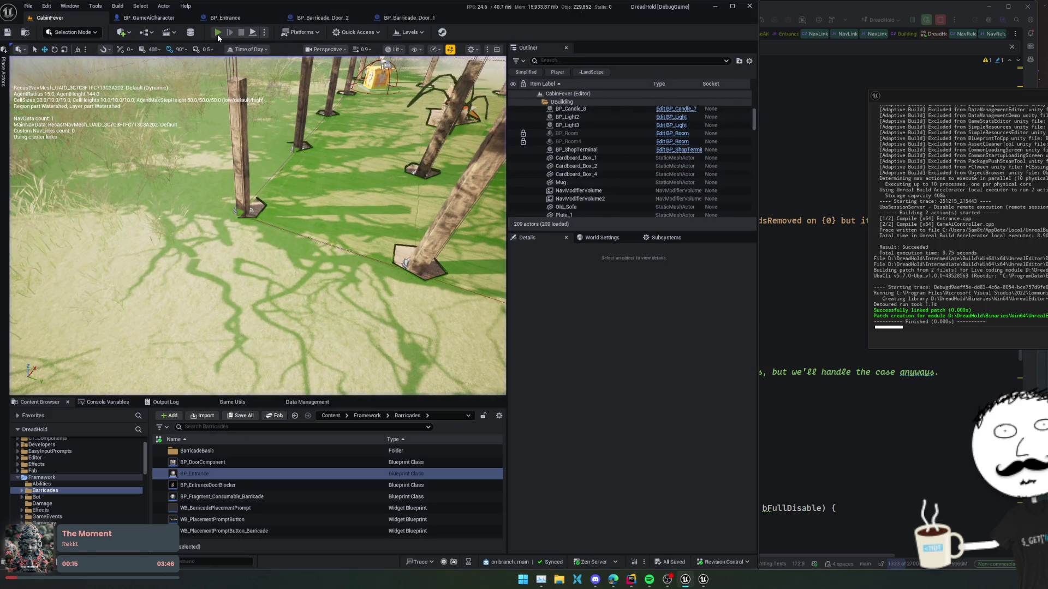
pyautogui.click(217, 33)
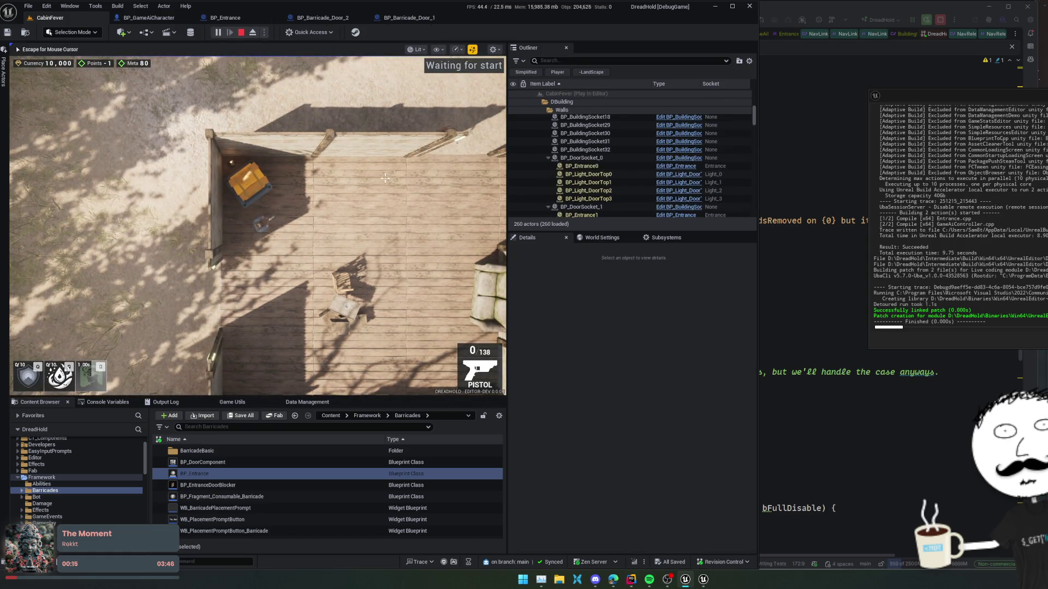
pyautogui.press('F1')
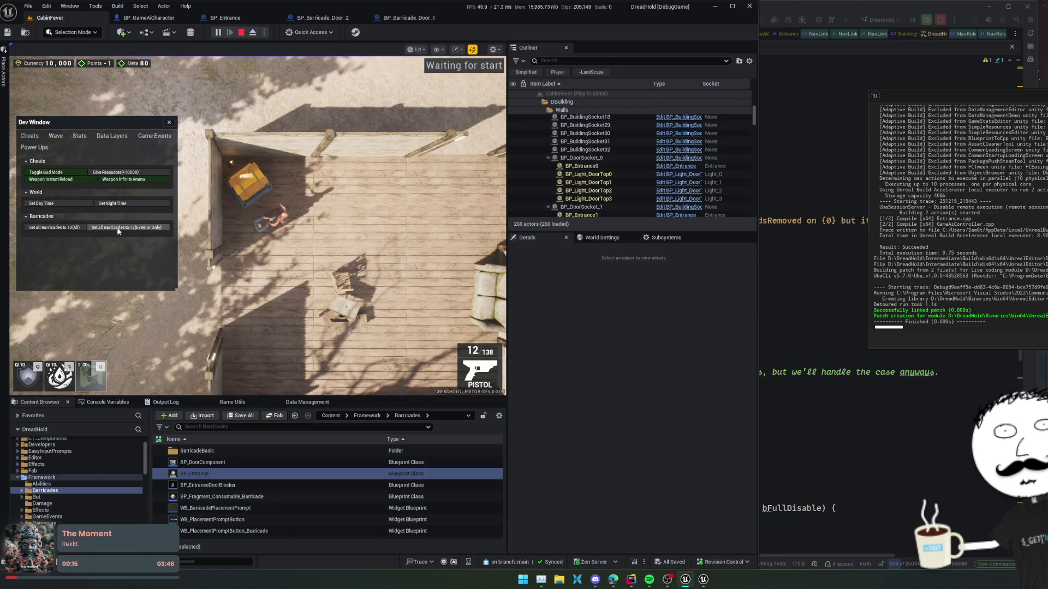
pyautogui.click(168, 123)
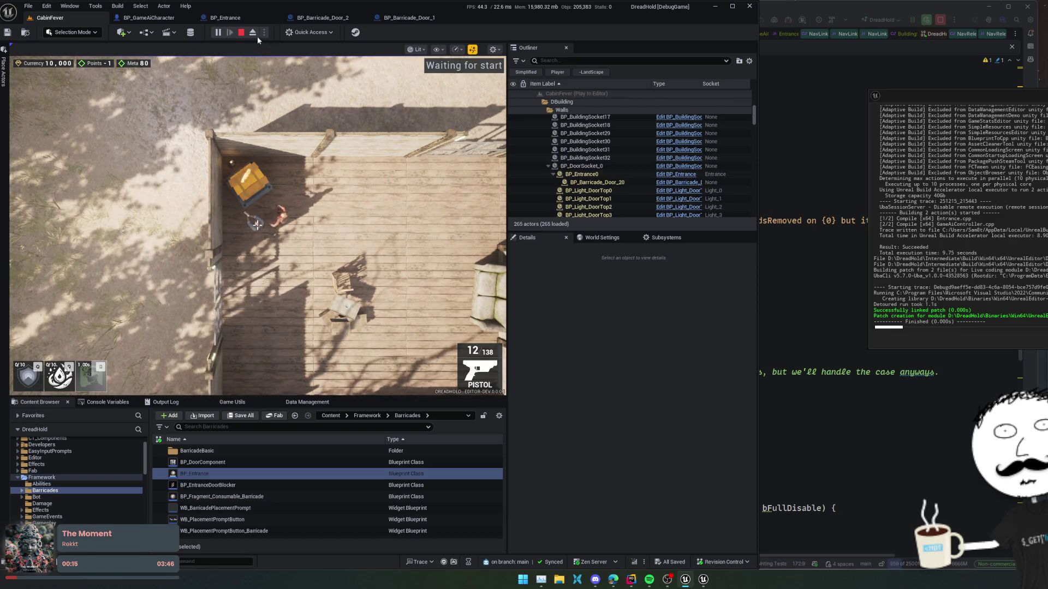
# Eject and fly along the fence to inspect the navmesh, then select the entrance's barricade door
pyautogui.click(254, 33)
pyautogui.press('w')
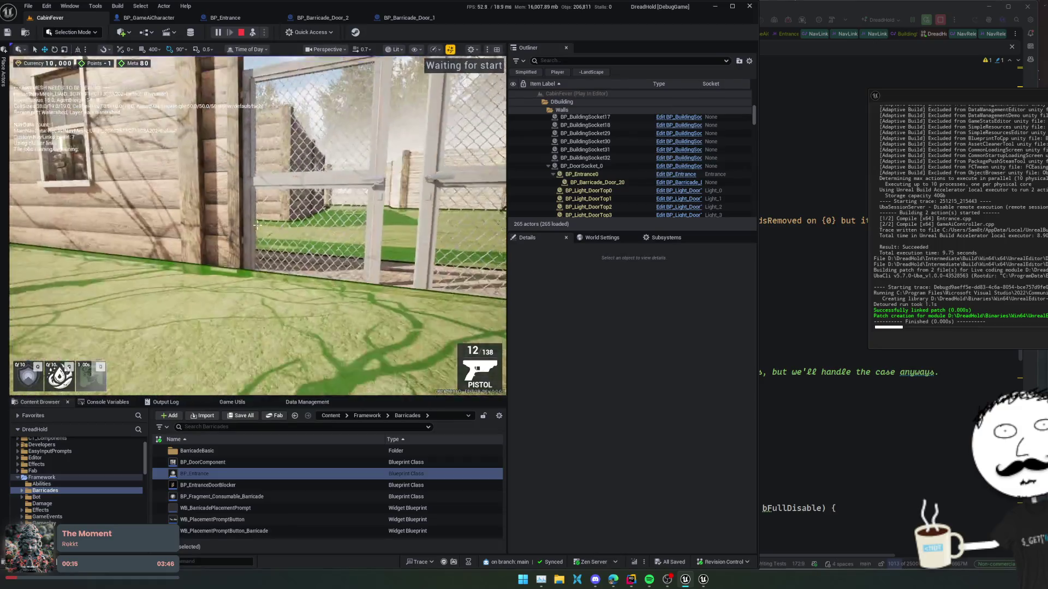
pyautogui.press('e')
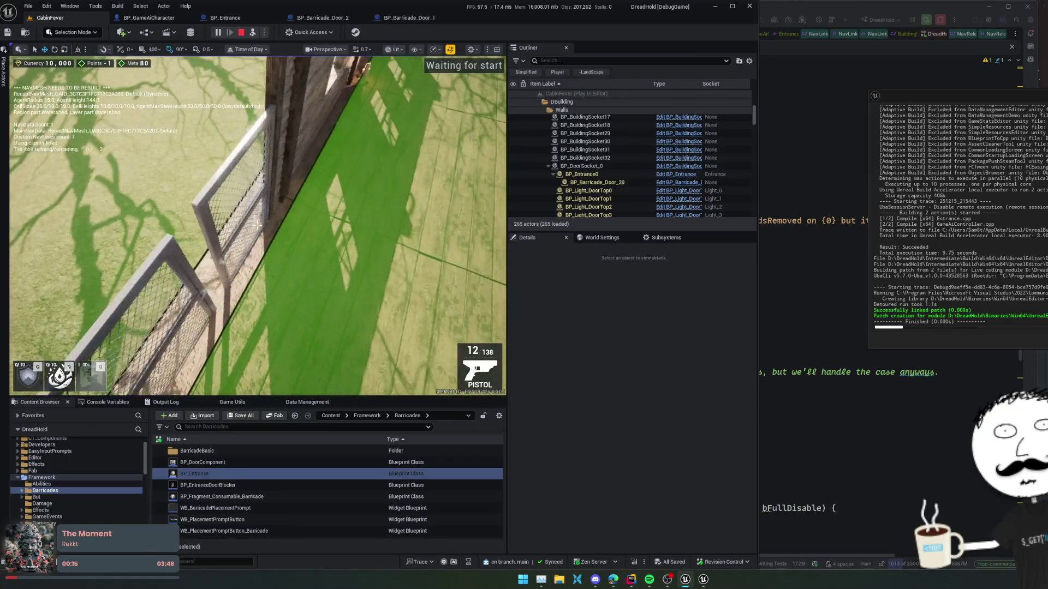
pyautogui.press('d')
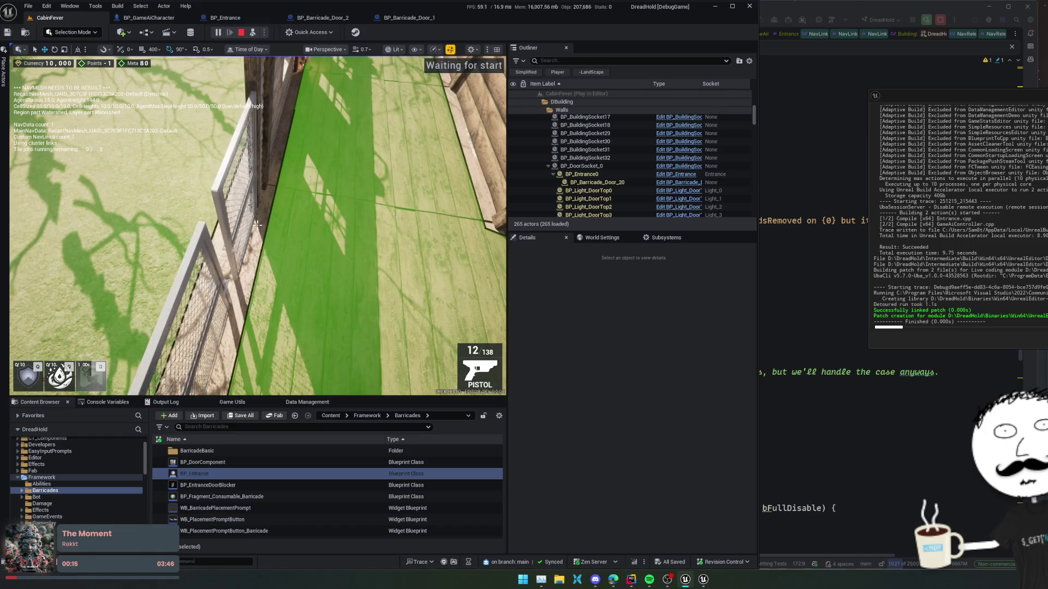
pyautogui.click(298, 287)
# Select BP_Entrance1 and show its Smart Link Comp settings
pyautogui.moveTo(298, 288); pyautogui.dragTo(262, 224)
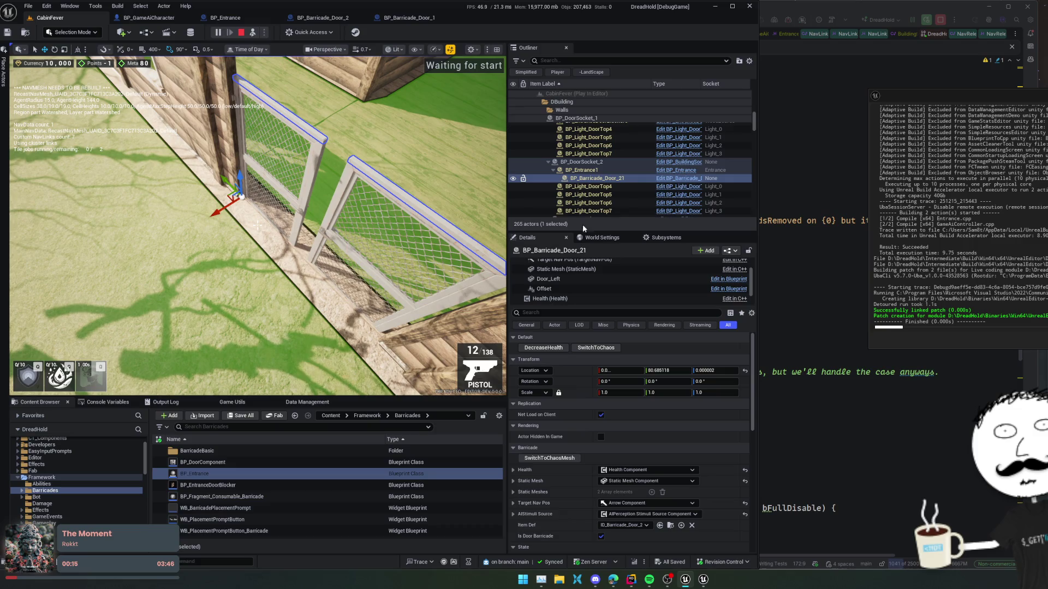
pyautogui.scroll(-3)
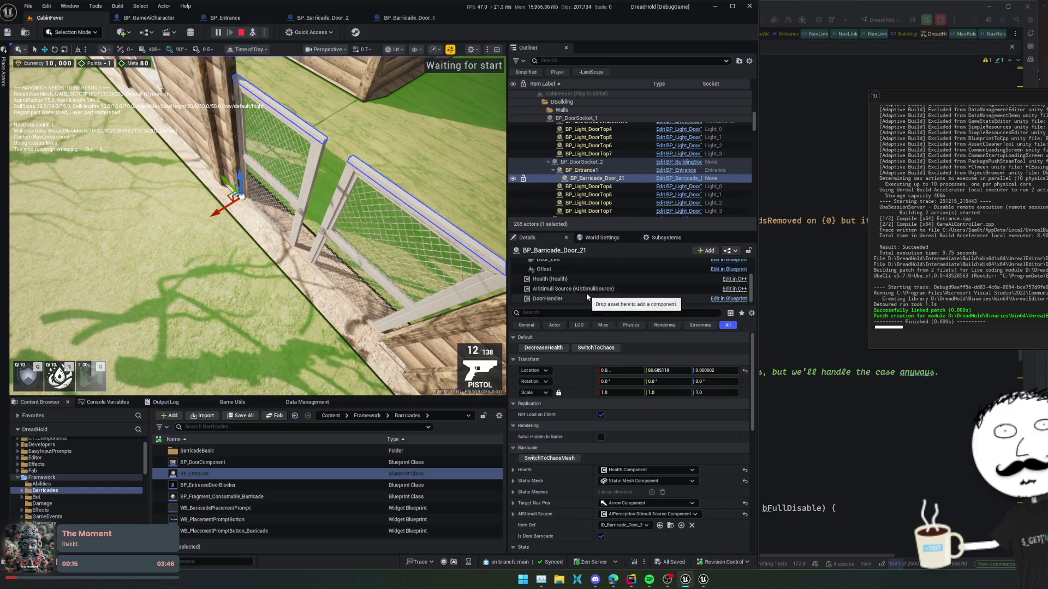
pyautogui.click(599, 171)
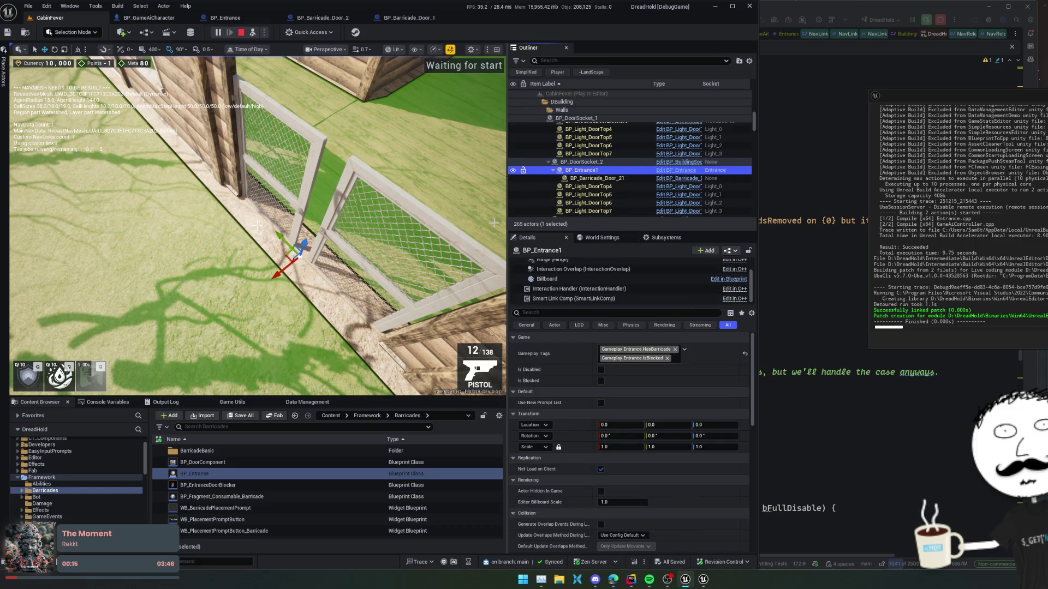
pyautogui.click(590, 300)
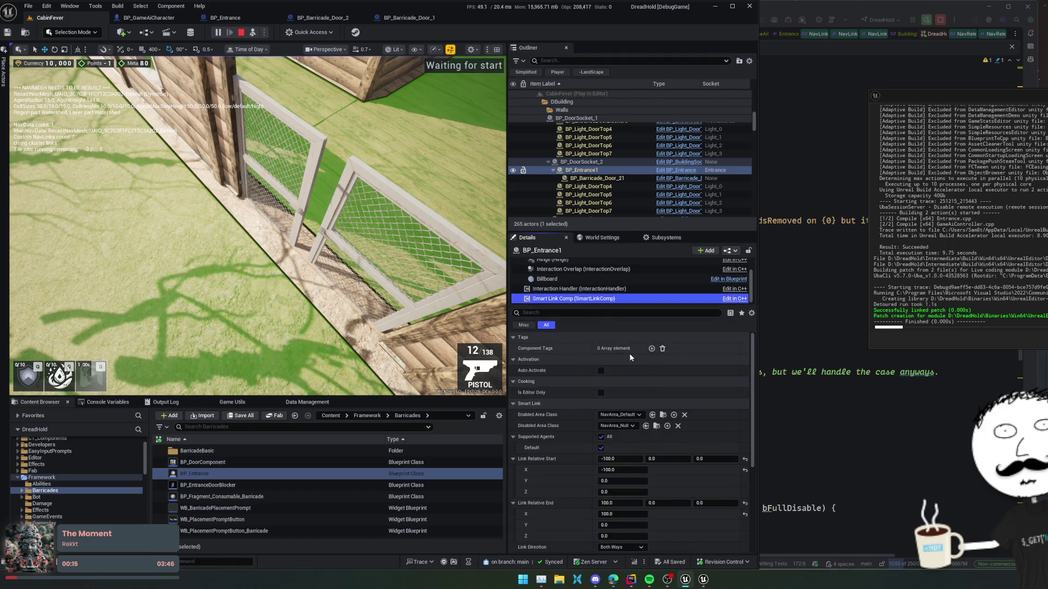
pyautogui.scroll(3)
pyautogui.click(571, 265)
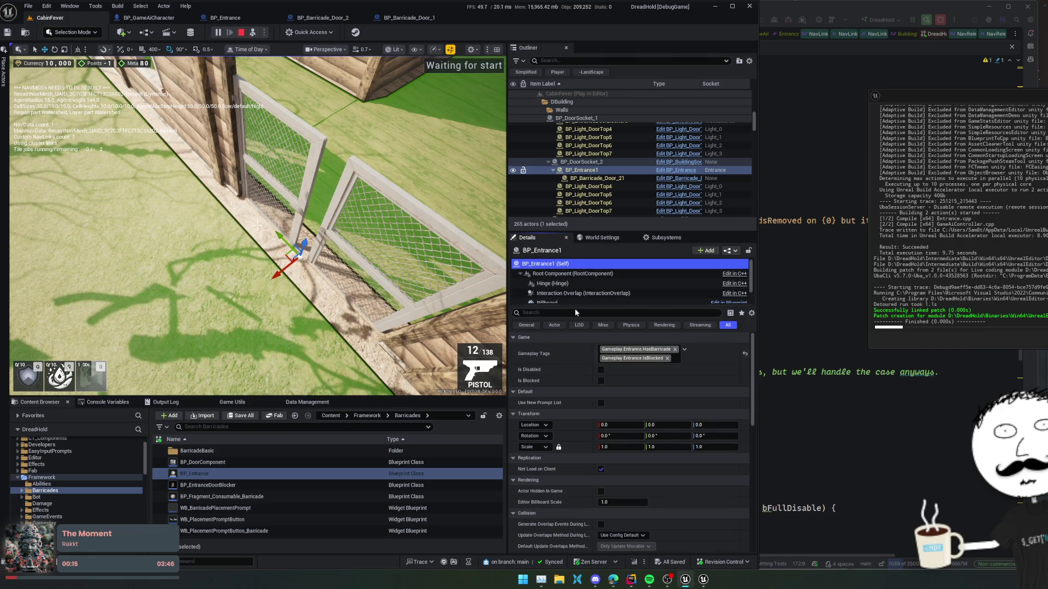
pyautogui.scroll(-3)
pyautogui.click(563, 298)
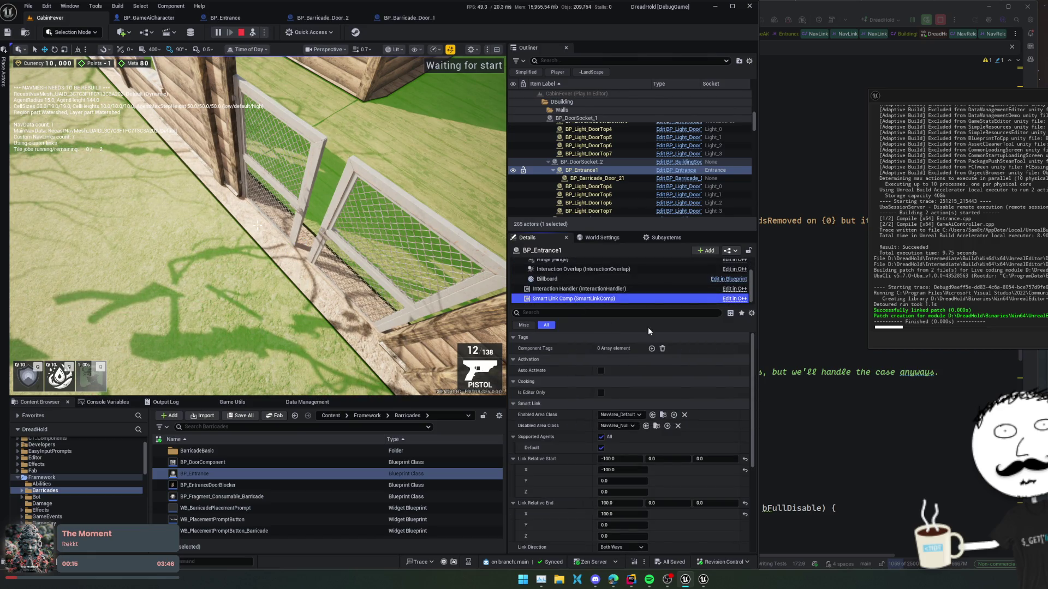
pyautogui.scroll(-3)
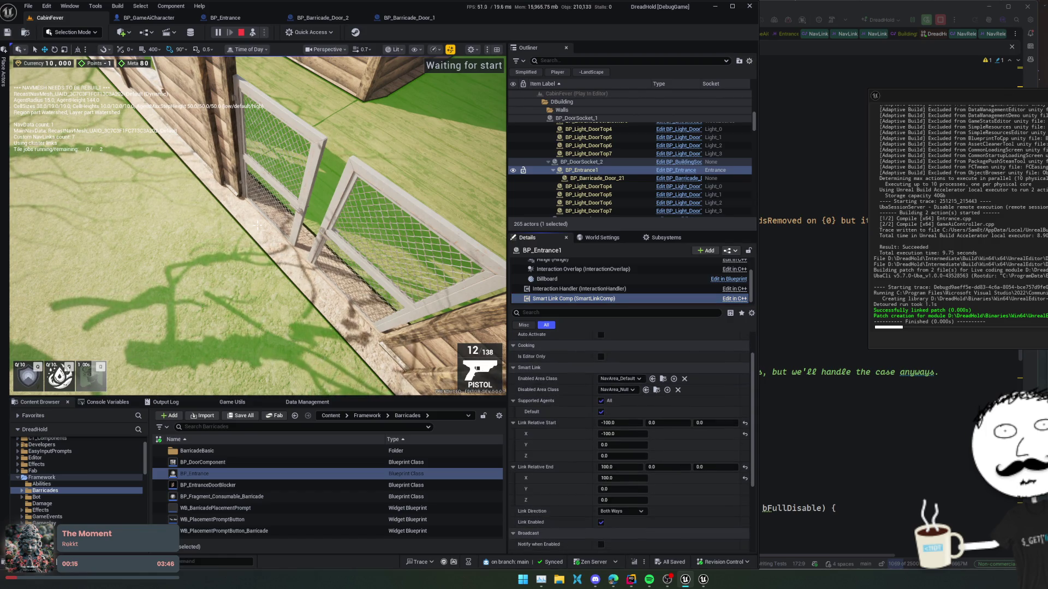
# Toggle Link Enabled off and on twice, then drag Link Relative End X to about 132.24
pyautogui.click(601, 523)
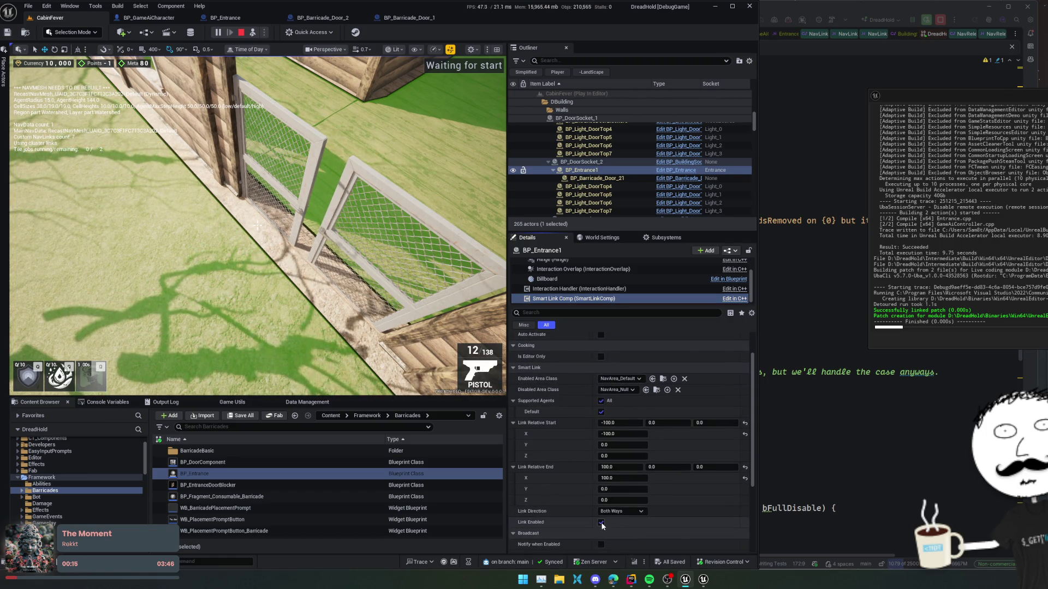
pyautogui.click(601, 523)
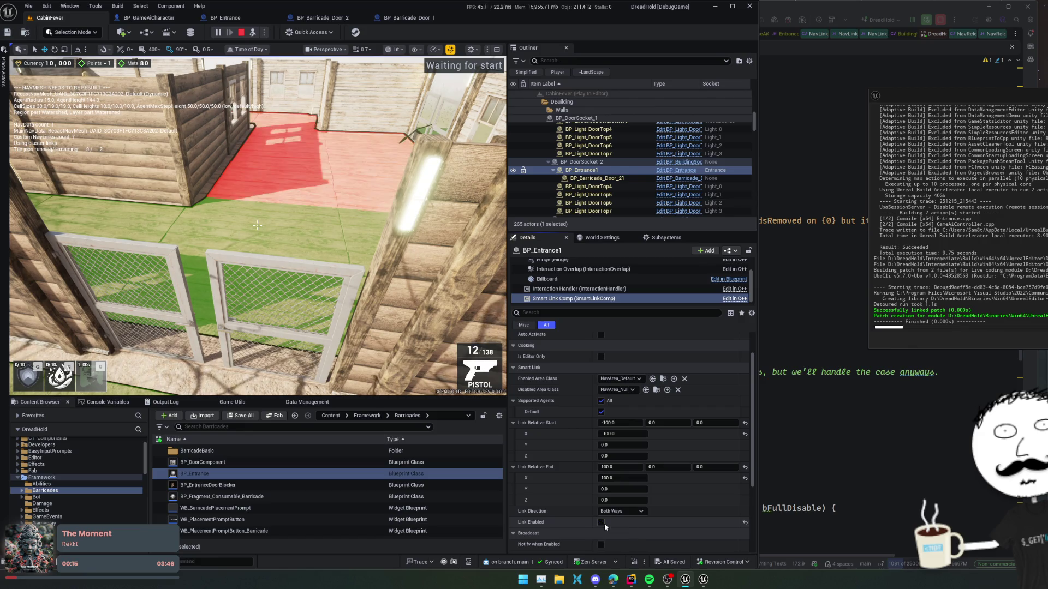
pyautogui.click(601, 523)
pyautogui.click(601, 522)
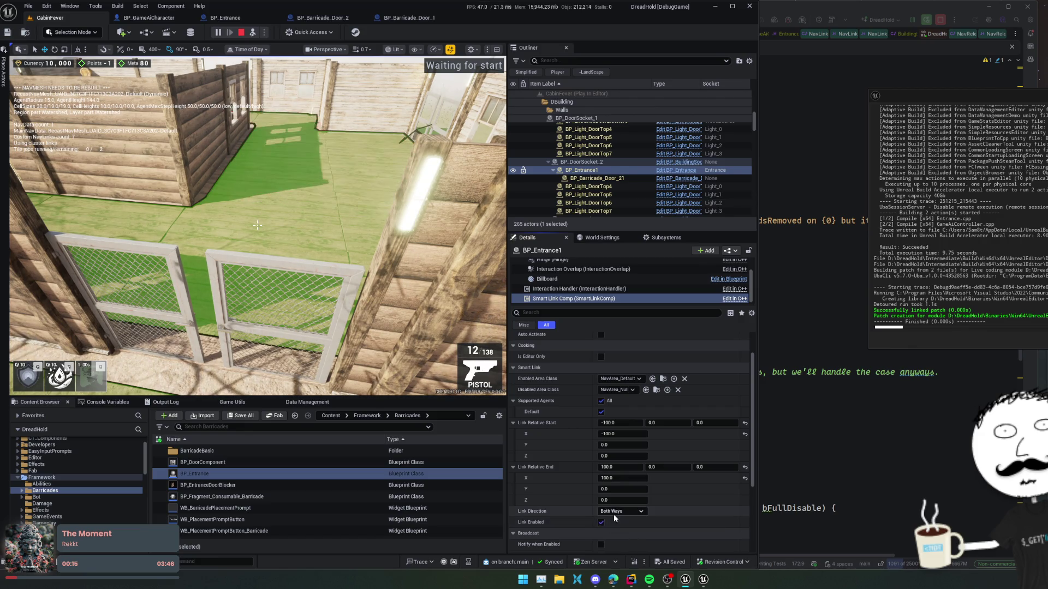
pyautogui.moveTo(622, 478); pyautogui.dragTo(608, 479)
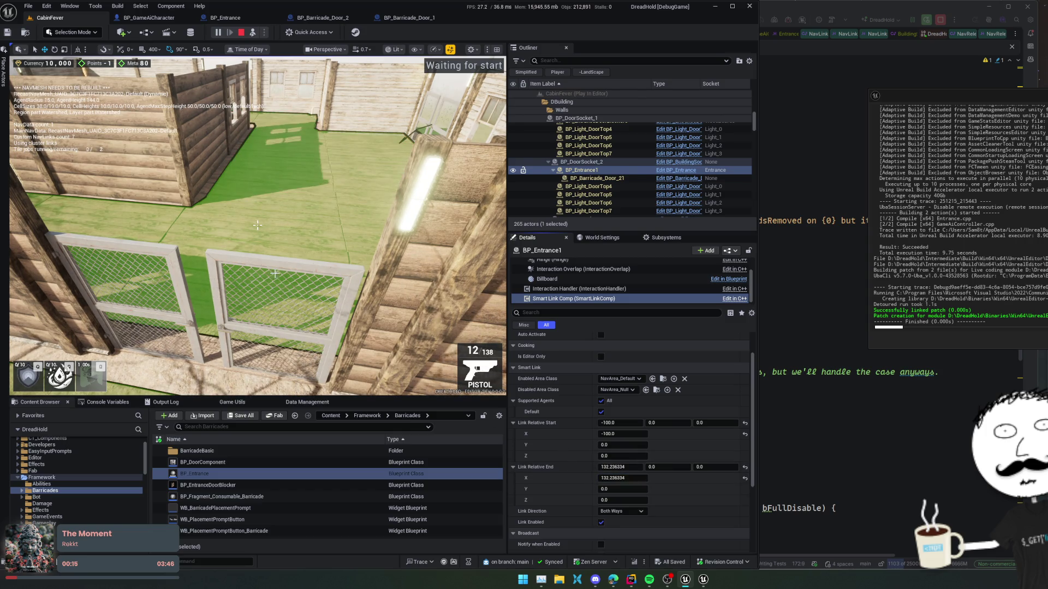
pyautogui.click(246, 244)
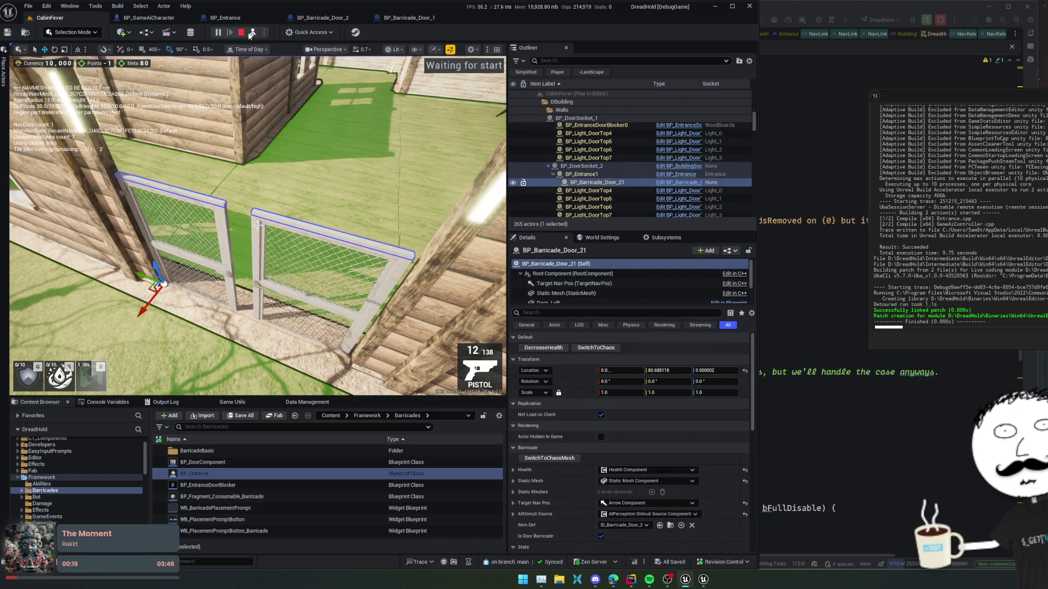
# Possess the character, walk it south briefly, then return to the editor
pyautogui.click(251, 34)
pyautogui.press('s')
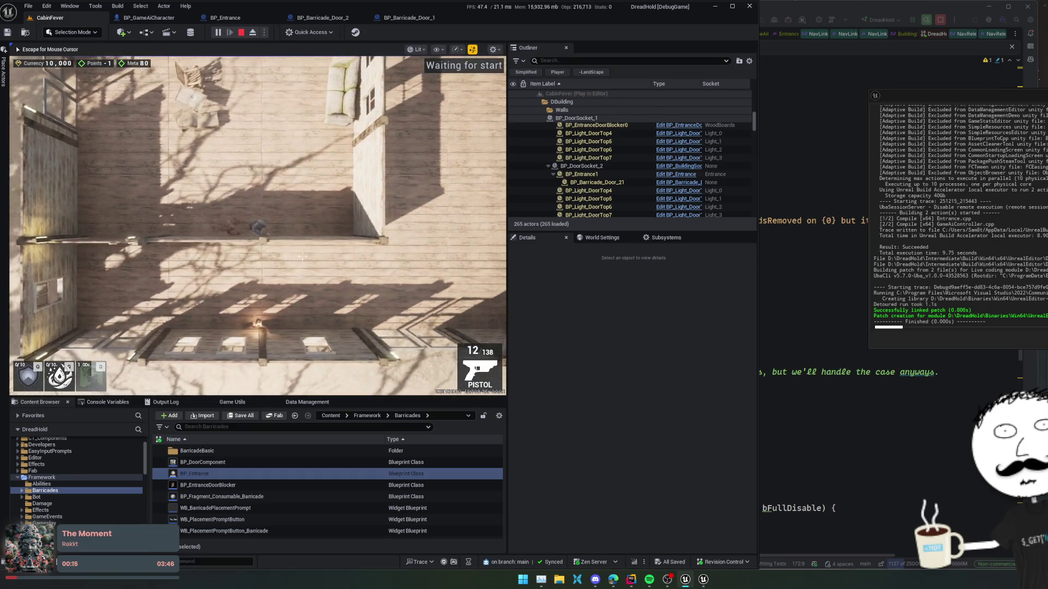
pyautogui.press('Escape')
pyautogui.click(253, 33)
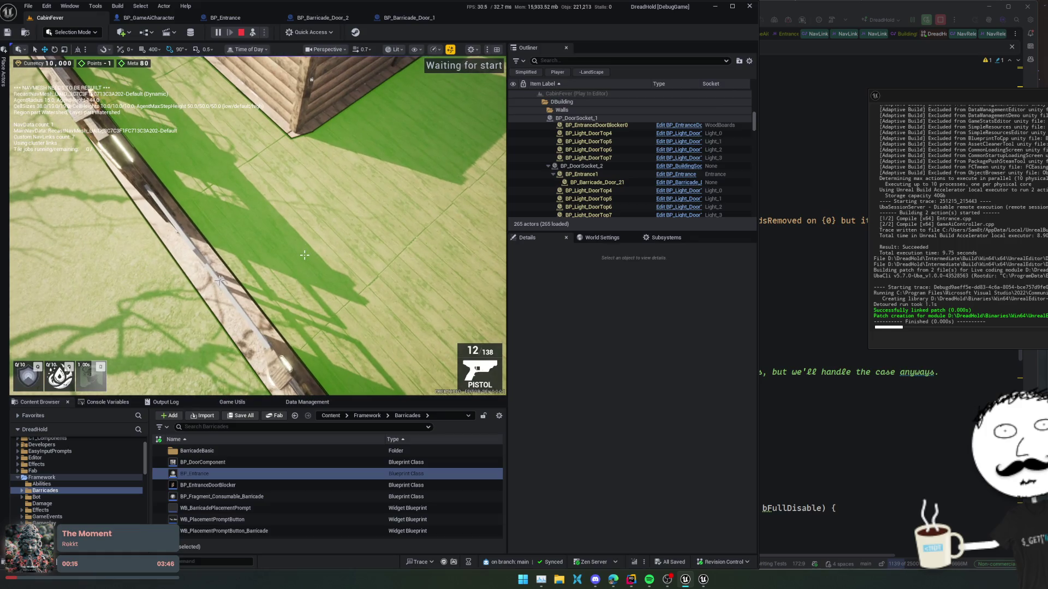
# Select the barricade door, then its parent BP_Entrance1's Smart Link Comp
pyautogui.click(219, 281)
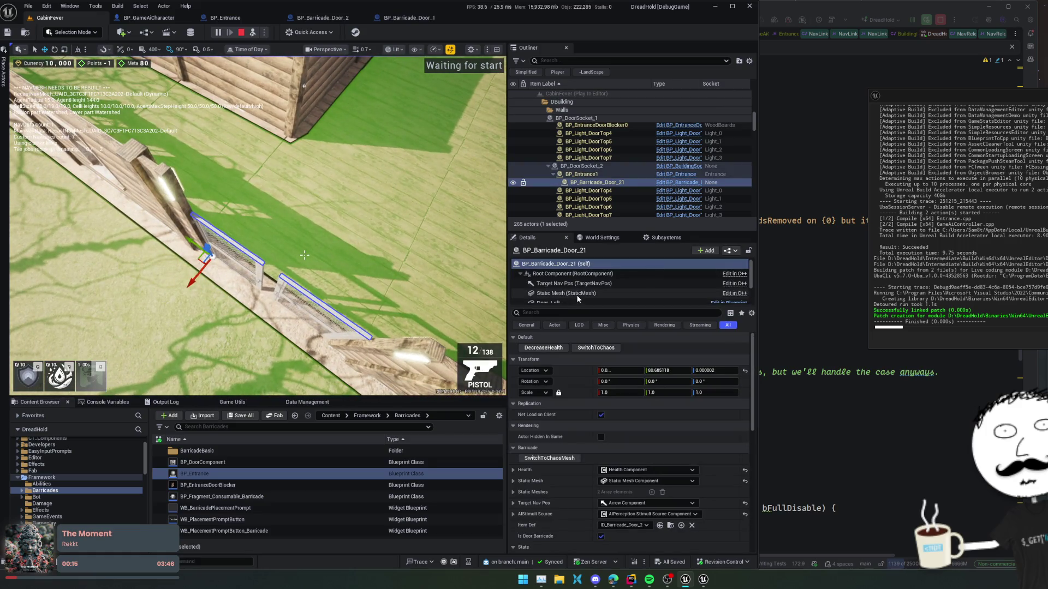
pyautogui.scroll(-3)
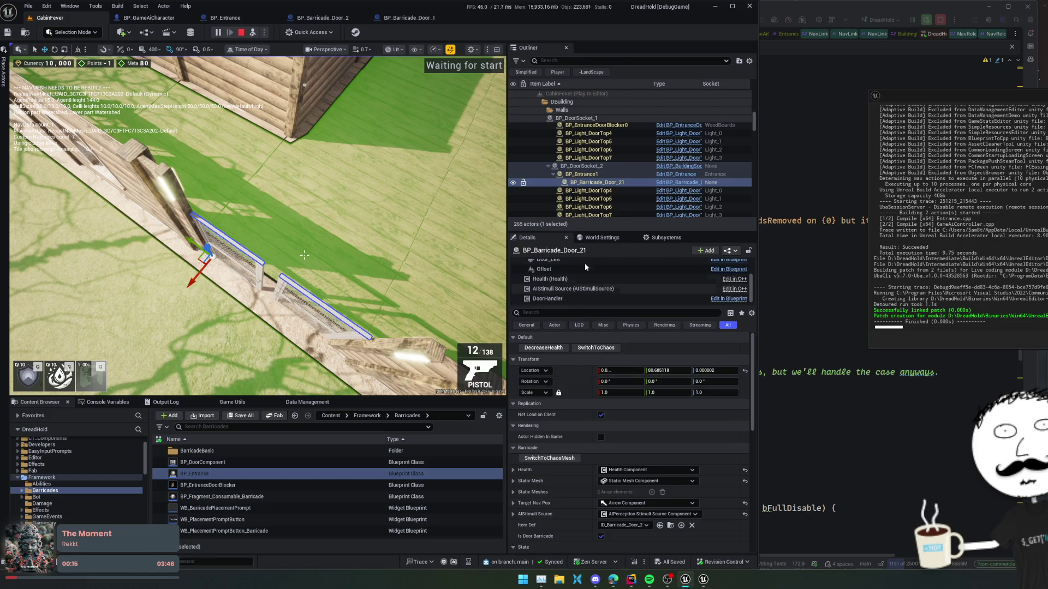
pyautogui.click(581, 174)
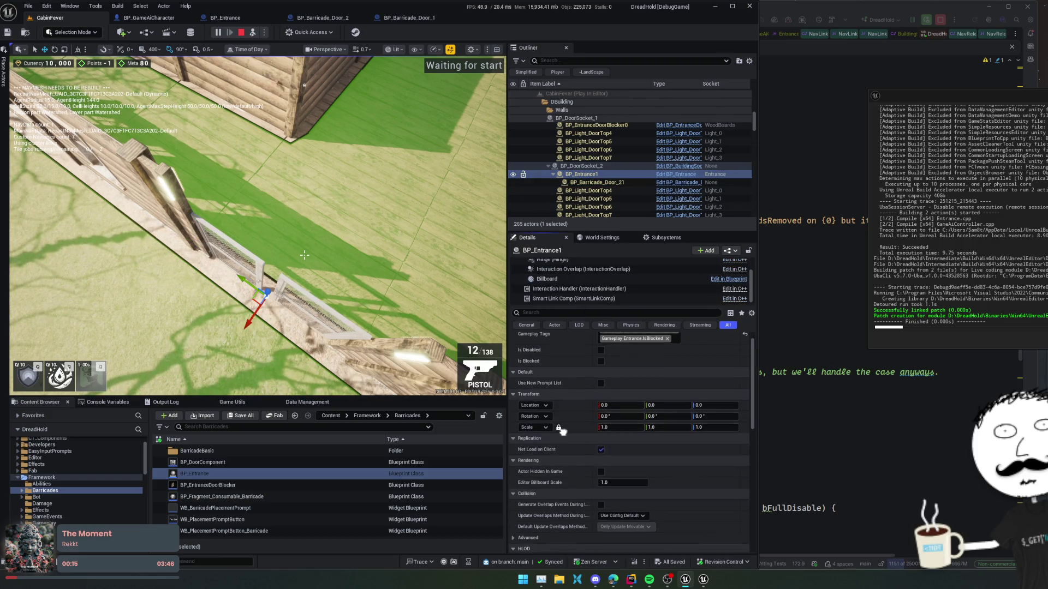
pyautogui.click(573, 299)
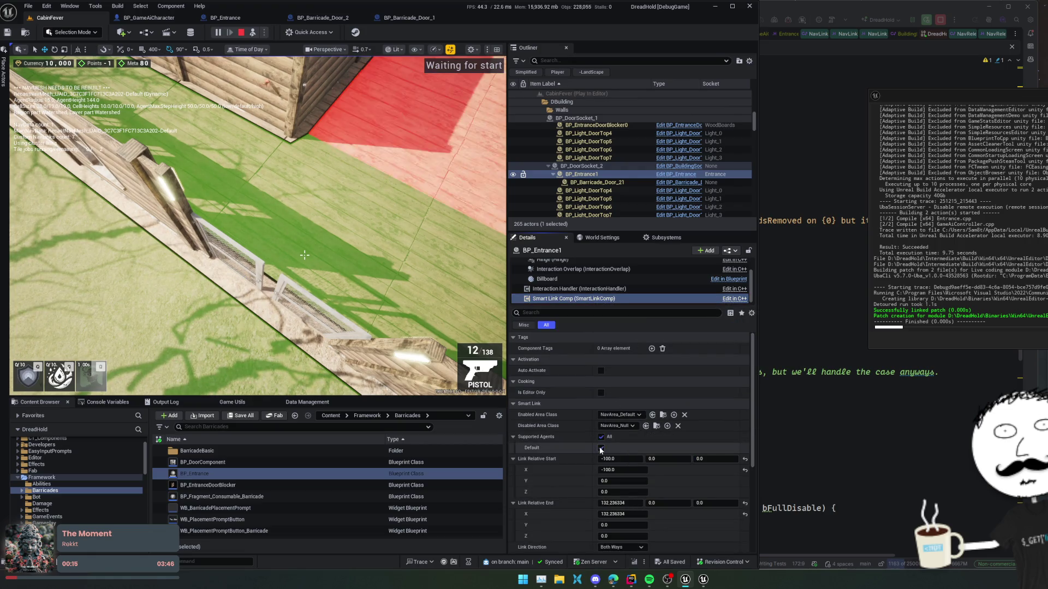
# Tick the Default agent and set the smart link's Enabled Area Class to NavArea_Null
pyautogui.click(601, 448)
pyautogui.scroll(-3)
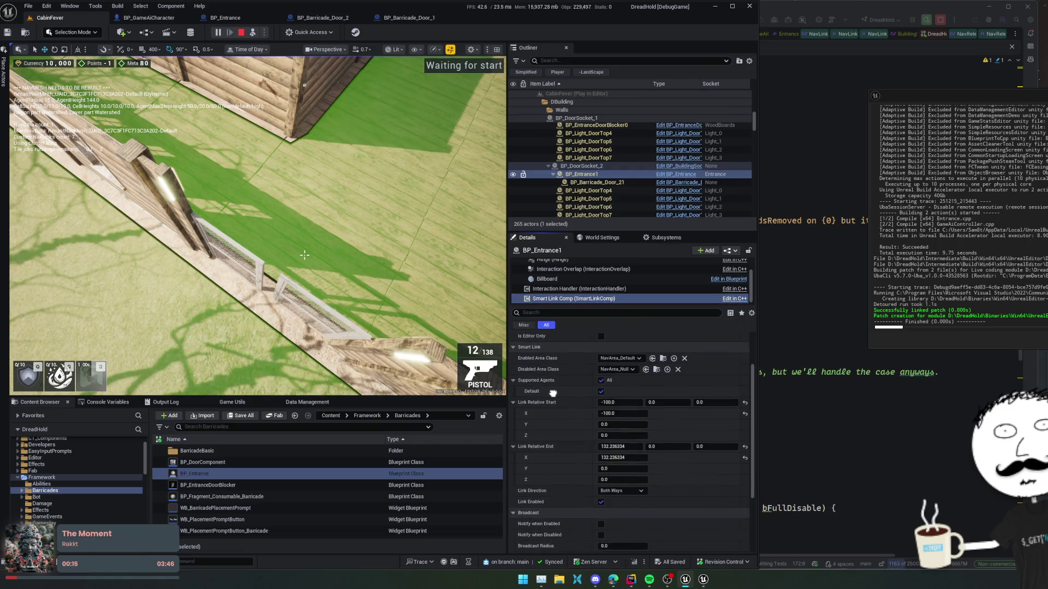
pyautogui.click(634, 367)
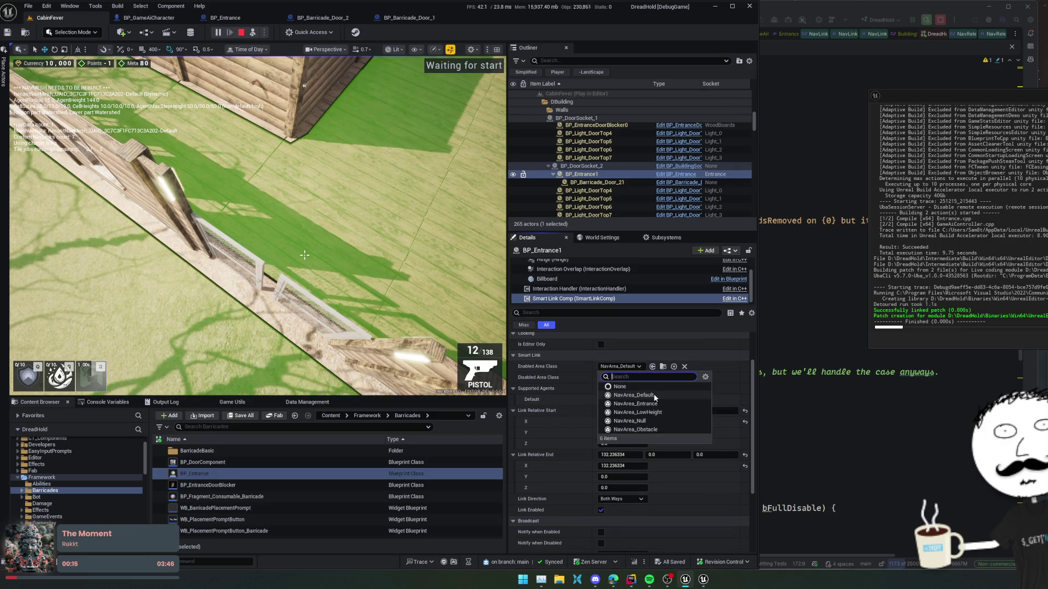
pyautogui.click(629, 421)
pyautogui.click(632, 366)
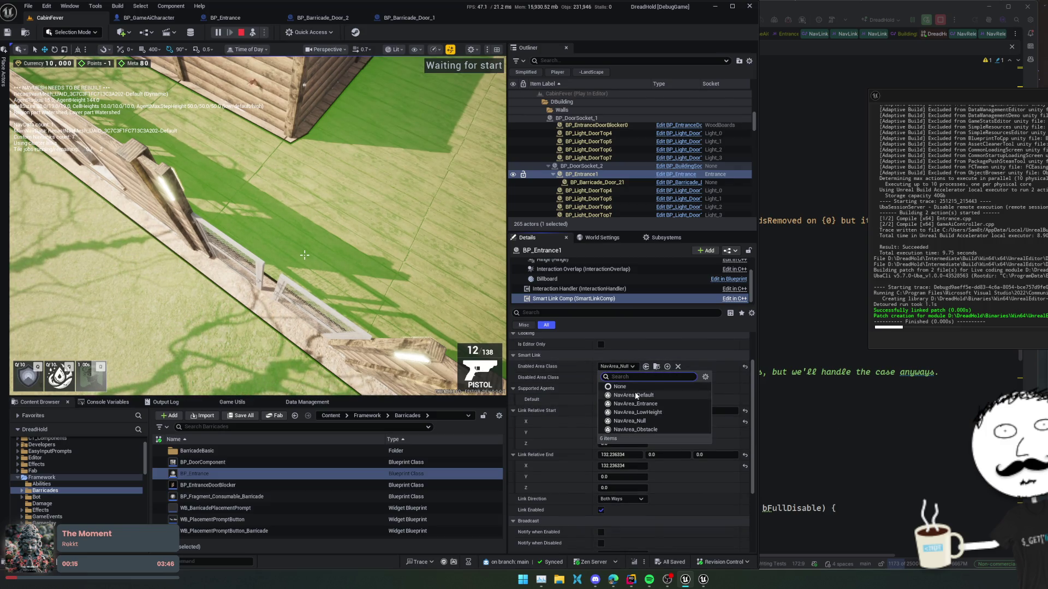
pyautogui.click(635, 392)
pyautogui.scroll(-3)
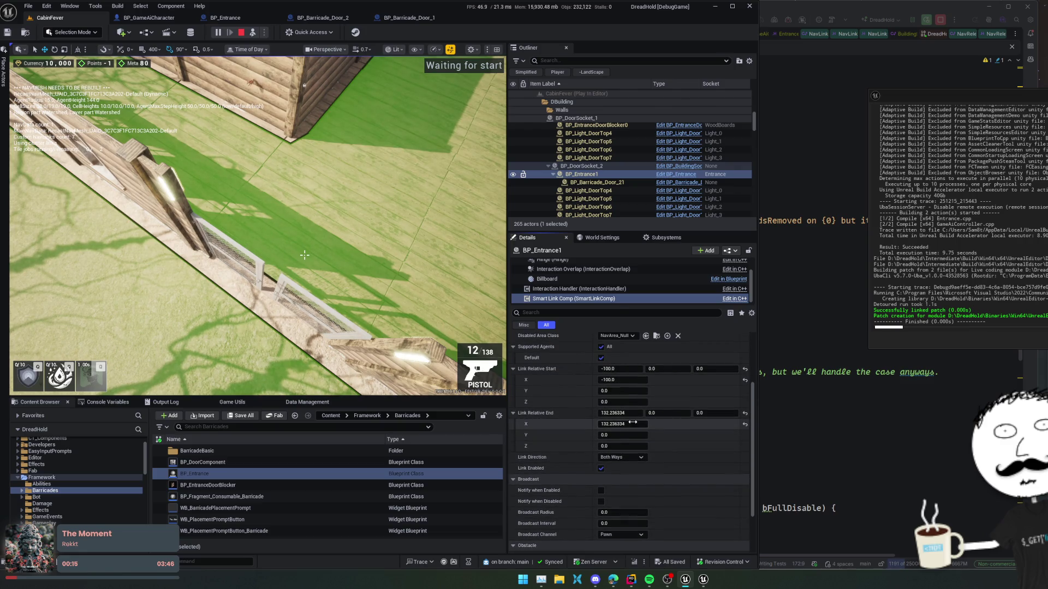
# Try several smart link start and end X offsets (end around 190.8, 159.5, 125), checking along the wall
pyautogui.moveTo(622, 424); pyautogui.dragTo(650, 424)
pyautogui.moveTo(622, 380); pyautogui.dragTo(606, 380)
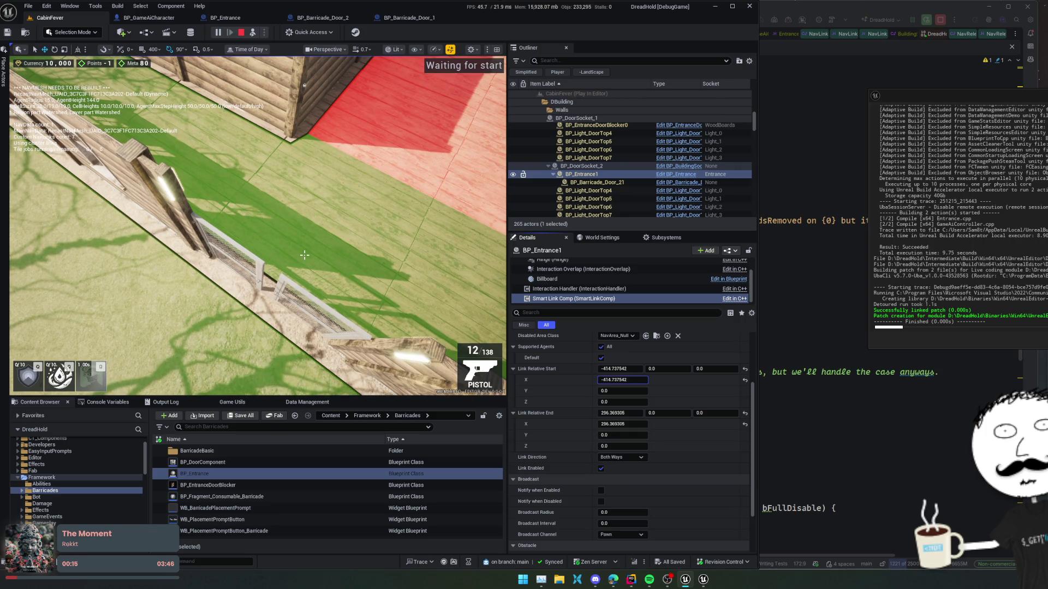
pyautogui.click(304, 255)
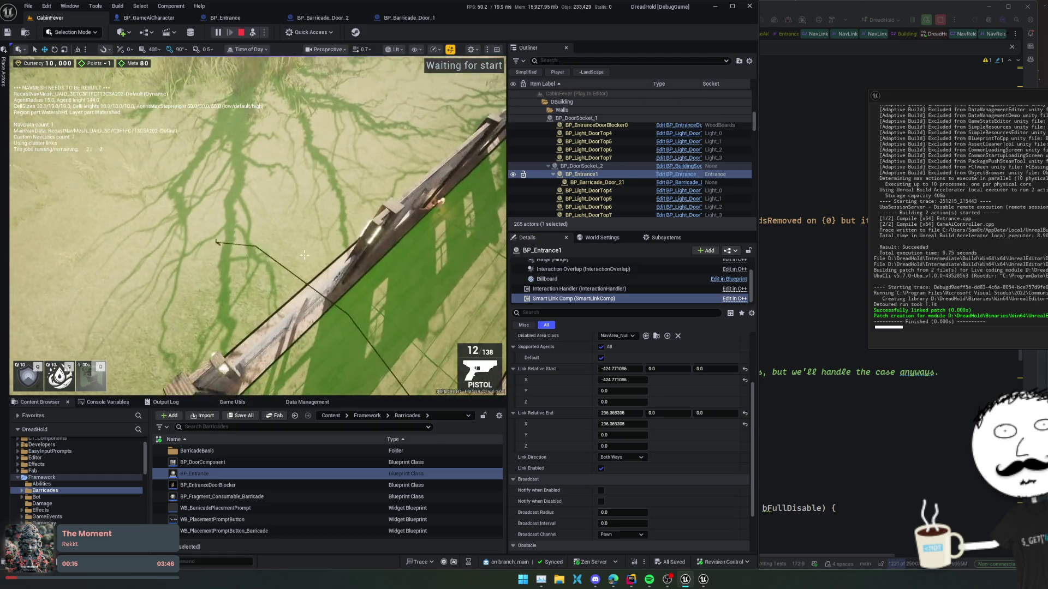
pyautogui.hotkey('shift', 'F1')
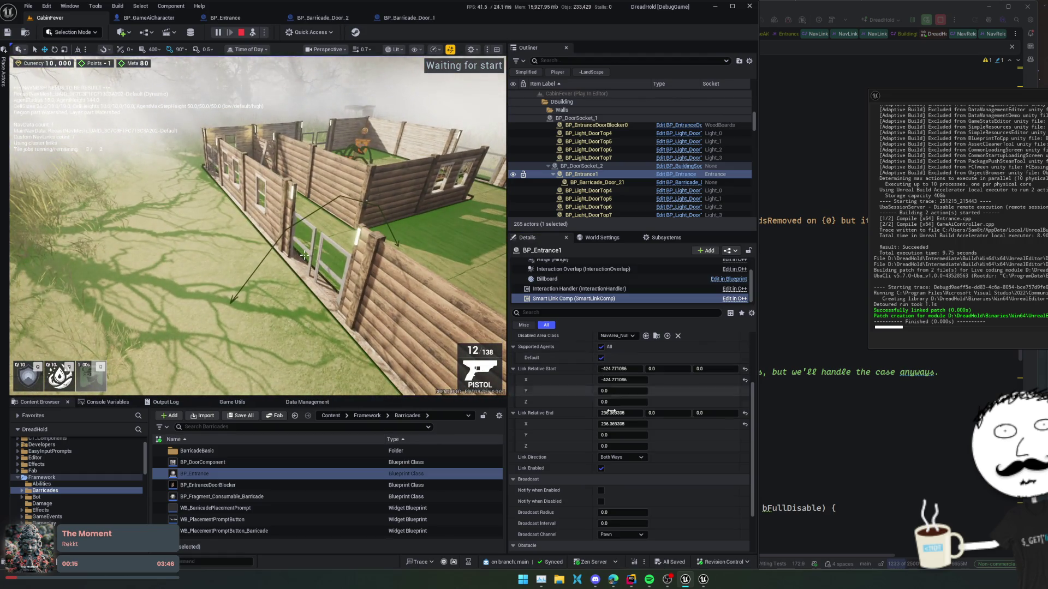
pyautogui.moveTo(624, 424); pyautogui.dragTo(607, 424)
pyautogui.moveTo(611, 380); pyautogui.dragTo(590, 380)
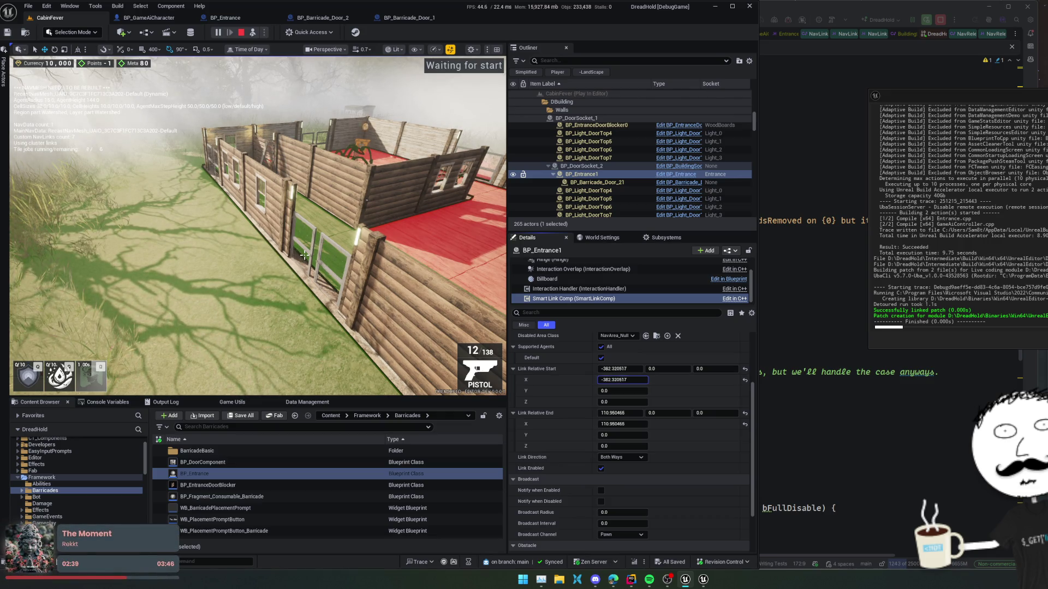
pyautogui.click(304, 255)
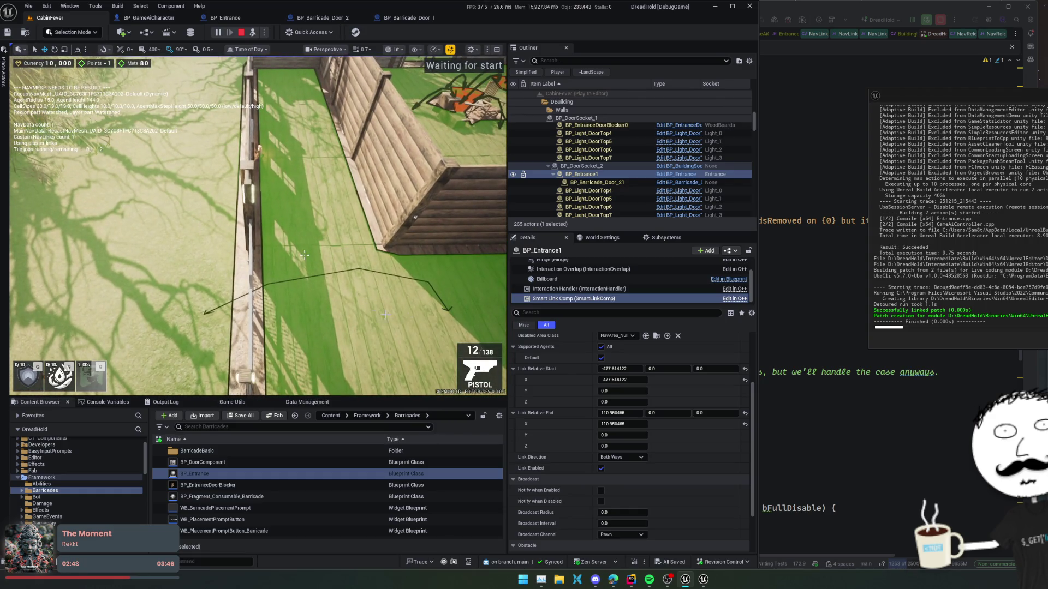
pyautogui.moveTo(609, 413); pyautogui.dragTo(625, 425)
pyautogui.moveTo(622, 379); pyautogui.dragTo(607, 380)
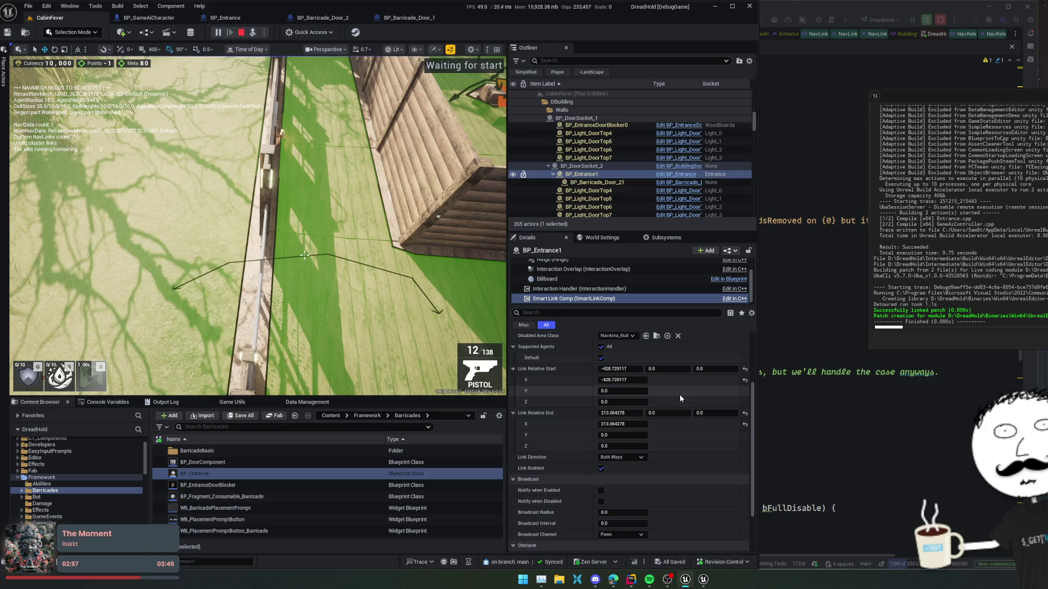
# Fine-tune the smart link to Start X -423.69 and End X 141.85
pyautogui.moveTo(622, 380); pyautogui.dragTo(685, 380)
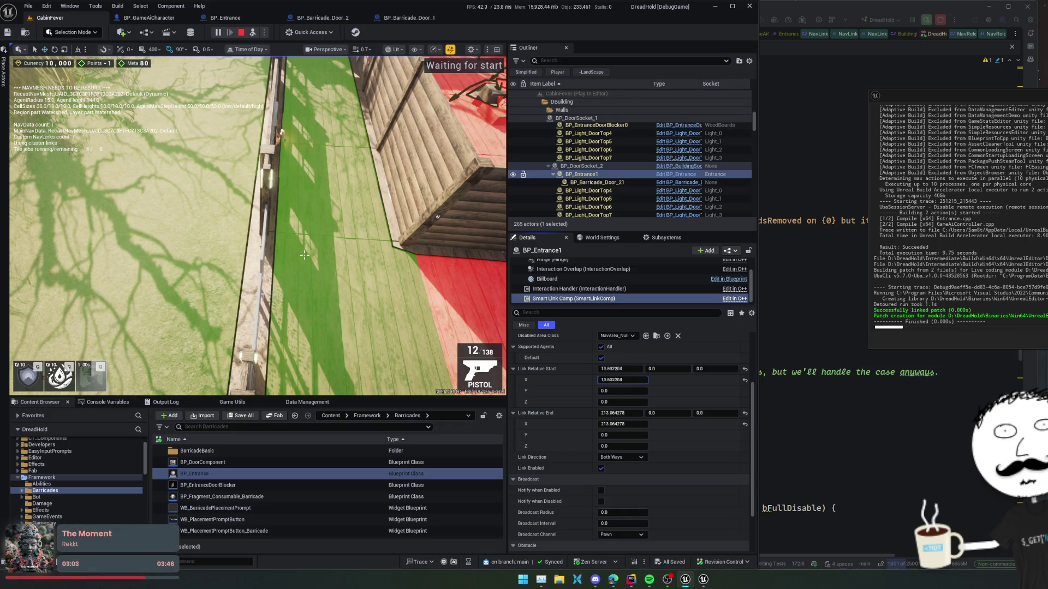
pyautogui.moveTo(637, 416); pyautogui.dragTo(617, 416)
pyautogui.moveTo(623, 380); pyautogui.dragTo(614, 380)
pyautogui.moveTo(622, 424); pyautogui.dragTo(632, 425)
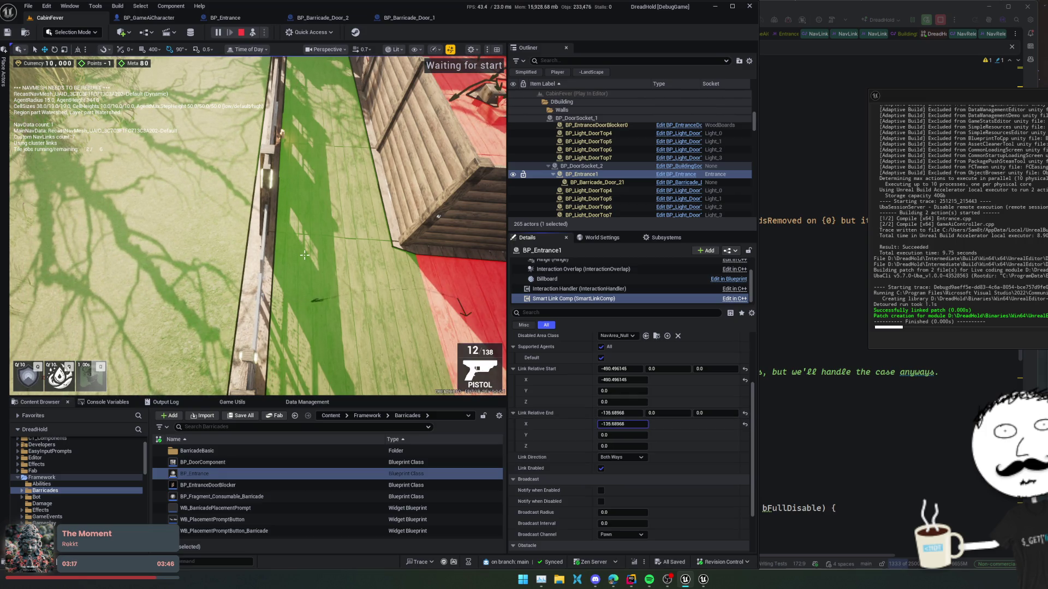
pyautogui.moveTo(622, 380); pyautogui.dragTo(633, 380)
pyautogui.moveTo(622, 424); pyautogui.dragTo(634, 424)
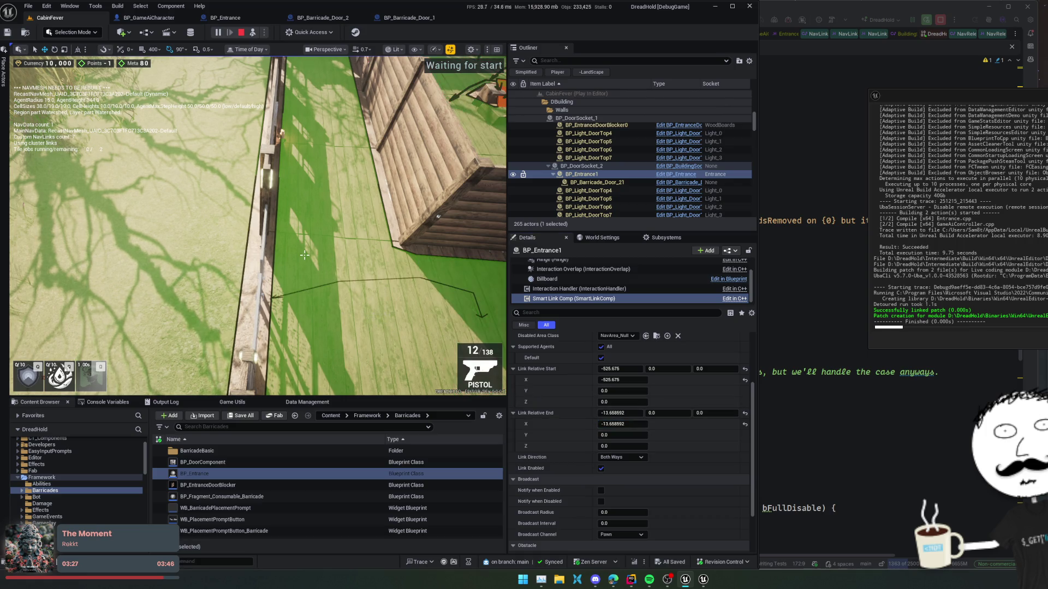
pyautogui.moveTo(634, 424); pyautogui.dragTo(643, 424)
pyautogui.moveTo(622, 380); pyautogui.dragTo(624, 380)
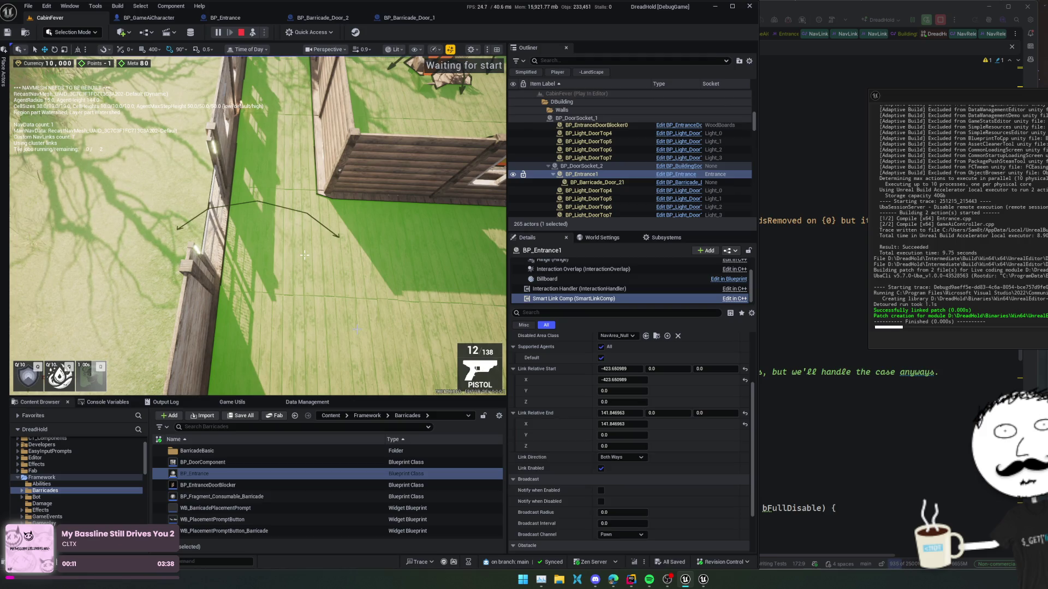
pyautogui.scroll(3)
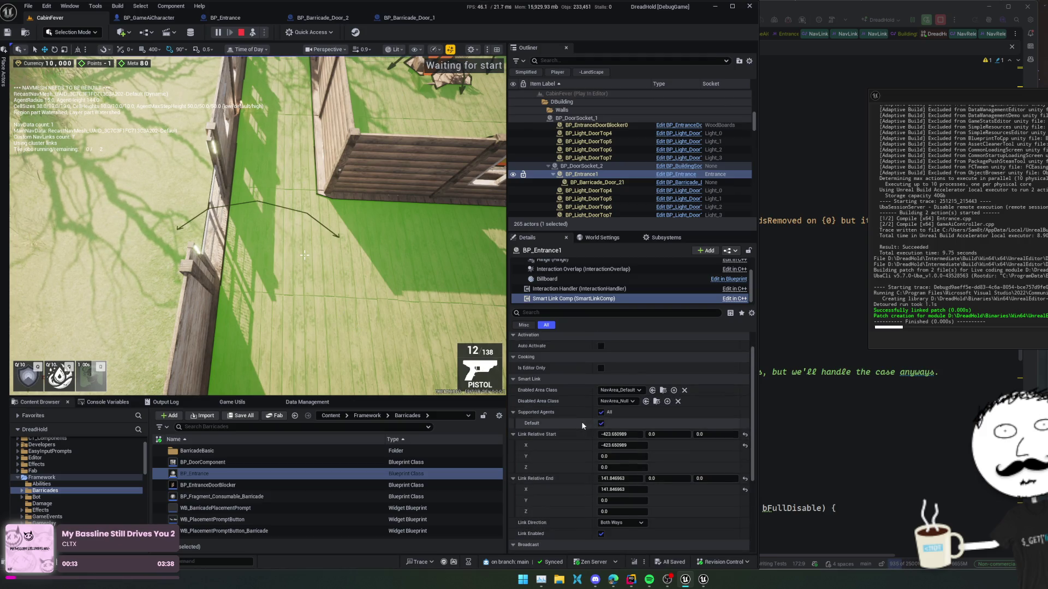
pyautogui.scroll(-3)
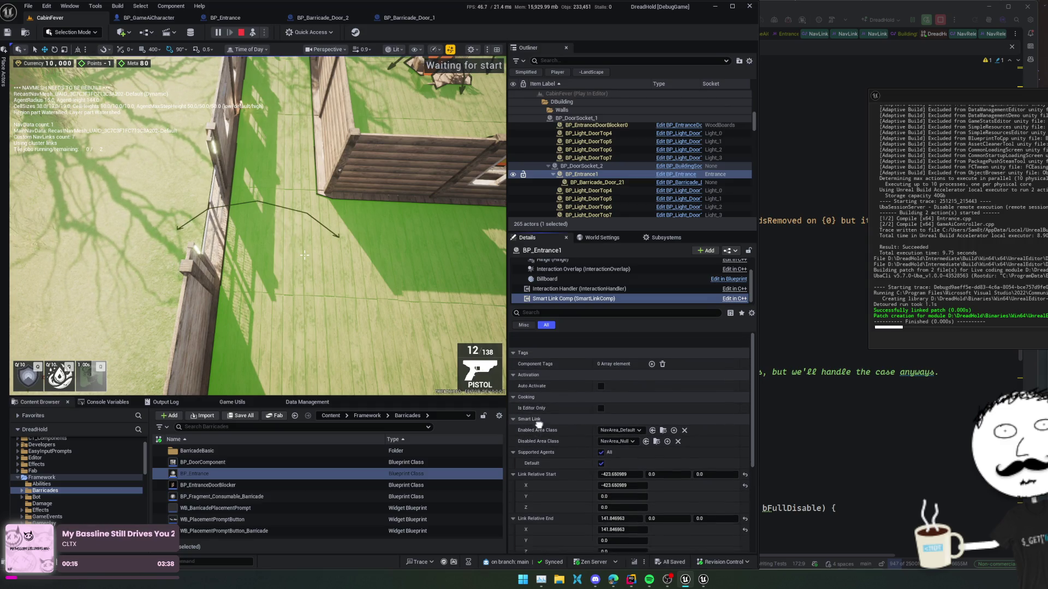
pyautogui.scroll(-3)
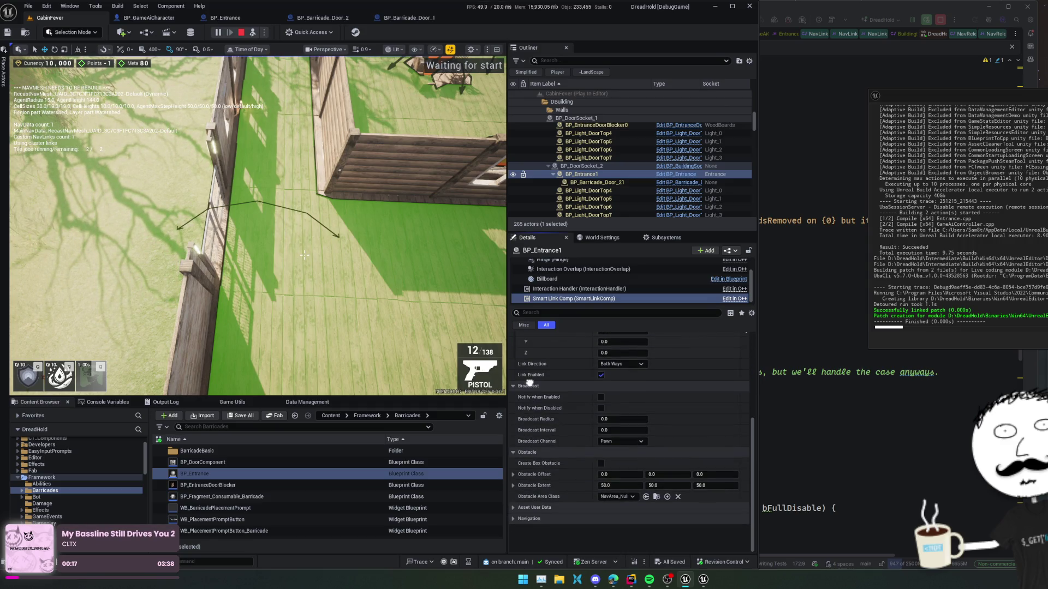
pyautogui.scroll(3)
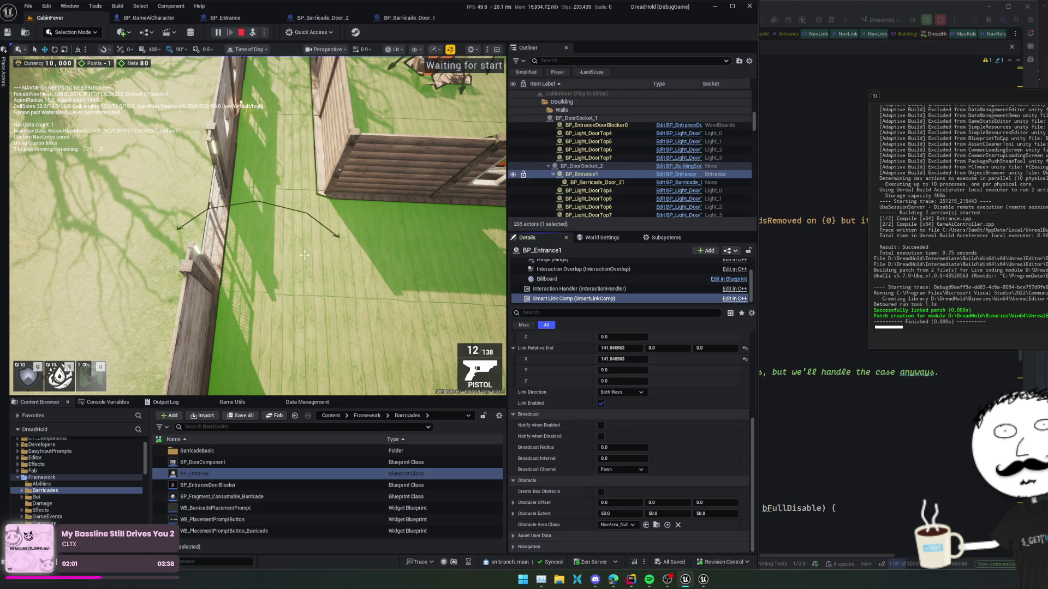
# End the play session and select the RecastNavMesh-Default actor
pyautogui.click(370, 257)
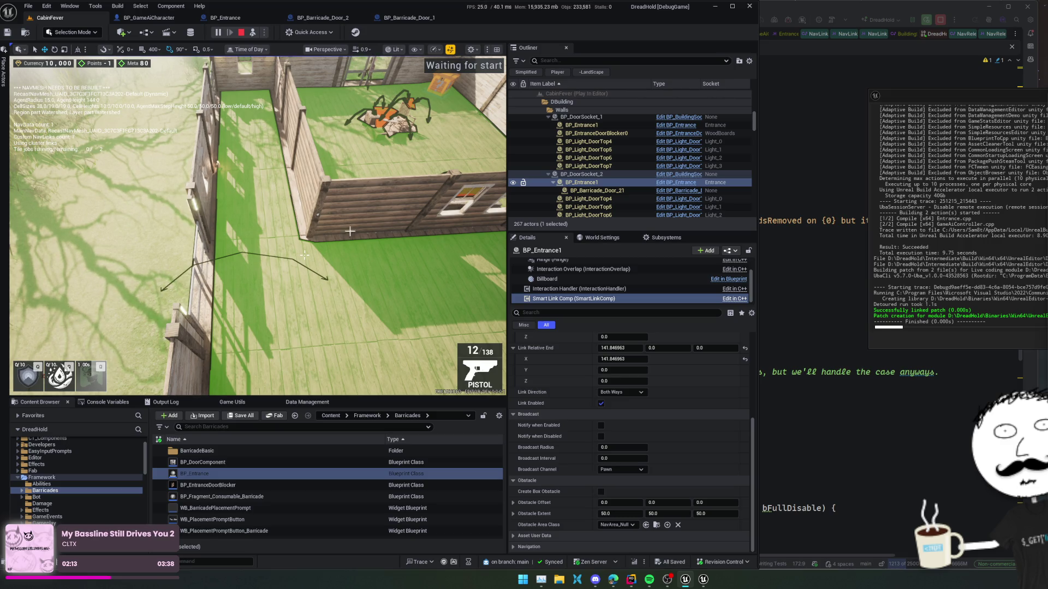
pyautogui.press('Escape')
pyautogui.scroll(-3)
pyautogui.click(580, 197)
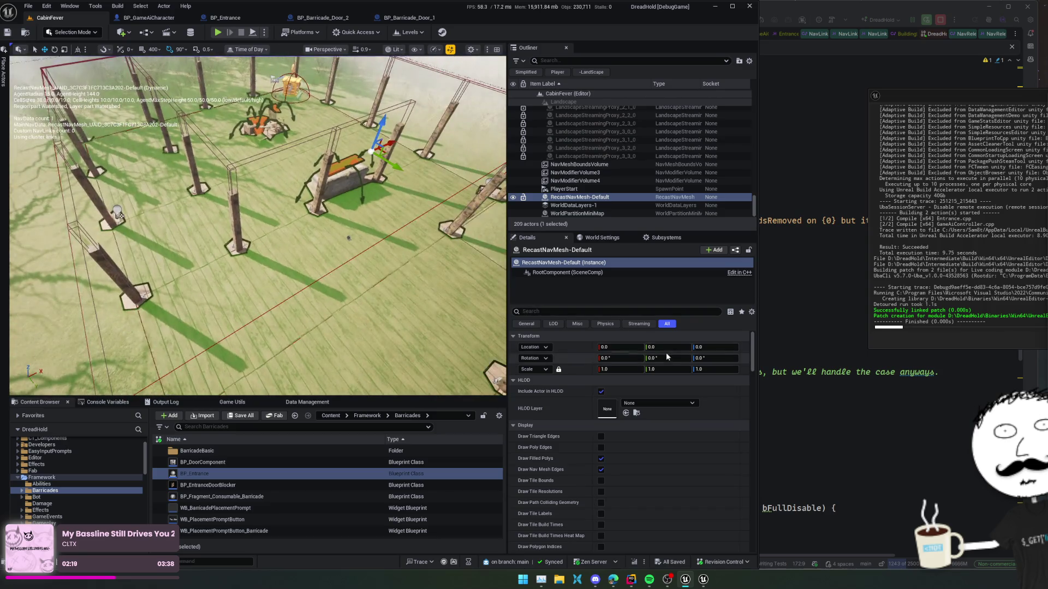
# Scroll RecastNavMesh-Default's Details down to Advanced and list the Region Partitioning choices
pyautogui.scroll(-3)
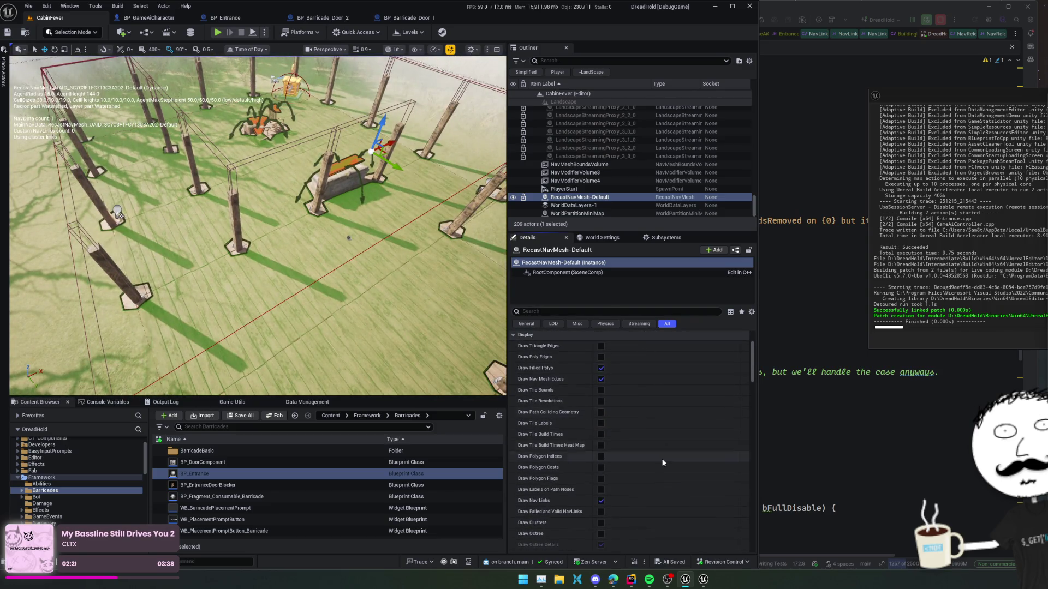
pyautogui.scroll(-3)
pyautogui.scroll(-3)
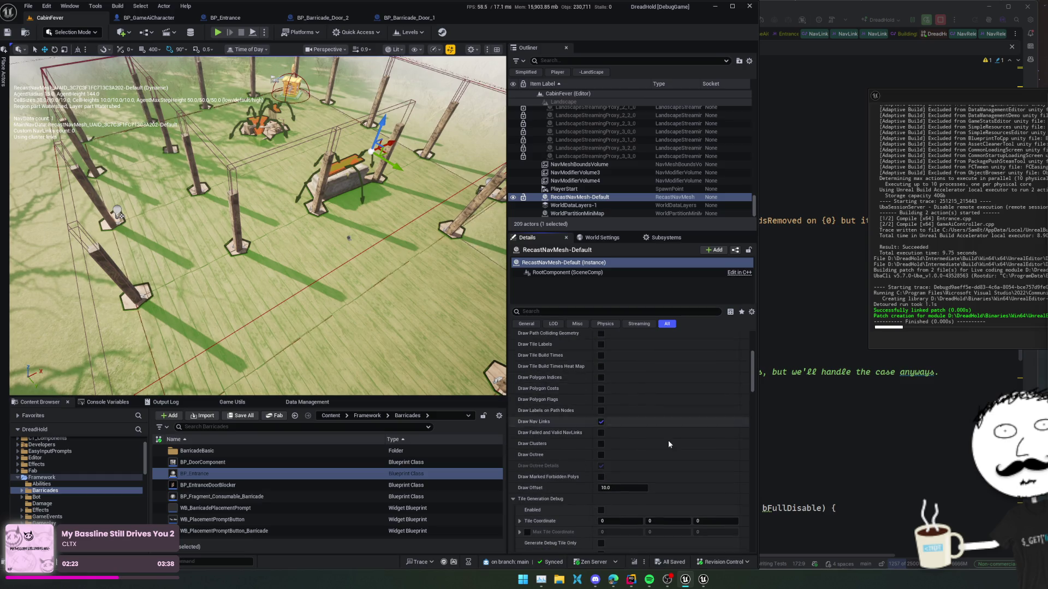
pyautogui.scroll(-3)
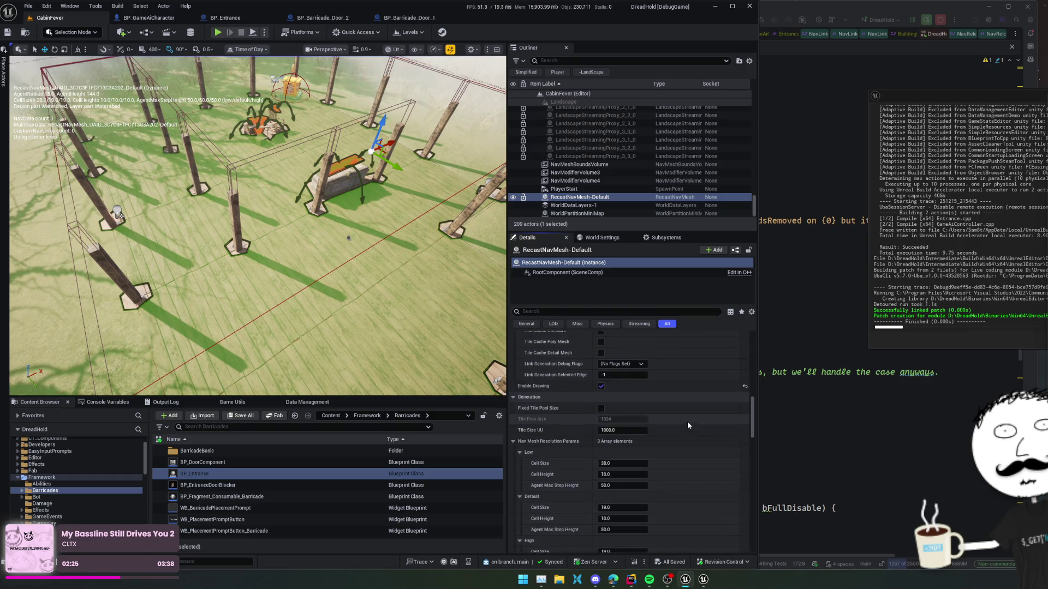
pyautogui.scroll(-3)
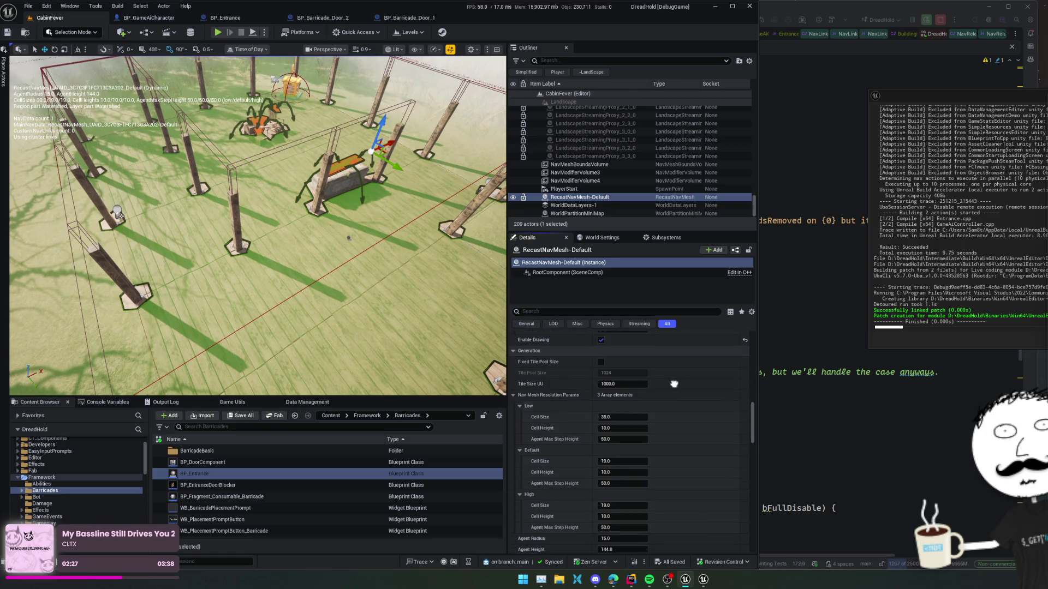
pyautogui.moveTo(534, 361)
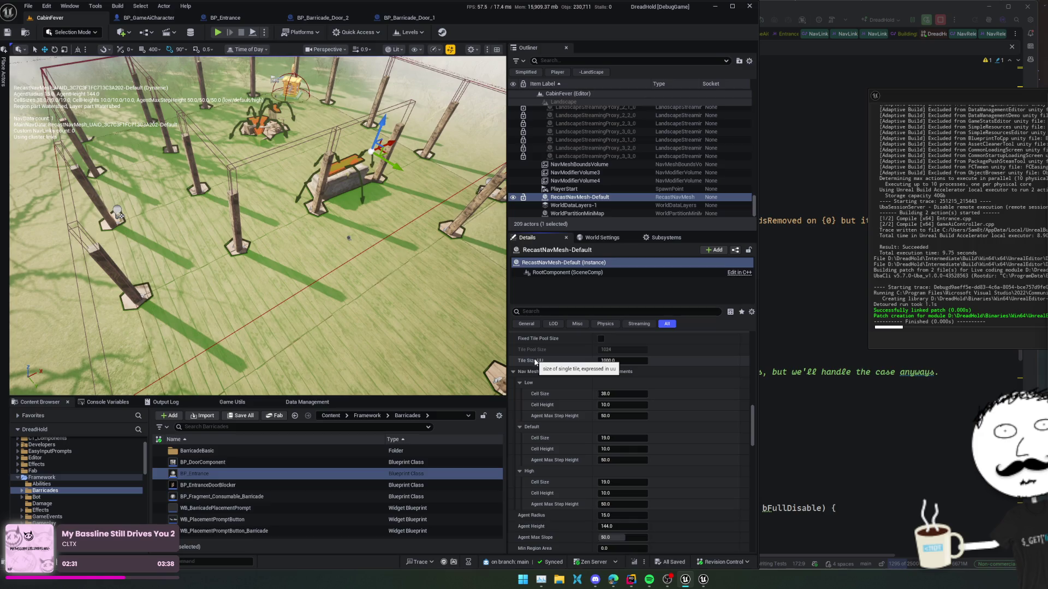
pyautogui.scroll(-3)
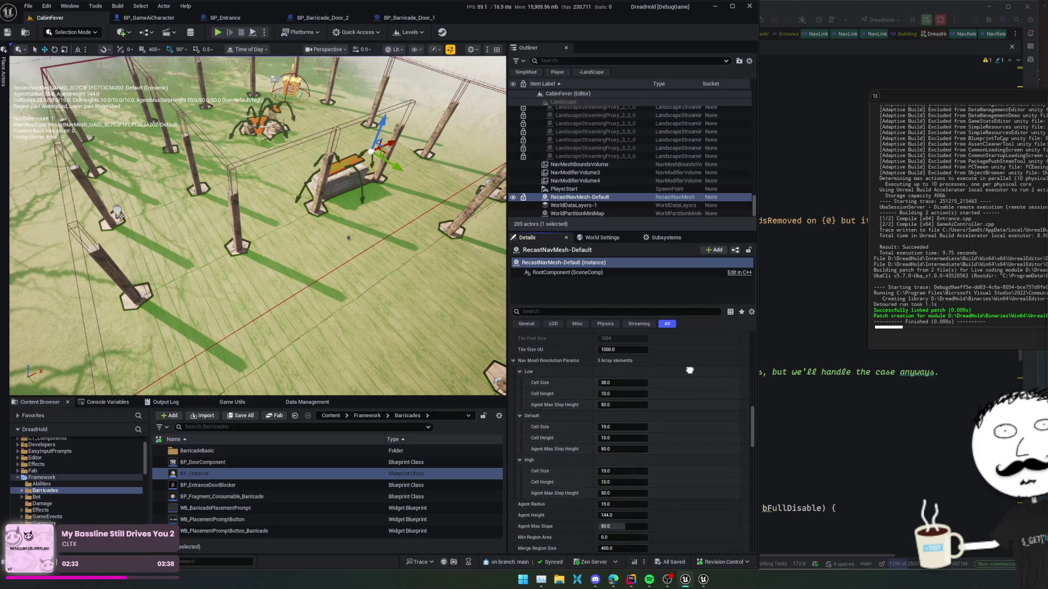
pyautogui.moveTo(689, 371); pyautogui.dragTo(689, 351)
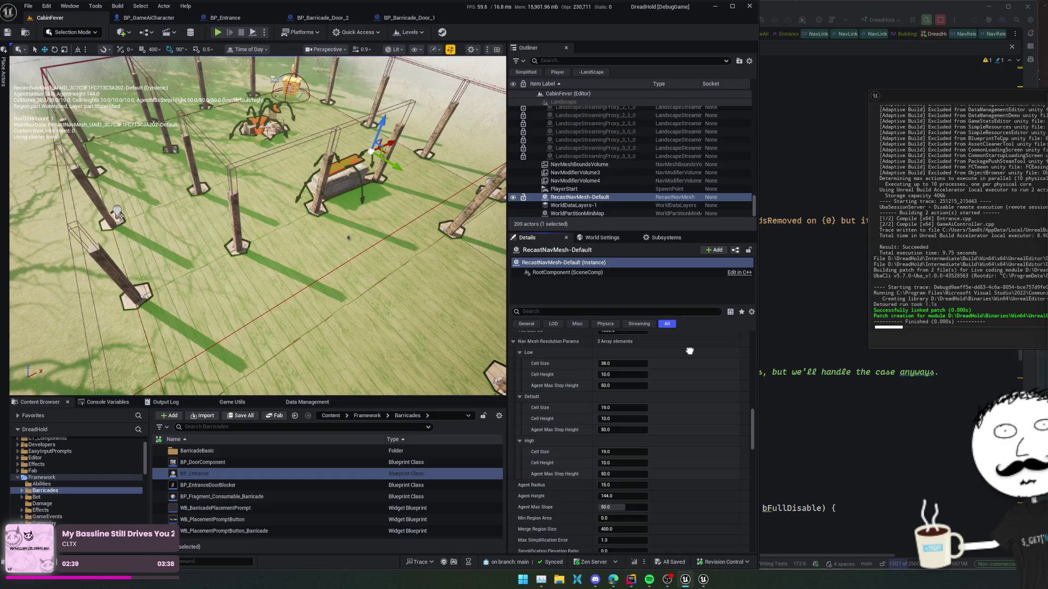
pyautogui.scroll(-3)
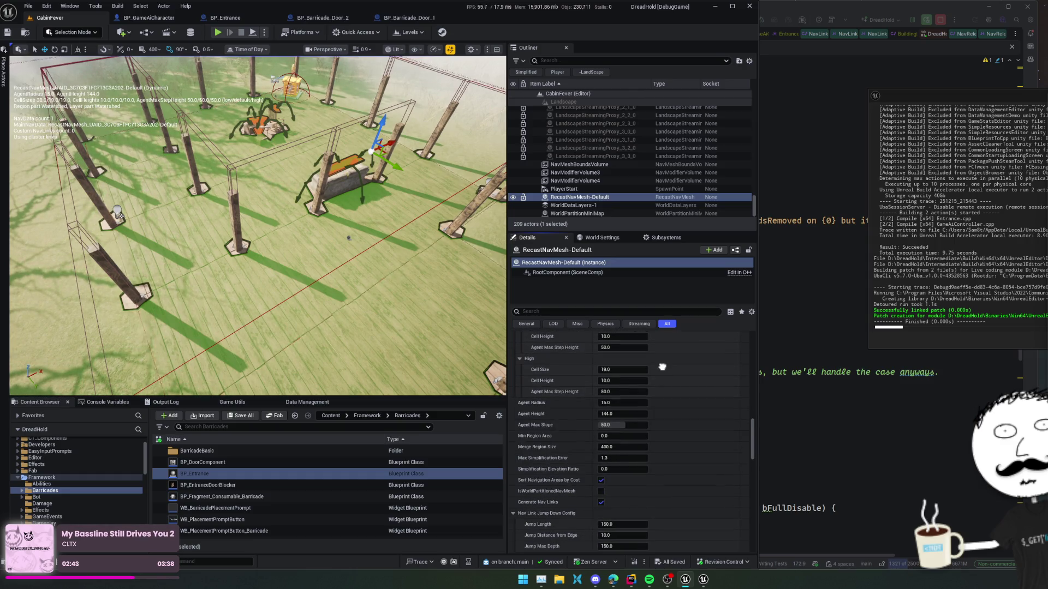
pyautogui.scroll(-3)
pyautogui.scroll(-3)
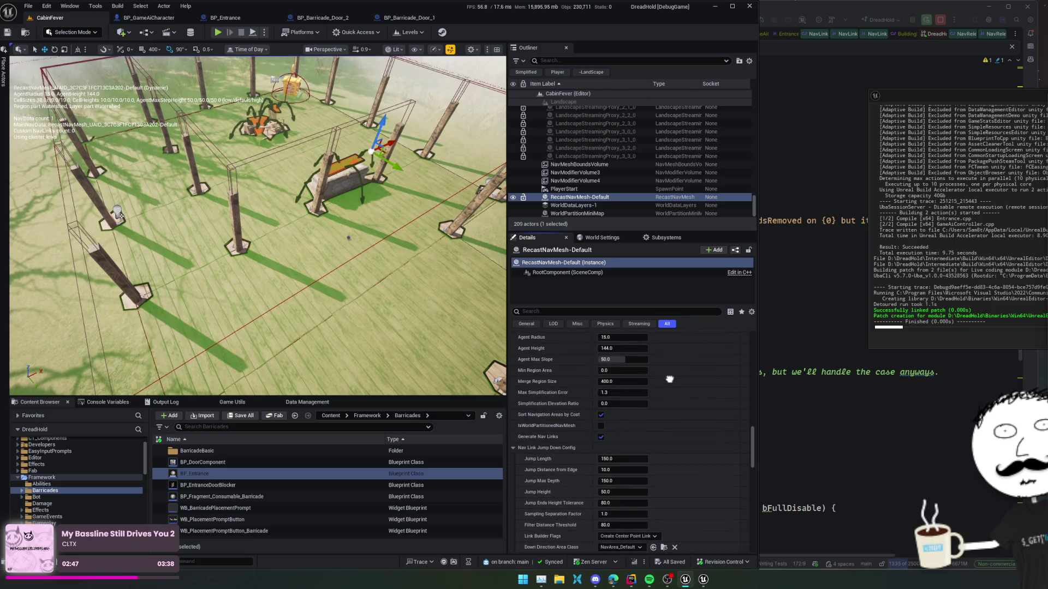
pyautogui.scroll(-3)
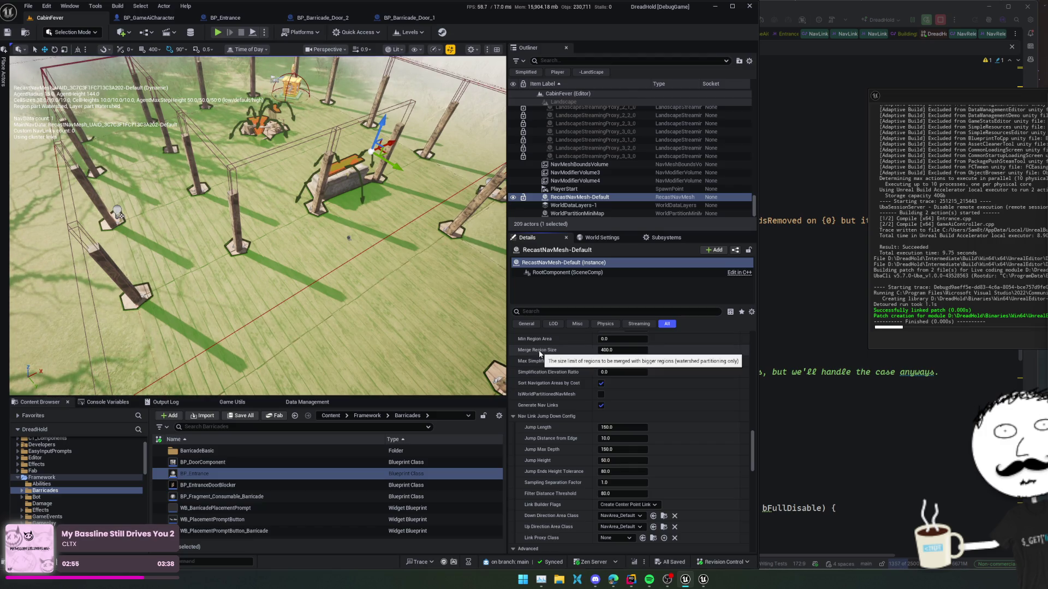
pyautogui.scroll(-3)
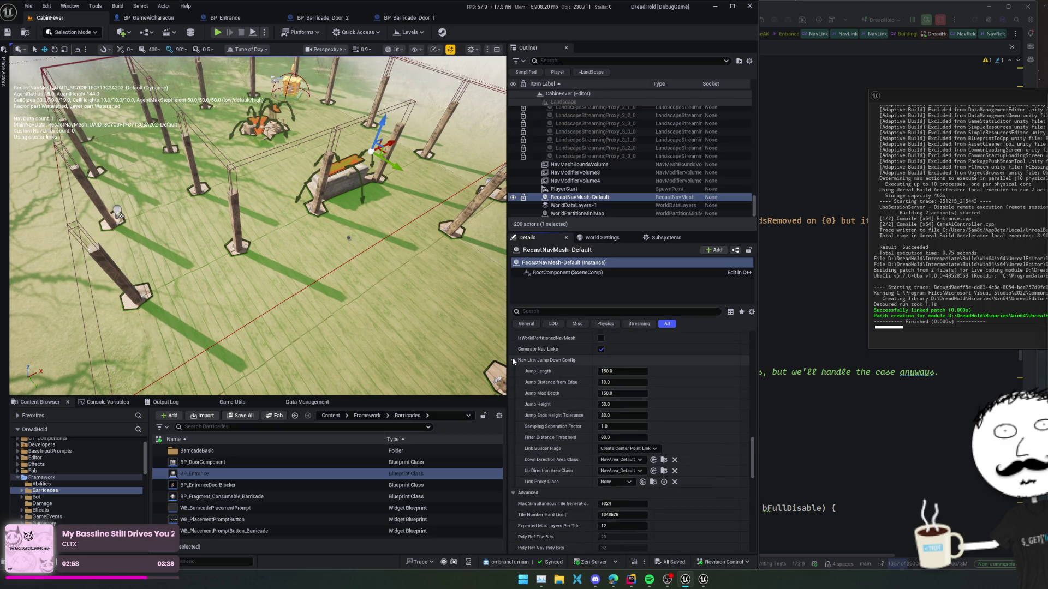
pyautogui.scroll(-3)
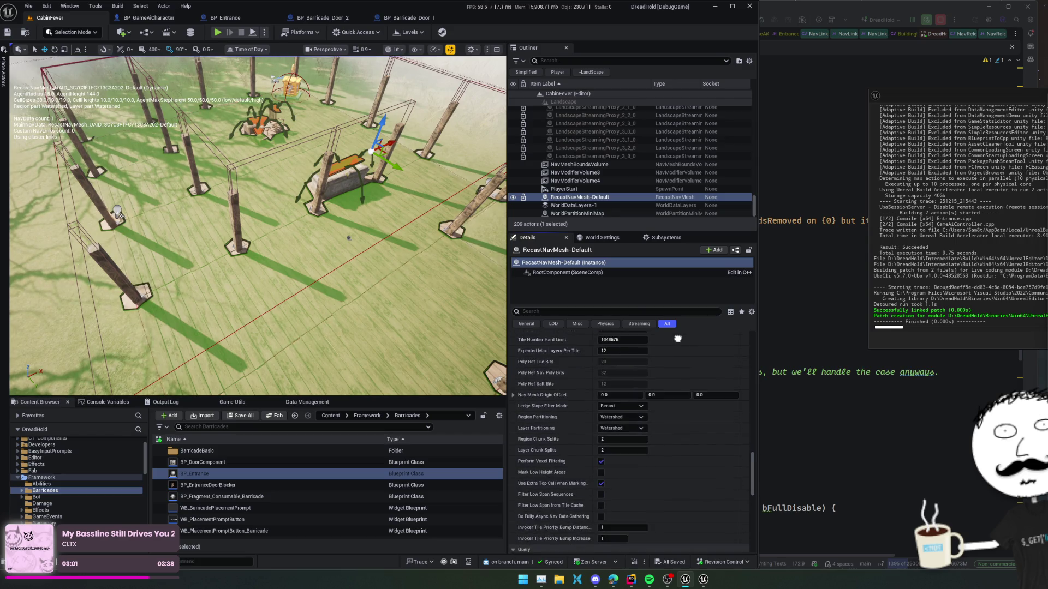
pyautogui.click(630, 399)
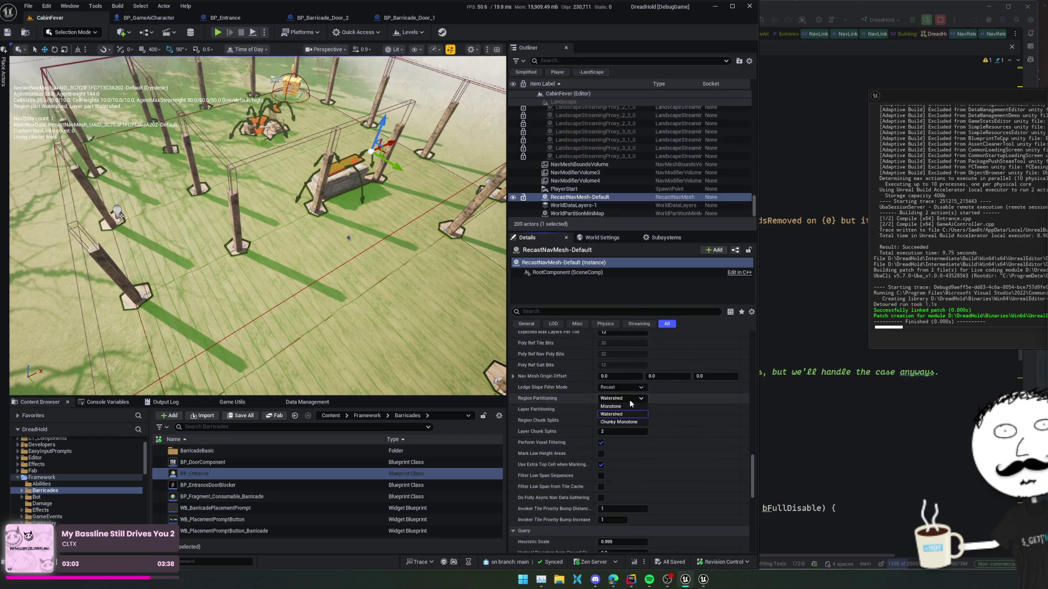
# Switch Region Partitioning to Monotone and back to Watershed, leaving Layer Partitioning unchanged
pyautogui.click(624, 410)
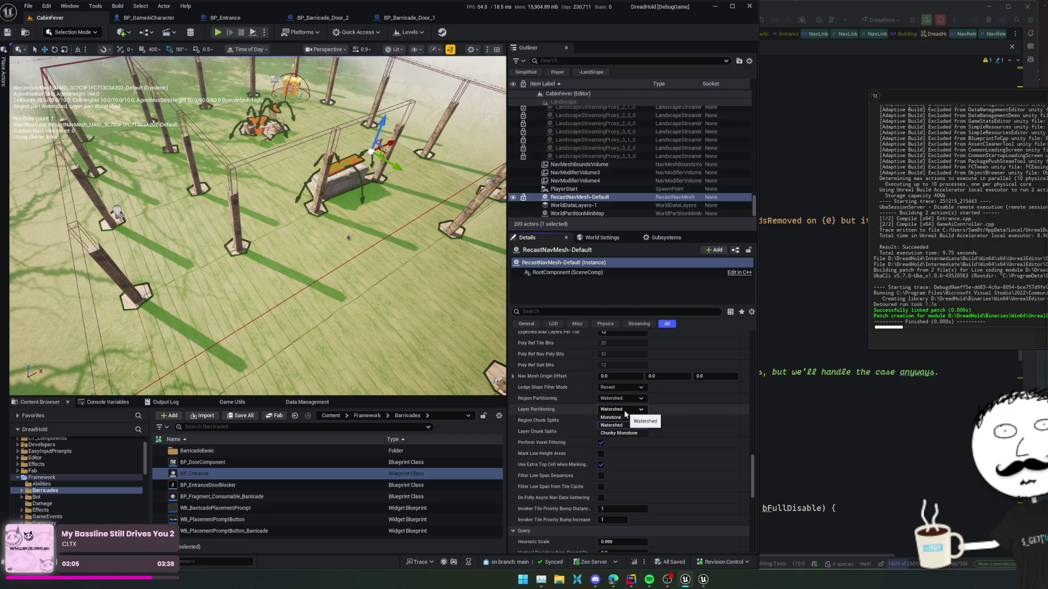
pyautogui.click(625, 413)
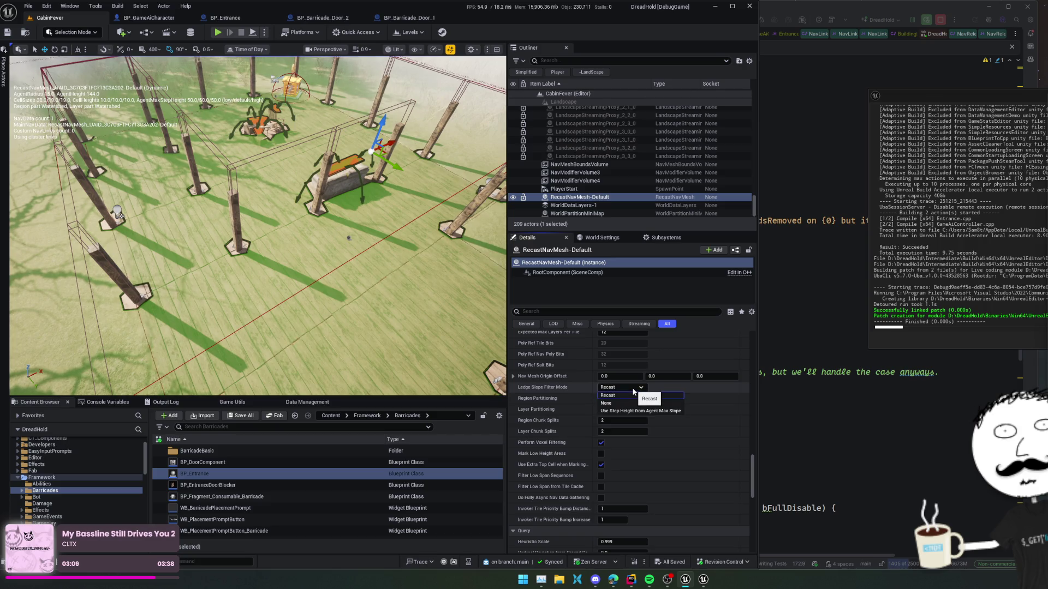
pyautogui.click(622, 399)
pyautogui.click(614, 408)
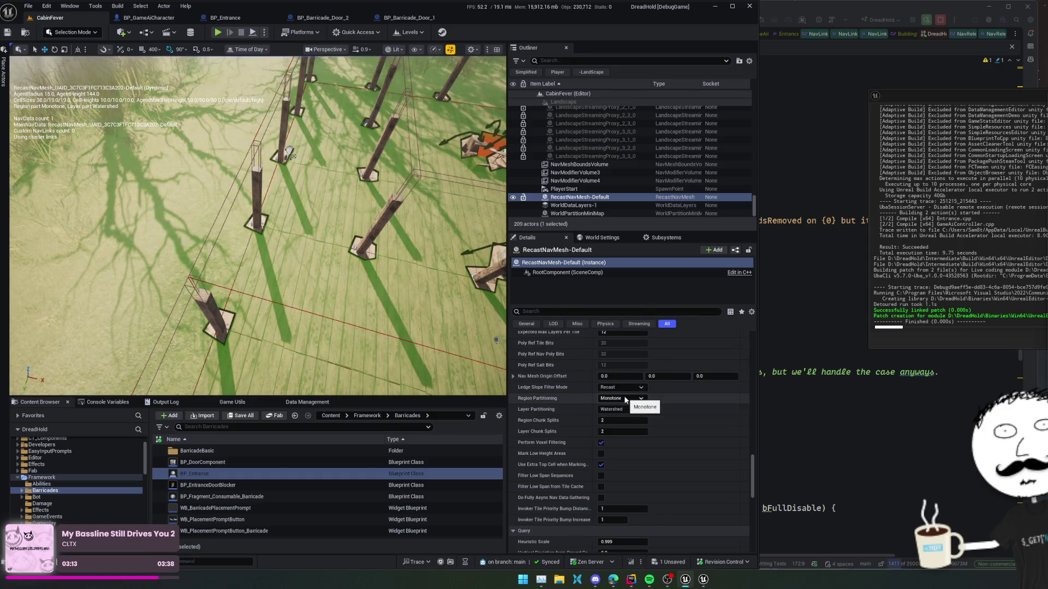
pyautogui.click(622, 398)
pyautogui.click(614, 409)
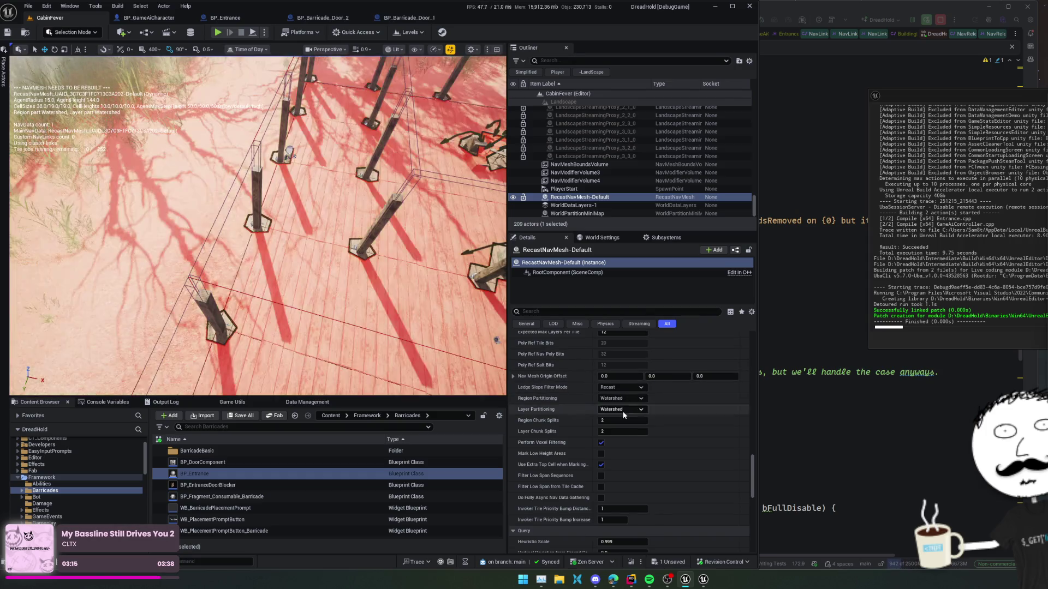
# Start a play session, run the barricade cheat from the dev window, and eject with F8
pyautogui.hotkey('alt', 'p')
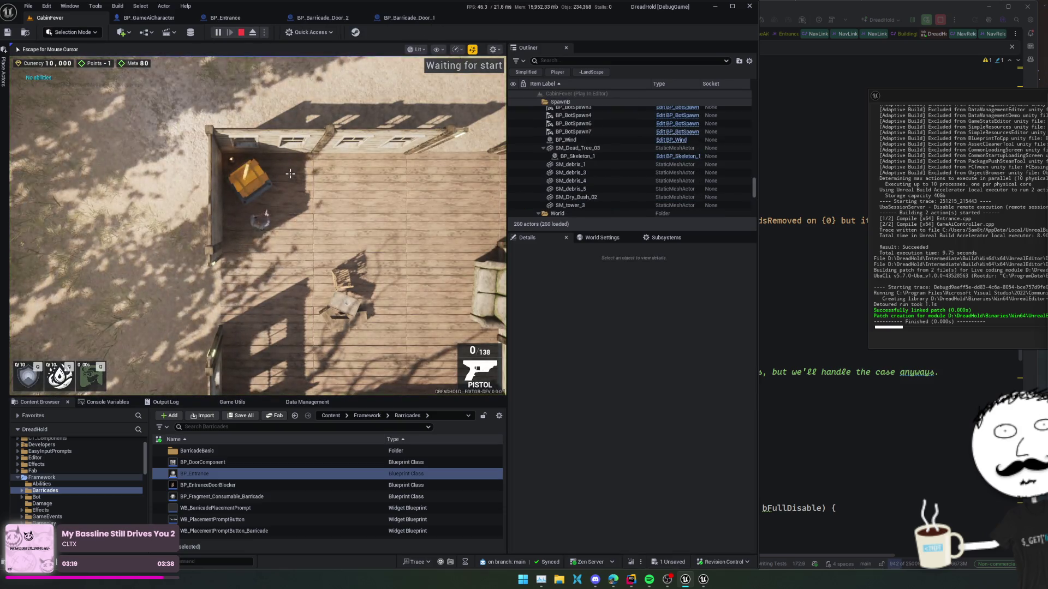
pyautogui.press('`')
pyautogui.press('Up')
pyautogui.press('Return')
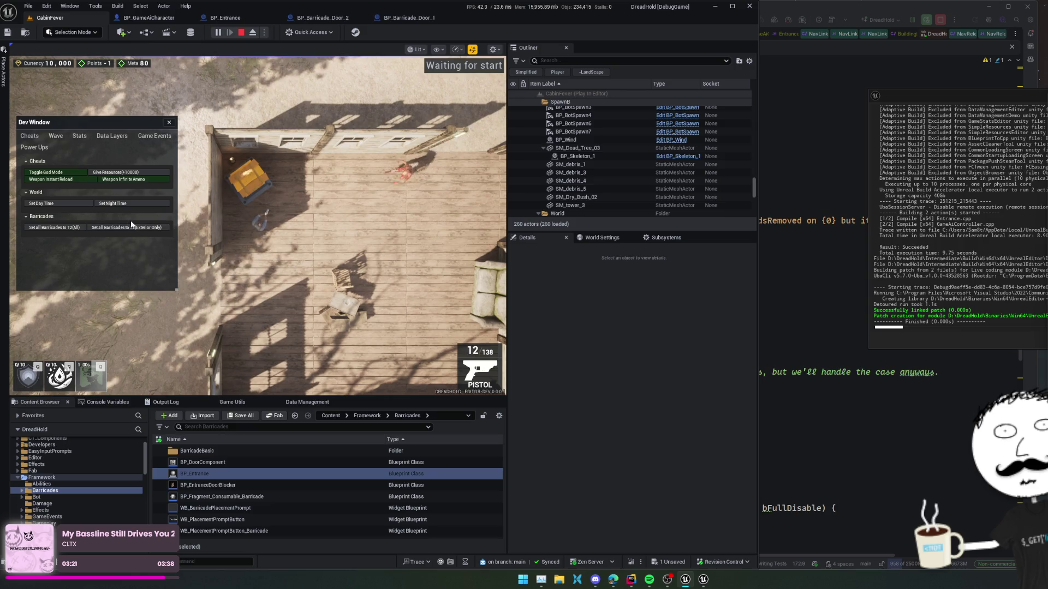
pyautogui.click(131, 225)
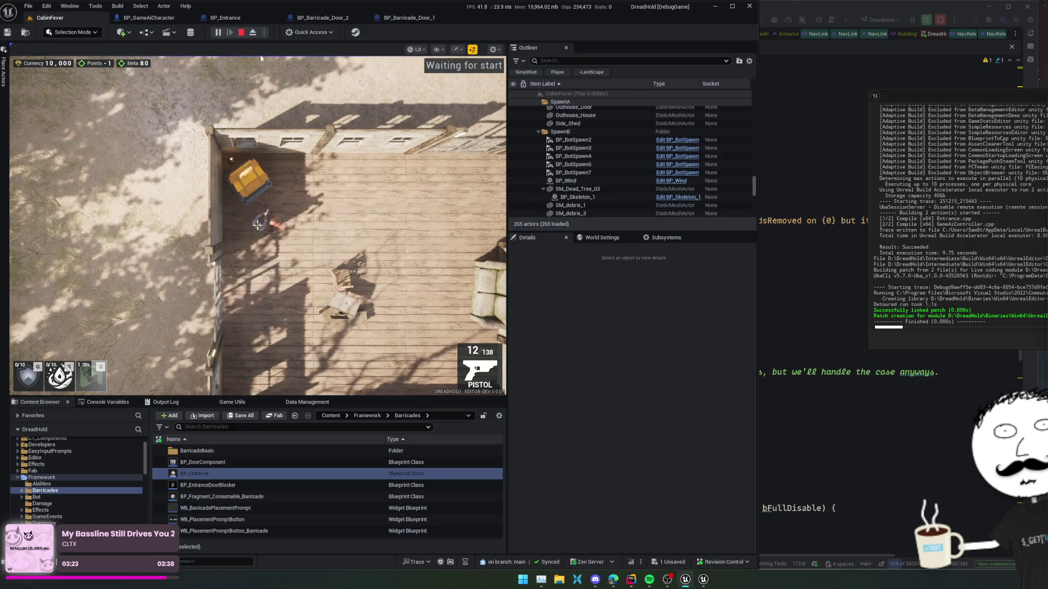
pyautogui.press('F8')
# Frame the navmesh around the house and select RecastNavMesh-Default
pyautogui.press('p')
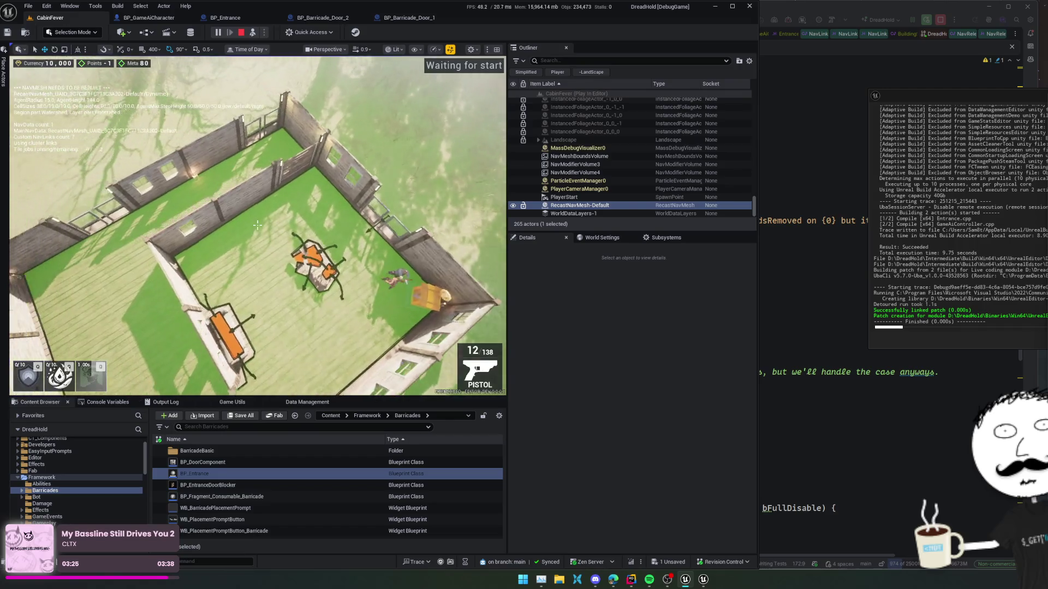
pyautogui.press('f')
pyautogui.click(607, 206)
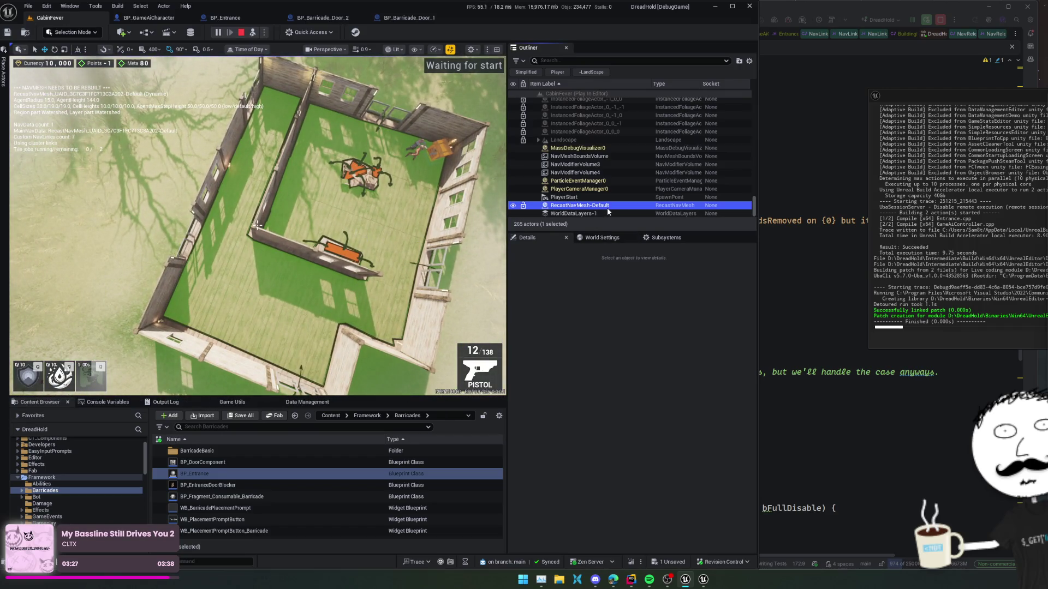
pyautogui.scroll(-3)
pyautogui.scroll(-3)
# Try Monotone and Chunky Monotone region partitioning, then return it to Watershed
pyautogui.click(622, 450)
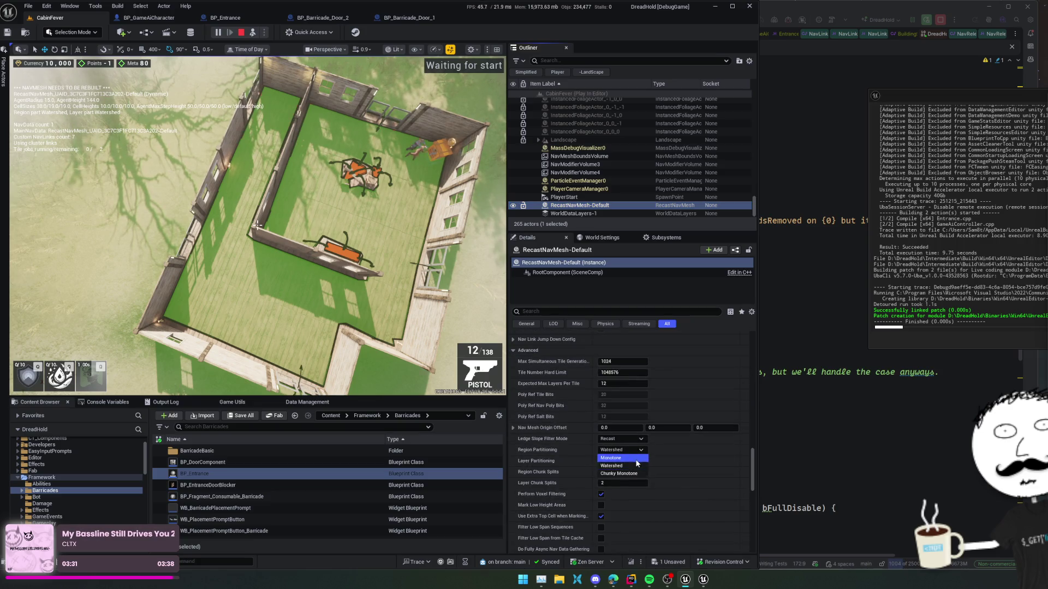
pyautogui.click(636, 460)
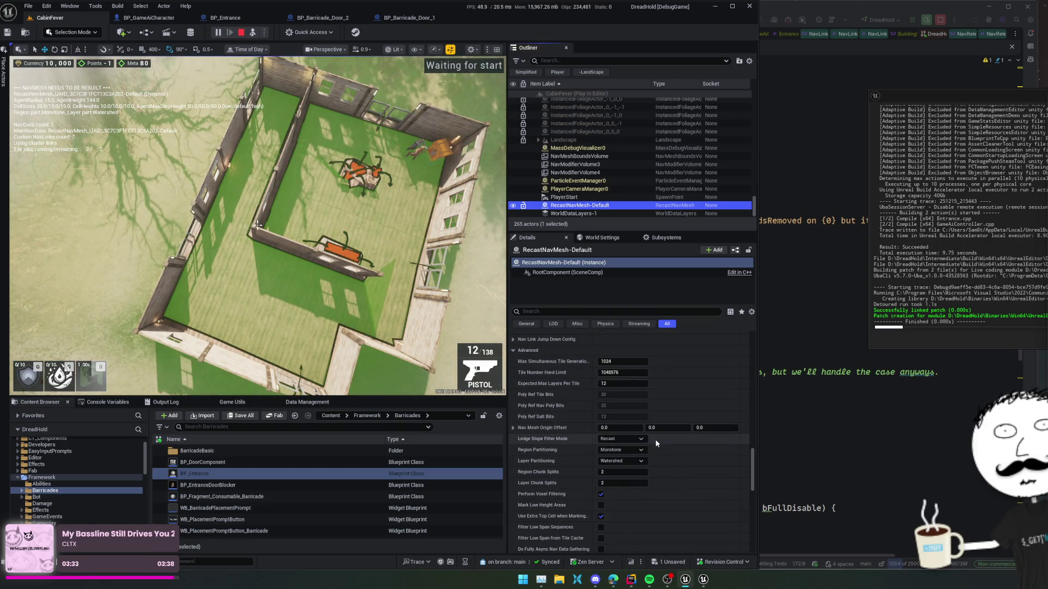
pyautogui.click(630, 450)
pyautogui.click(629, 473)
pyautogui.scroll(3)
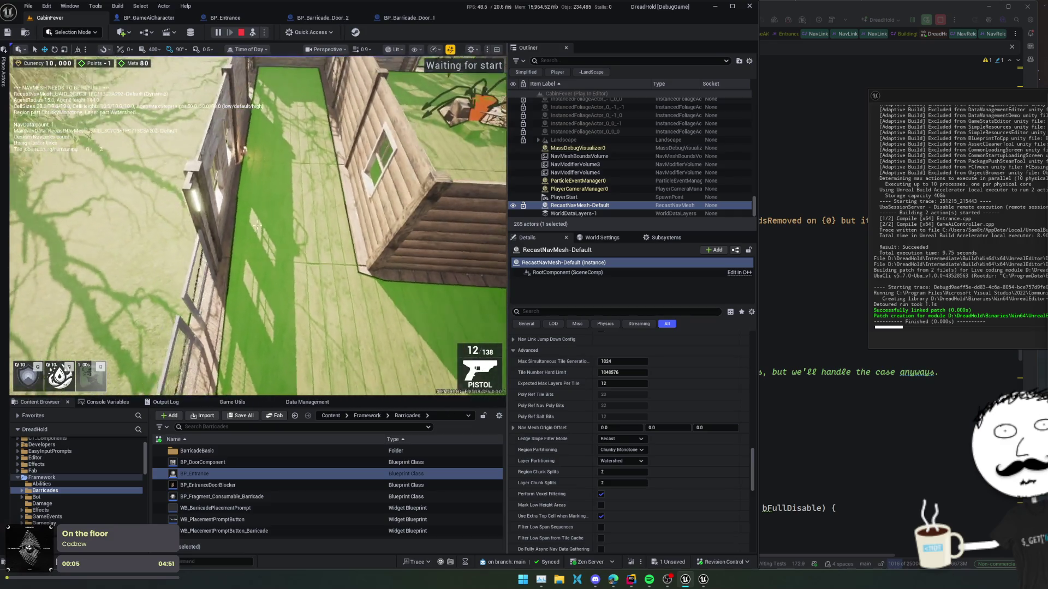
pyautogui.scroll(-3)
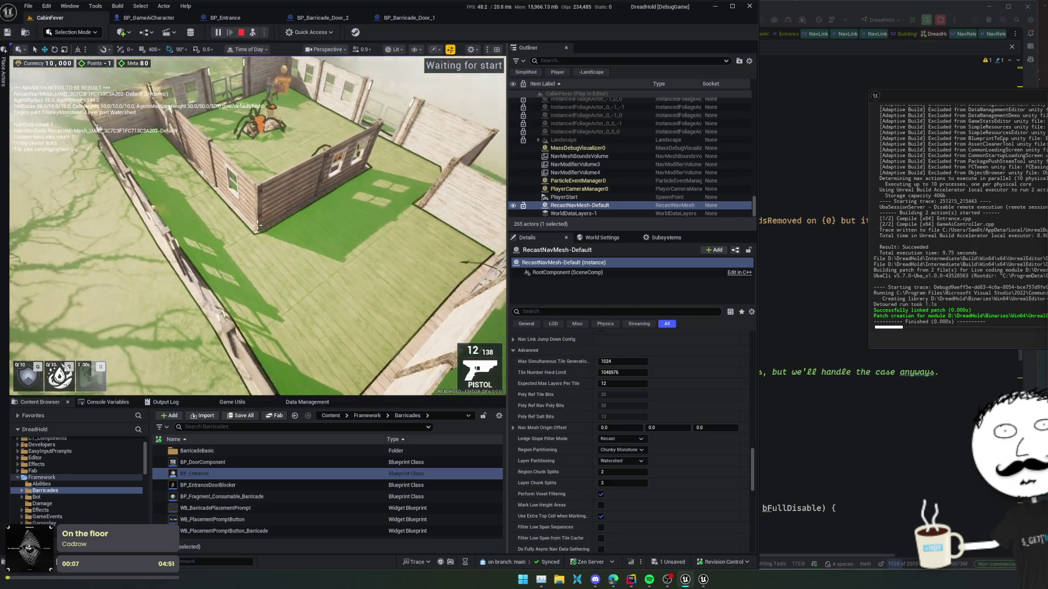
pyautogui.click(628, 461)
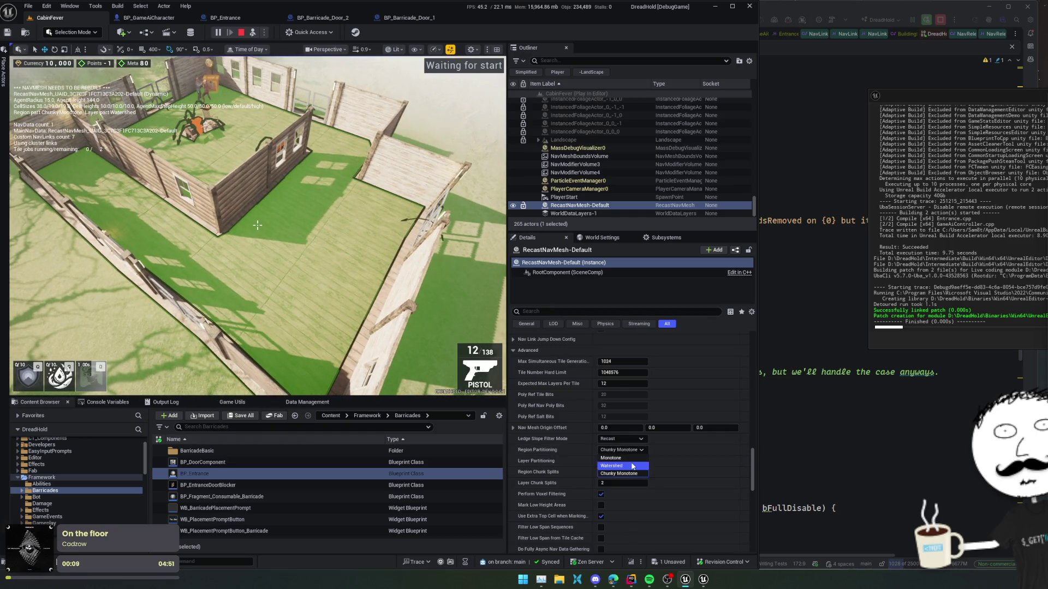
pyautogui.click(632, 465)
# Try Monotone layer partitioning, keep it Watershed, and set region partitioning to Chunky Monotone
pyautogui.click(625, 461)
pyautogui.click(633, 469)
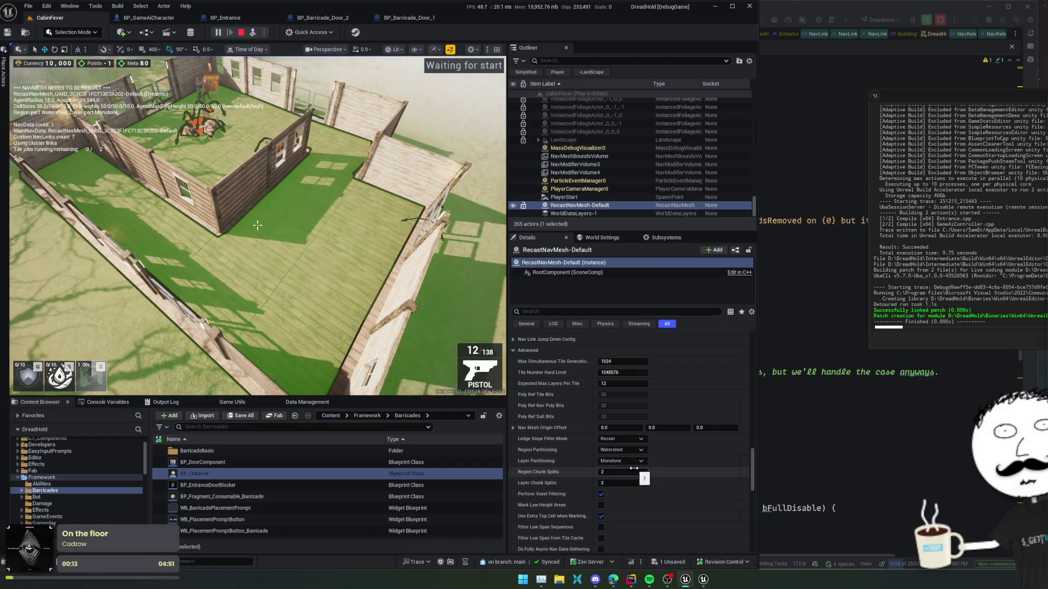
pyautogui.click(632, 462)
pyautogui.click(634, 466)
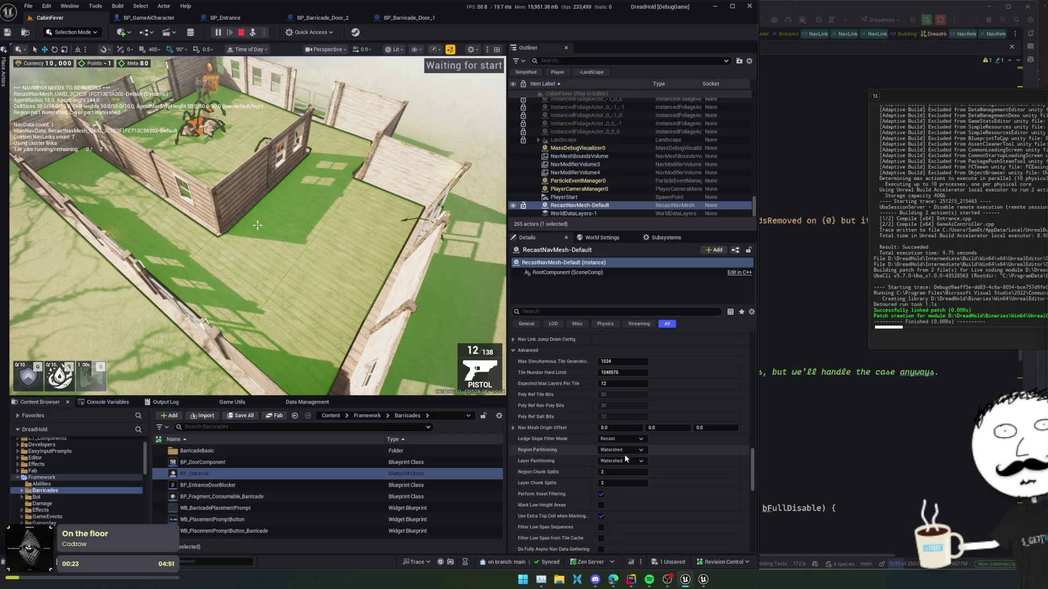
pyautogui.click(630, 451)
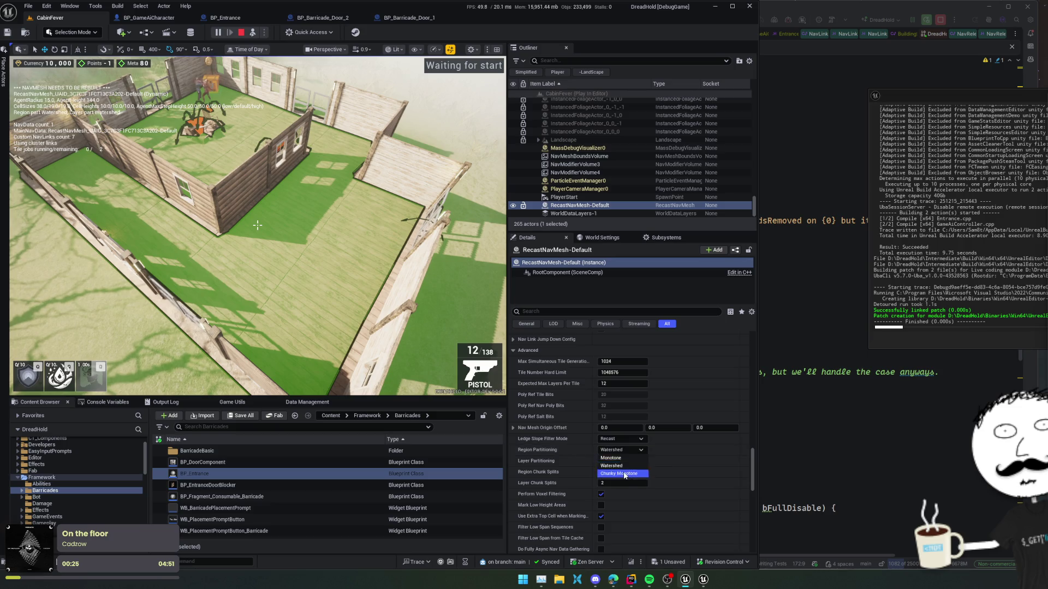
pyautogui.click(620, 474)
pyautogui.click(621, 472)
# Try Region Chunk Splits values 4, 11, 39 and 13 before setting it to 2
pyautogui.write('4')
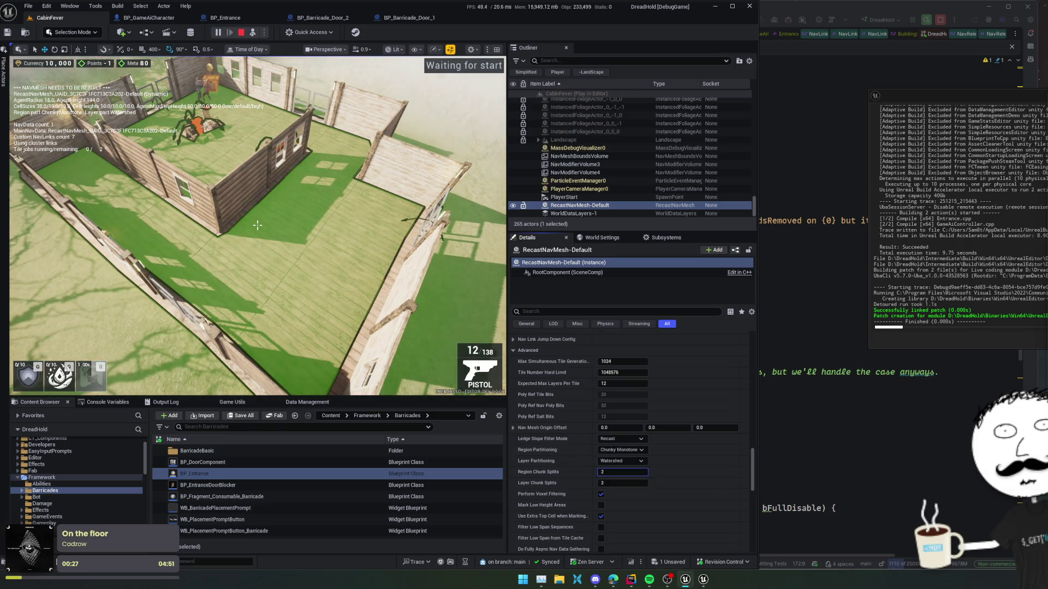
pyautogui.press('Return')
pyautogui.write('11')
pyautogui.press('Return')
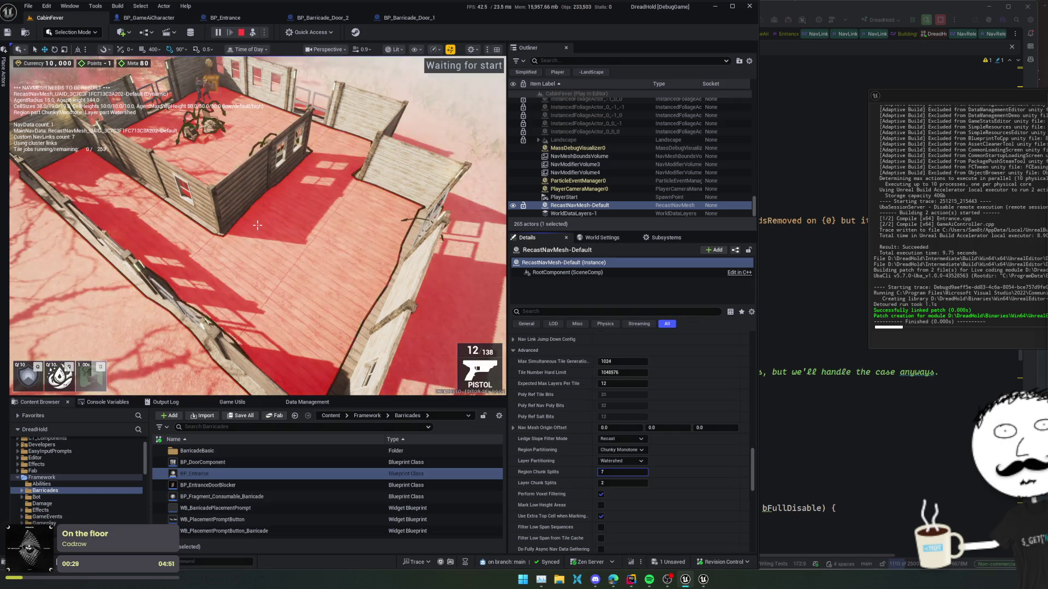
pyautogui.moveTo(614, 472); pyautogui.dragTo(626, 473)
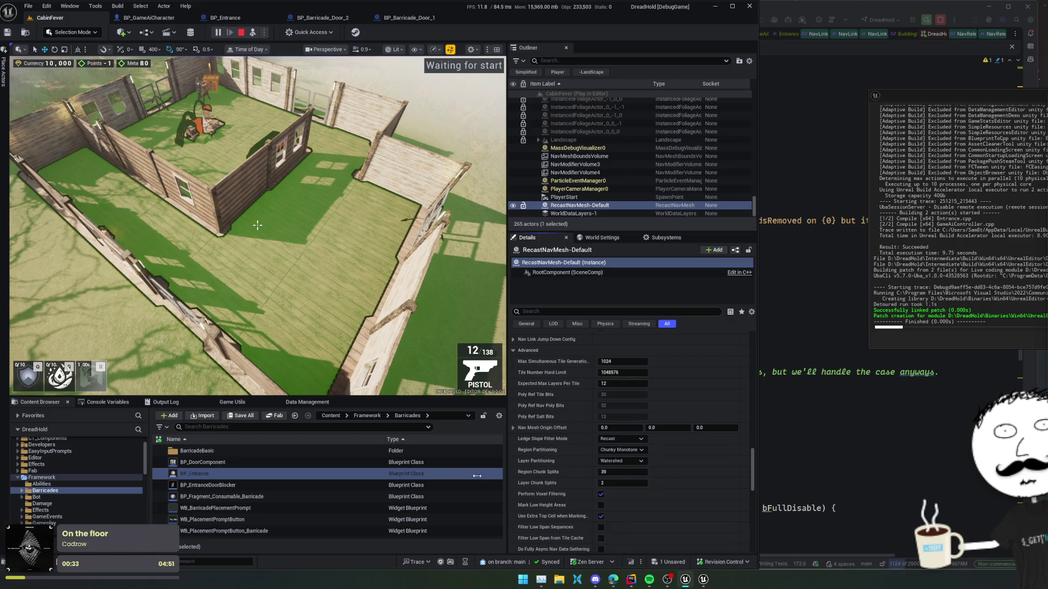
pyautogui.moveTo(660, 482); pyautogui.dragTo(552, 472)
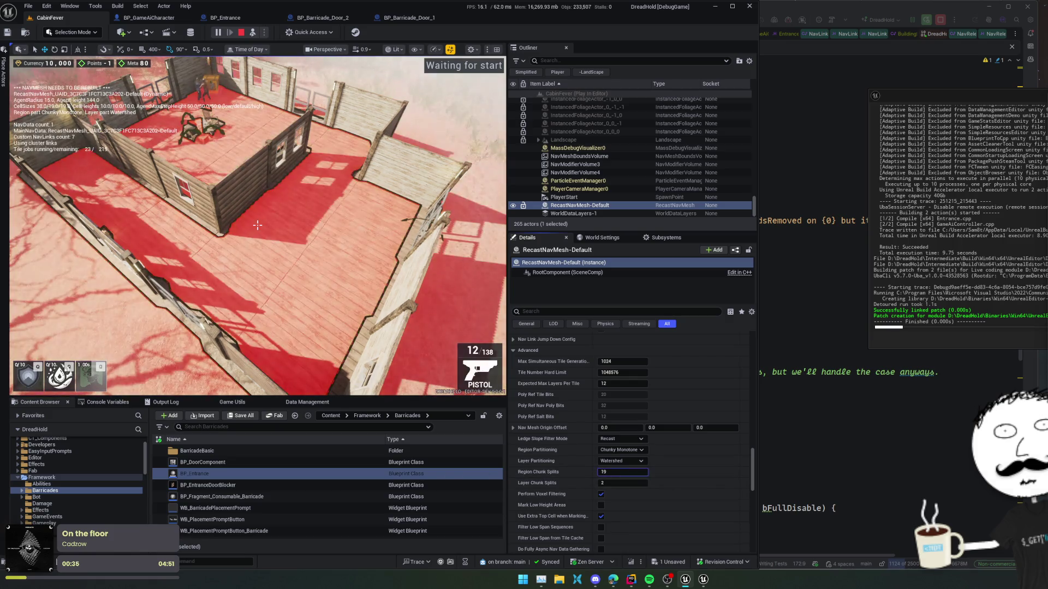
pyautogui.moveTo(622, 472); pyautogui.dragTo(630, 470)
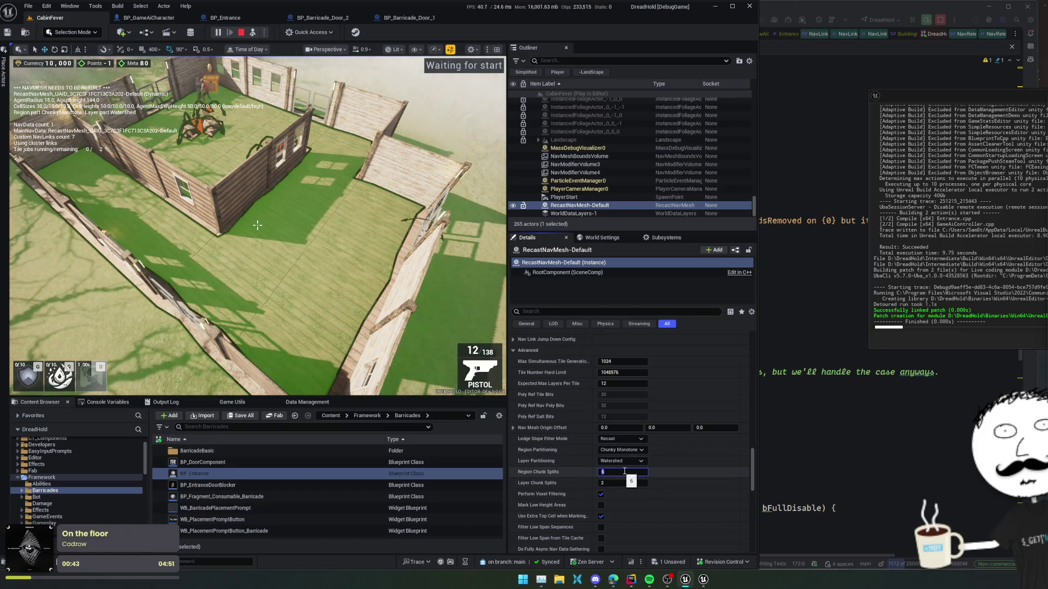
pyautogui.write('2')
# Set region partitioning back to Watershed and revert Layer Chunk Splits from 28 to 2
pyautogui.click(622, 450)
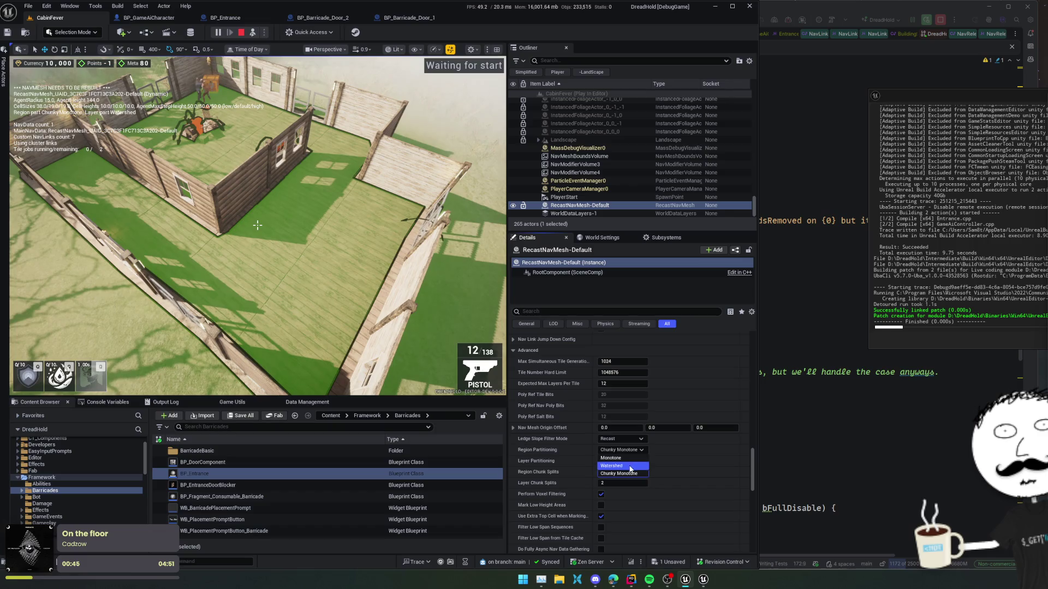
pyautogui.click(628, 461)
pyautogui.scroll(-3)
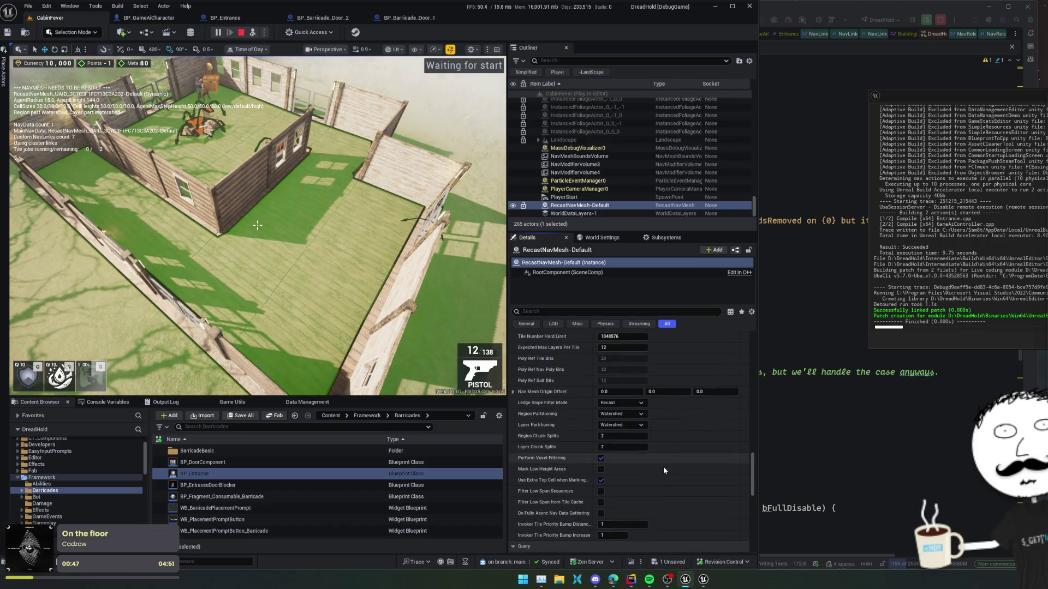
pyautogui.moveTo(622, 447); pyautogui.dragTo(637, 448)
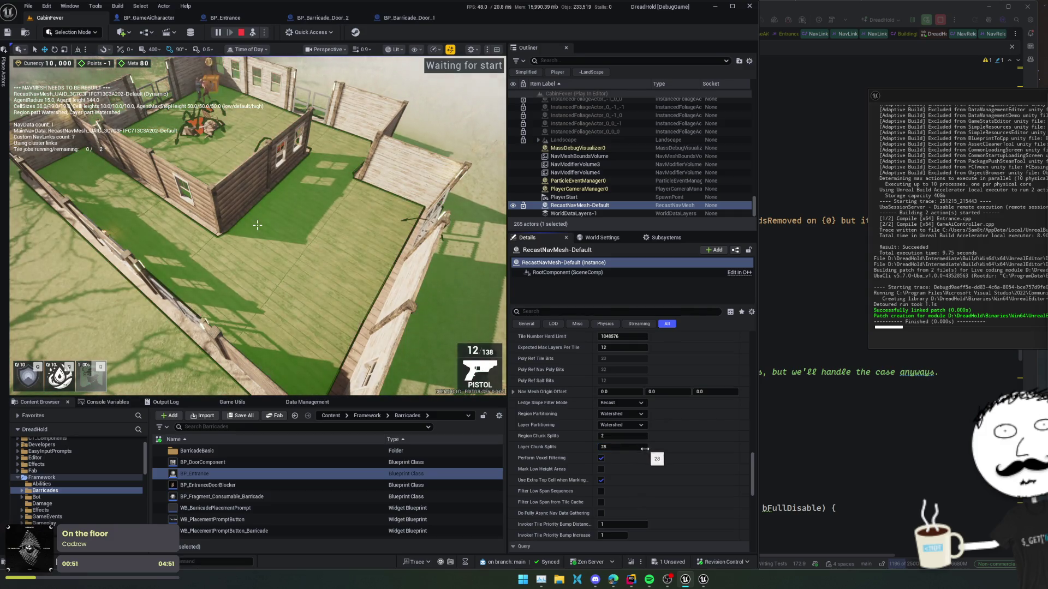
pyautogui.hotkey('ctrl', 'z')
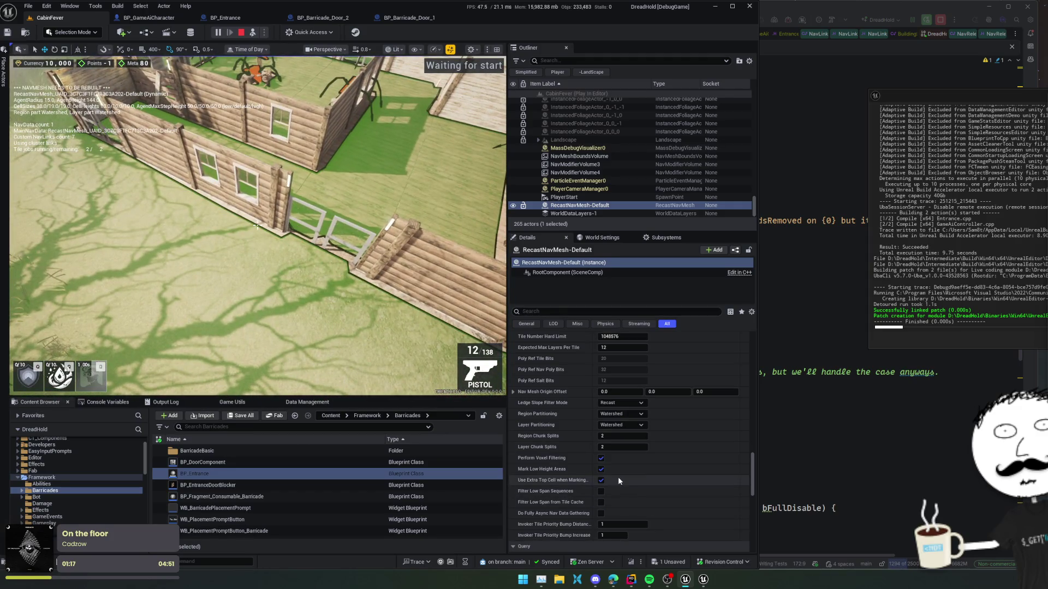
# Turn off Mark Low Height Areas, leaving Filter Low Span Sequences off after a test toggle
pyautogui.click(601, 469)
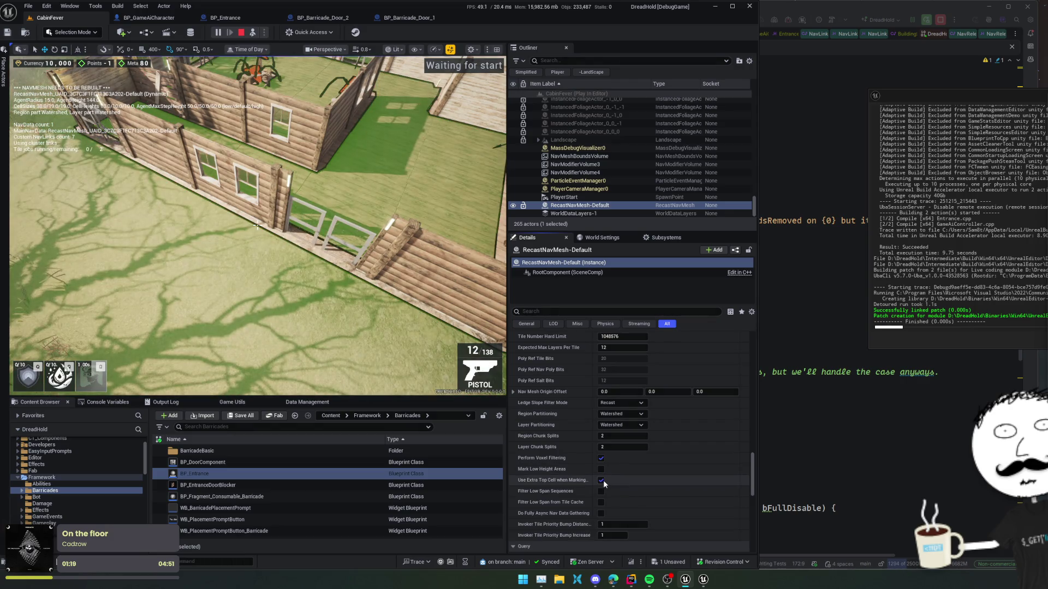
pyautogui.scroll(-3)
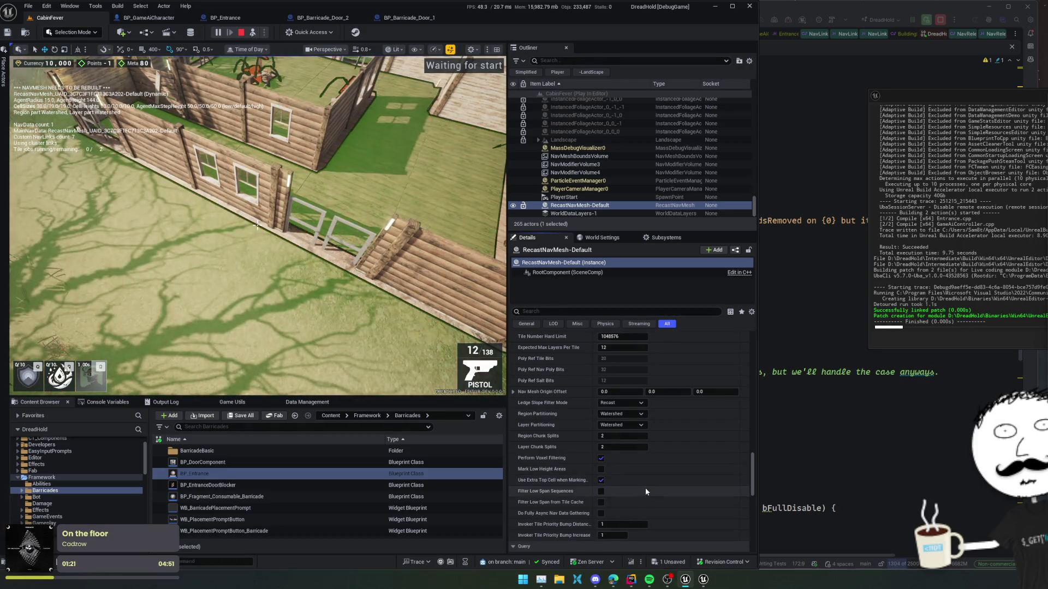
pyautogui.click(601, 459)
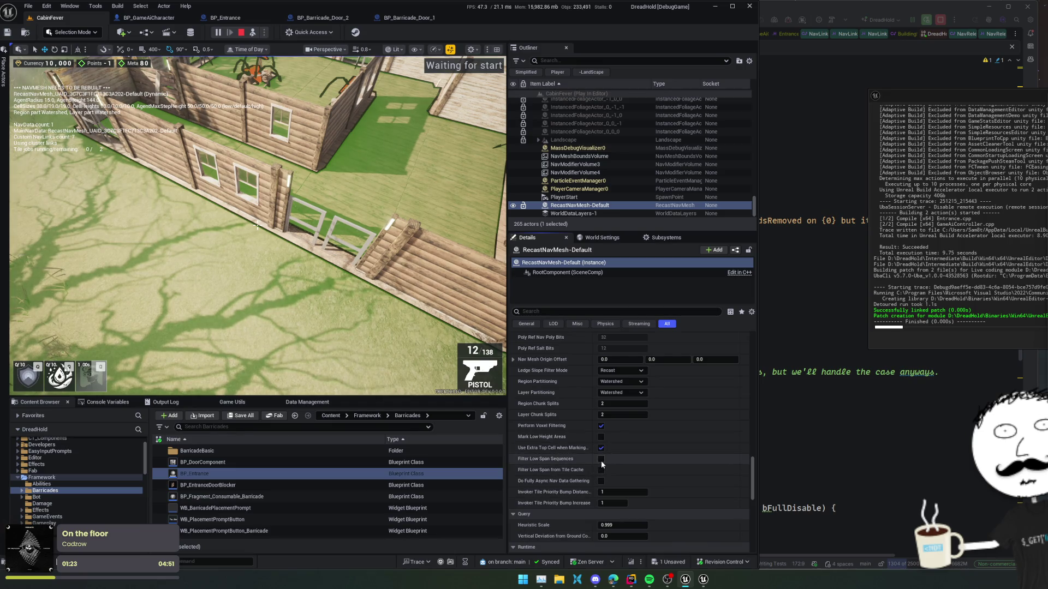
pyautogui.click(601, 460)
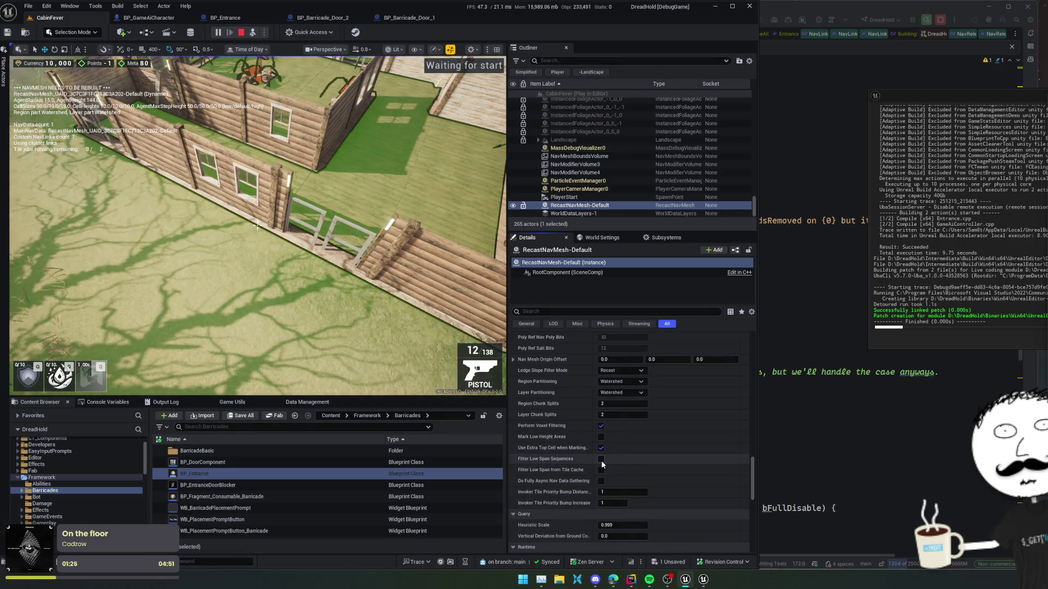
# Browse further through the navmesh generation settings toward Merge Region Size
pyautogui.scroll(-3)
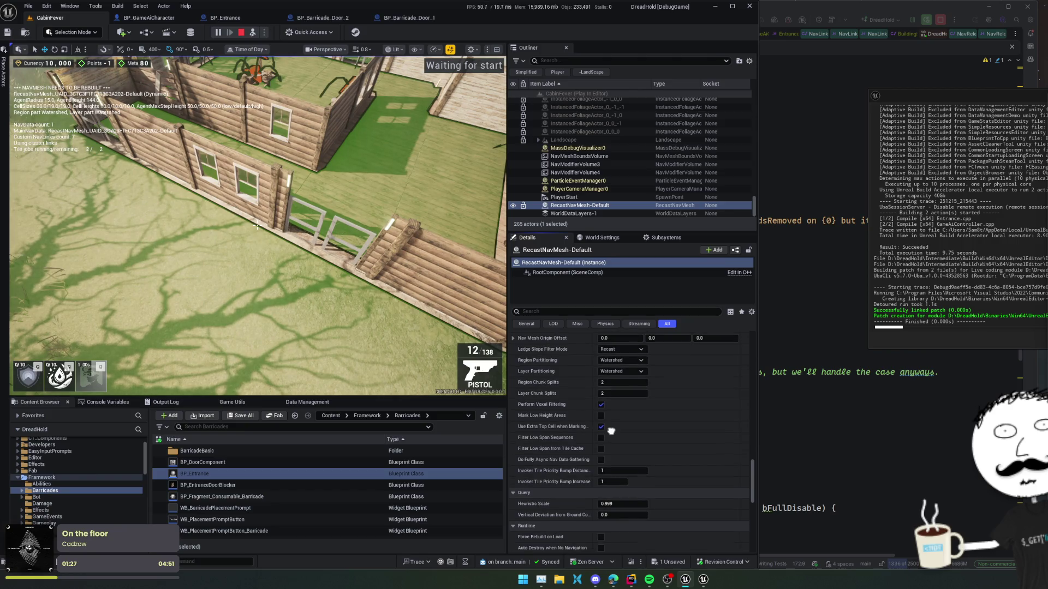
pyautogui.scroll(-3)
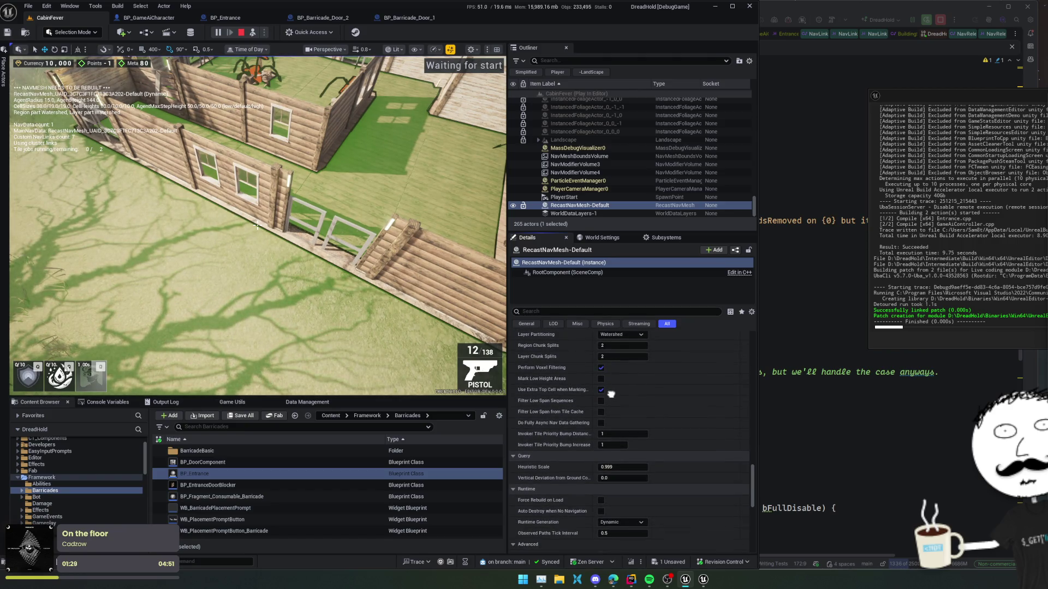
pyautogui.scroll(-3)
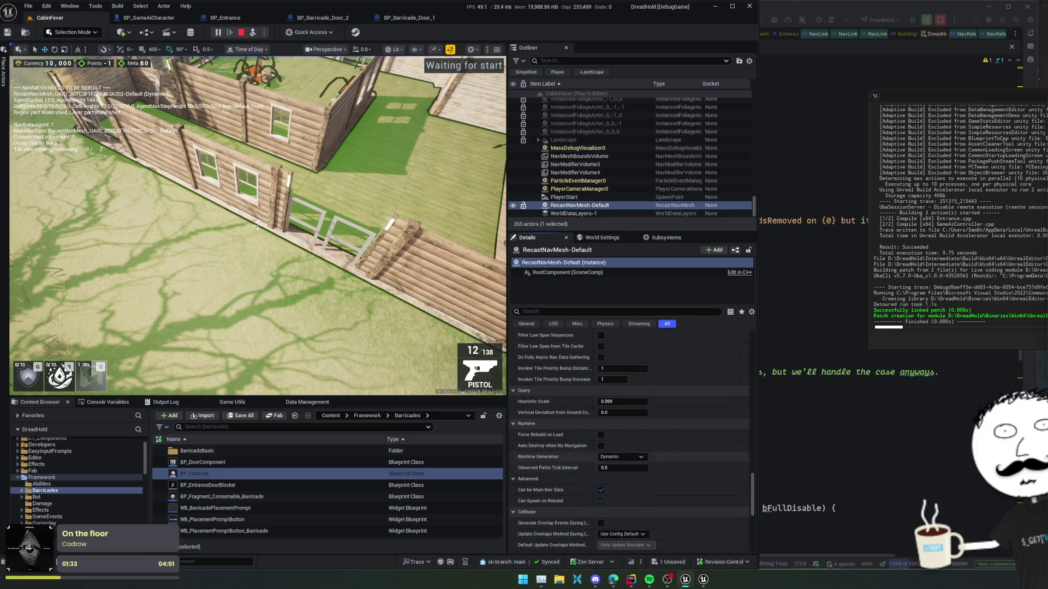
pyautogui.scroll(-3)
pyautogui.moveTo(666, 401); pyautogui.dragTo(667, 350)
pyautogui.scroll(-3)
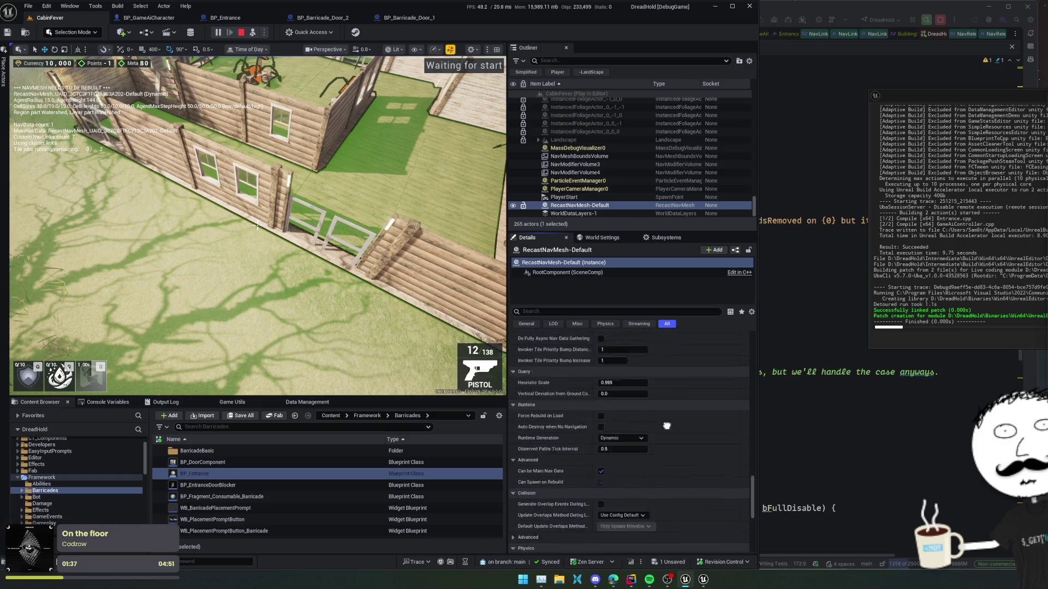
pyautogui.scroll(-3)
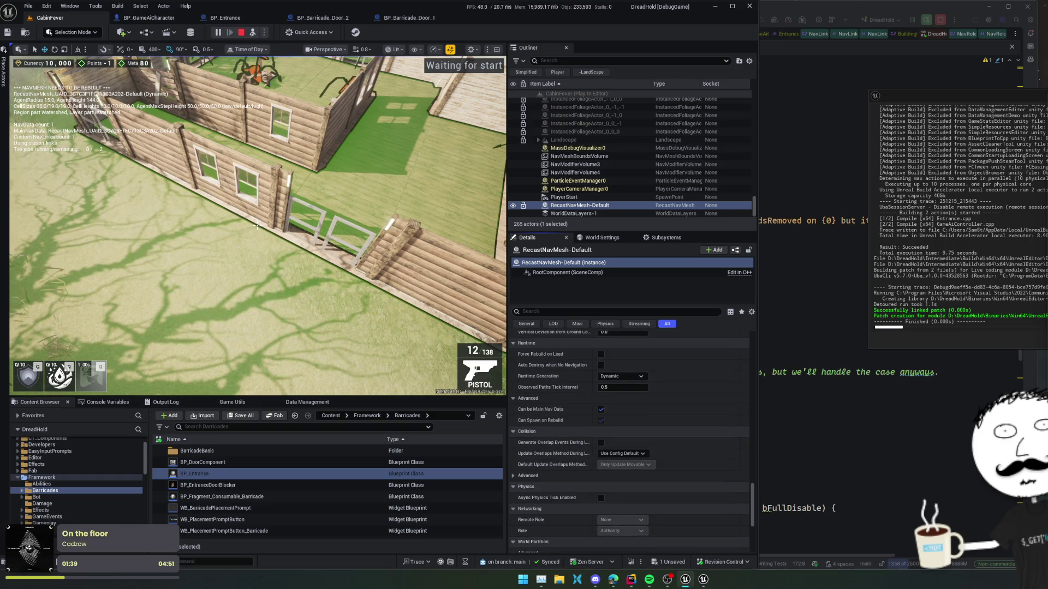
pyautogui.scroll(3)
pyautogui.scroll(3)
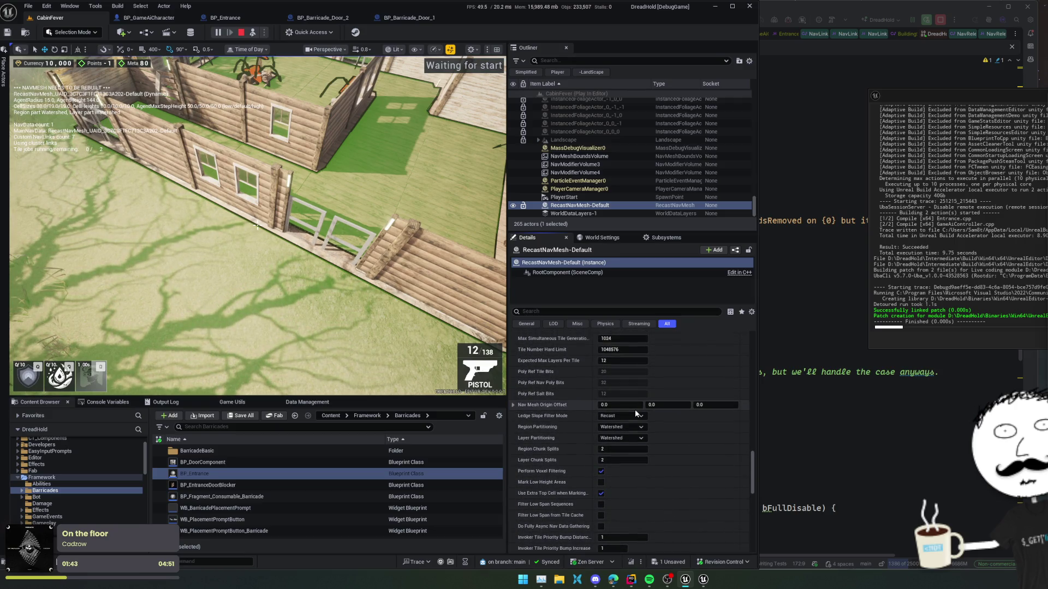
pyautogui.scroll(3)
pyautogui.moveTo(659, 372); pyautogui.dragTo(634, 419)
# Set Merge Region Size to 400 and raise Min Region Area to about 99.4
pyautogui.write('0')
pyautogui.press('Return')
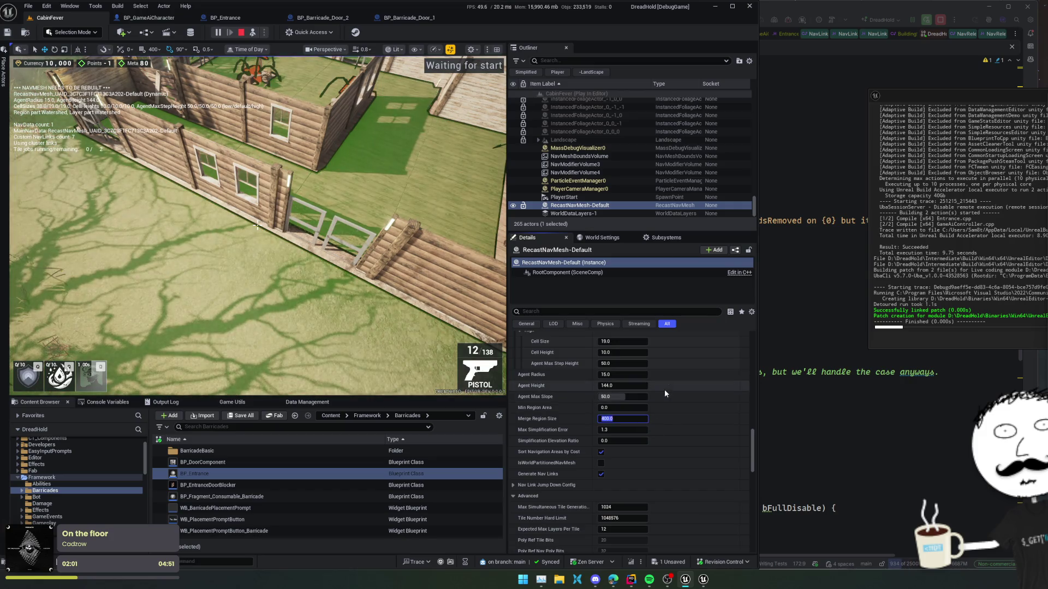
pyautogui.scroll(3)
pyautogui.moveTo(622, 428); pyautogui.dragTo(625, 428)
# Set the High resolution cell size to 1, then drag it up to about 9.18
pyautogui.scroll(3)
pyautogui.moveTo(600, 424); pyautogui.dragTo(628, 426)
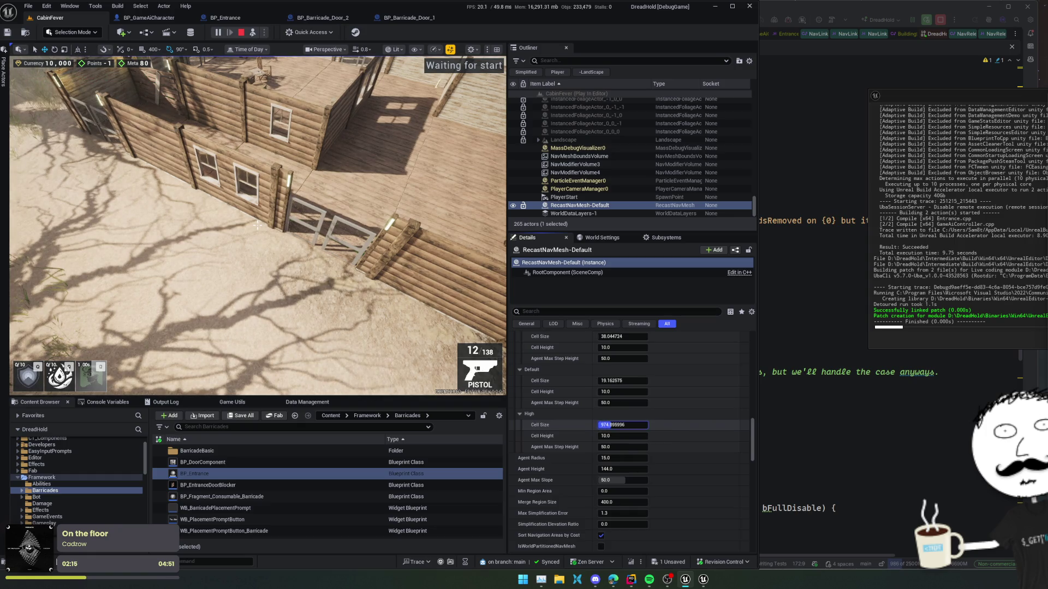
pyautogui.write('1')
pyautogui.press('Return')
pyautogui.moveTo(633, 426); pyautogui.dragTo(628, 427)
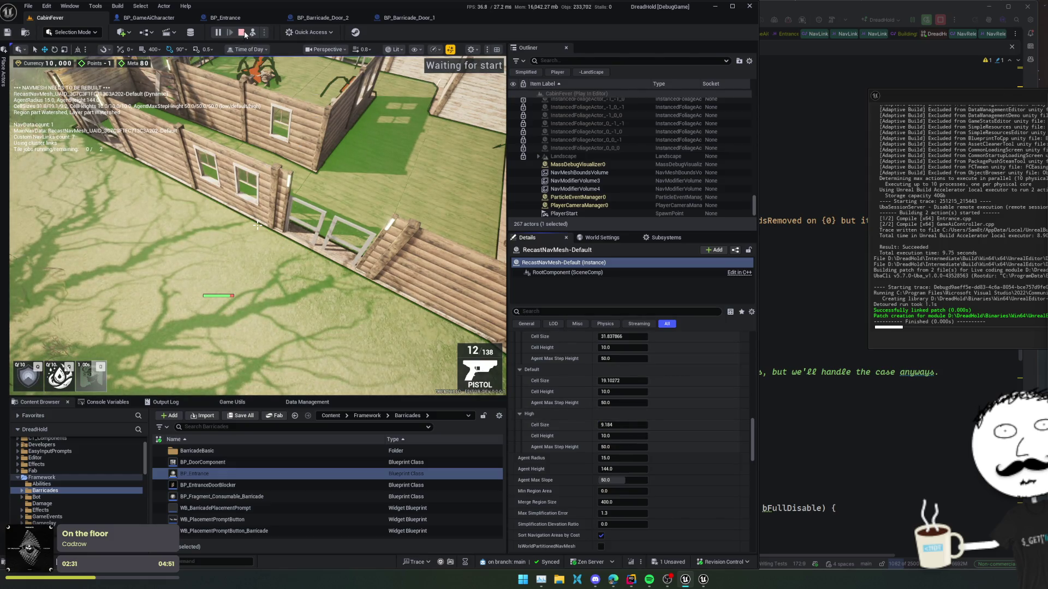
# Stop the running play session and reselect RecastNavMesh-Default
pyautogui.click(241, 32)
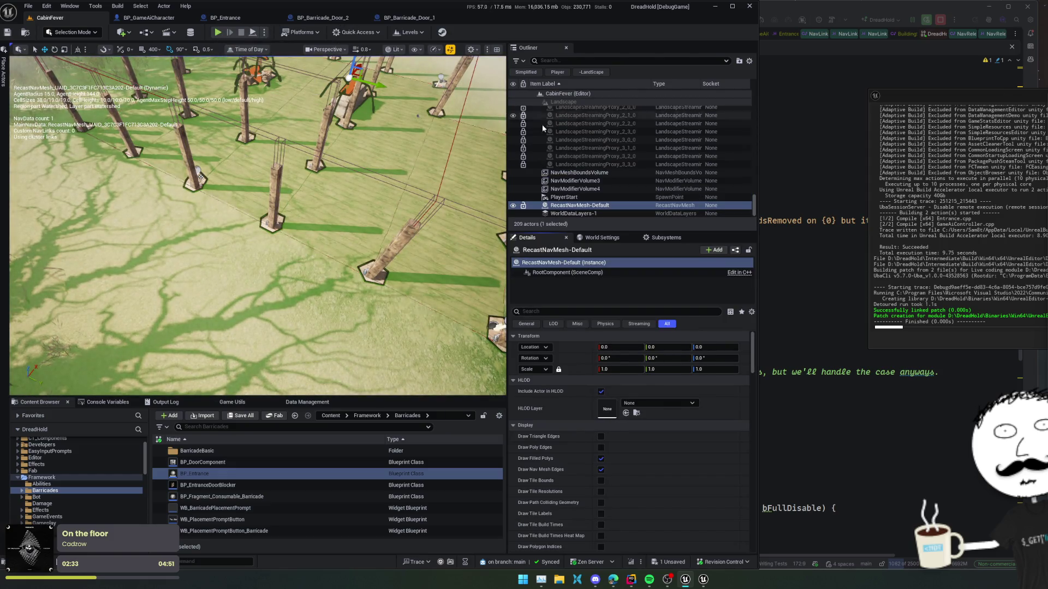
pyautogui.click(584, 205)
pyautogui.scroll(-3)
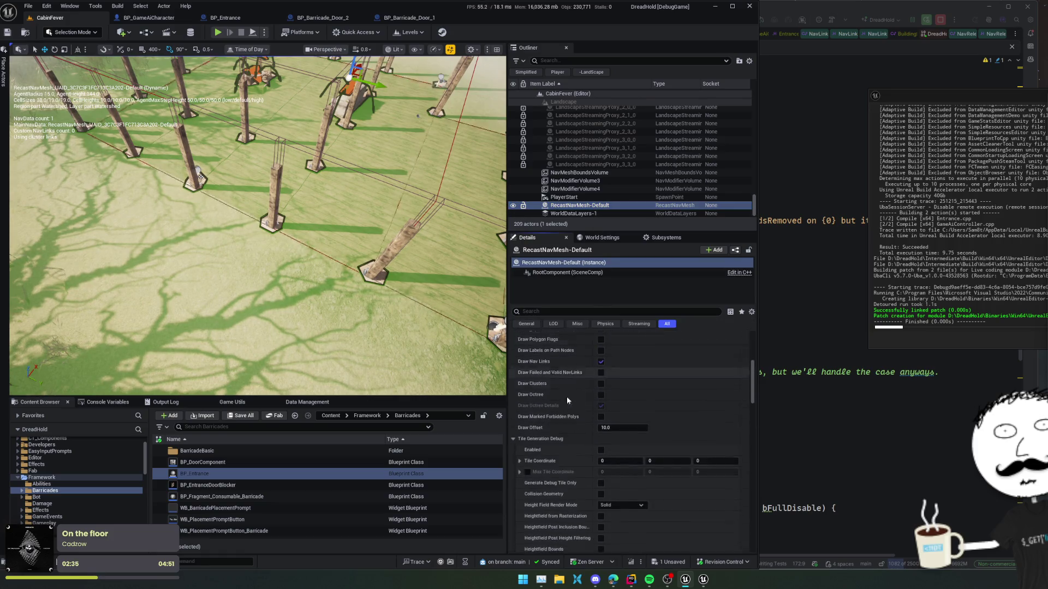
pyautogui.scroll(-3)
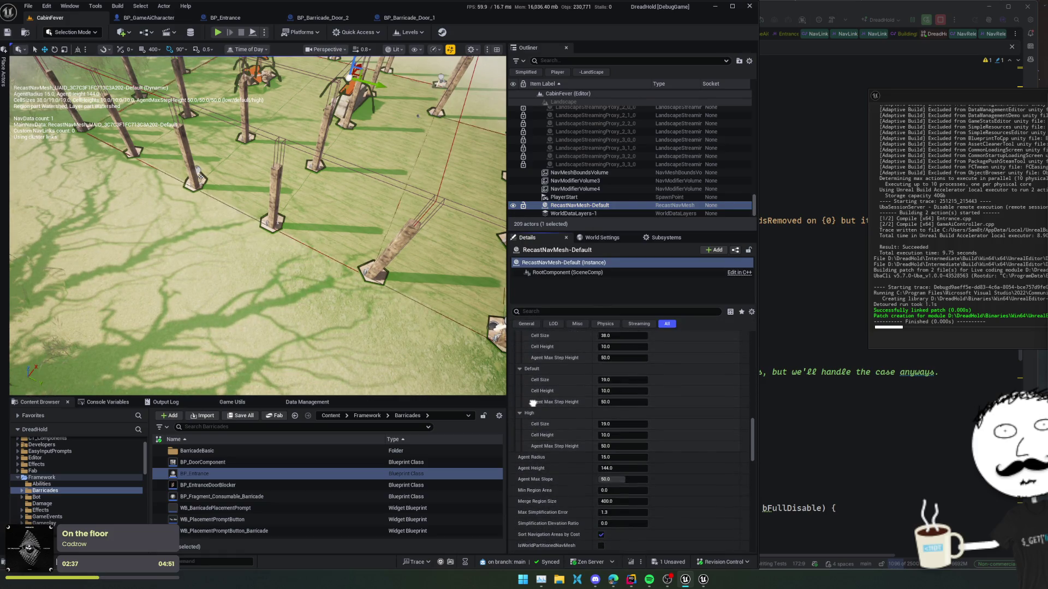
pyautogui.scroll(3)
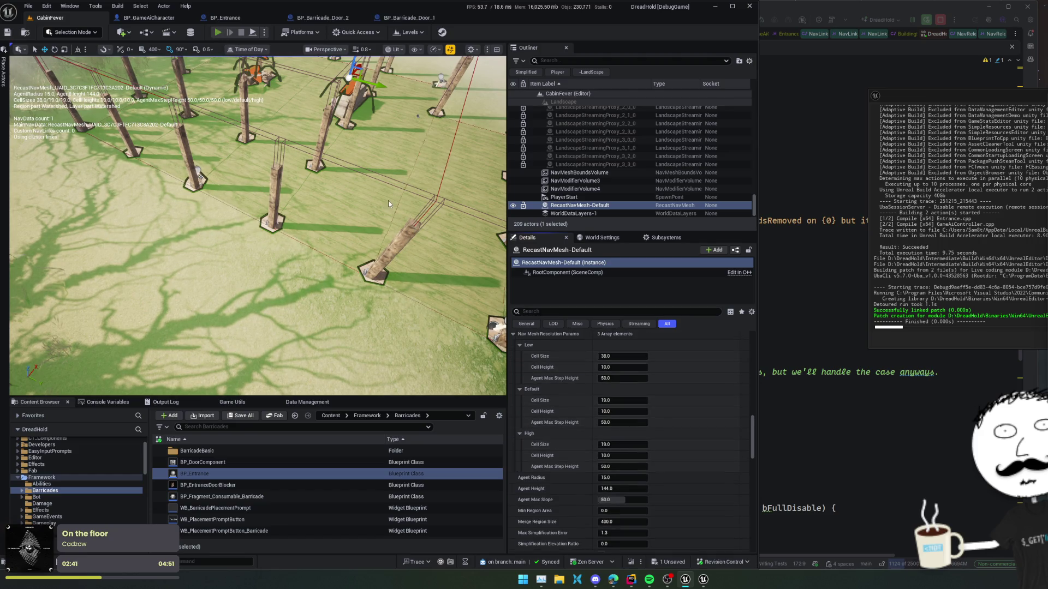
# Start a new play session, toggle the dev window, eject, and orbit toward the cabin walls
pyautogui.hotkey('alt', 'p')
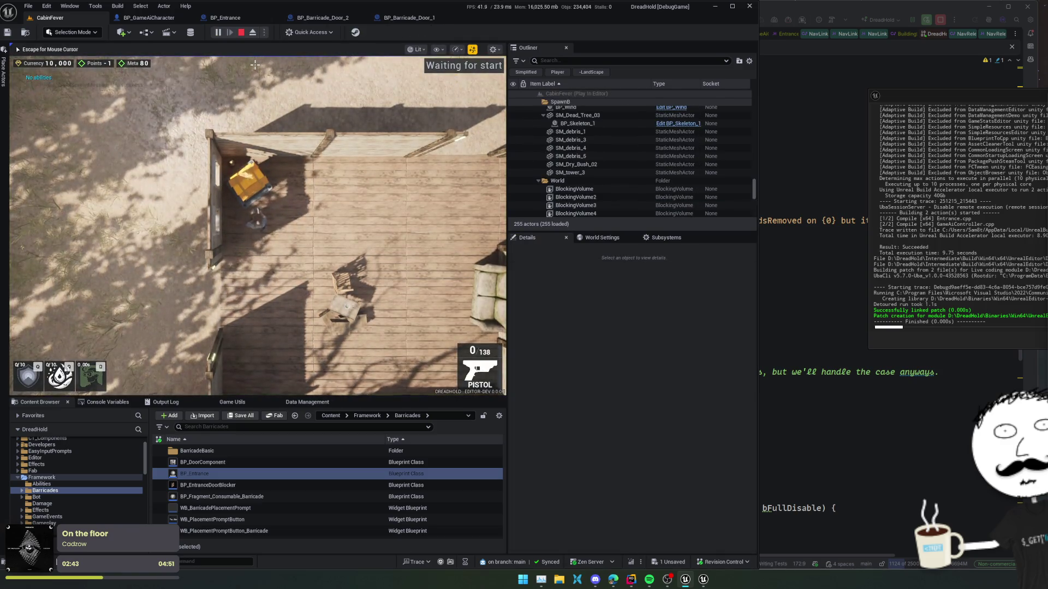
pyautogui.press('F1')
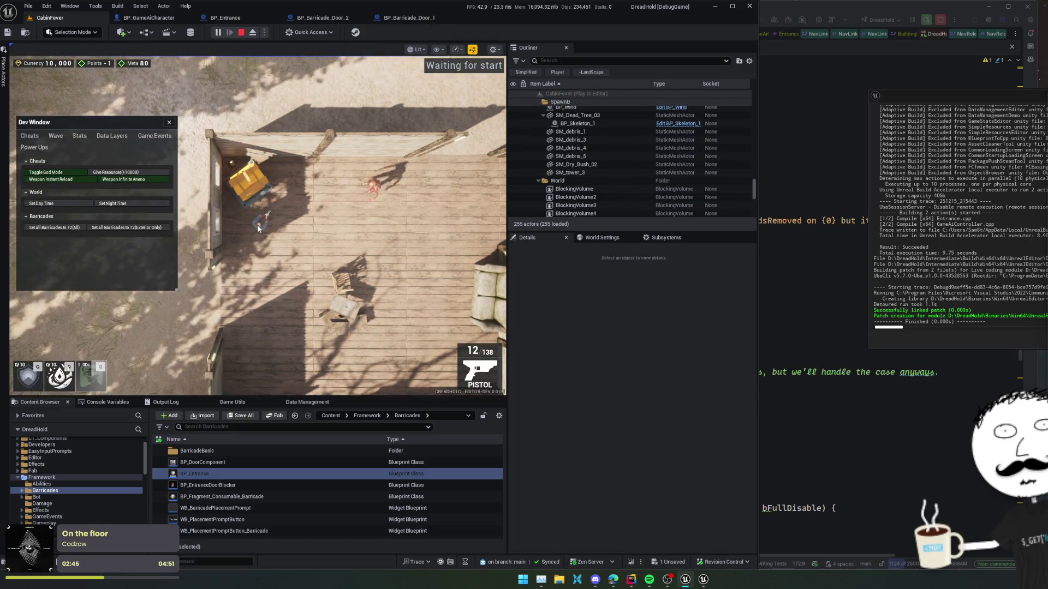
pyautogui.press('F1')
pyautogui.press('Escape')
pyautogui.click(253, 32)
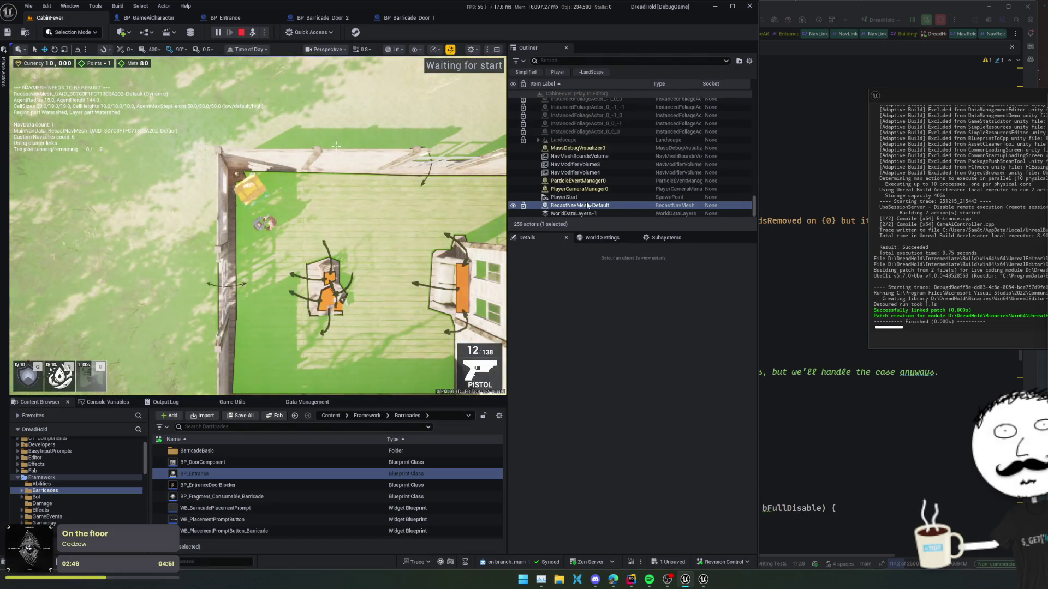
pyautogui.click(382, 229)
pyautogui.moveTo(337, 218); pyautogui.dragTo(344, 145)
pyautogui.scroll(-3)
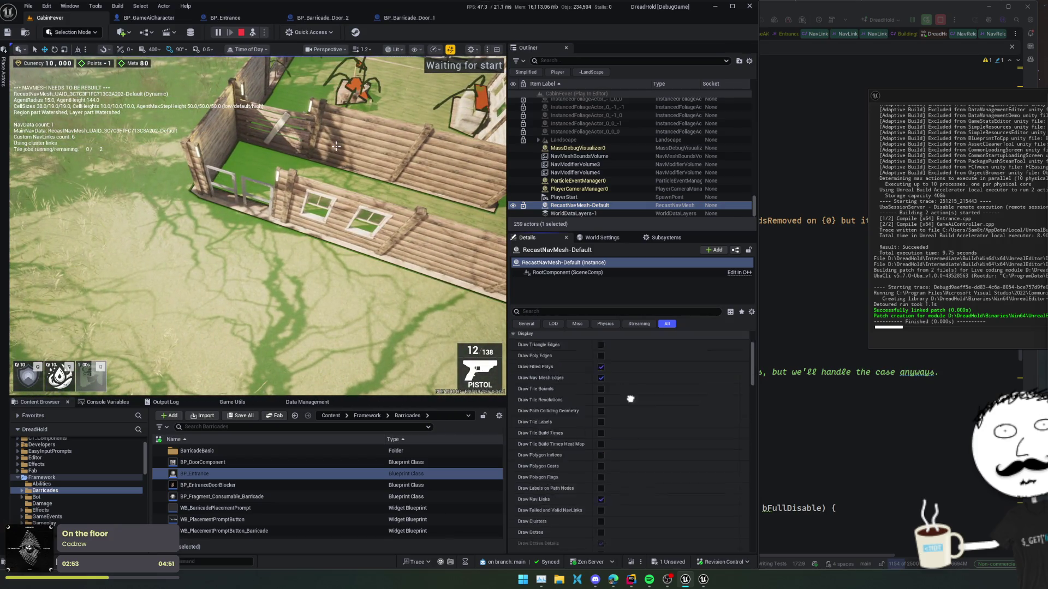
# Set both the High and Default cell sizes to 19 during play
pyautogui.scroll(-3)
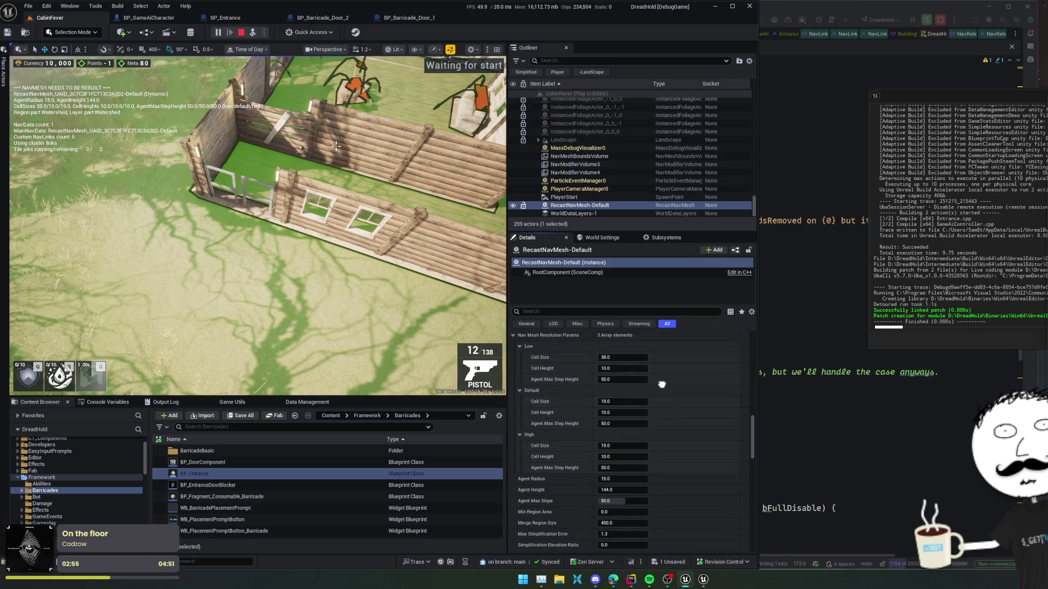
pyautogui.moveTo(636, 447); pyautogui.dragTo(614, 448)
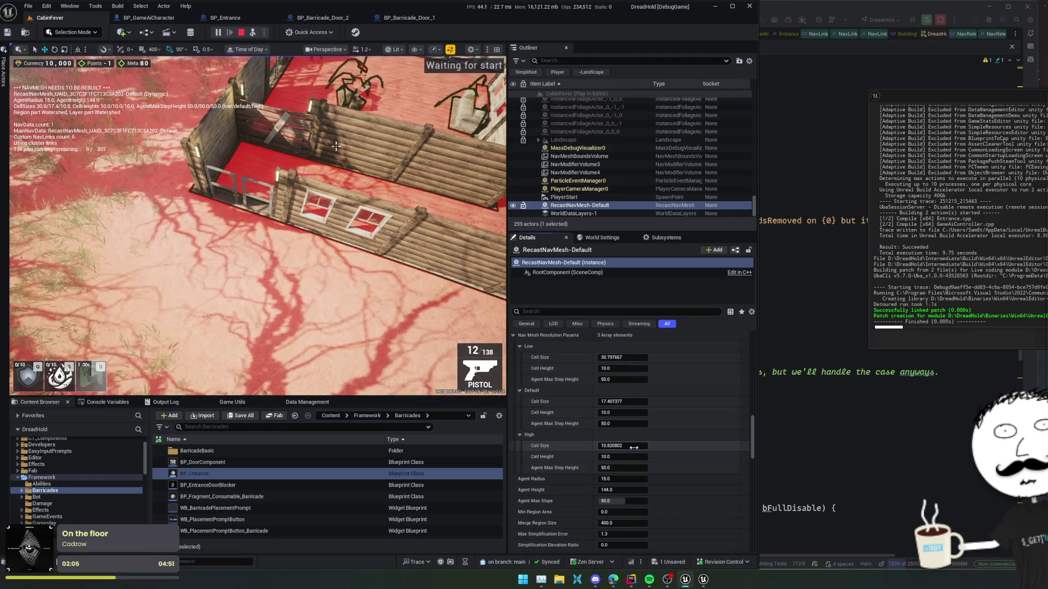
pyautogui.click(634, 448)
pyautogui.write('19')
pyautogui.press('Return')
pyautogui.click(633, 401)
pyautogui.write('19')
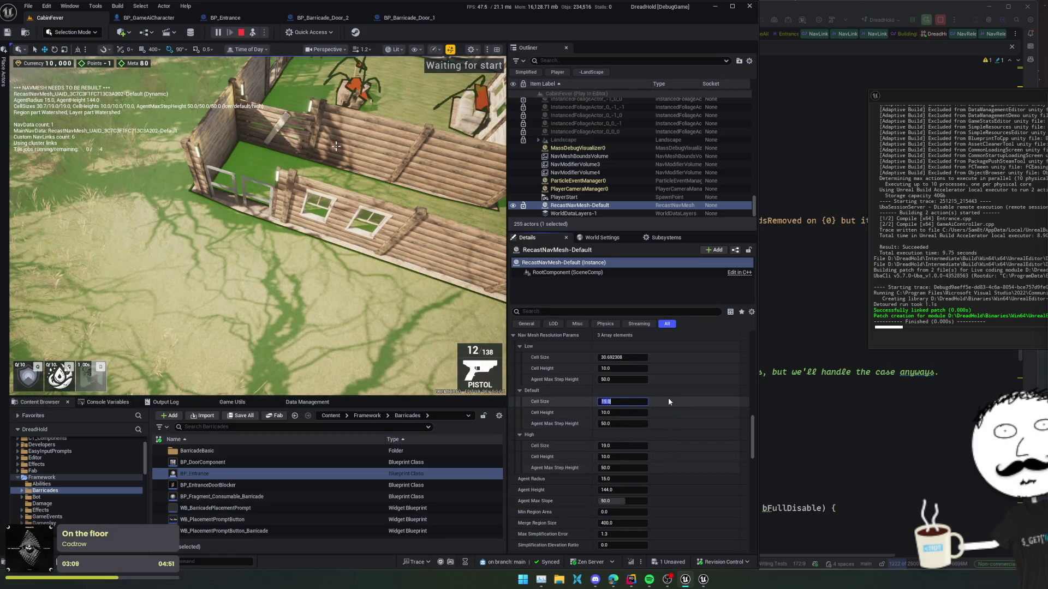
pyautogui.press('Return')
# Drag the Low cell size down to about 38.9, then end the play session
pyautogui.scroll(3)
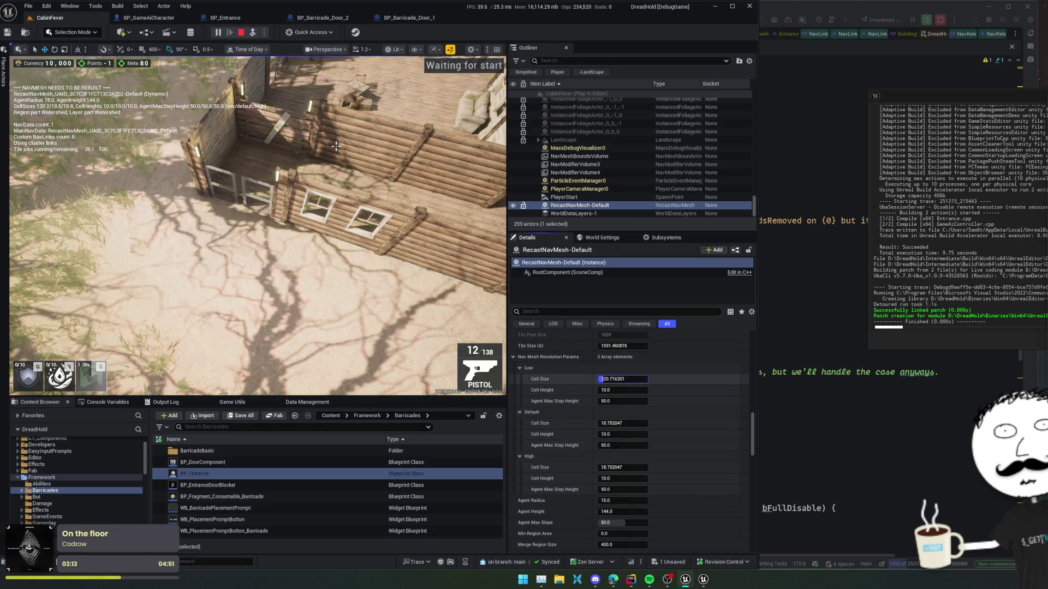
pyautogui.write('227.108307')
pyautogui.press('Return')
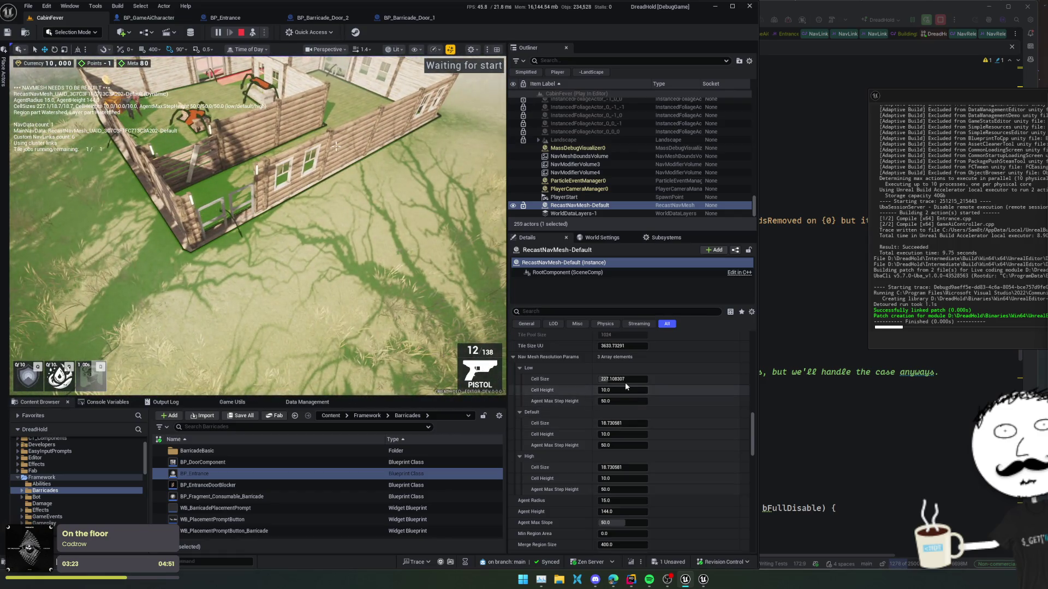
pyautogui.moveTo(644, 379); pyautogui.dragTo(627, 379)
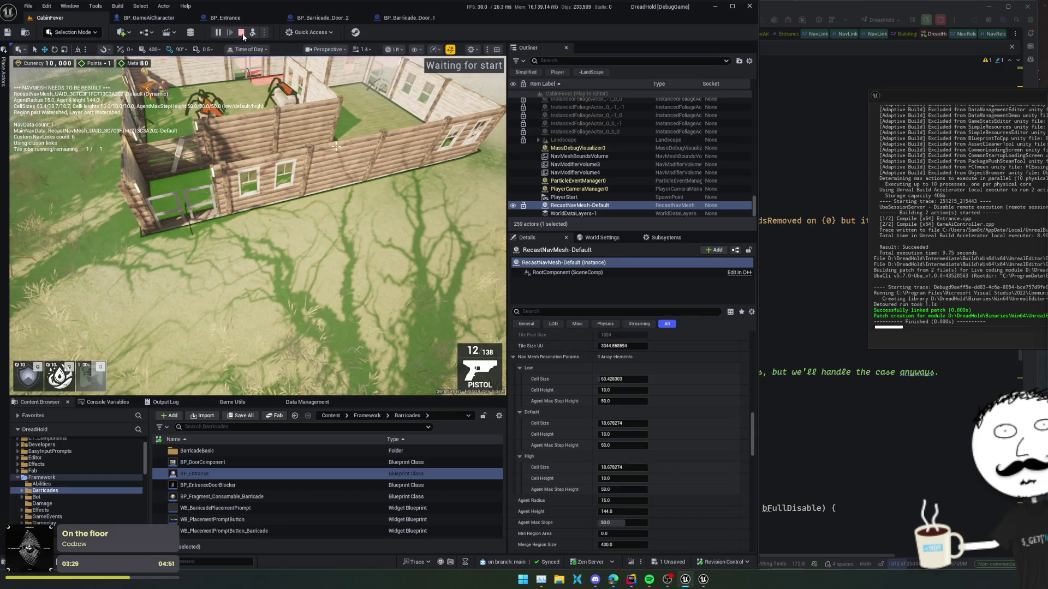
pyautogui.press('Escape')
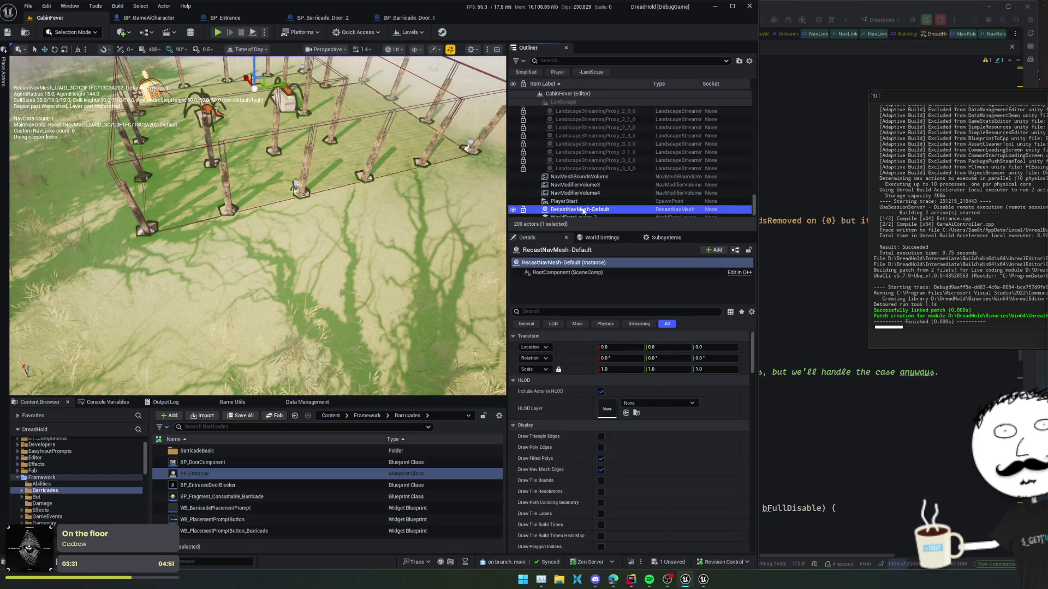
# Reselect RecastNavMesh-Default and set its Low cell size to 150
pyautogui.click(585, 201)
pyautogui.click(582, 210)
pyautogui.scroll(-3)
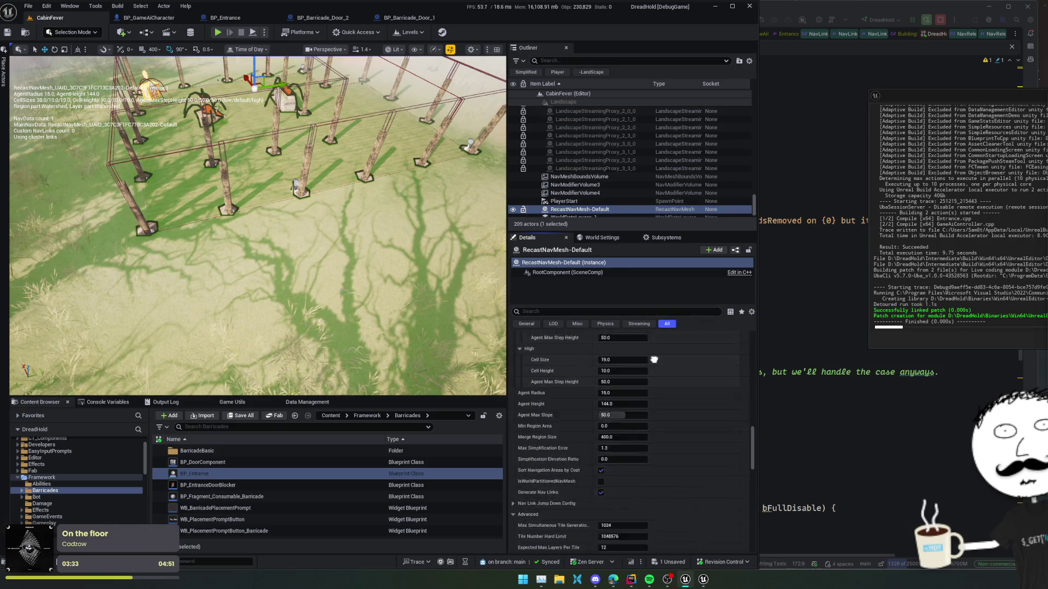
pyautogui.click(622, 393)
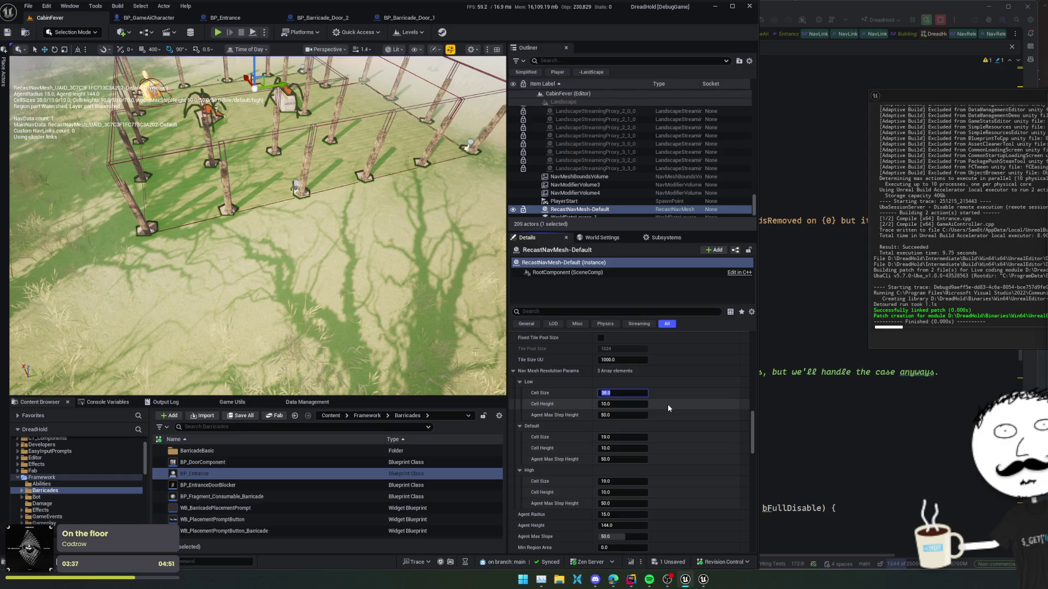
pyautogui.write('150')
pyautogui.press('Return')
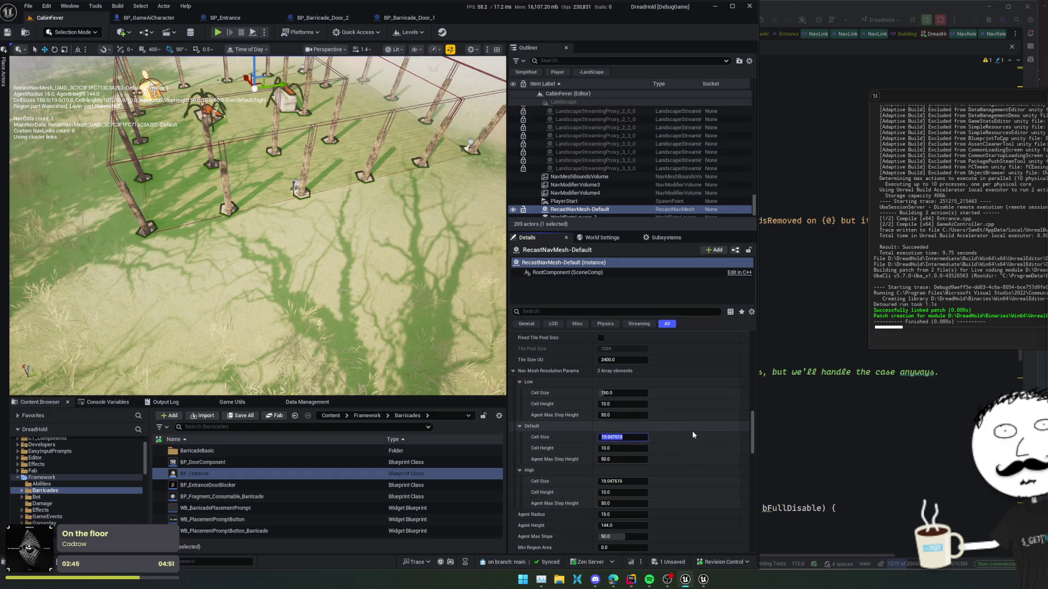
# Set the Default cell size to 30, keep High at 19, and show Data Management
pyautogui.write('30')
pyautogui.press('Return')
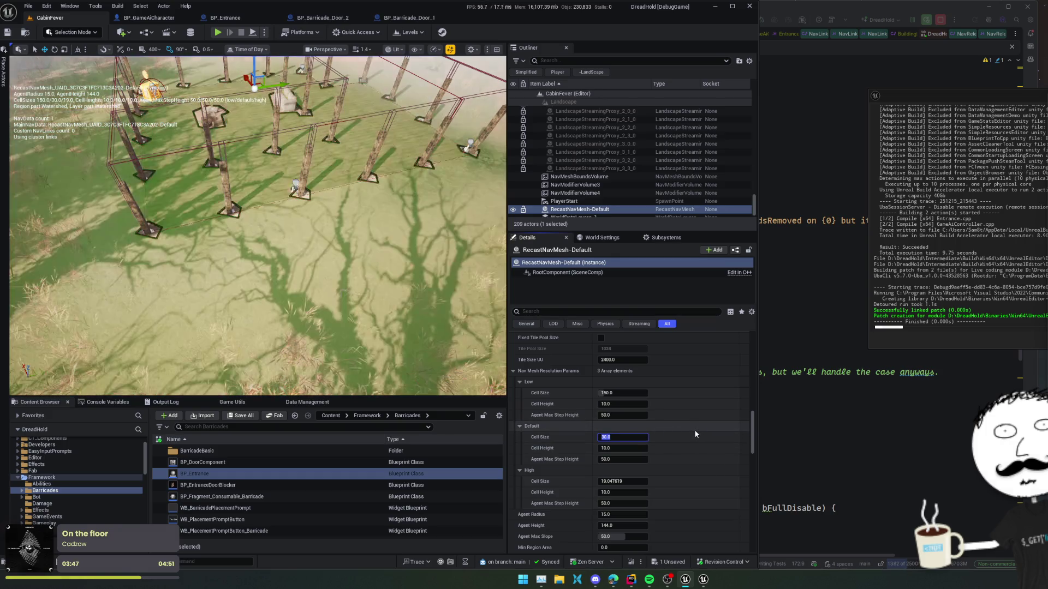
pyautogui.scroll(-3)
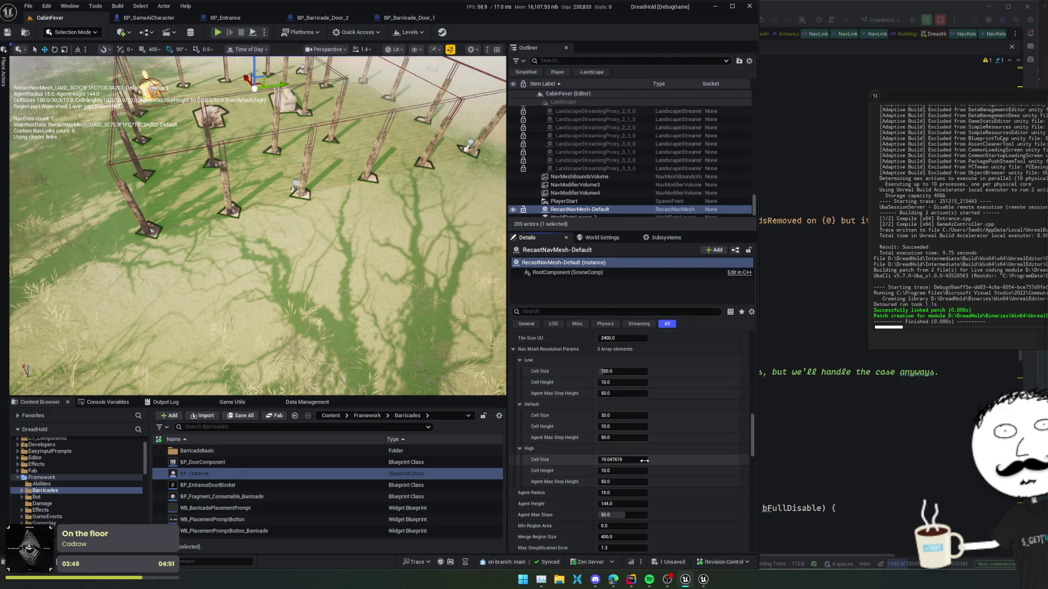
pyautogui.click(636, 457)
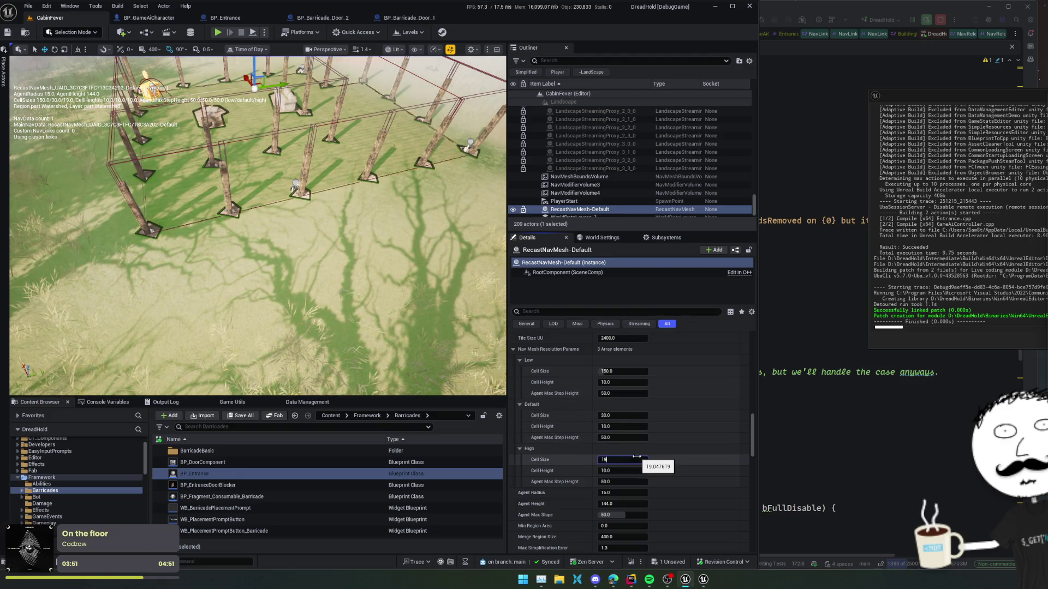
pyautogui.press('Return')
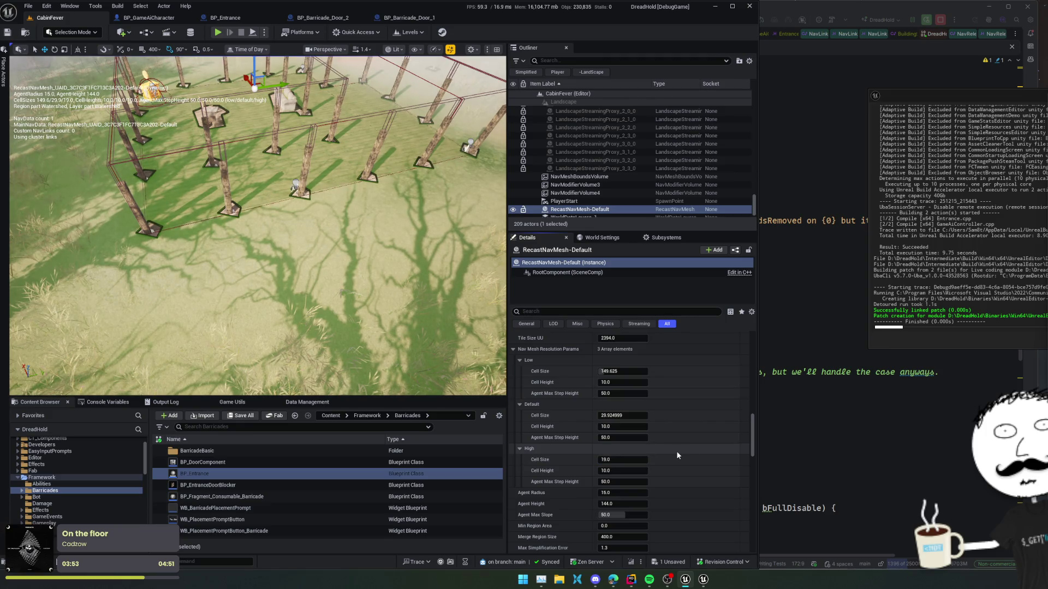
pyautogui.scroll(3)
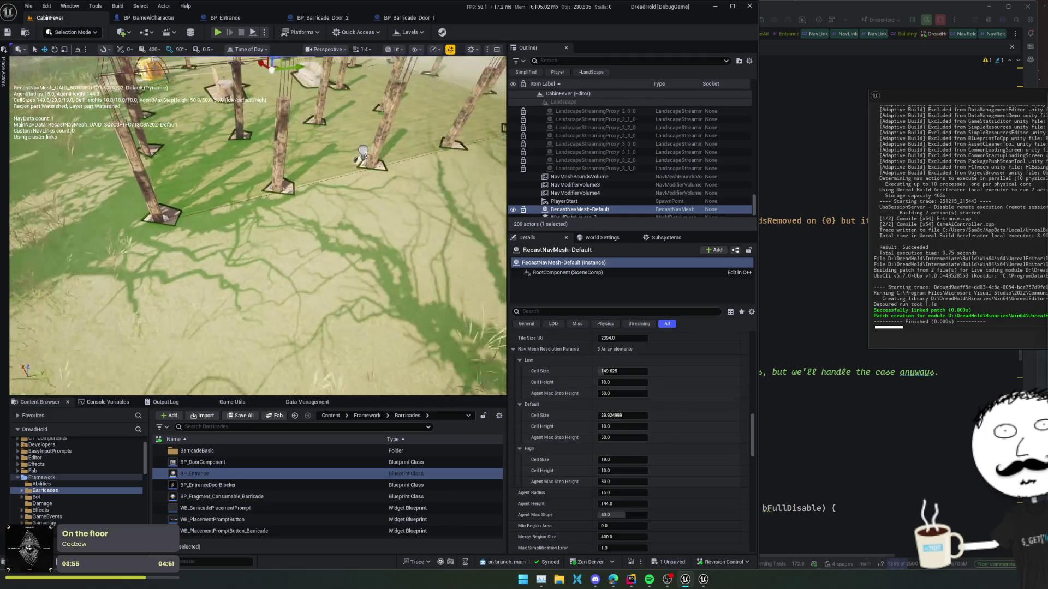
pyautogui.click(309, 402)
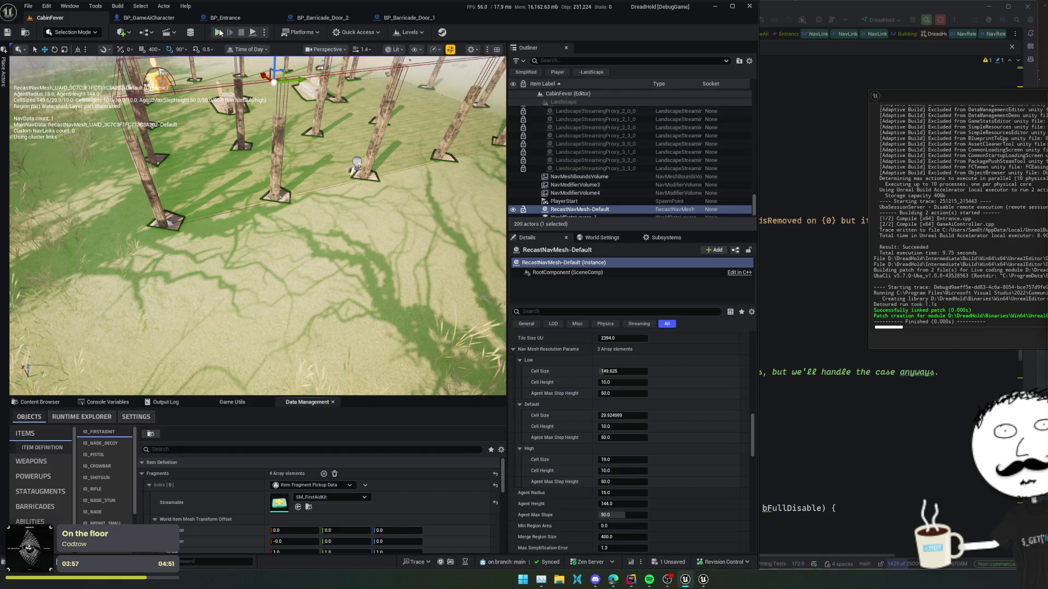
# Play the level, eject to inspect the navmesh around a zombie, then switch to Rider
pyautogui.hotkey('alt', 'p')
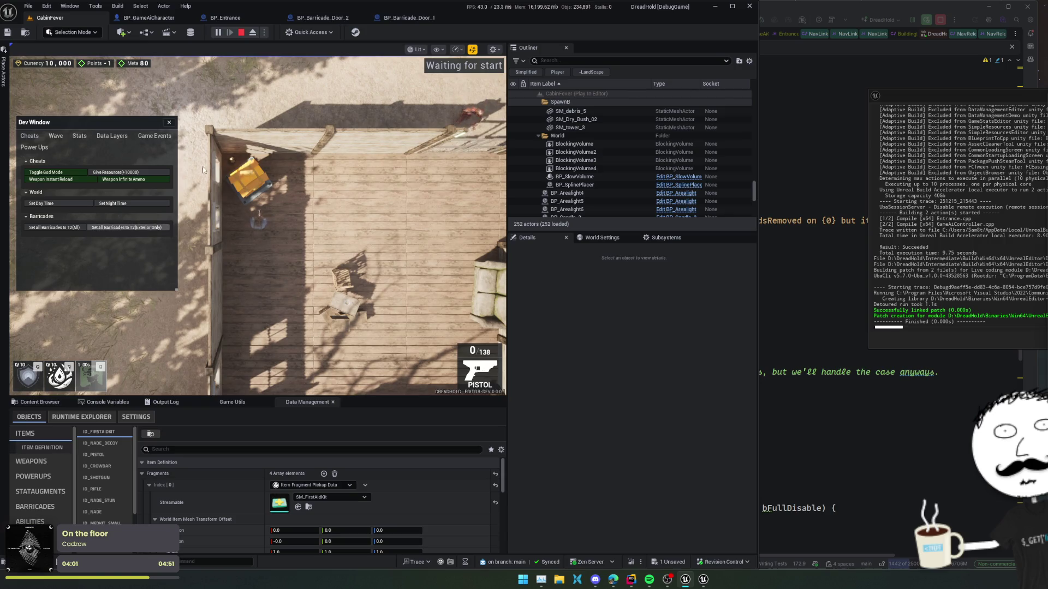
pyautogui.click(252, 33)
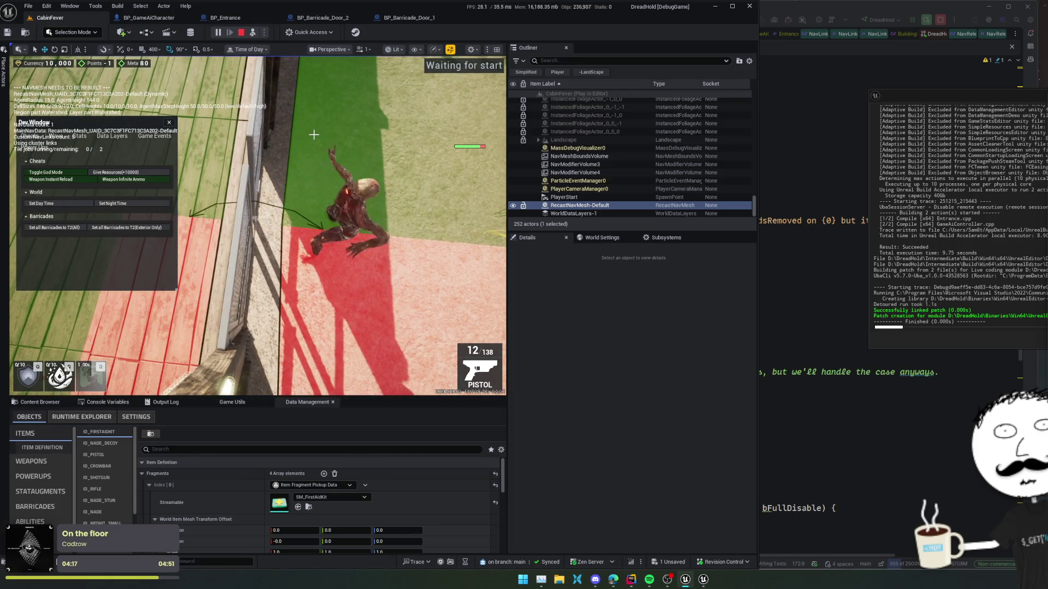
pyautogui.hotkey('alt', 'Tab')
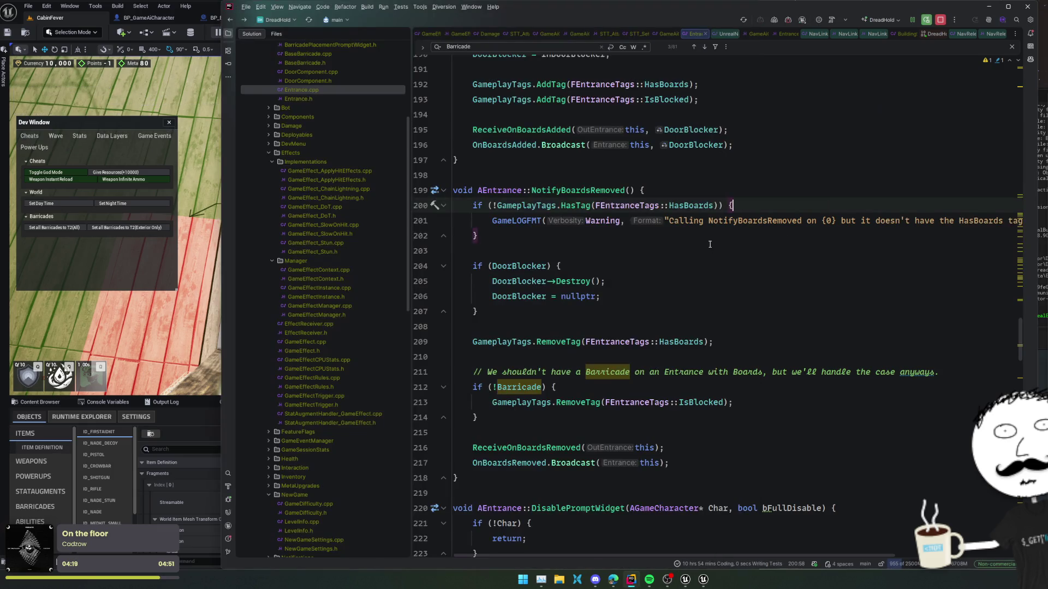
# Find the smart-link code in Entrance.cpp and delete the ForceNavigationRelevancy line
pyautogui.scroll(3)
pyautogui.scroll(3)
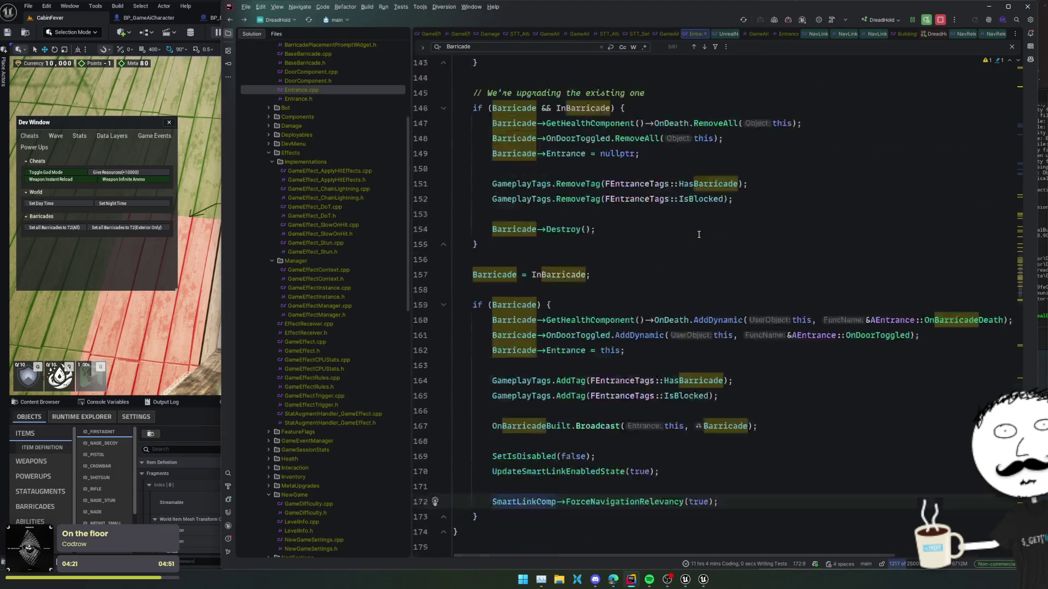
pyautogui.click(699, 235)
pyautogui.hotkey('ctrl', 'f')
pyautogui.write('NavL')
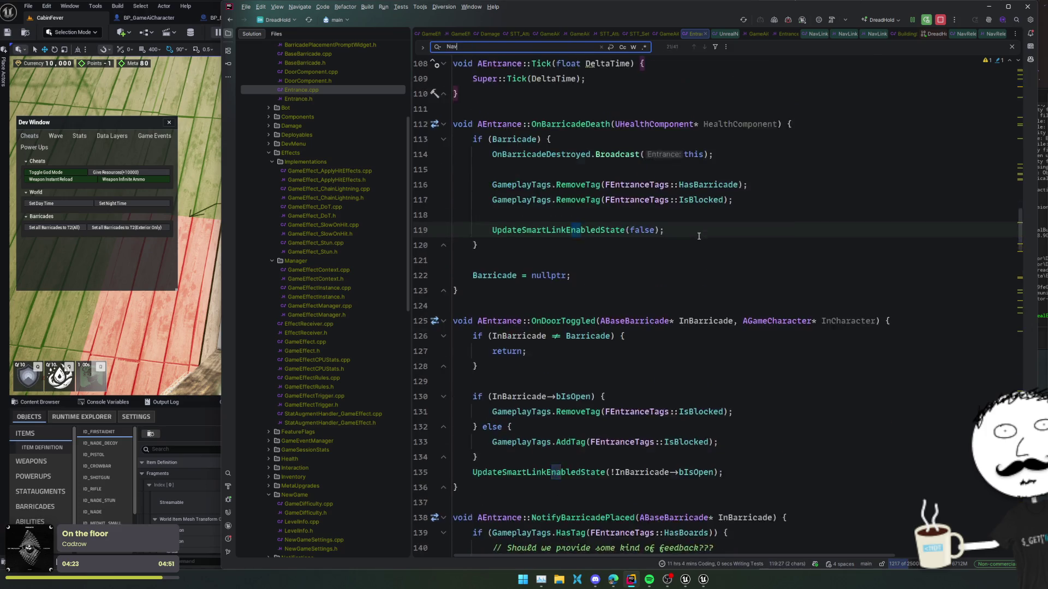
pyautogui.press('BackSpace')
pyautogui.press('BackSpace')
pyautogui.press('BackSpace')
pyautogui.write('SmartL')
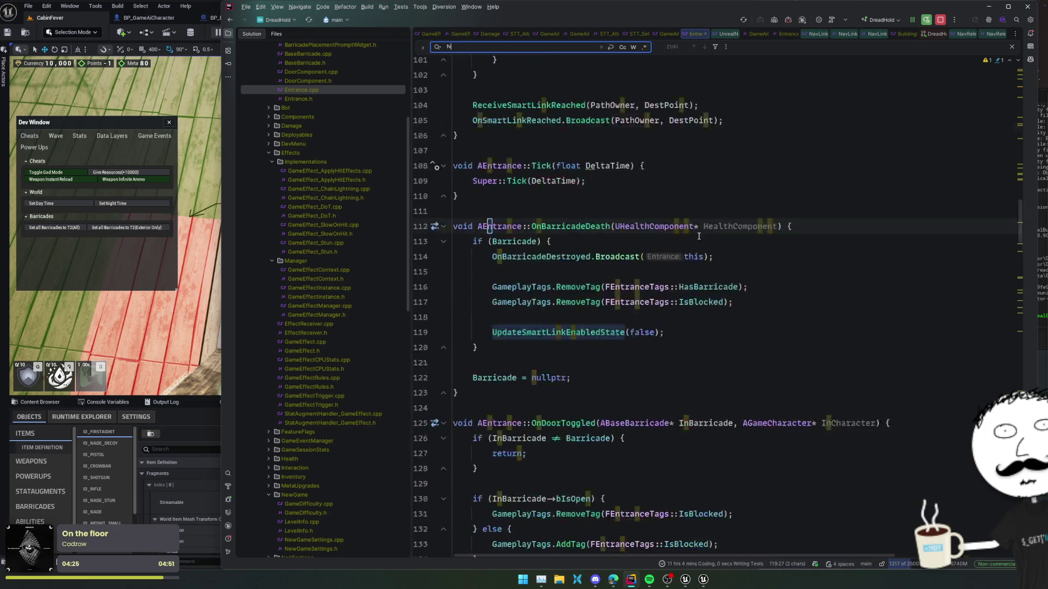
pyautogui.write('i')
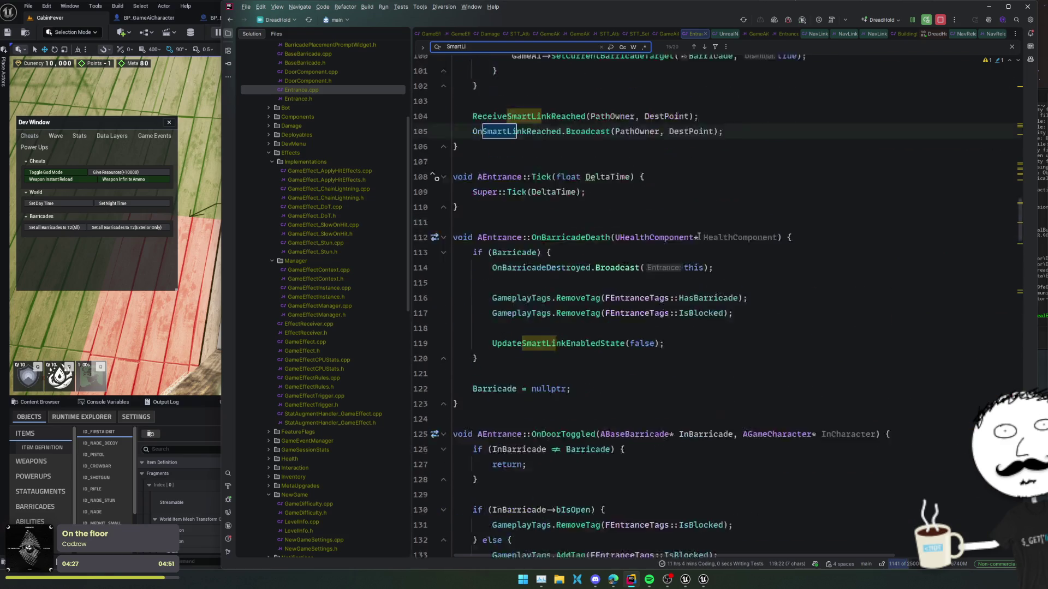
pyautogui.click(746, 247)
pyautogui.hotkey('ctrl', 'x')
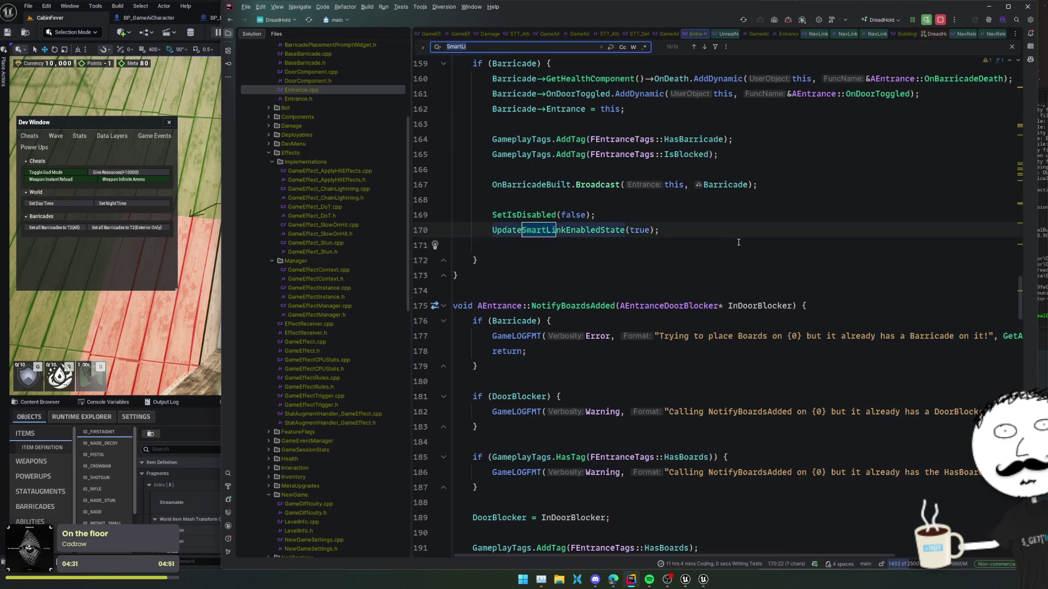
# Change both SetLinkData offsets from 100.f to 70.f and rebuild with Live Coding
pyautogui.hotkey('shift', 'F3')
pyautogui.hotkey('shift', 'F3')
pyautogui.hotkey('shift', 'F3')
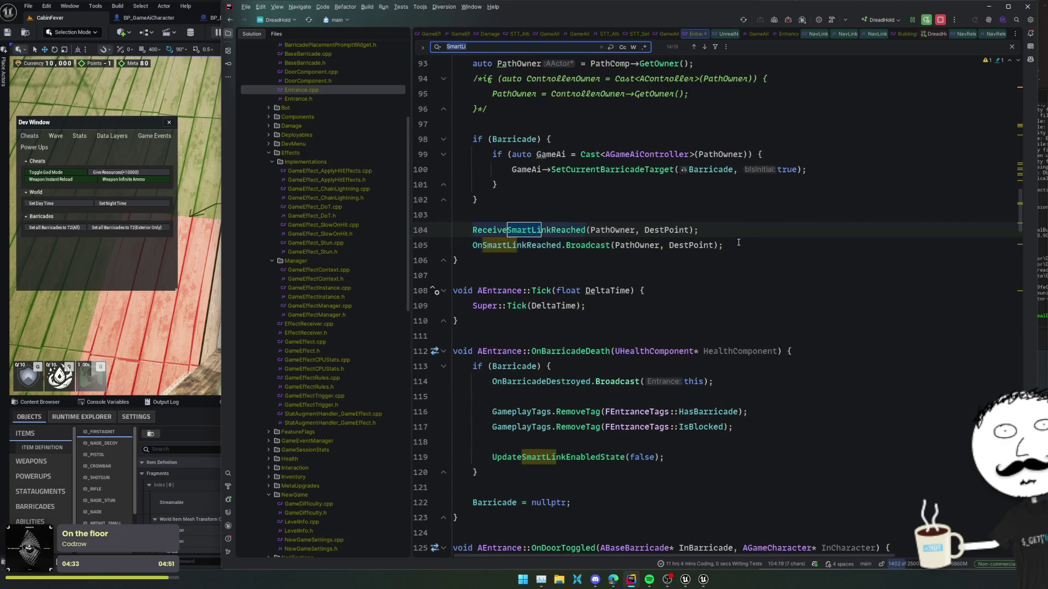
pyautogui.hotkey('shift', 'F3')
pyautogui.hotkey('shift', 'F3')
pyautogui.hotkey('shift', 'F3')
pyautogui.hotkey('shift', 'F3')
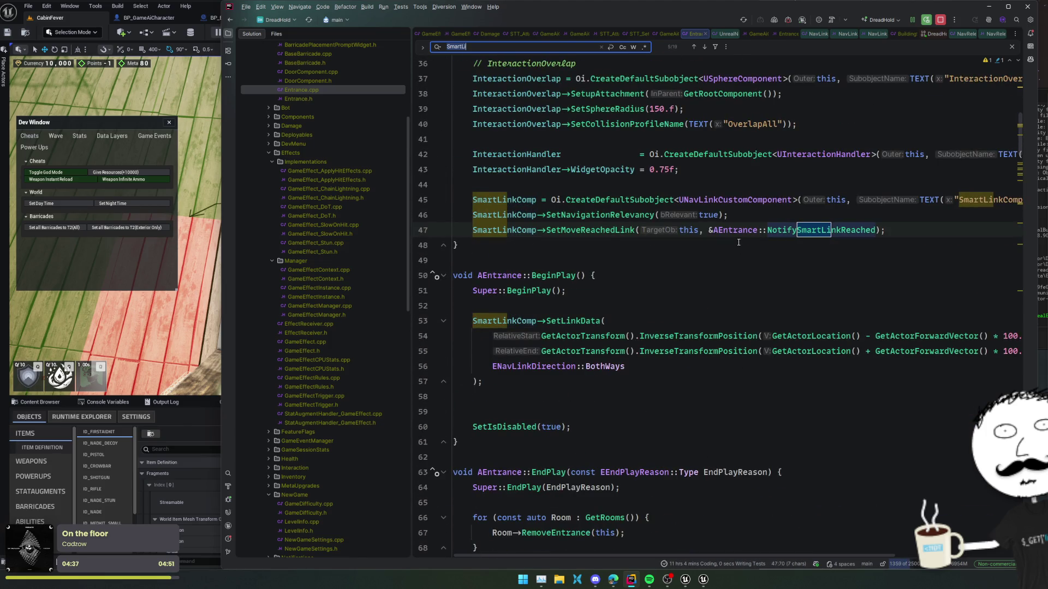
pyautogui.press('Escape')
pyautogui.hscroll(3)
pyautogui.click(856, 336)
pyautogui.hotkey('shift', 'alt', 'Down')
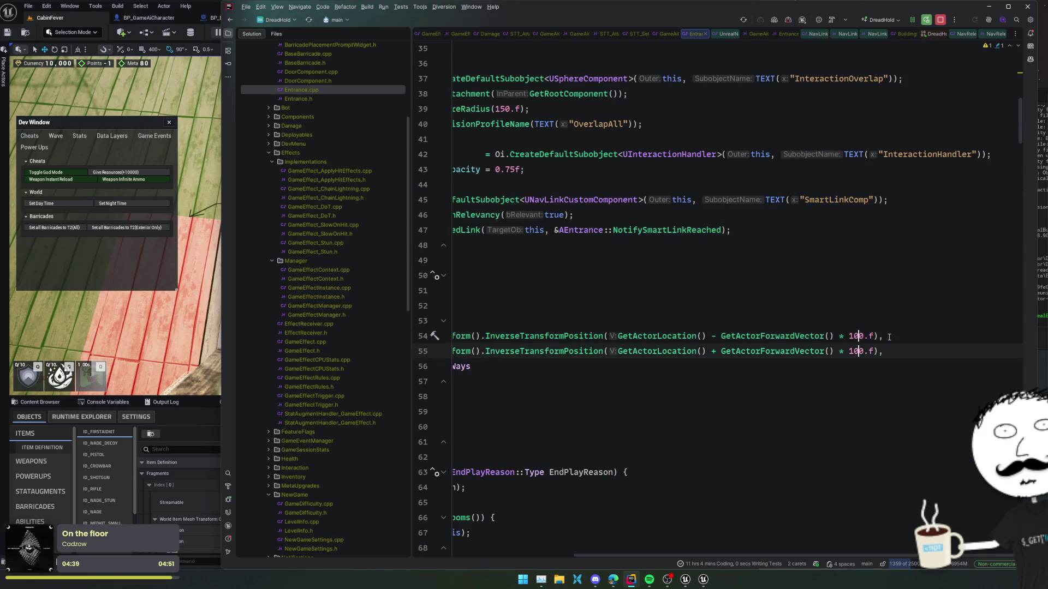
pyautogui.press('Left')
pyautogui.press('Delete')
pyautogui.press('Home')
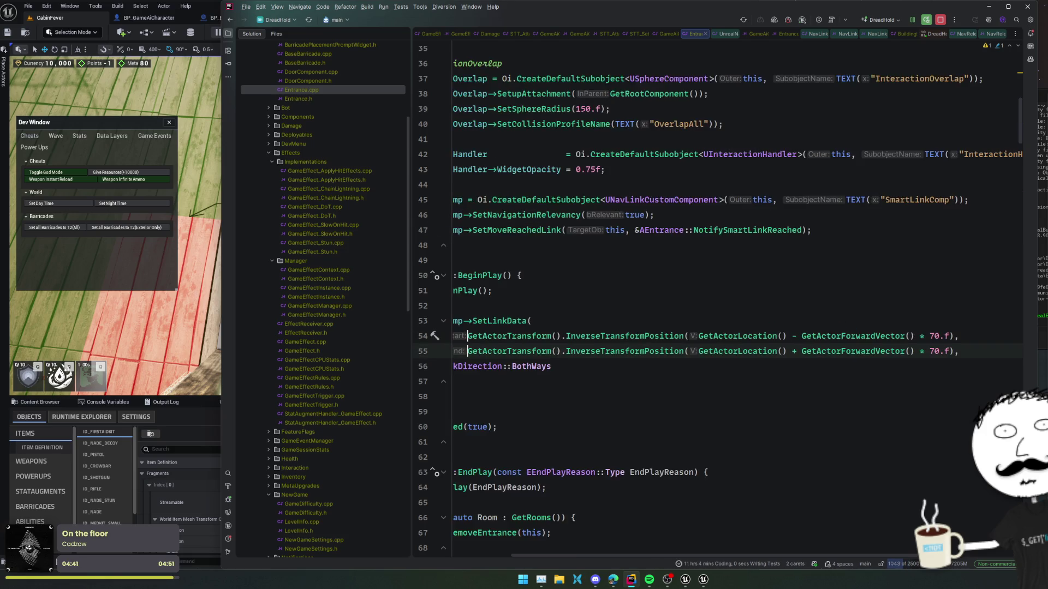
pyautogui.press('Escape')
pyautogui.hotkey('ctrl', 'alt', 'F11')
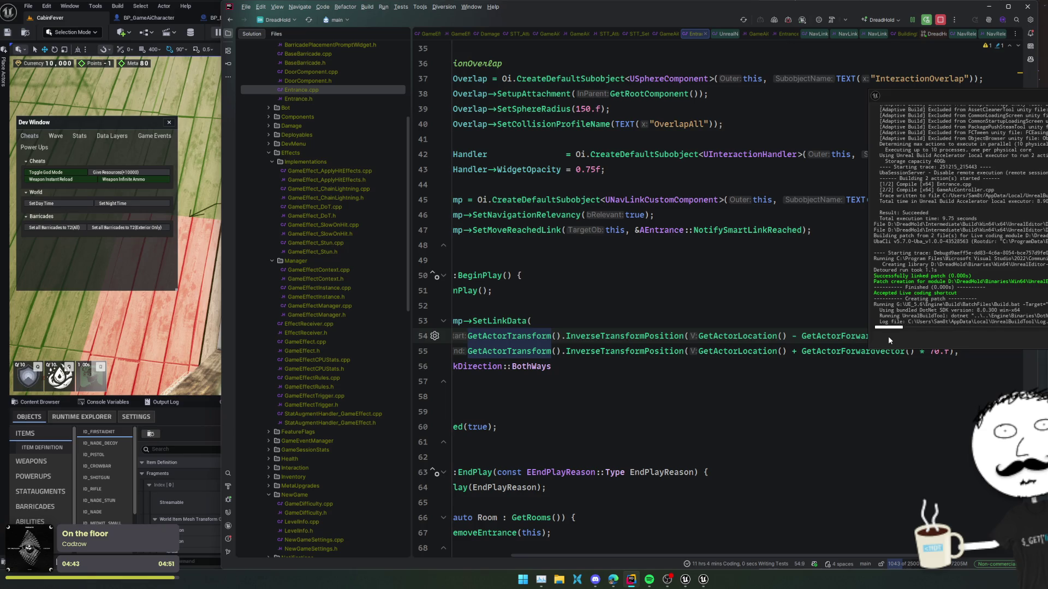
pyautogui.click(787, 20)
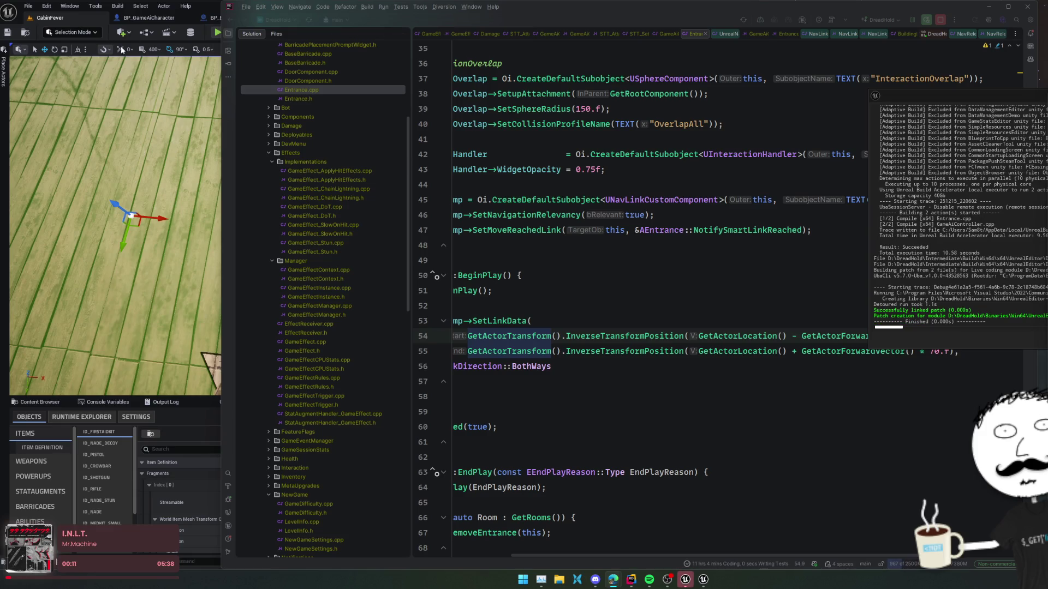
# Play the level in the editor and eject to inspect the navmesh around the cabin entrances
pyautogui.click(67, 7)
pyautogui.click(261, 66)
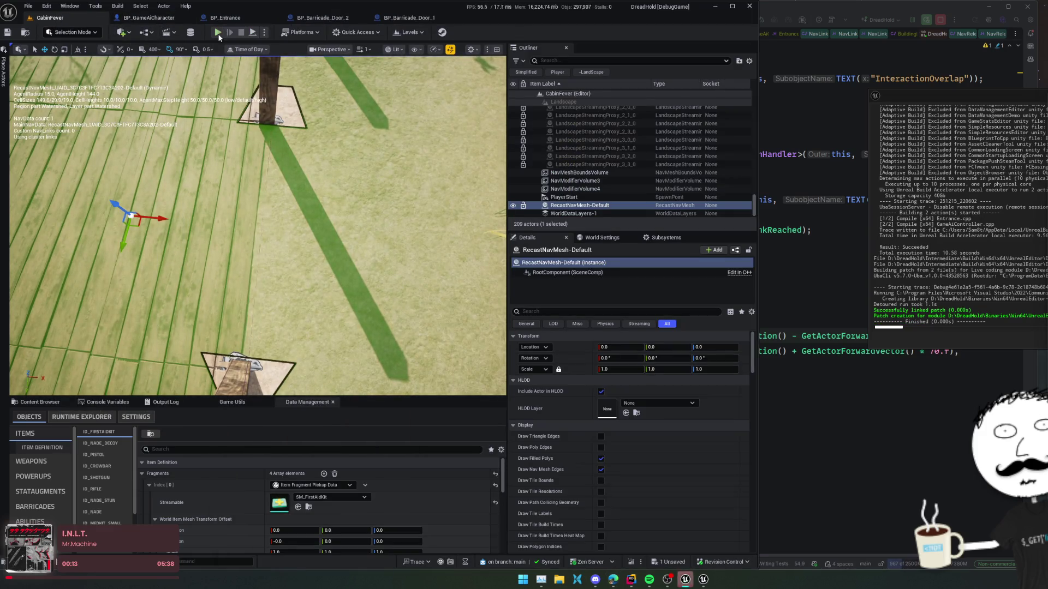
pyautogui.hotkey('alt', 'p')
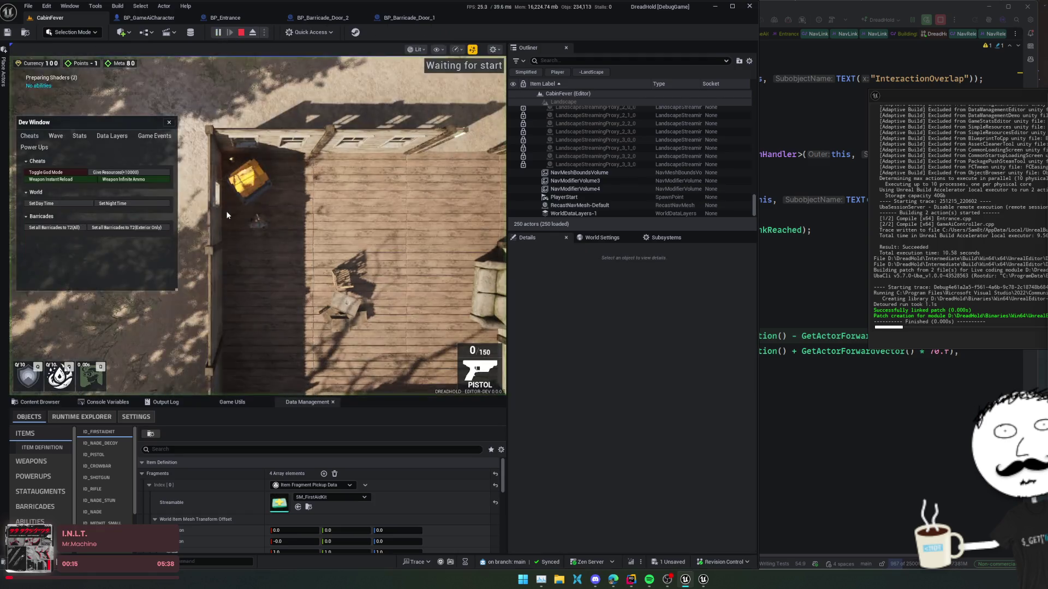
pyautogui.click(169, 123)
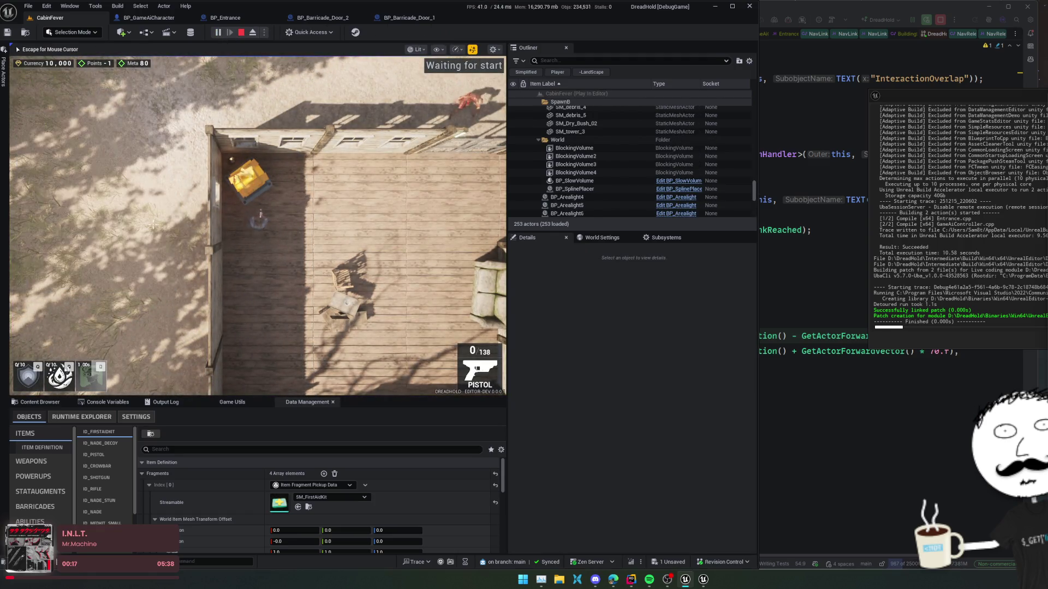
pyautogui.click(252, 33)
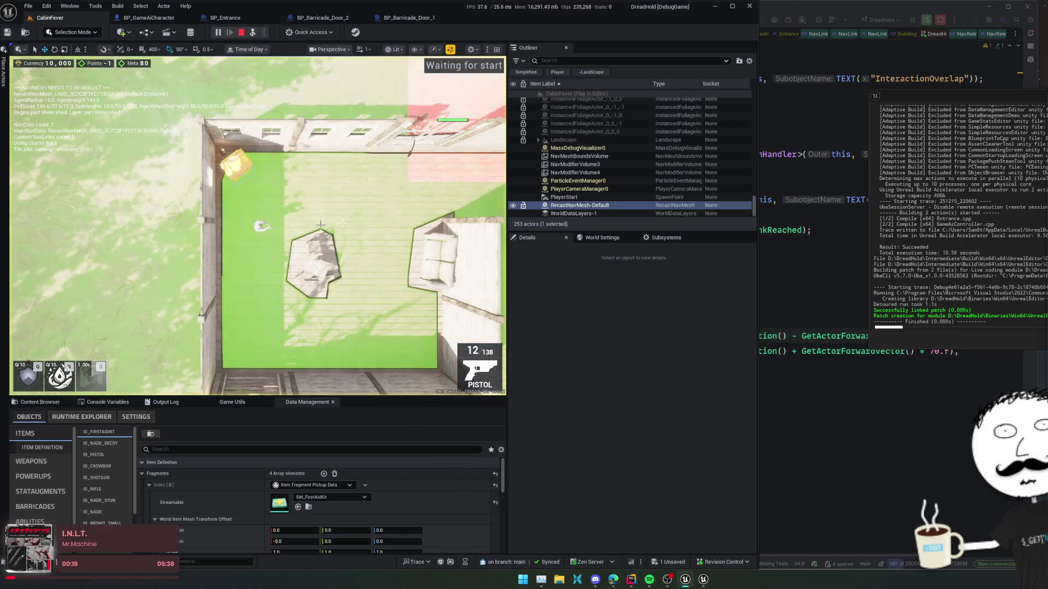
pyautogui.scroll(3)
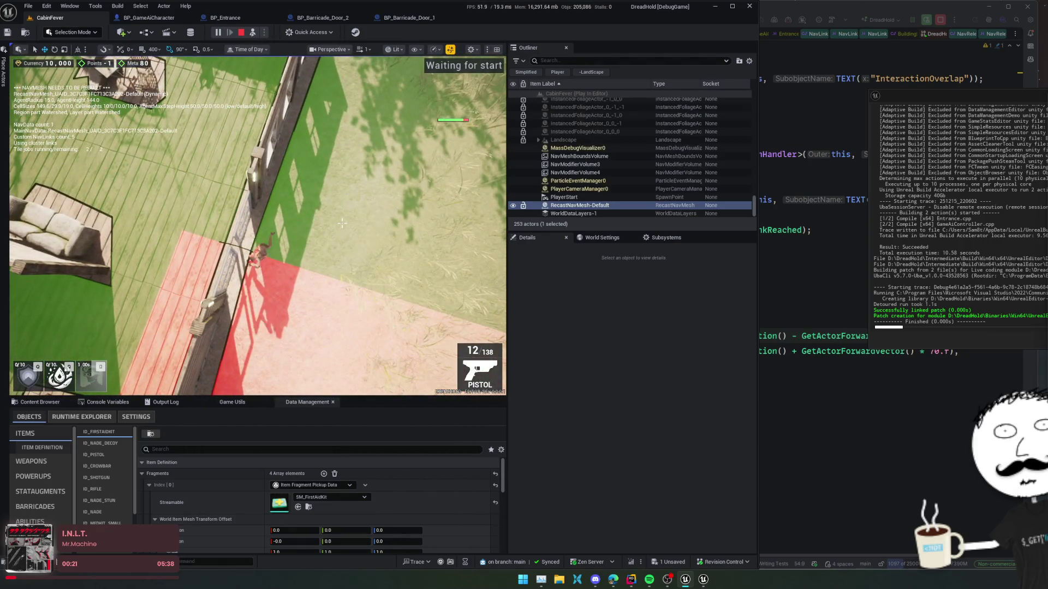
pyautogui.moveTo(341, 223); pyautogui.dragTo(342, 223)
pyautogui.scroll(-3)
pyautogui.scroll(-3)
pyautogui.scroll(-3)
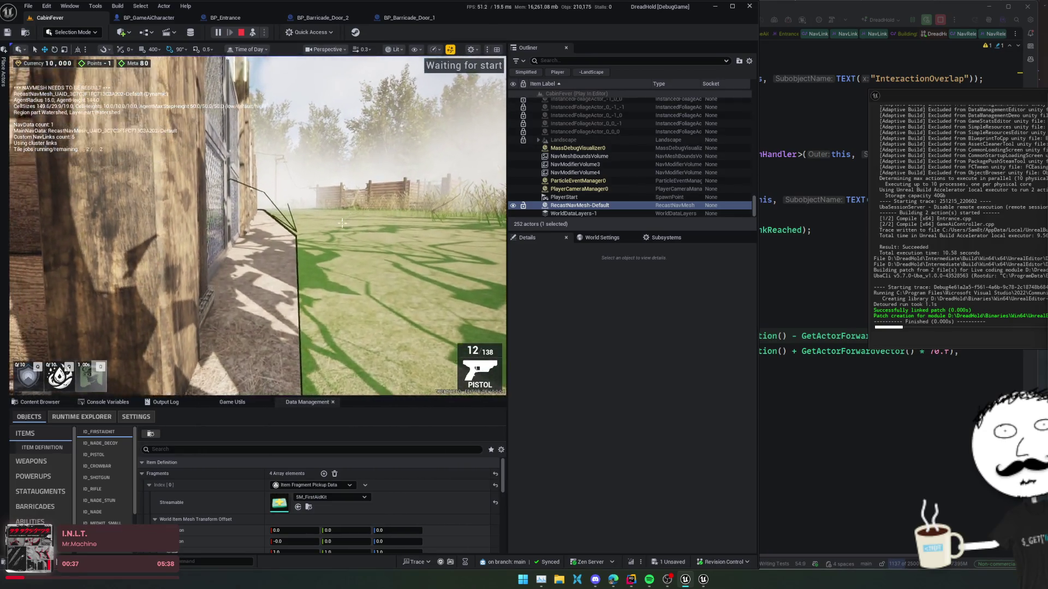
pyautogui.moveTo(342, 223); pyautogui.dragTo(341, 223)
# Possess the player, walk through the house watching enemies attack, then stop play
pyautogui.click(253, 32)
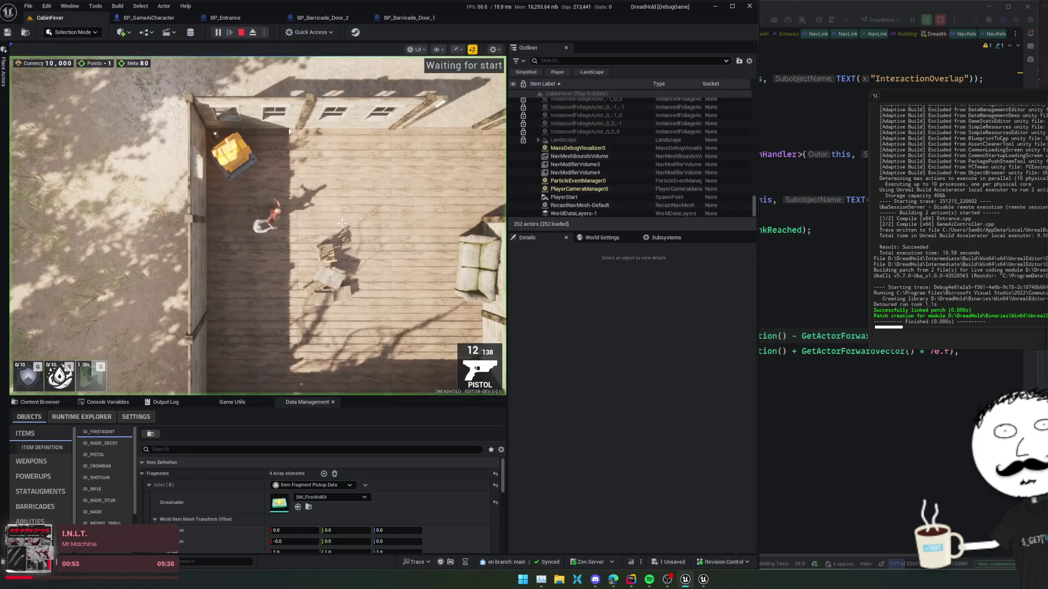
pyautogui.click(342, 223)
pyautogui.press('s')
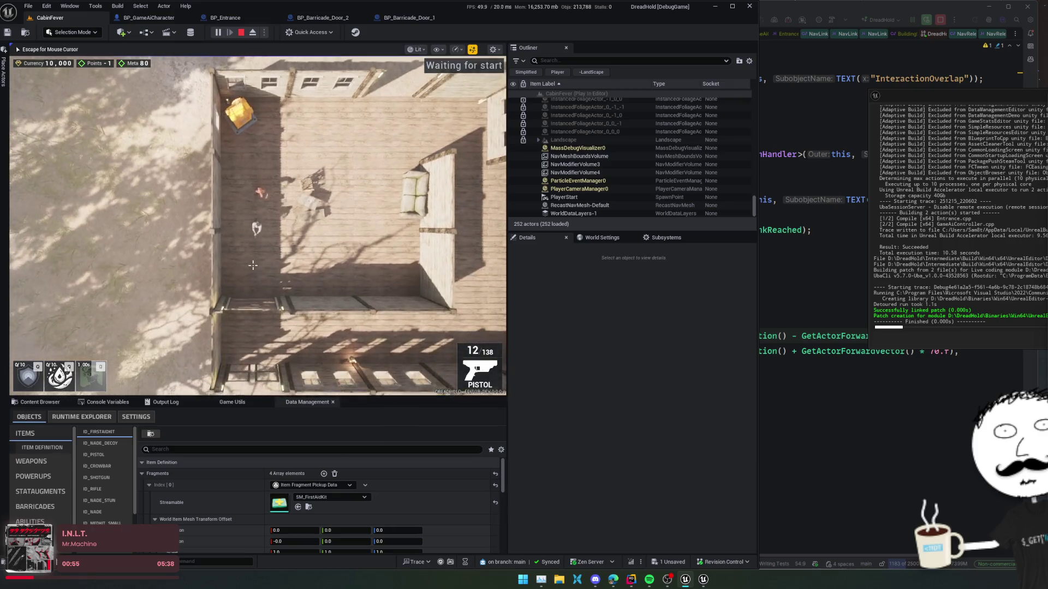
pyautogui.scroll(-3)
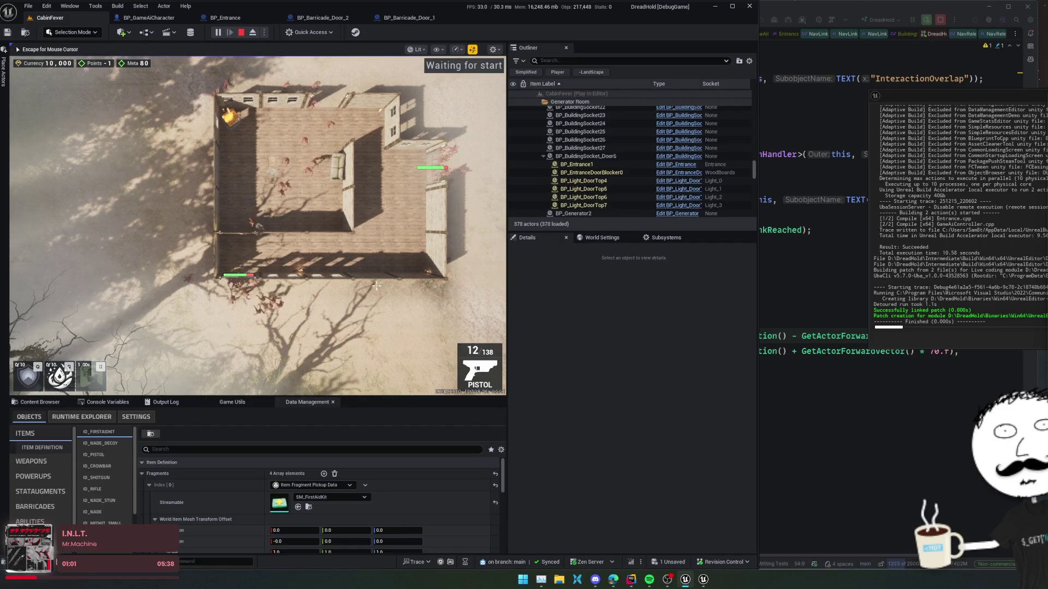
pyautogui.scroll(3)
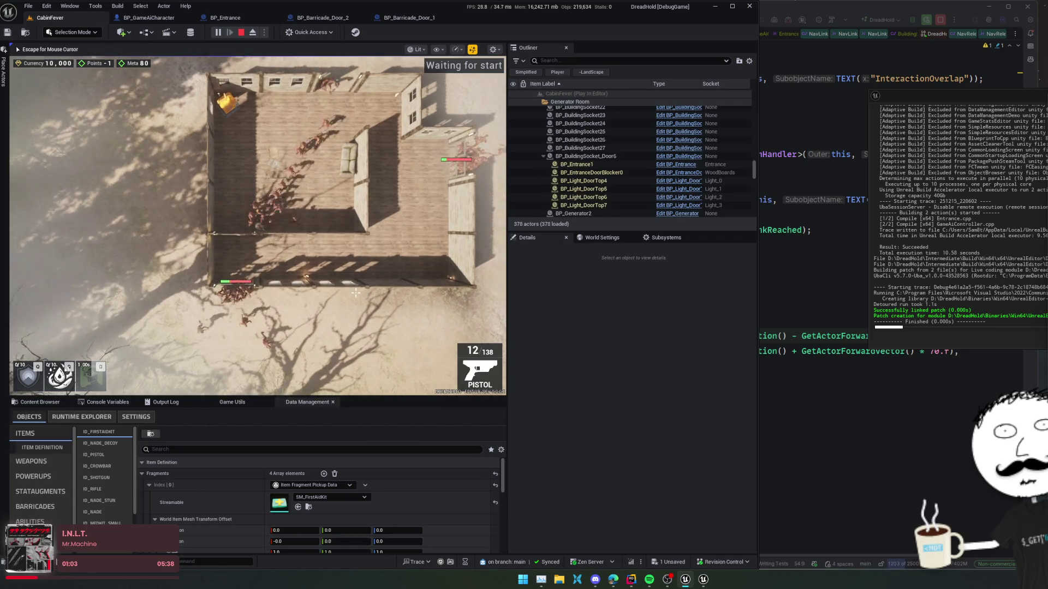
pyautogui.scroll(3)
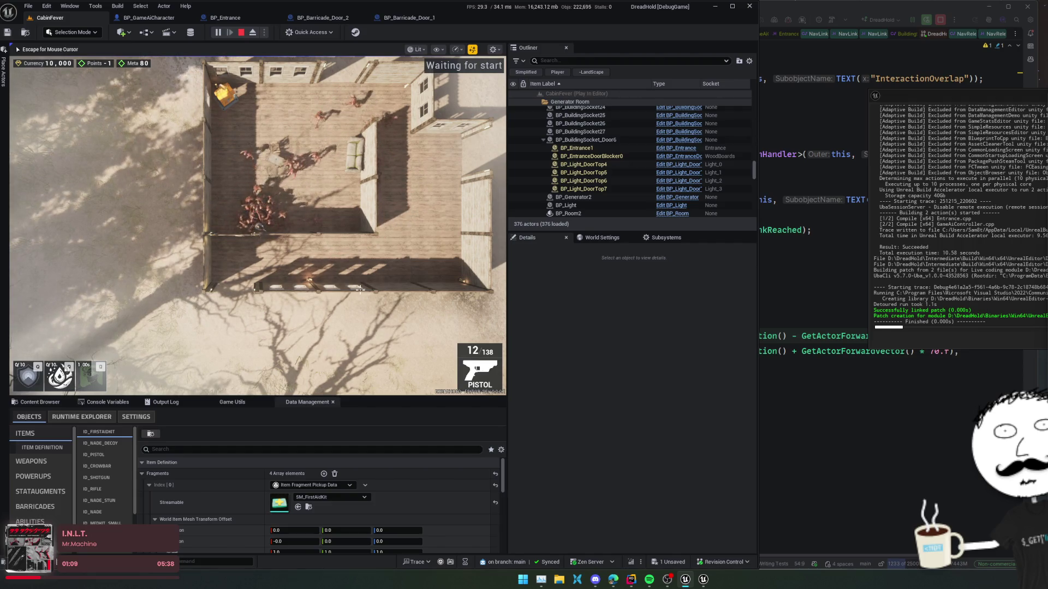
pyautogui.scroll(-3)
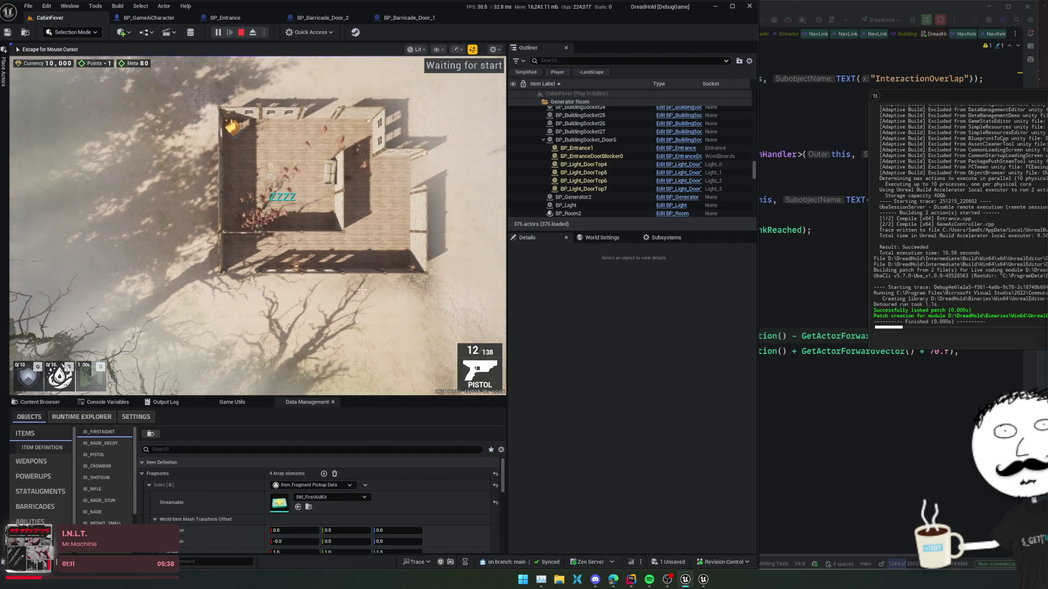
pyautogui.press('Escape')
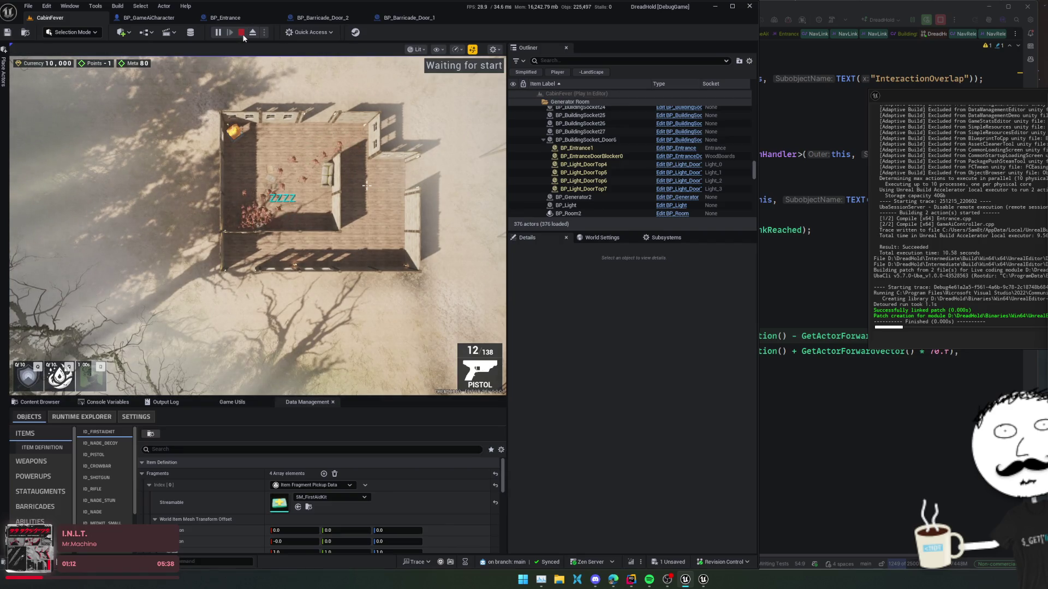
pyautogui.click(241, 33)
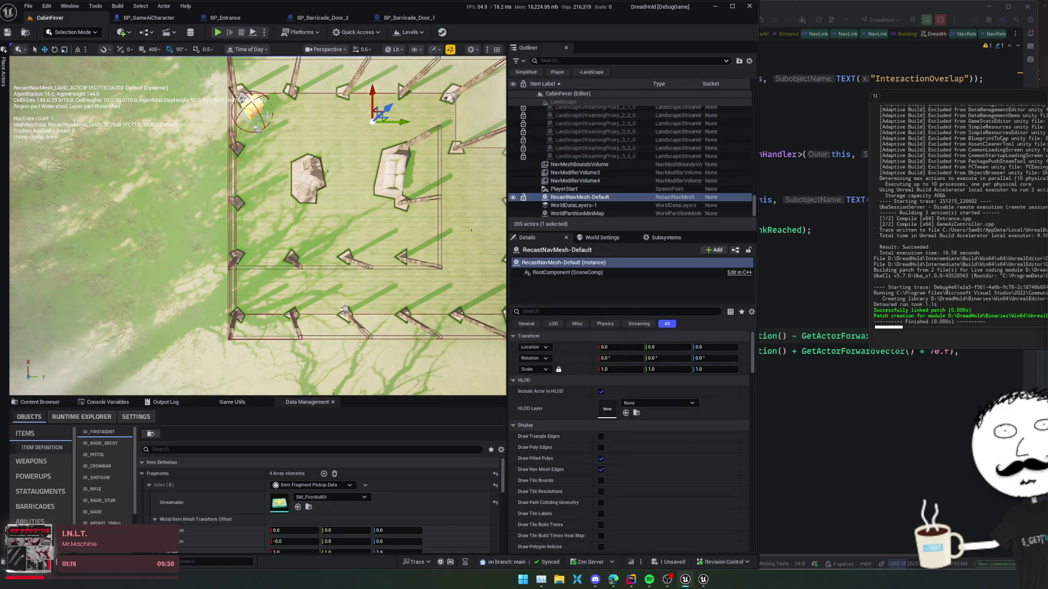
# Delete the stray character from the deck and save the CabinFever level
pyautogui.moveTo(256, 218); pyautogui.dragTo(284, 207)
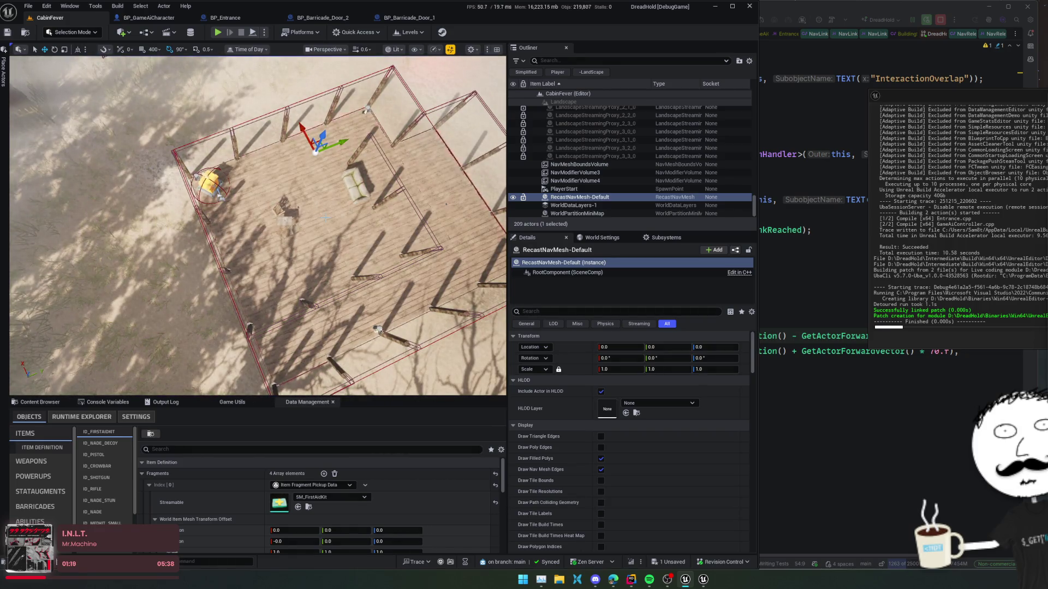
pyautogui.moveTo(257, 219); pyautogui.dragTo(257, 169)
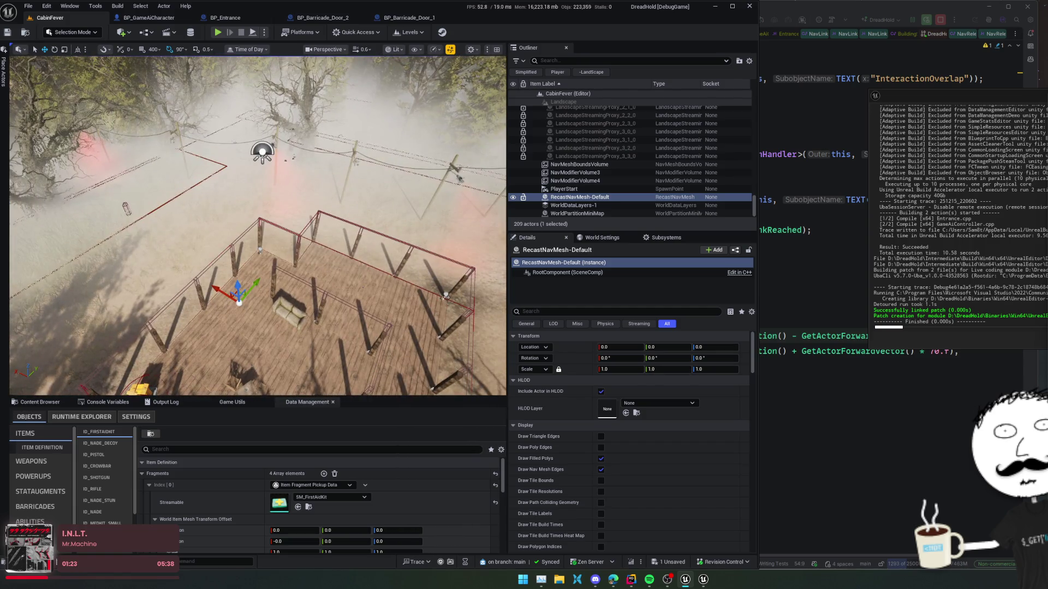
pyautogui.moveTo(257, 218); pyautogui.dragTo(257, 158)
pyautogui.click(279, 194)
pyautogui.press('Delete')
pyautogui.moveTo(278, 194); pyautogui.dragTo(412, 273)
pyautogui.hotkey('ctrl', 's')
# Package the DreadHold project for Windows into the selected output folder
pyautogui.click(299, 31)
pyautogui.moveTo(316, 123)
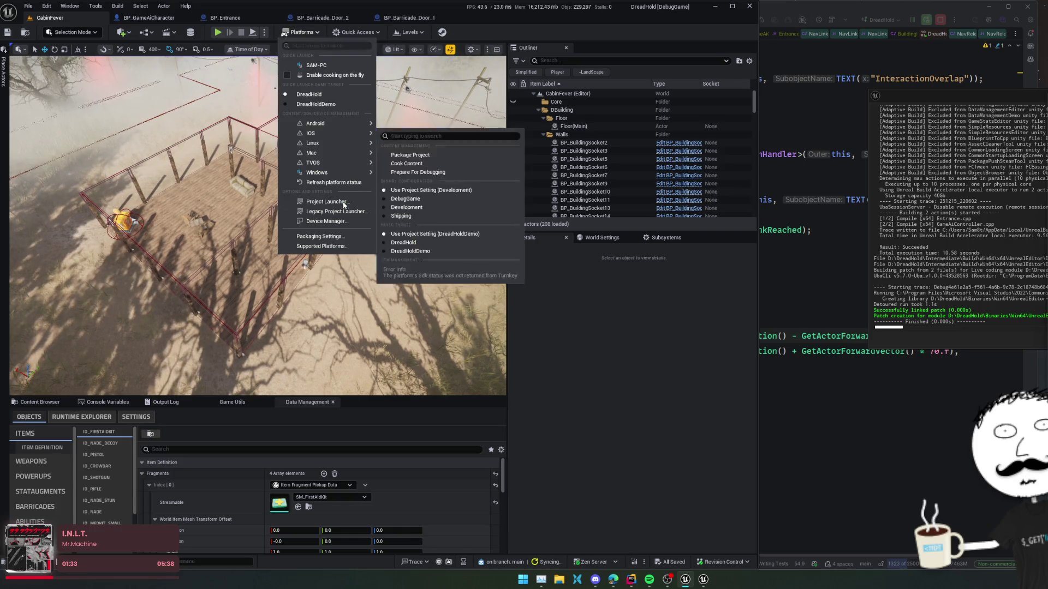
pyautogui.click(355, 31)
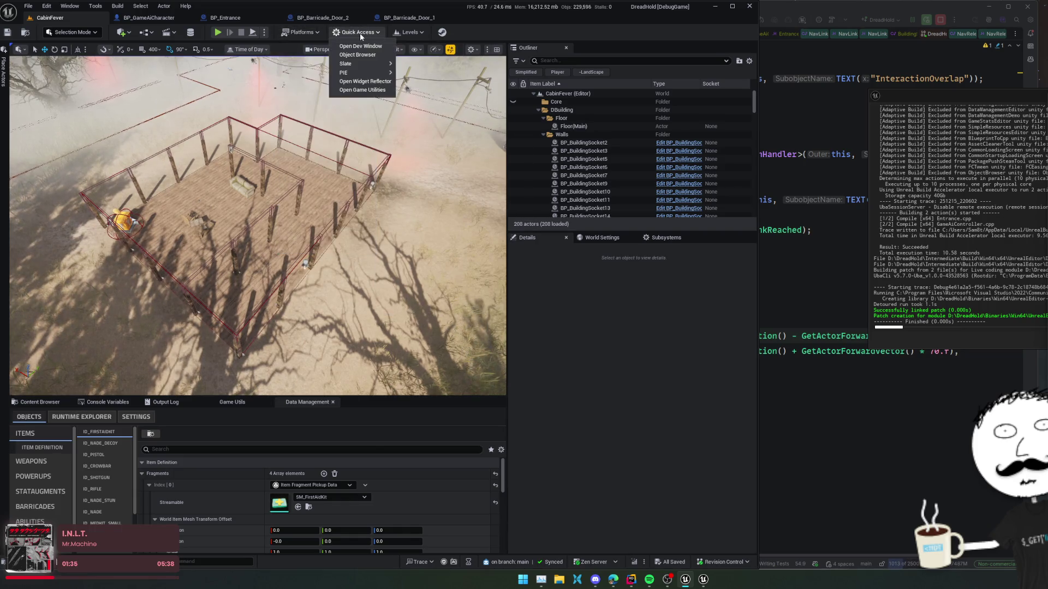
pyautogui.click(316, 33)
pyautogui.moveTo(339, 171)
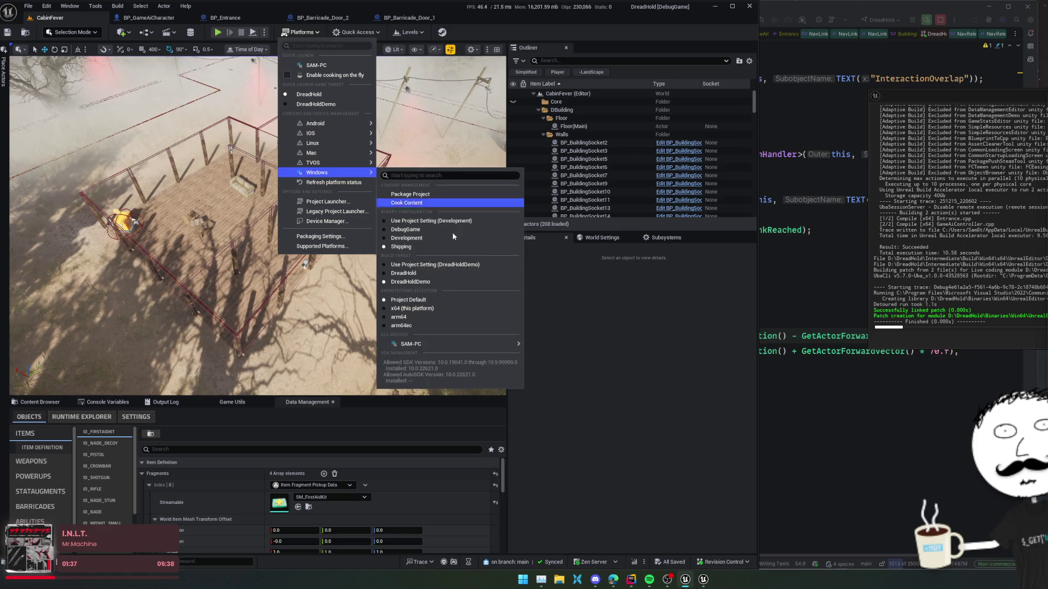
pyautogui.click(412, 195)
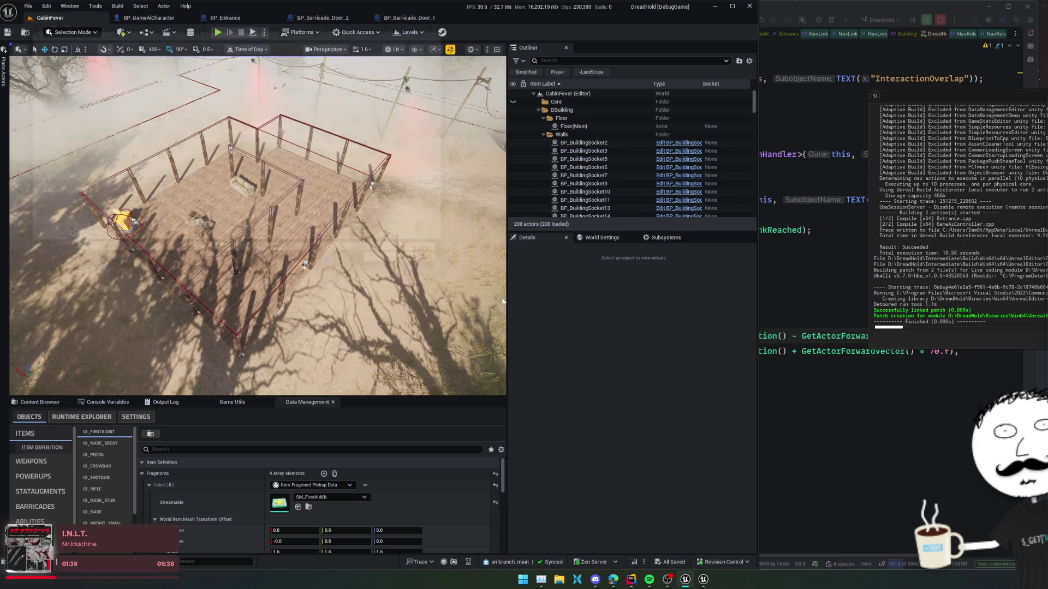
pyautogui.click(413, 279)
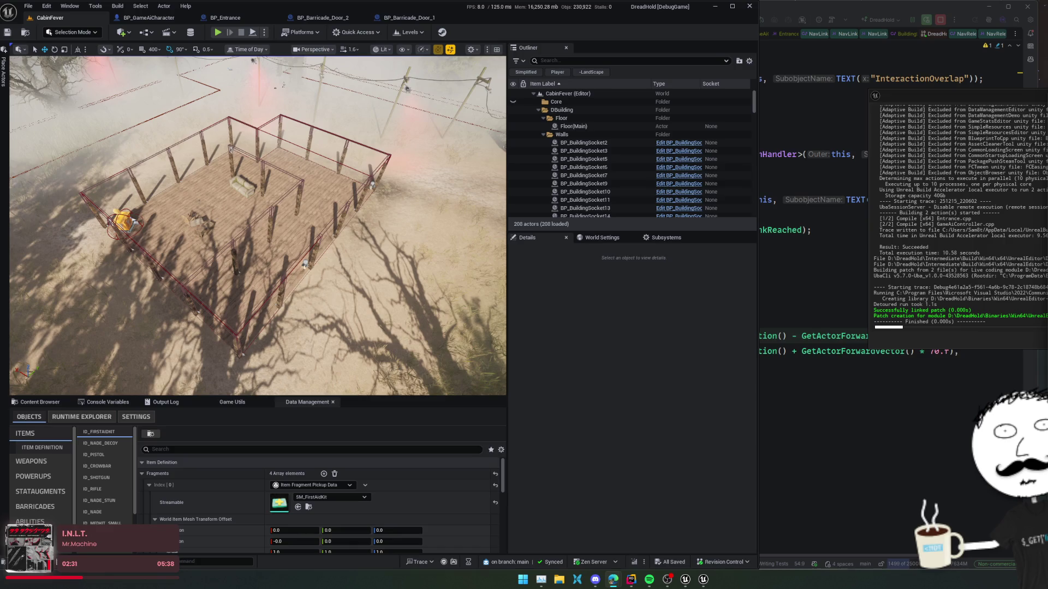
pyautogui.hotkey('alt', 'Tab')
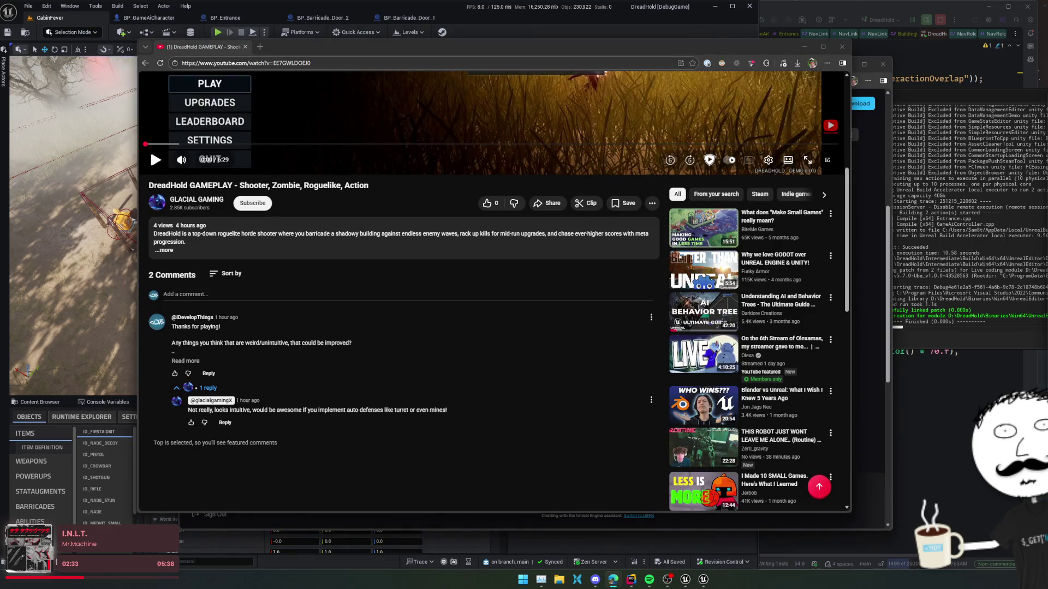
# Check packaging progress in Unreal's Output Log, then begin replying to the turret suggestion
pyautogui.tripleClick(356, 410)
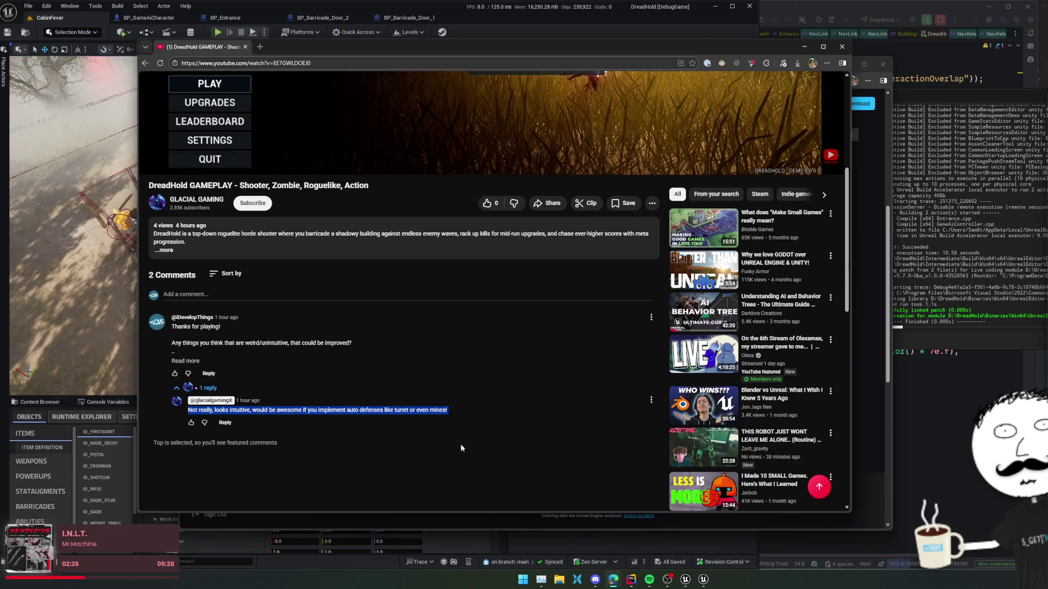
pyautogui.click(453, 459)
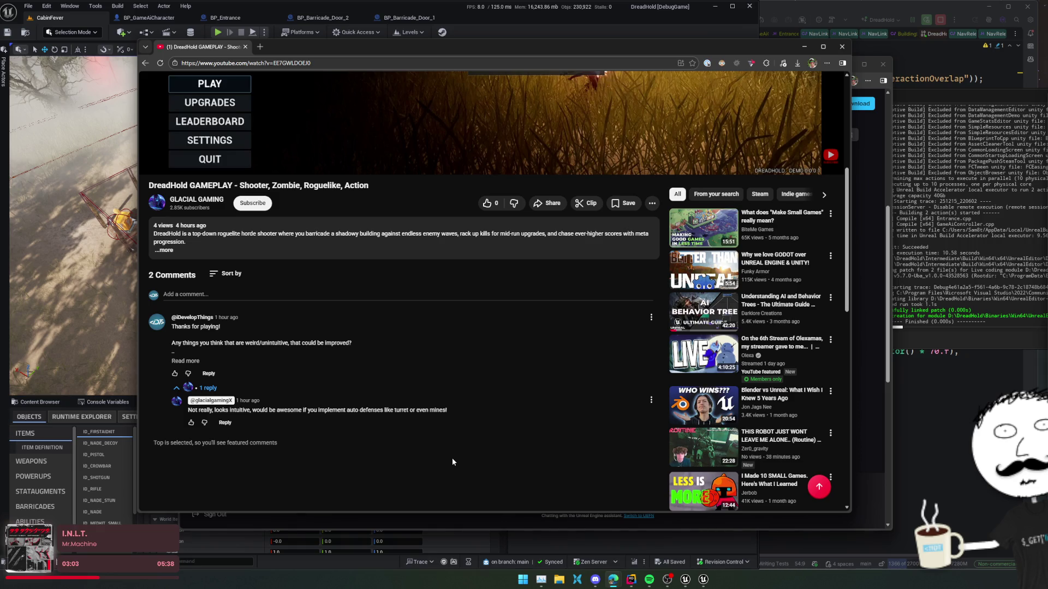
pyautogui.click(39, 413)
pyautogui.click(165, 403)
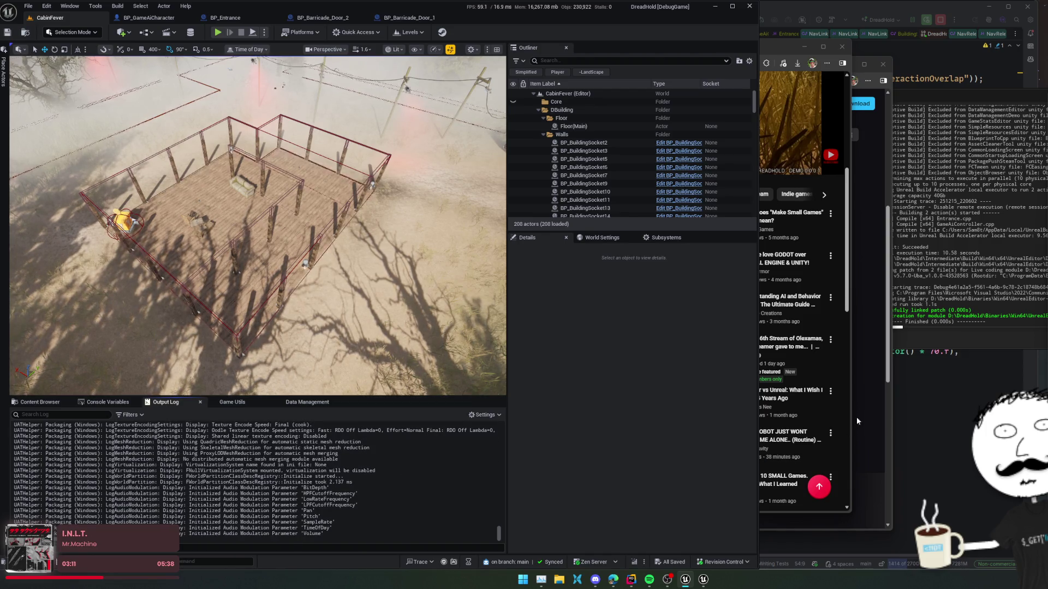
pyautogui.click(841, 416)
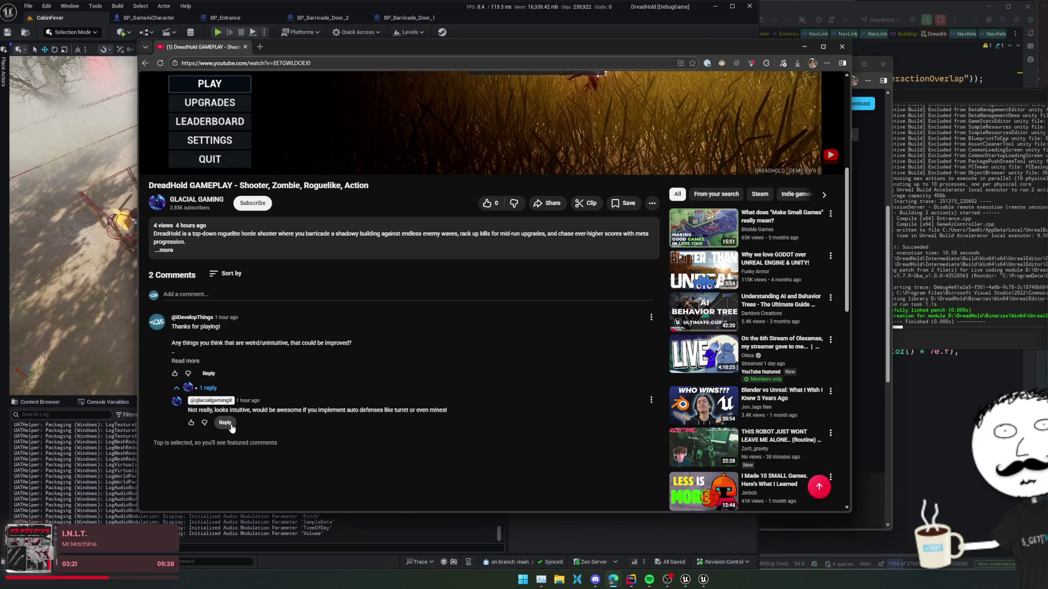
pyautogui.click(225, 423)
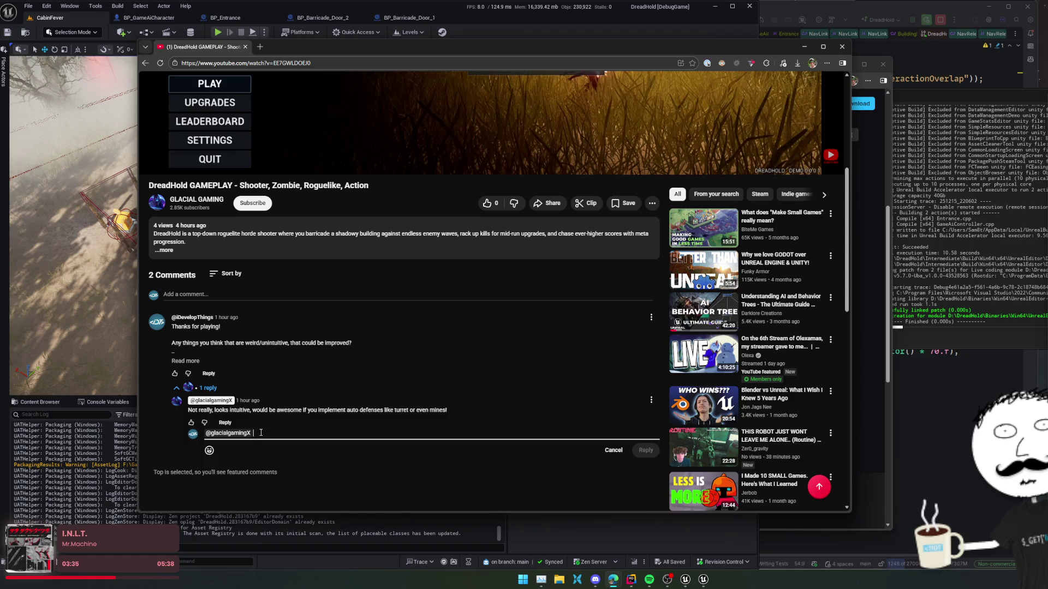
# Post a reply: claymores are on the todo list, auto defenses may not fit, others will weigh in
pyautogui.write('auto defenses have cros')
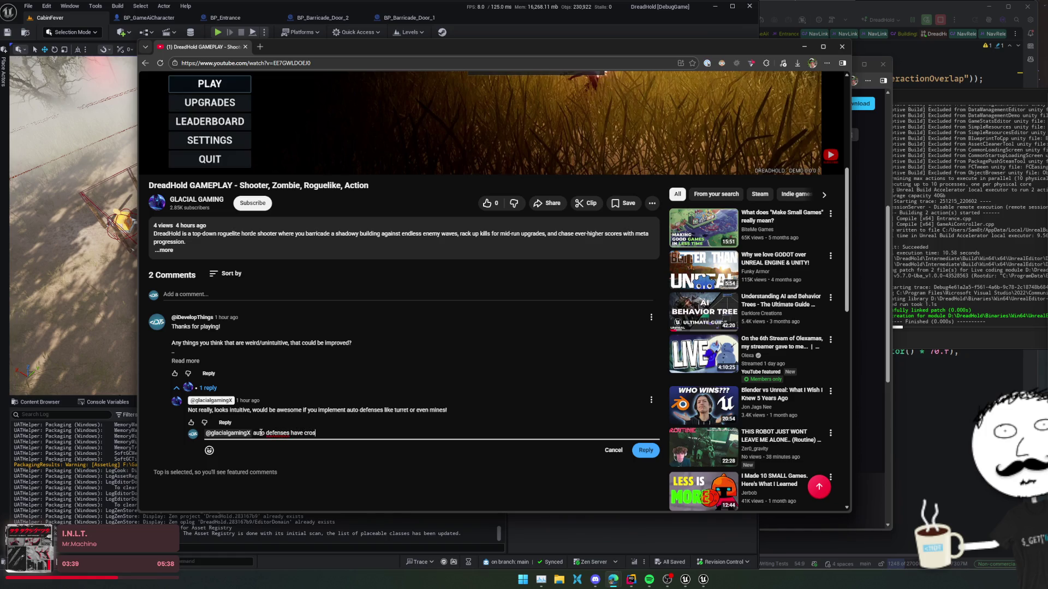
pyautogui.write('sed my')
pyautogui.write(' mind,')
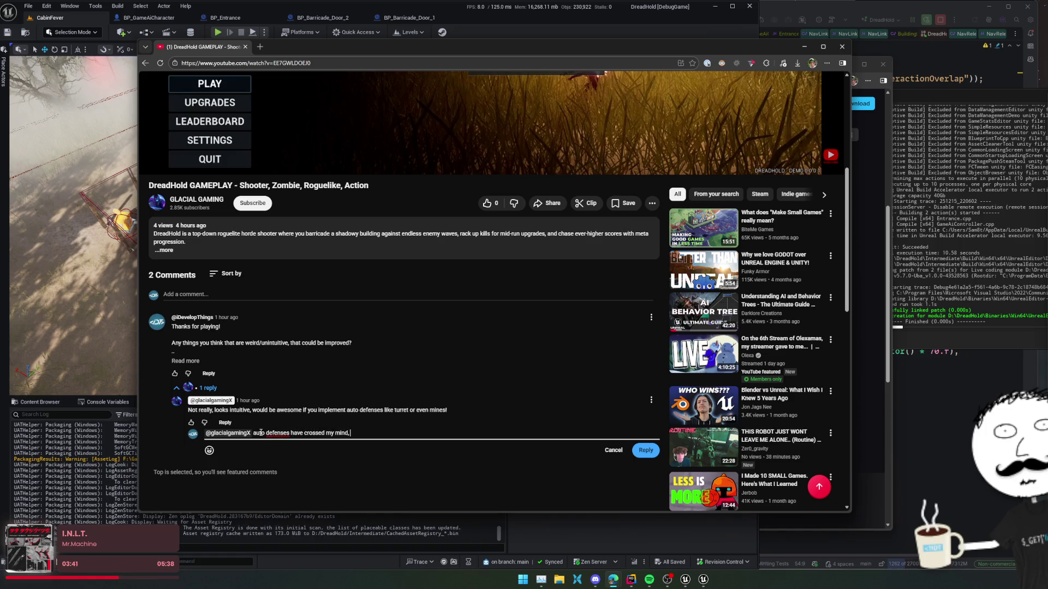
pyautogui.write('laymores on')
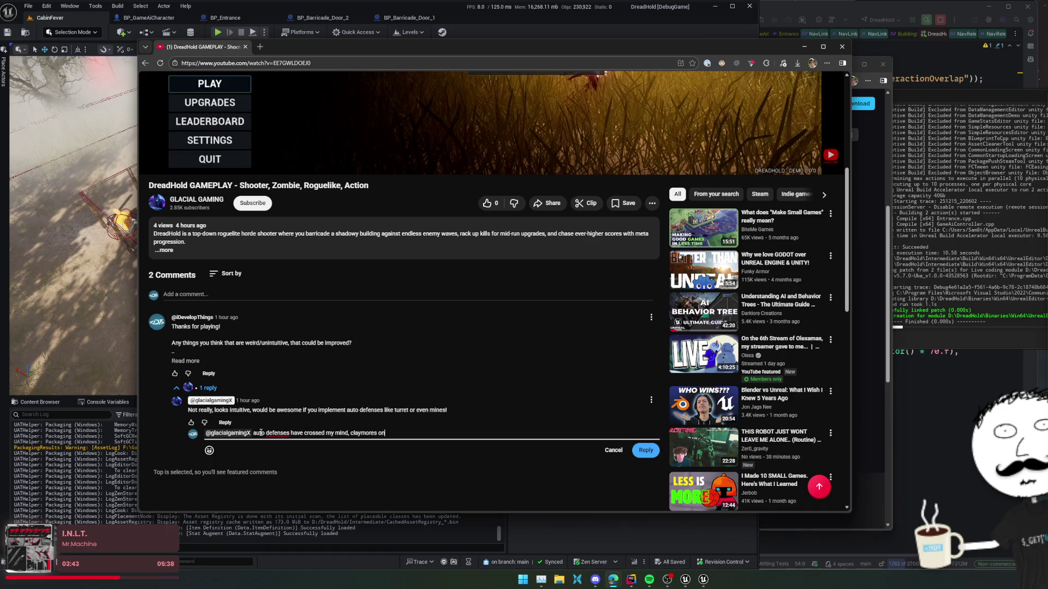
pyautogui.press('BackSpace')
pyautogui.press('BackSpace')
pyautogui.write('are in th')
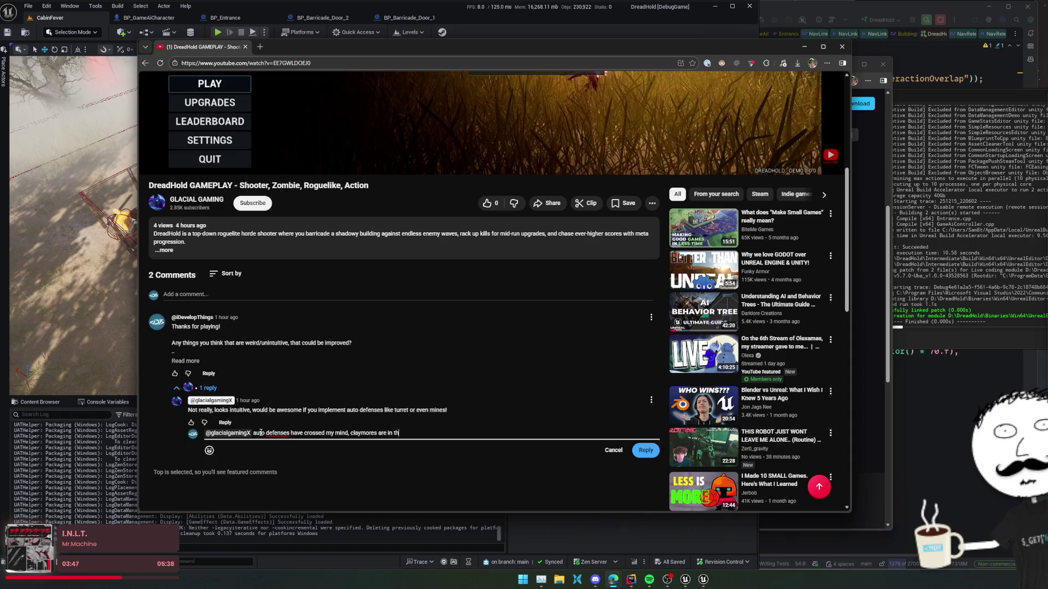
pyautogui.write('e todo list t')
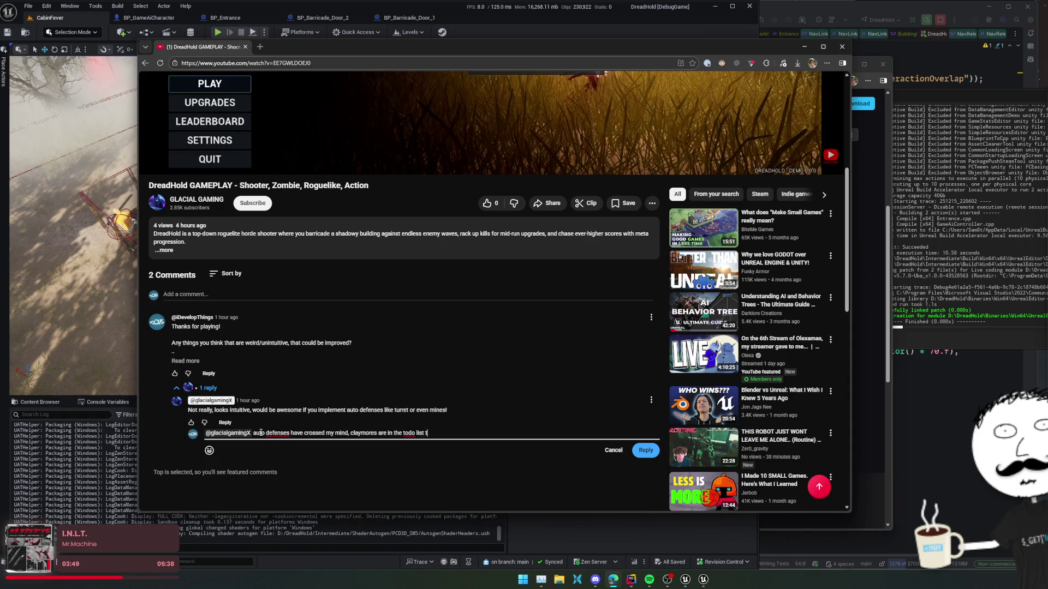
pyautogui.write('h')
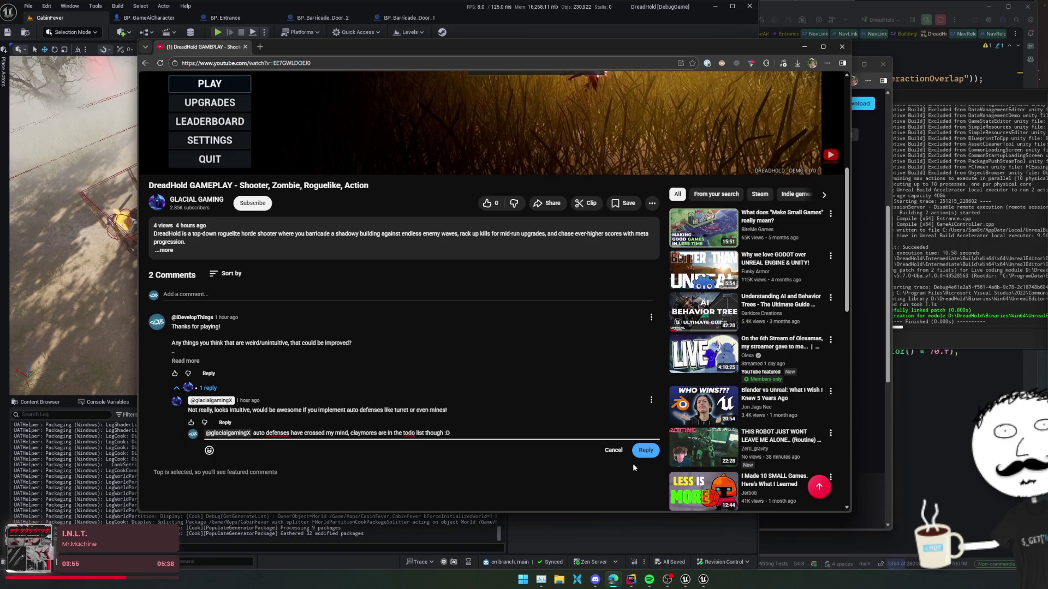
pyautogui.write(", but I'm n")
pyautogui.write('ot sure if it fi')
pyautogui.write('ts,')
pyautogui.click(502, 437)
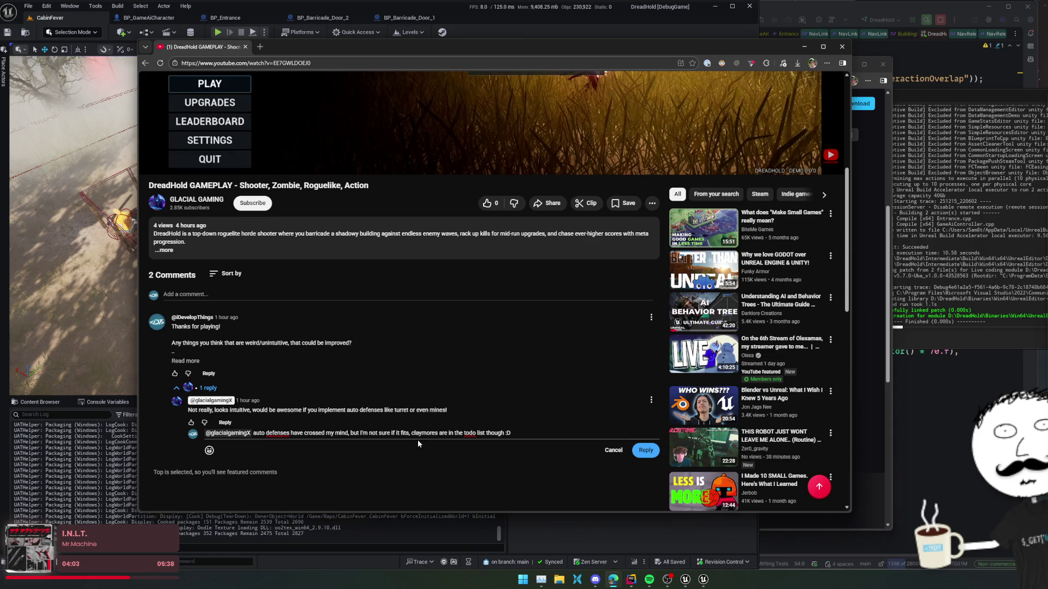
pyautogui.click(411, 433)
pyautogui.write(', welll')
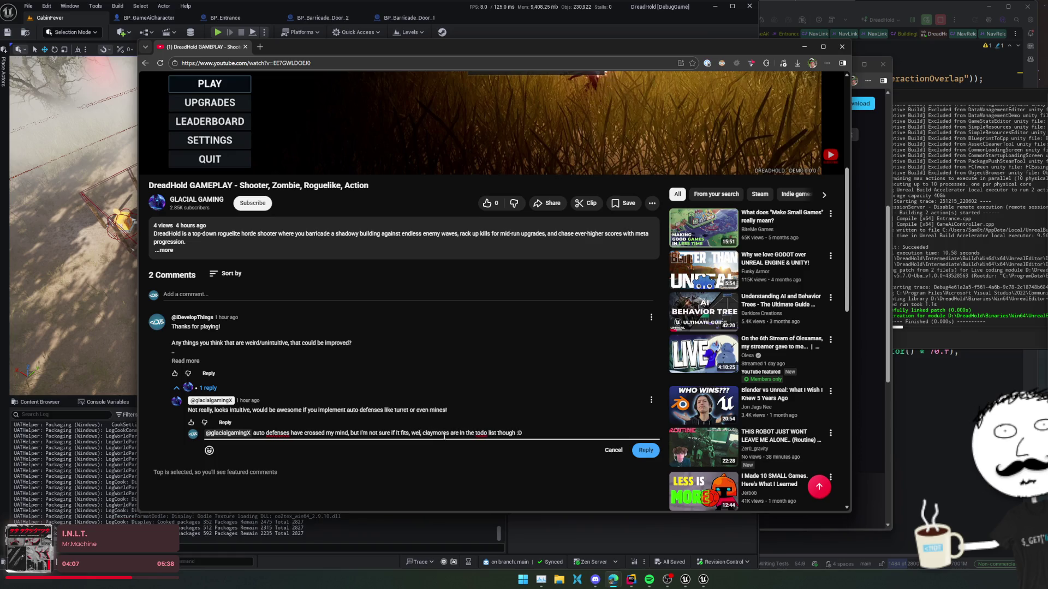
pyautogui.press('BackSpace')
pyautogui.press('BackSpace')
pyautogui.press('BackSpace')
pyautogui.write("'ll see")
pyautogui.write(' how others feel about it too ^^')
pyautogui.press('Delete')
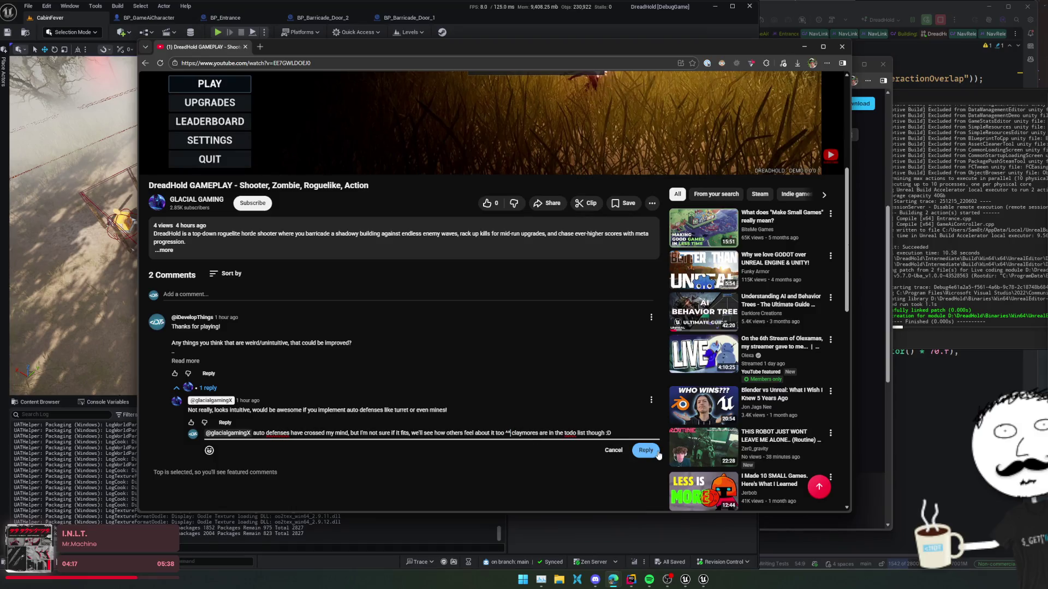
pyautogui.click(646, 450)
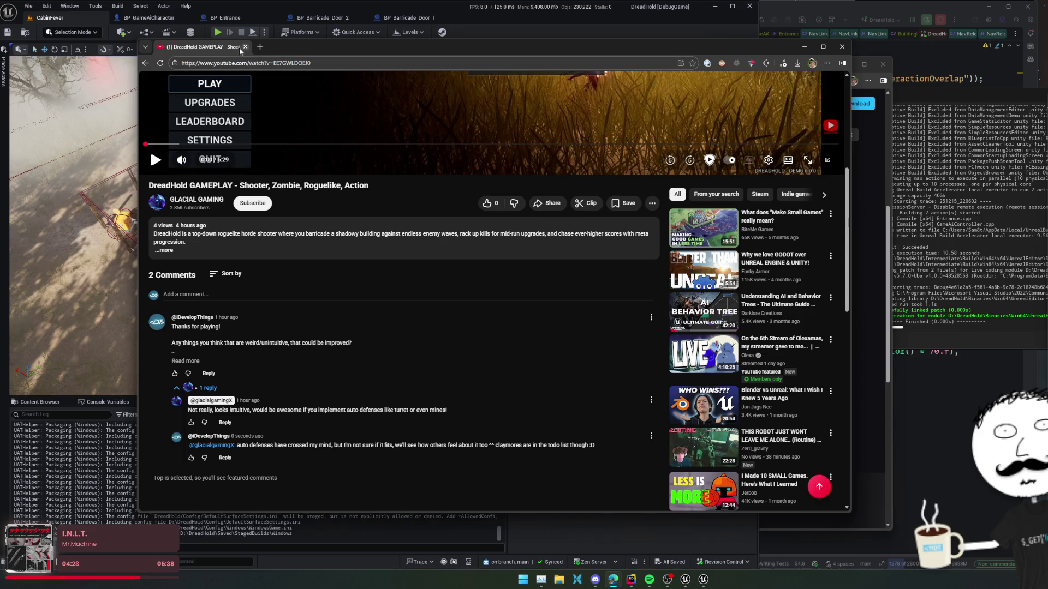
# Glance at YouTube notifications and close the browser to return to the packaging editor
pyautogui.scroll(3)
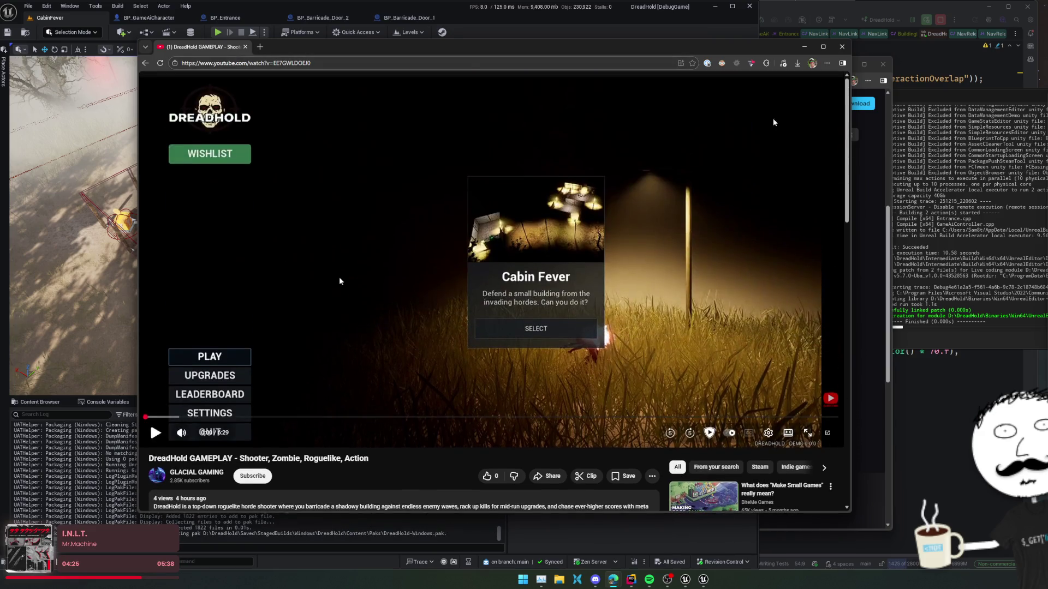
pyautogui.click(799, 82)
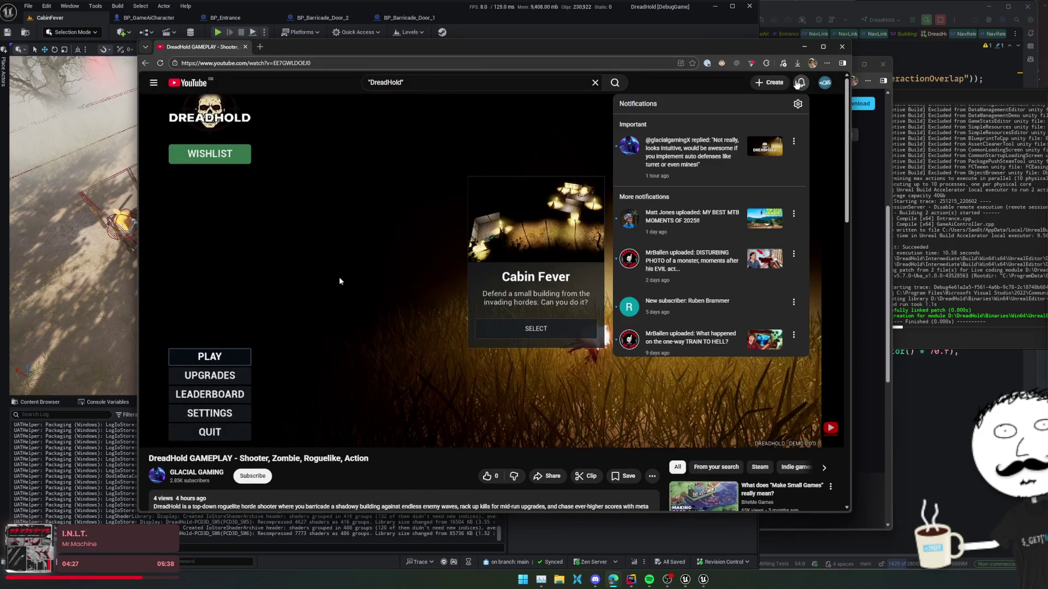
pyautogui.click(799, 83)
pyautogui.click(804, 46)
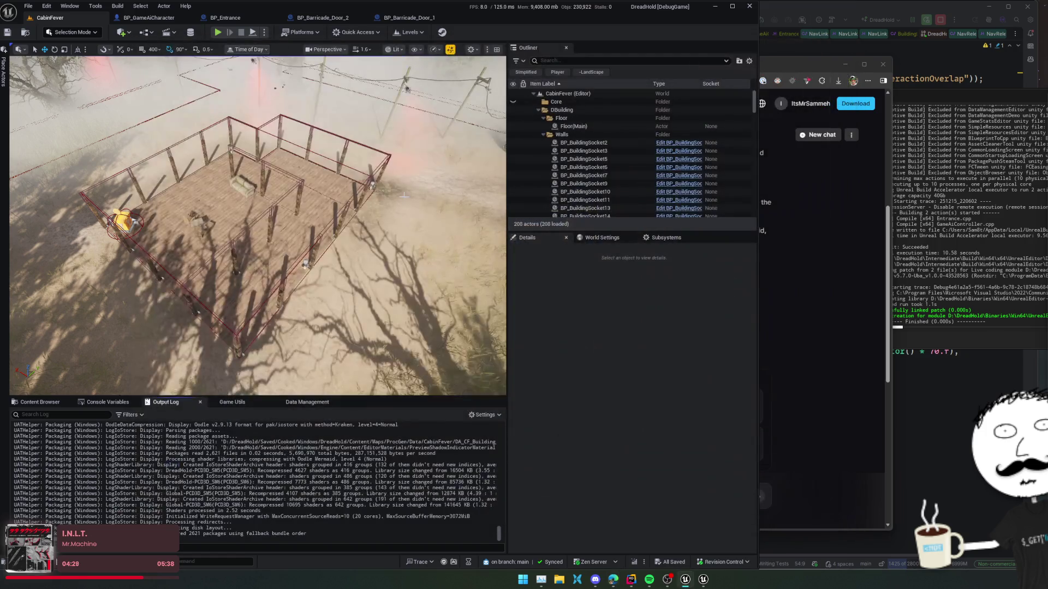
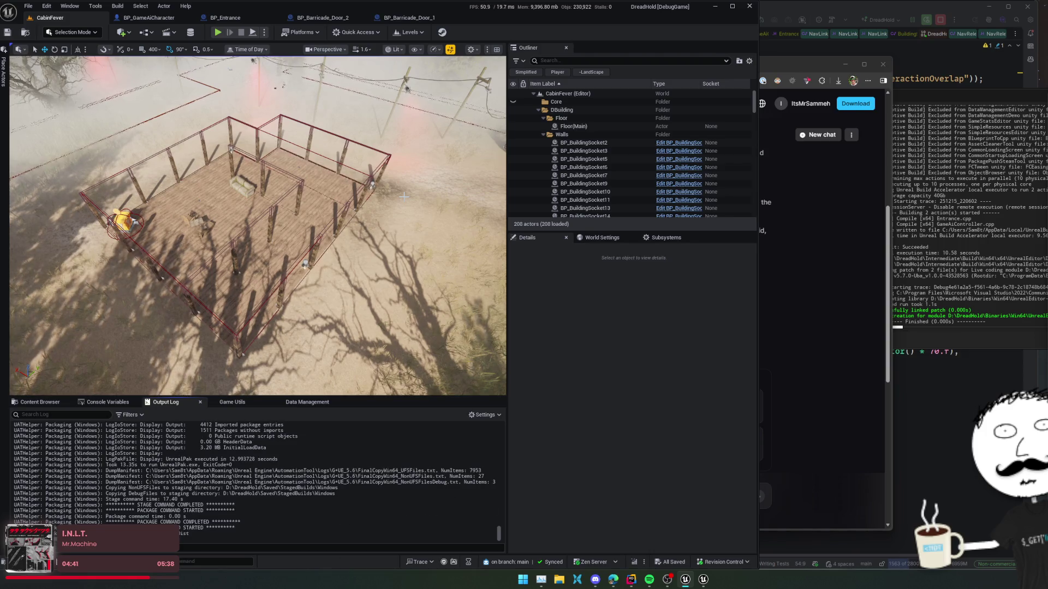
# Move around the building with WASD, shooting approaching wave 1 enemies and reloading
pyautogui.moveTo(535, 418); pyautogui.dragTo(661, 414)
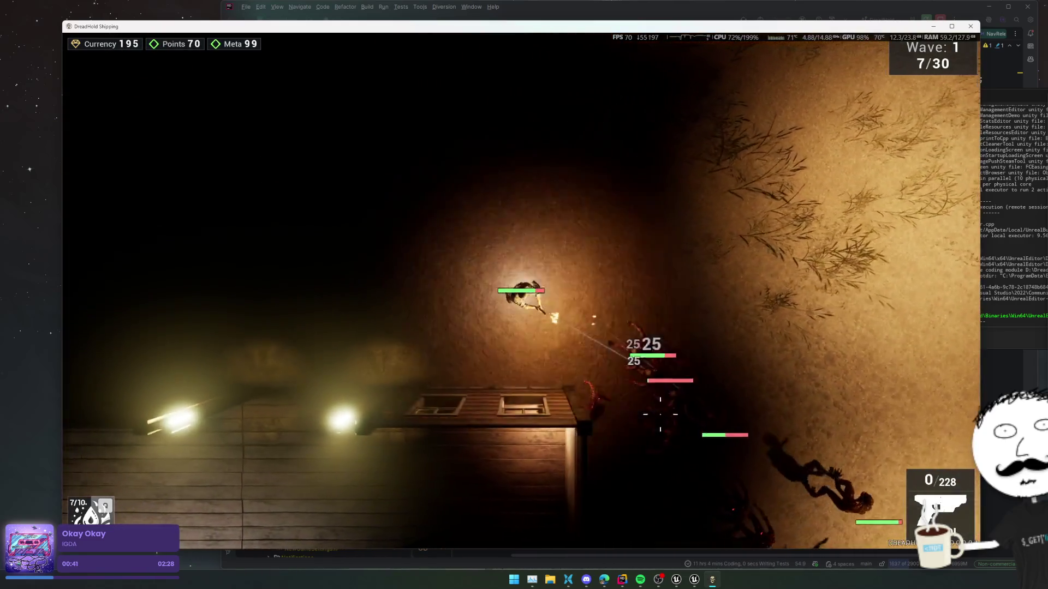
pyautogui.press('r')
pyautogui.press('a')
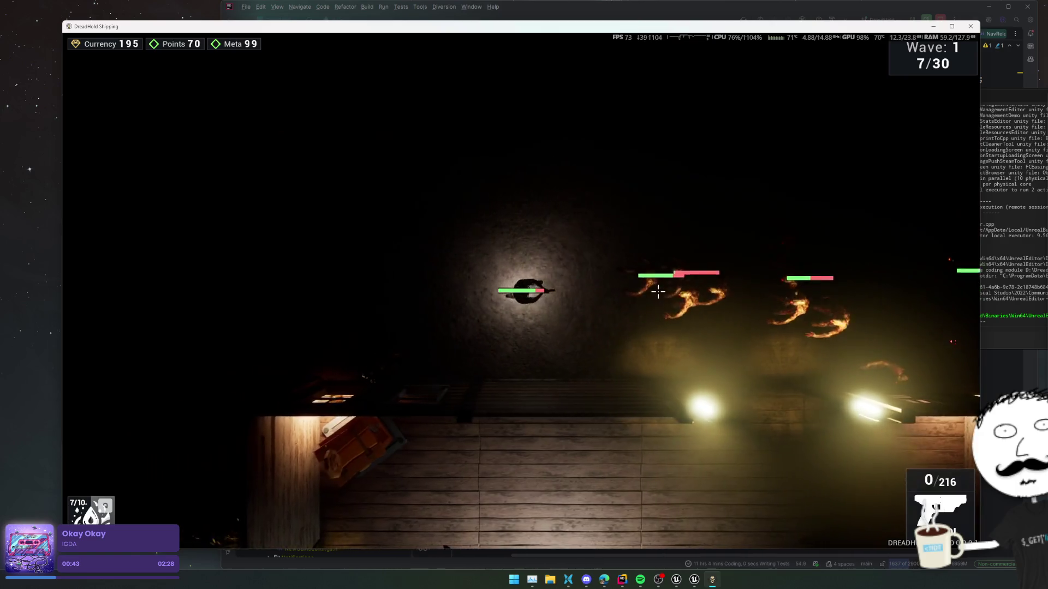
pyautogui.press('a')
pyautogui.moveTo(650, 281); pyautogui.dragTo(509, 429)
pyautogui.press('s')
pyautogui.press('r')
pyautogui.press('s')
pyautogui.press('d')
pyautogui.press('d')
pyautogui.press('d')
pyautogui.press('w')
pyautogui.press('w')
pyautogui.press('d')
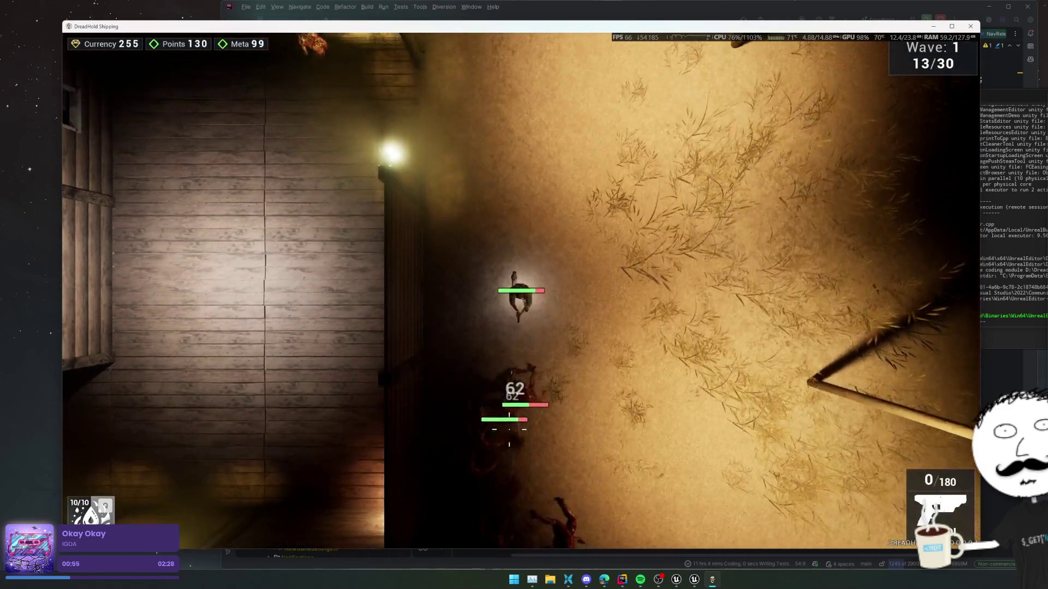
pyautogui.press('w')
pyautogui.press('w')
pyautogui.press('a')
# Keep strafing and firing at enemy groups until wave 1 reaches 19 of 30 kills
pyautogui.moveTo(510, 391); pyautogui.dragTo(671, 360)
pyautogui.press('s')
pyautogui.press('a')
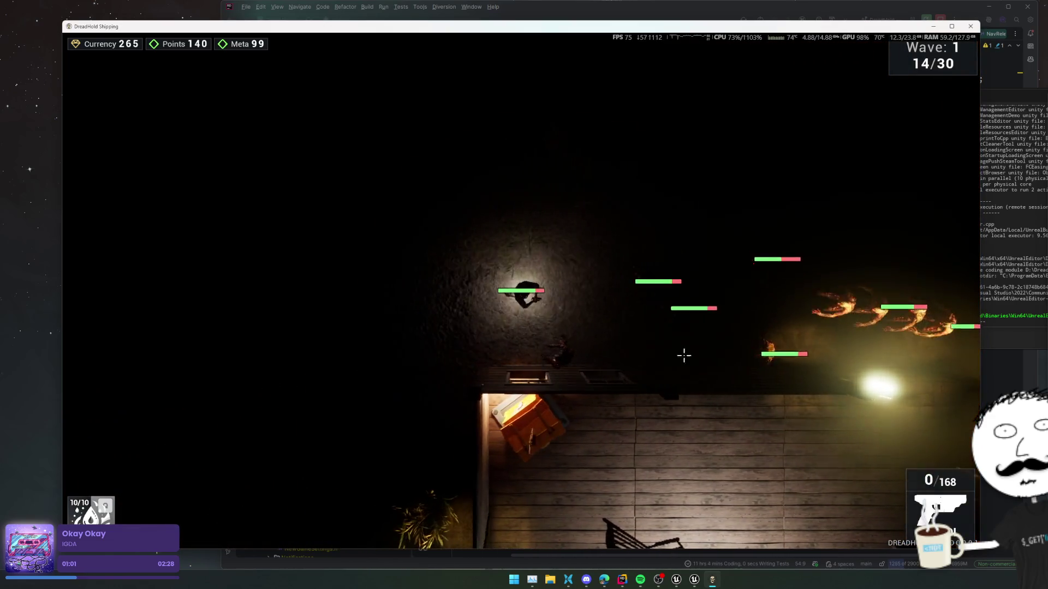
pyautogui.press('s')
pyautogui.press('a')
pyautogui.click(544, 153)
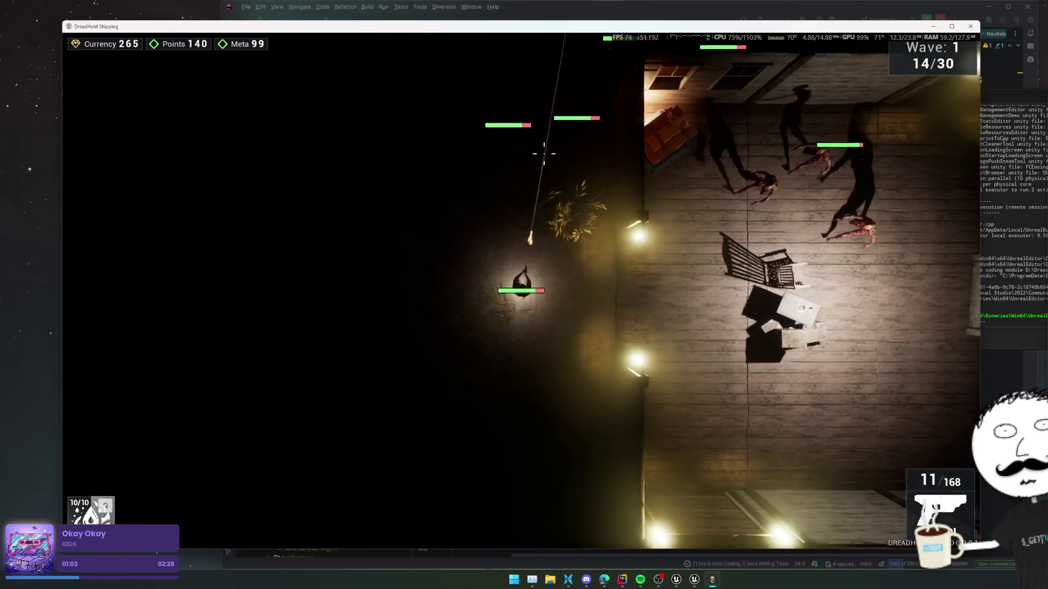
pyautogui.press('s')
pyautogui.press('d')
pyautogui.moveTo(539, 147); pyautogui.dragTo(494, 65)
pyautogui.press('s')
pyautogui.press('a')
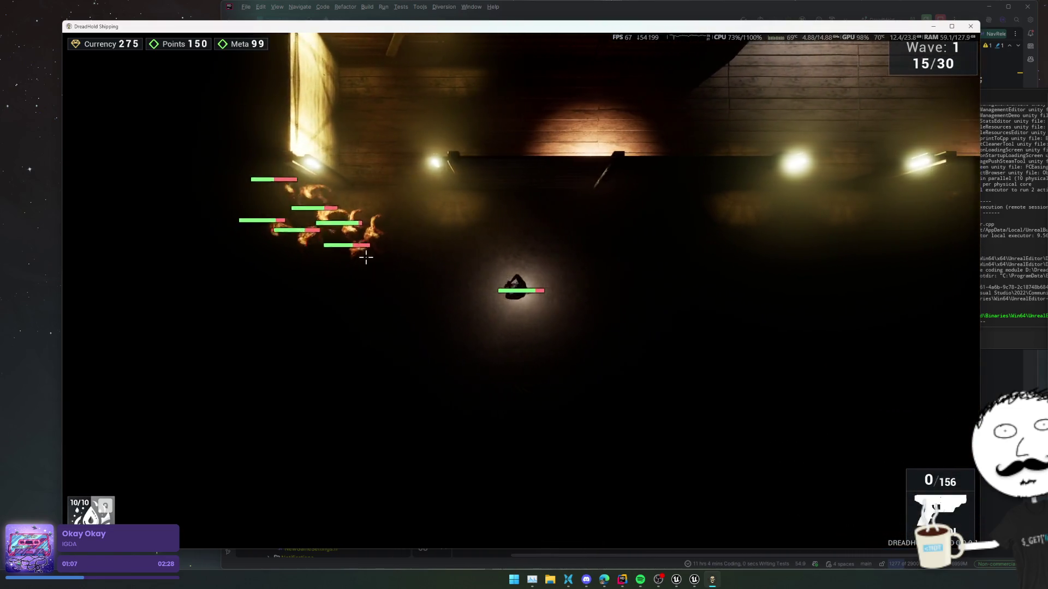
pyautogui.moveTo(362, 252); pyautogui.dragTo(676, 404)
# Circle up and around the area while shooting at the enemies
pyautogui.press('w')
pyautogui.press('d')
pyautogui.press('w')
pyautogui.press('d')
pyautogui.press('w')
pyautogui.press('a')
pyautogui.press('w')
pyautogui.press('a')
# Move down and back up, shooting nearby enemies to reach 25 of 30 kills
pyautogui.press('a')
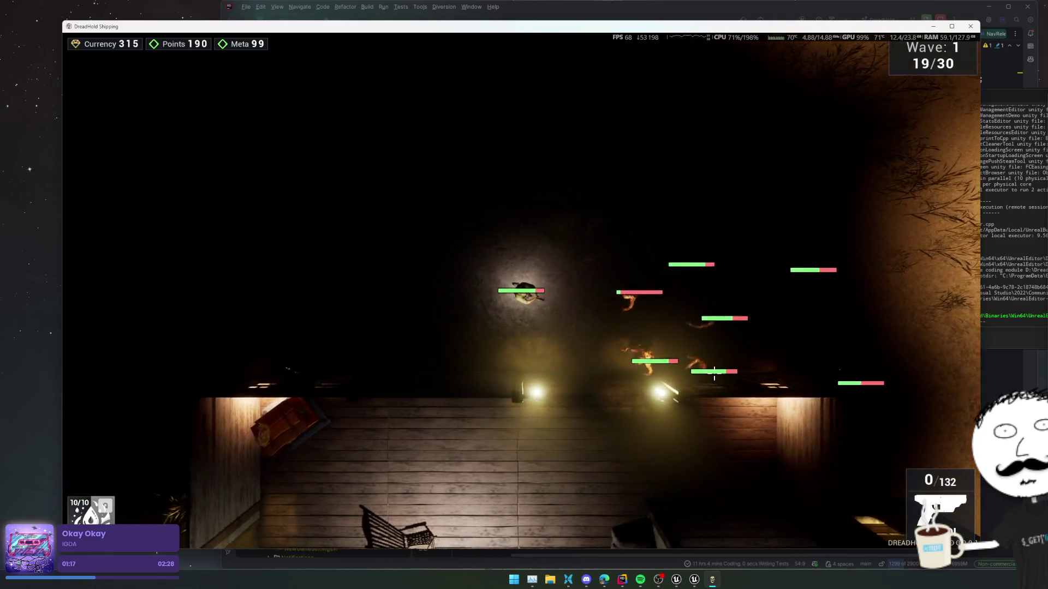
pyautogui.moveTo(758, 317); pyautogui.dragTo(694, 260)
pyautogui.press('s')
pyautogui.press('a')
pyautogui.press('s')
pyautogui.press('d')
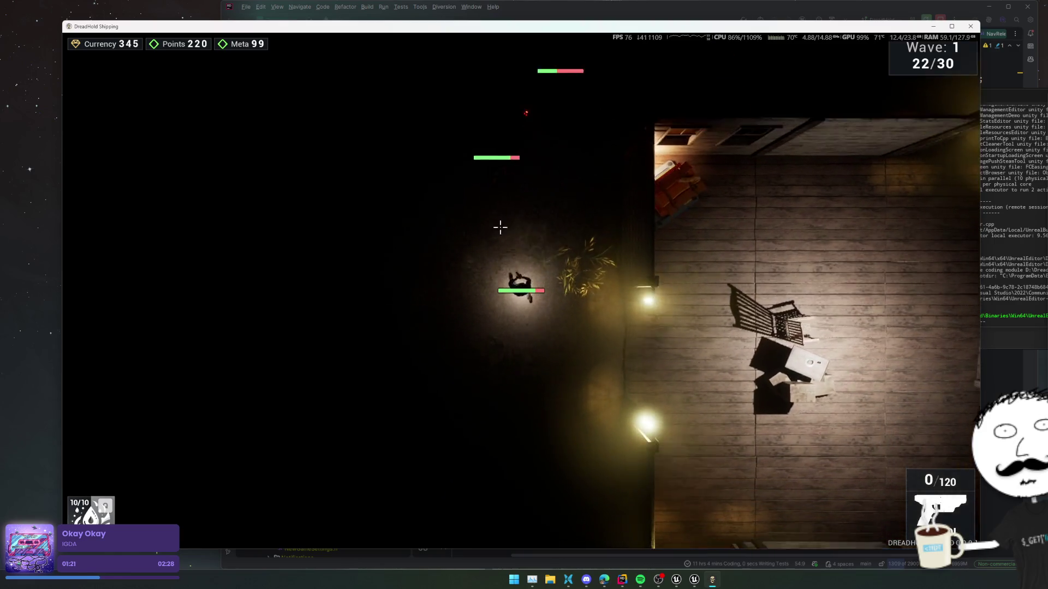
pyautogui.click(517, 180)
pyautogui.press('s')
pyautogui.moveTo(517, 180); pyautogui.dragTo(538, 170)
pyautogui.press('s')
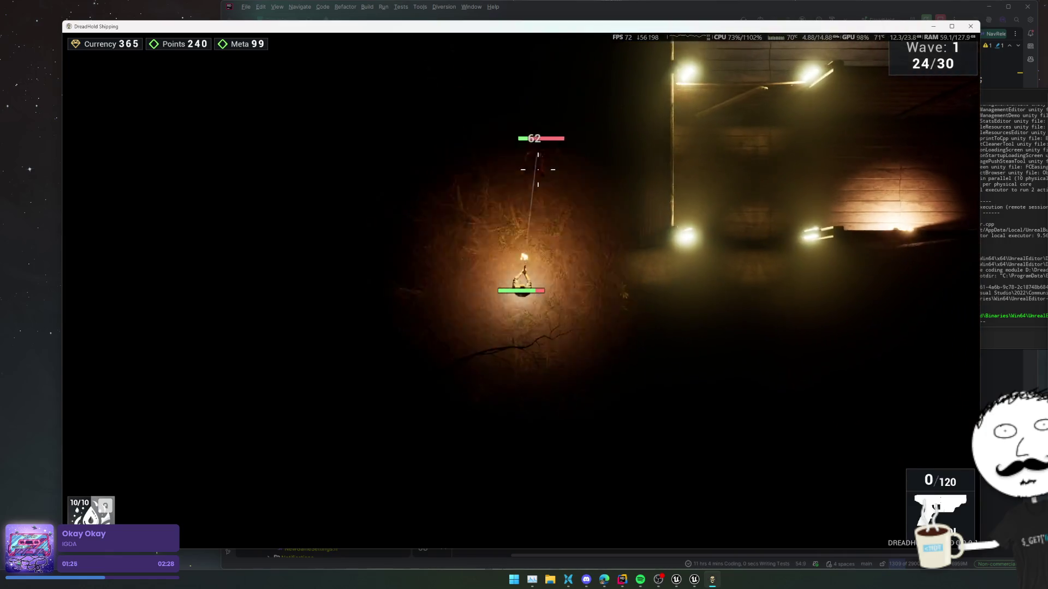
pyautogui.press('w')
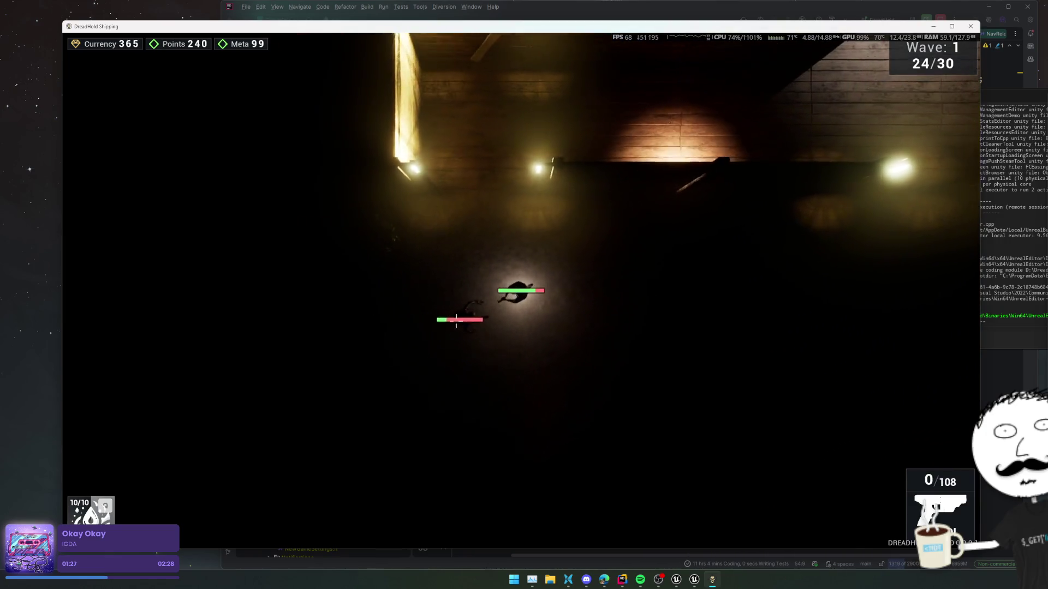
pyautogui.click(452, 292)
# Walk through the wall opening, across the lit room and back outside
pyautogui.press('w')
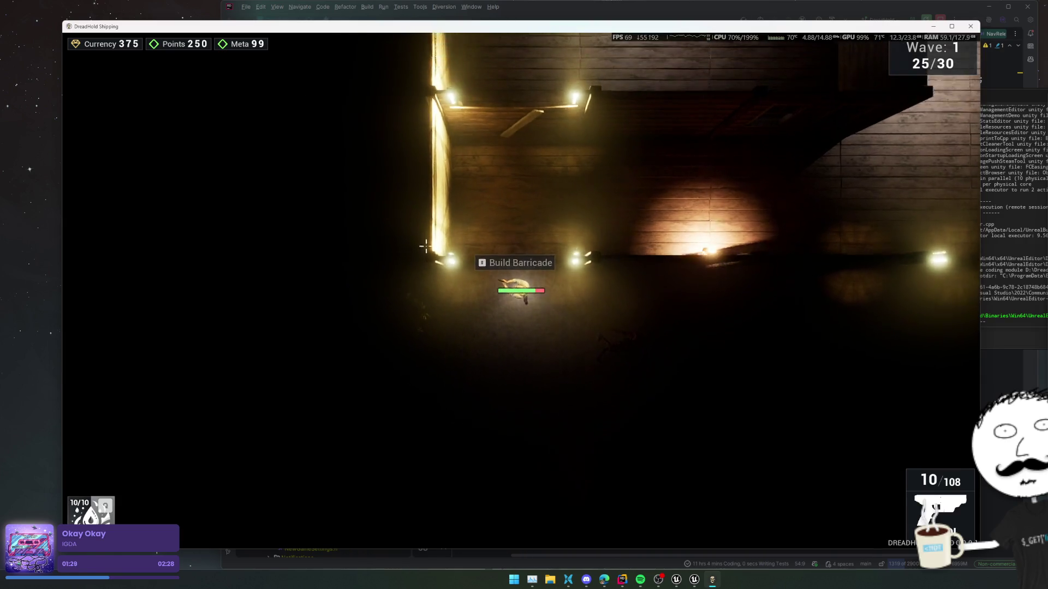
pyautogui.press('d')
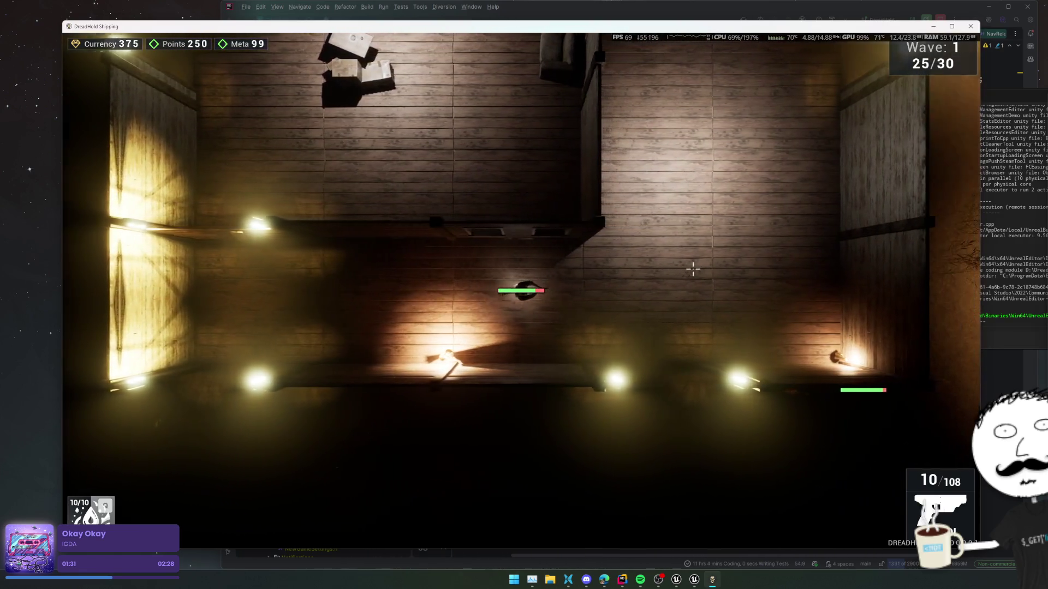
pyautogui.press('s')
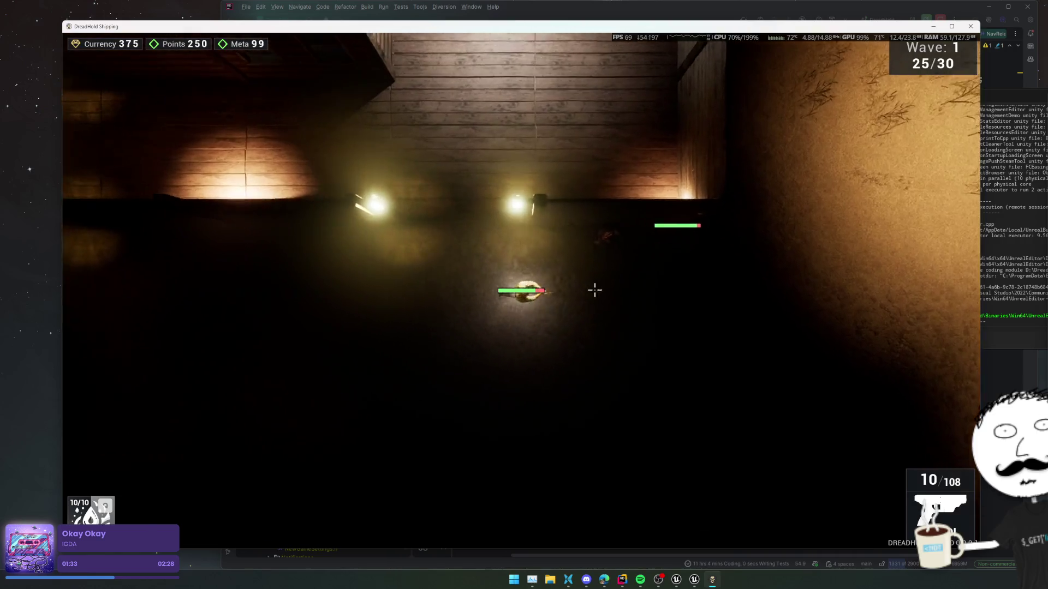
pyautogui.press('d')
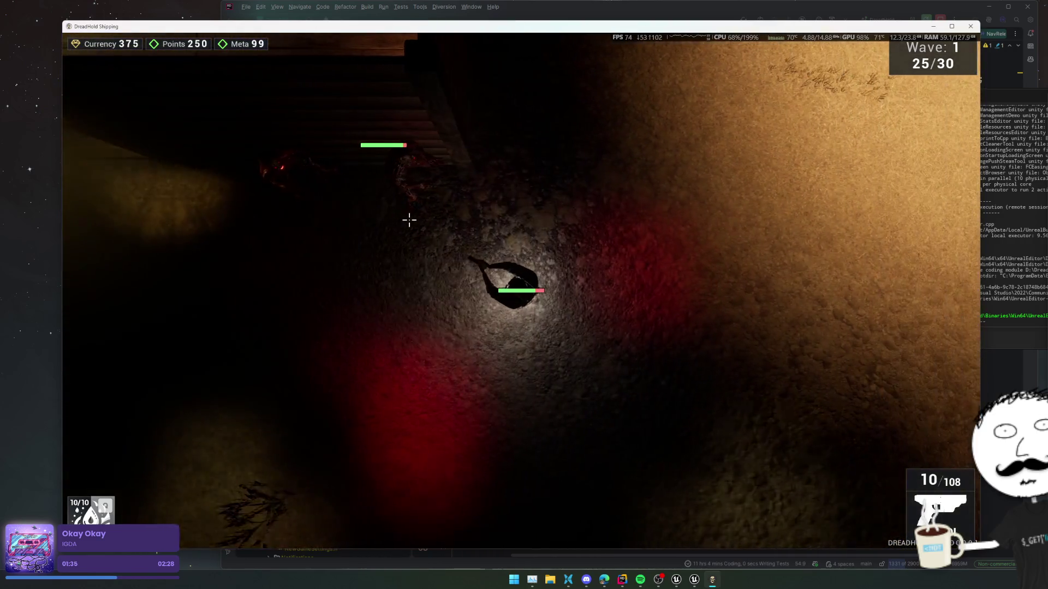
pyautogui.press('w')
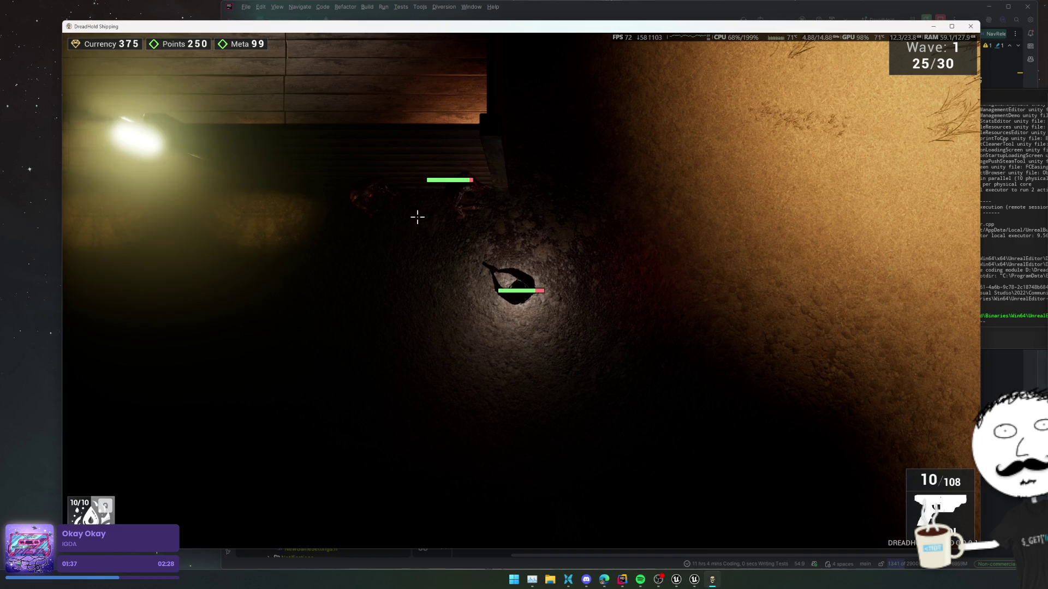
# Pause the game, move its window aside and bring the code editor forward
pyautogui.press('Escape')
pyautogui.moveTo(65, 25); pyautogui.dragTo(538, 98)
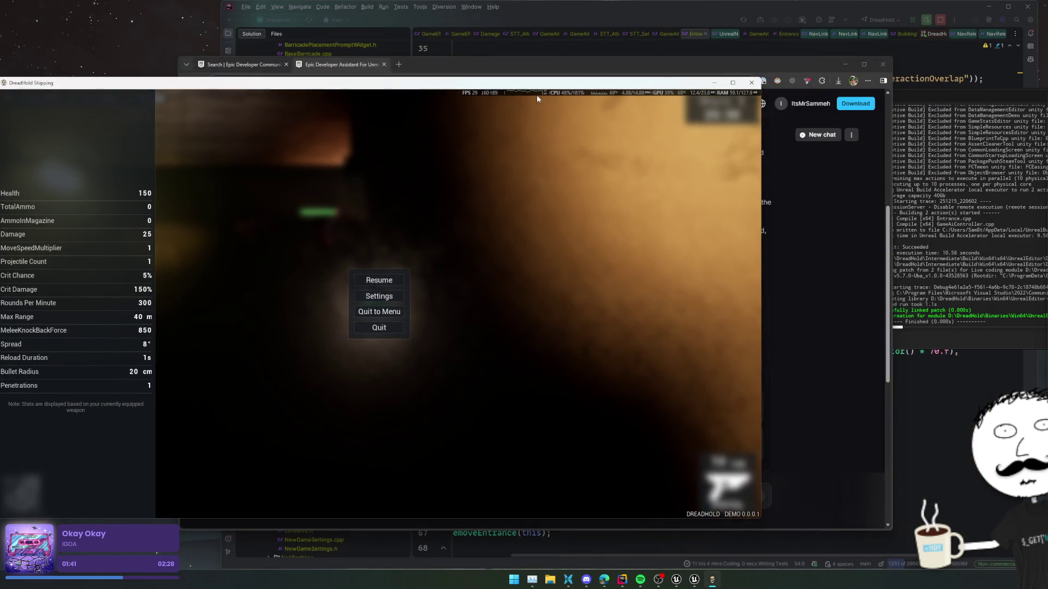
pyautogui.click(911, 78)
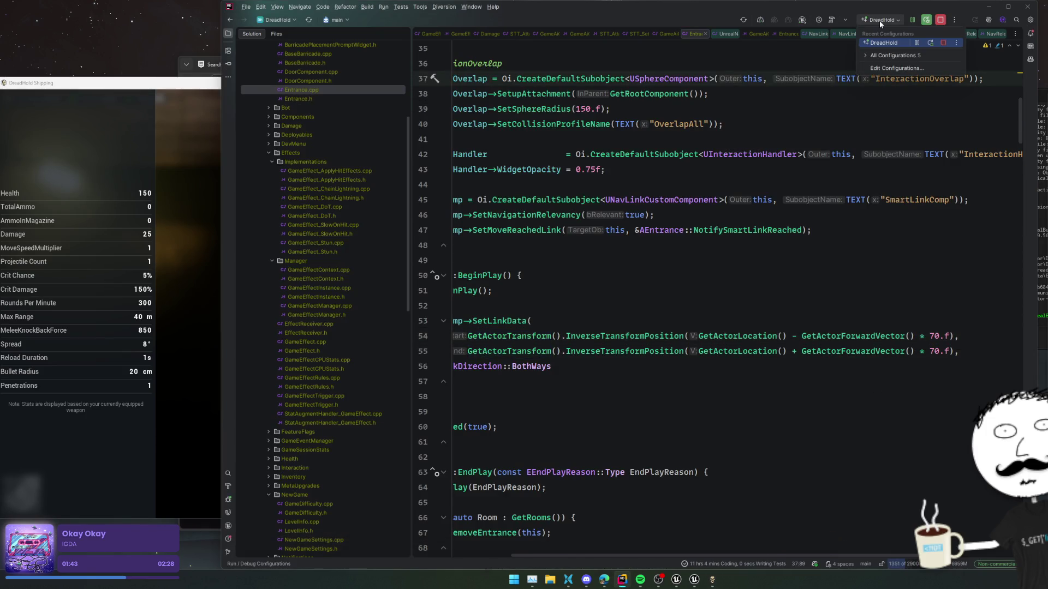
# Attach Rider's LLDB debugger to the local DreadHoldDemo-Win64-Shipping process
pyautogui.click(954, 19)
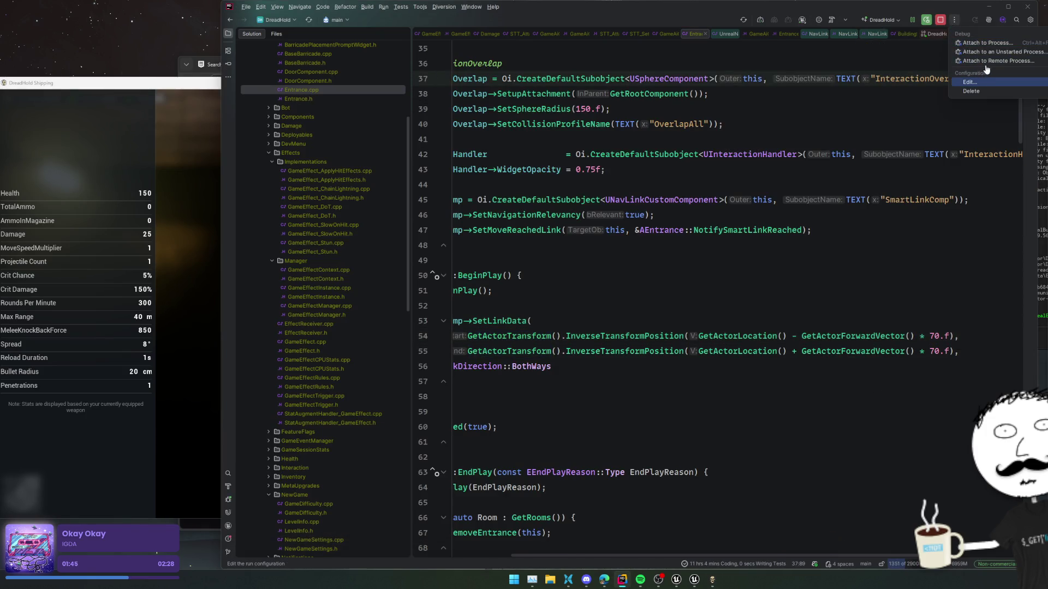
pyautogui.click(998, 61)
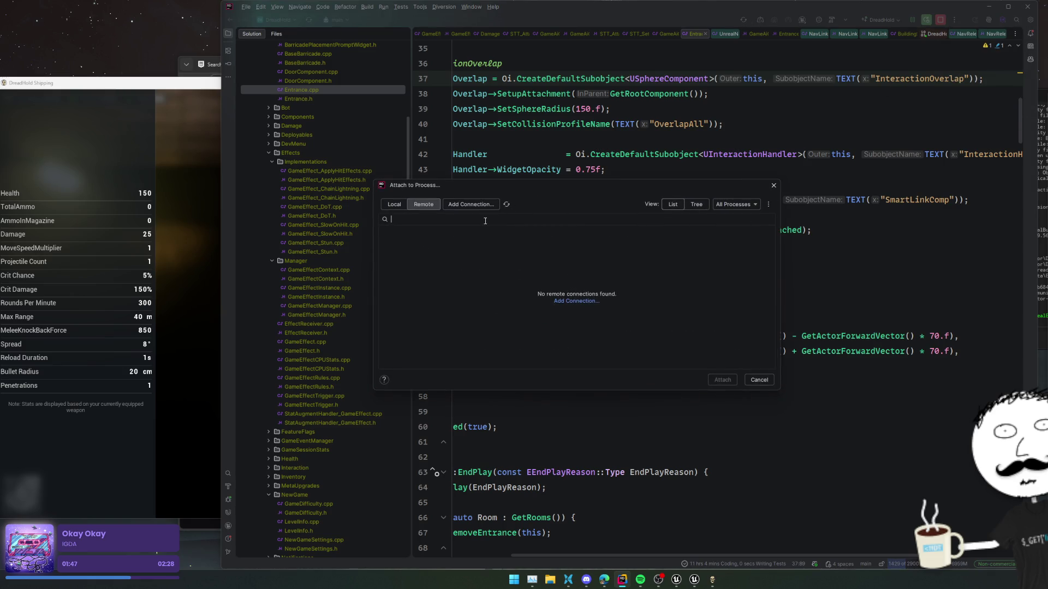
pyautogui.click(399, 209)
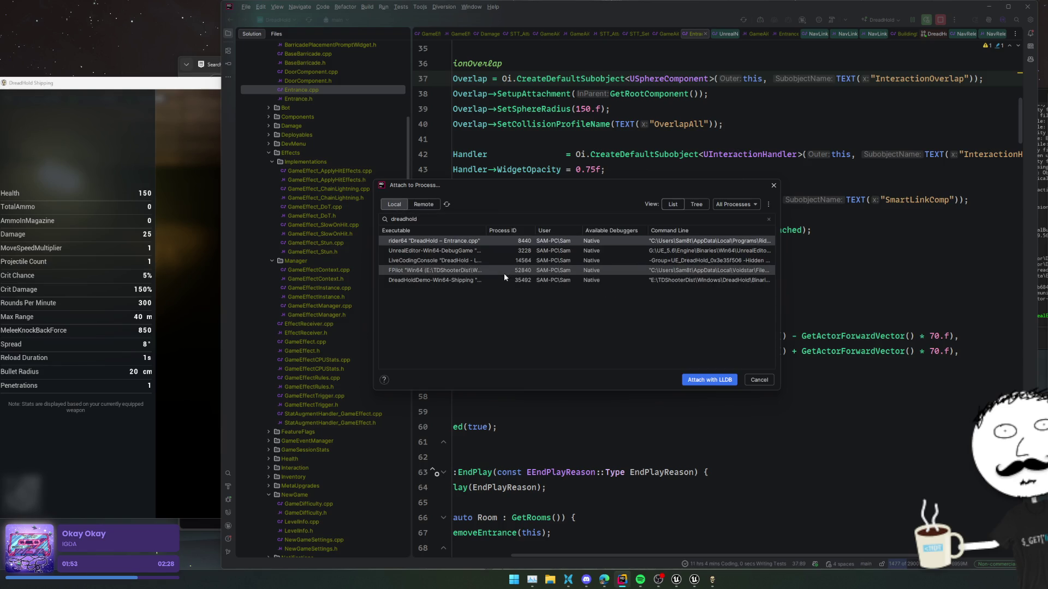
pyautogui.click(508, 280)
pyautogui.click(709, 381)
pyautogui.click(596, 301)
pyautogui.hotkey('ctrl', 't')
# Open GameAiController.cpp via Search Everywhere and scroll to the AI controller's Tick code
pyautogui.write('GameAiCon')
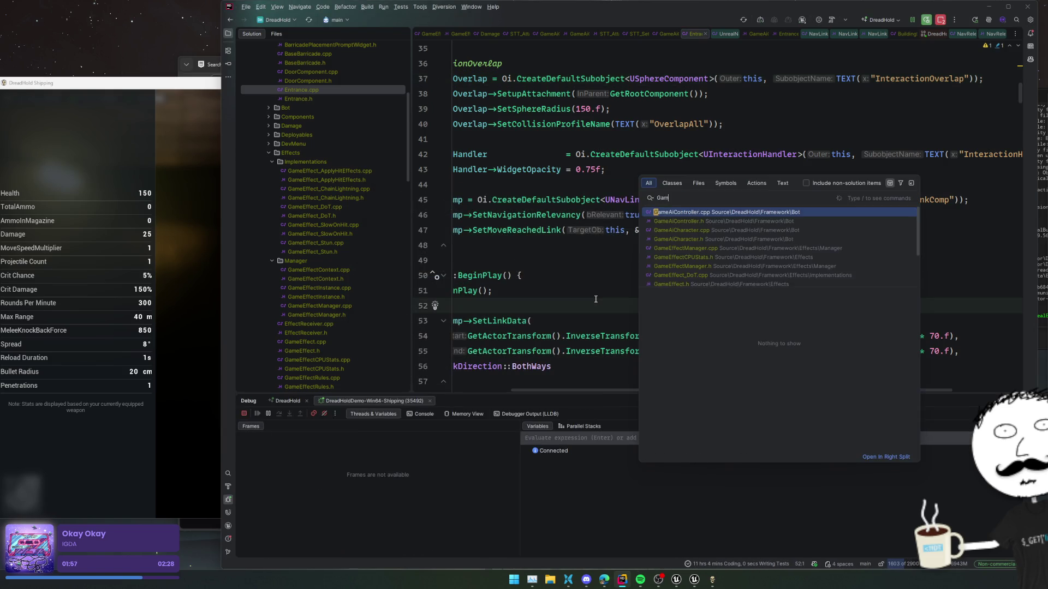
pyautogui.press('Return')
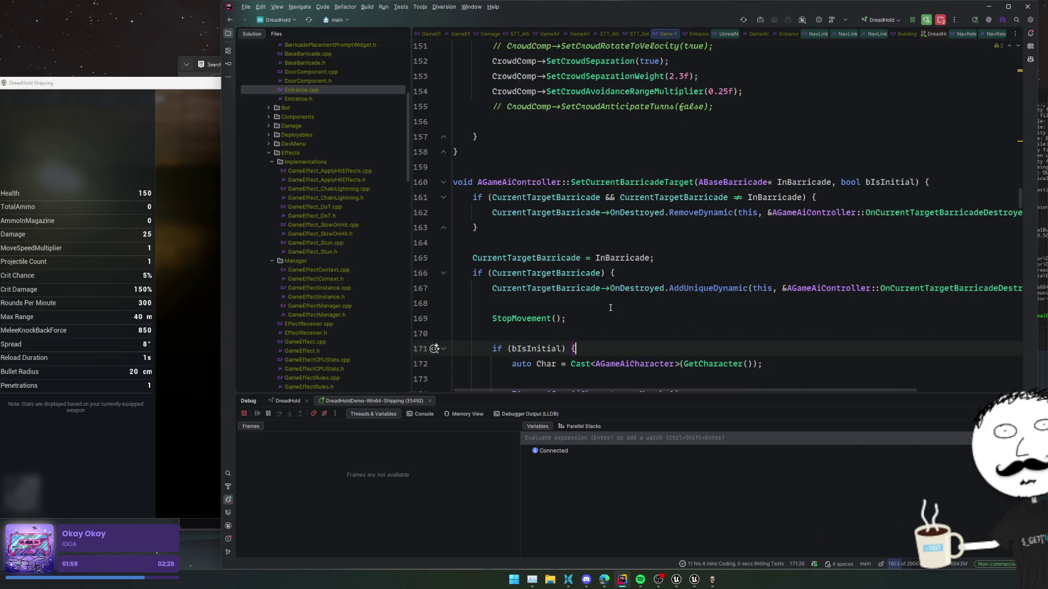
pyautogui.scroll(3)
pyautogui.scroll(-3)
pyautogui.scroll(-3)
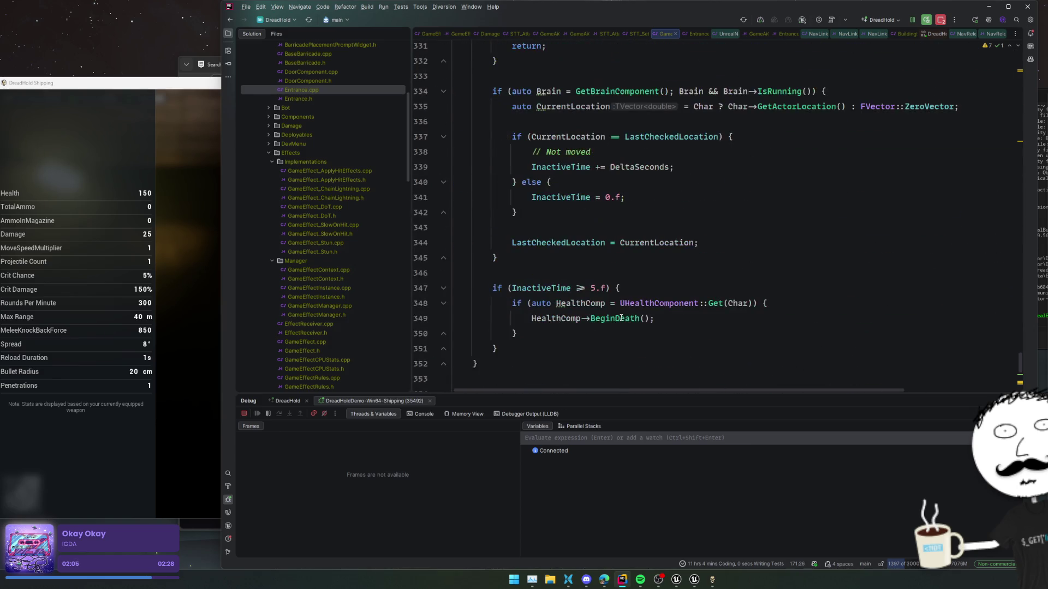
pyautogui.scroll(-3)
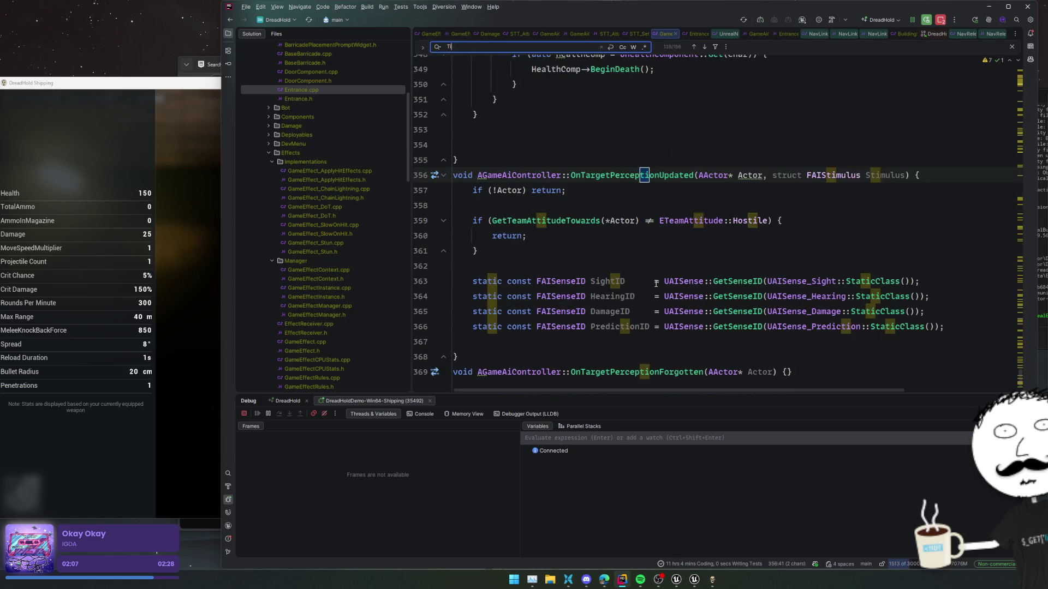
pyautogui.hotkey('ctrl', '-')
pyautogui.scroll(-3)
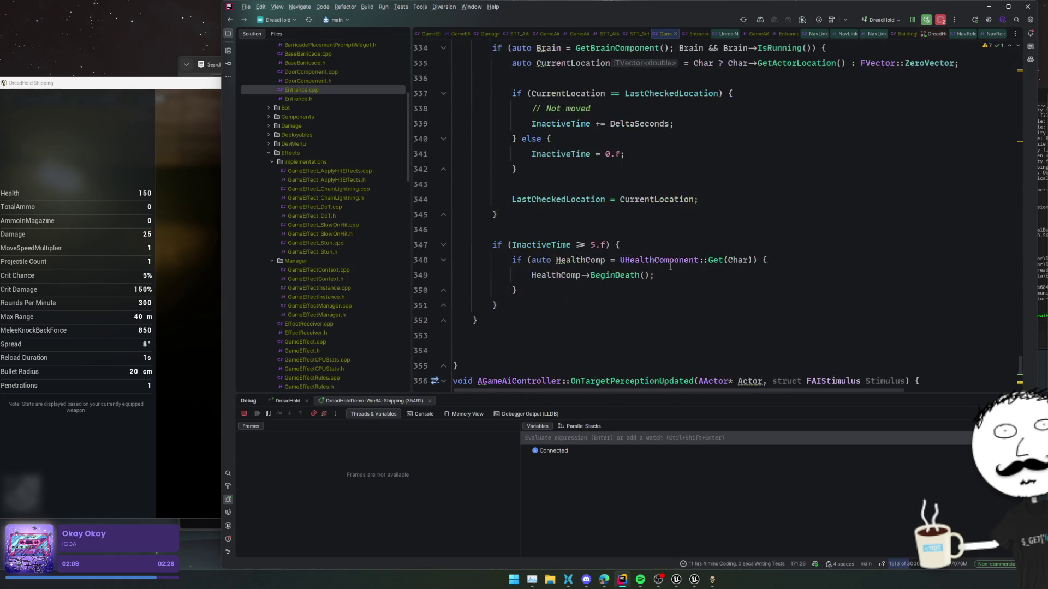
pyautogui.scroll(3)
pyautogui.scroll(3)
# Set a breakpoint on the IsDeadOrDying check at line 329 and resume the game
pyautogui.click(547, 215)
pyautogui.press('Up')
pyautogui.click(560, 218)
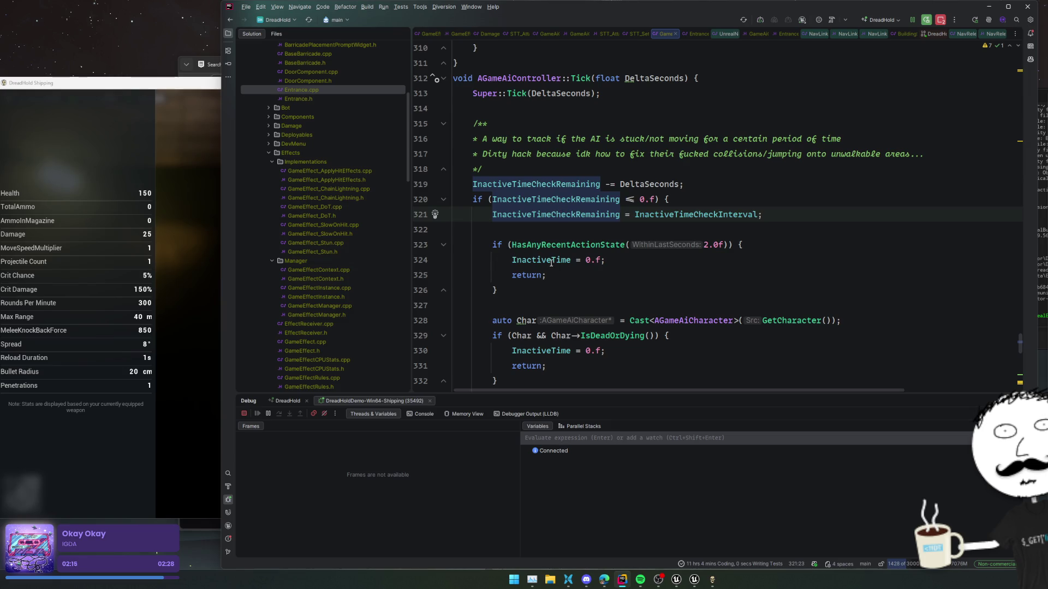
pyautogui.scroll(-3)
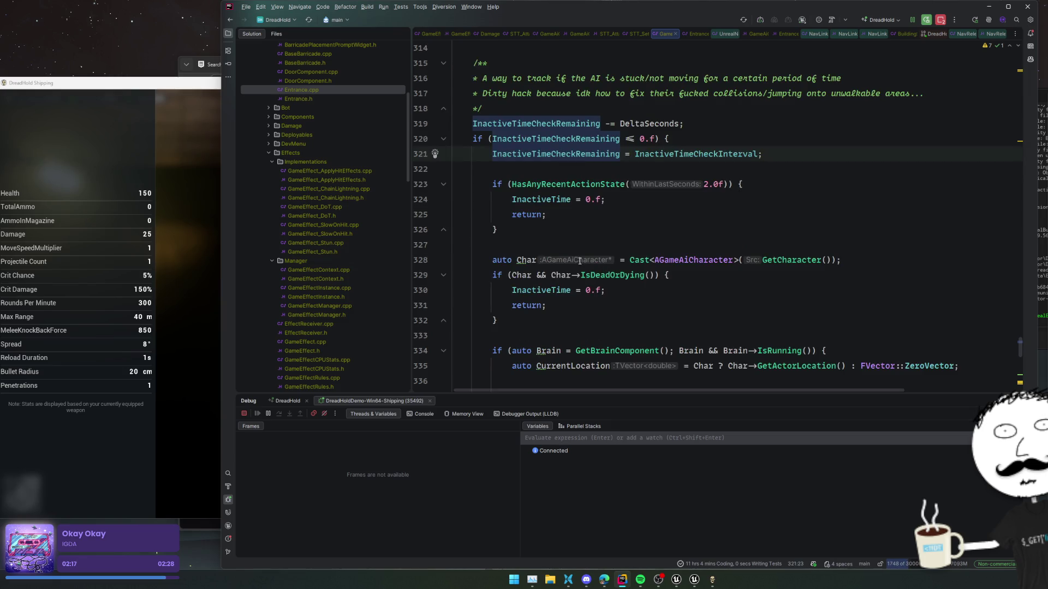
pyautogui.scroll(-3)
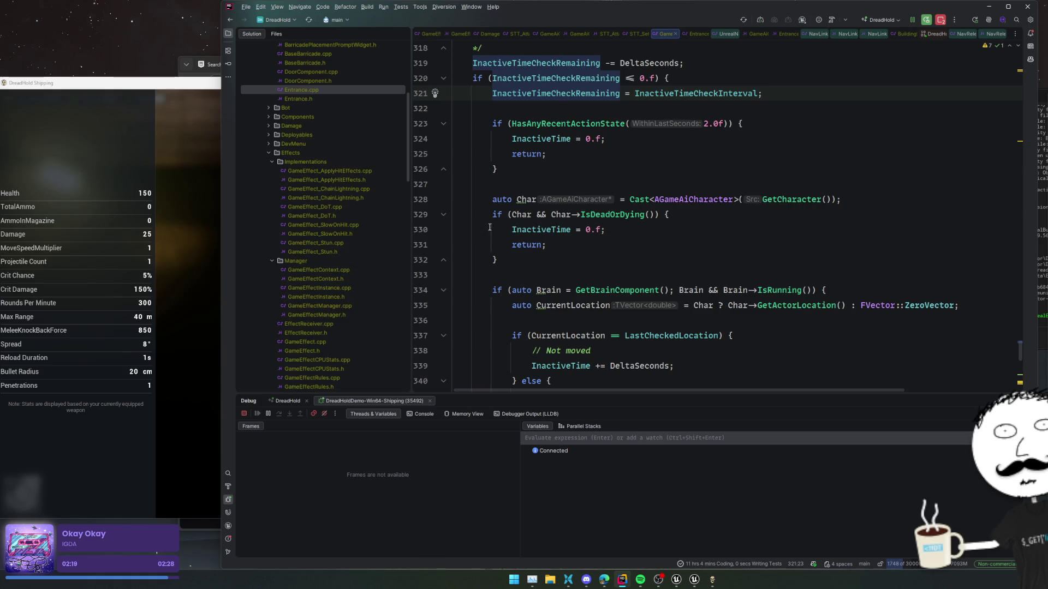
pyautogui.click(424, 216)
pyautogui.click(261, 414)
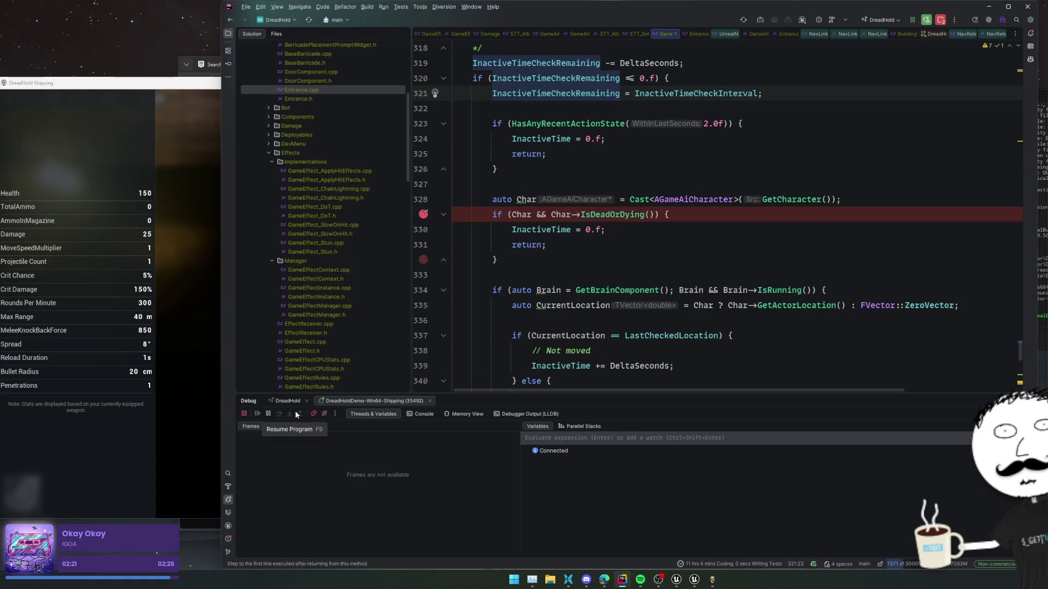
# Step over the line 329 dead-or-dying check through lines 335 and 339
pyautogui.click(377, 279)
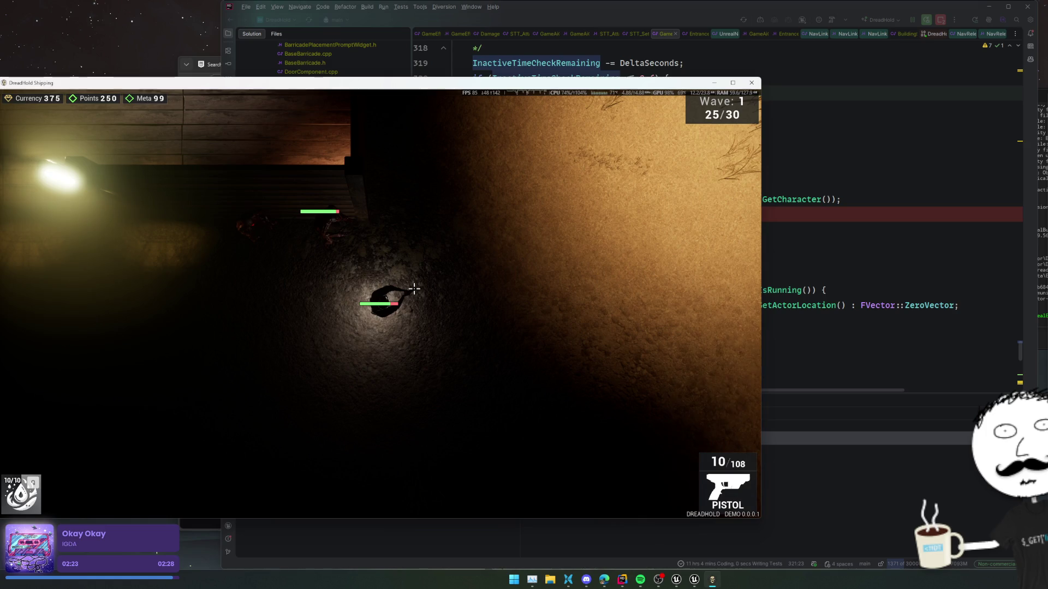
pyautogui.click(606, 251)
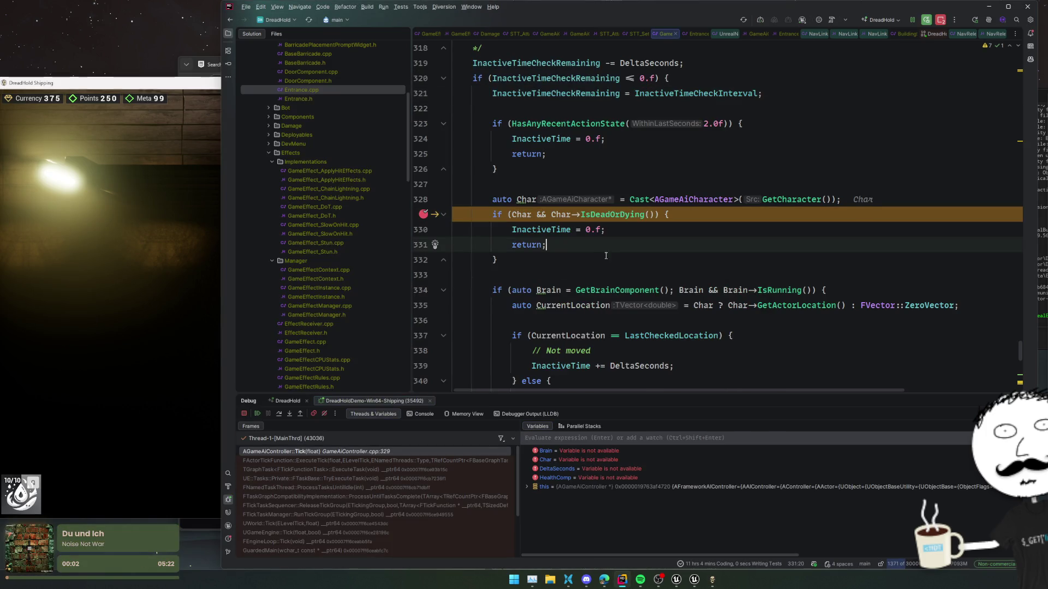
pyautogui.click(282, 416)
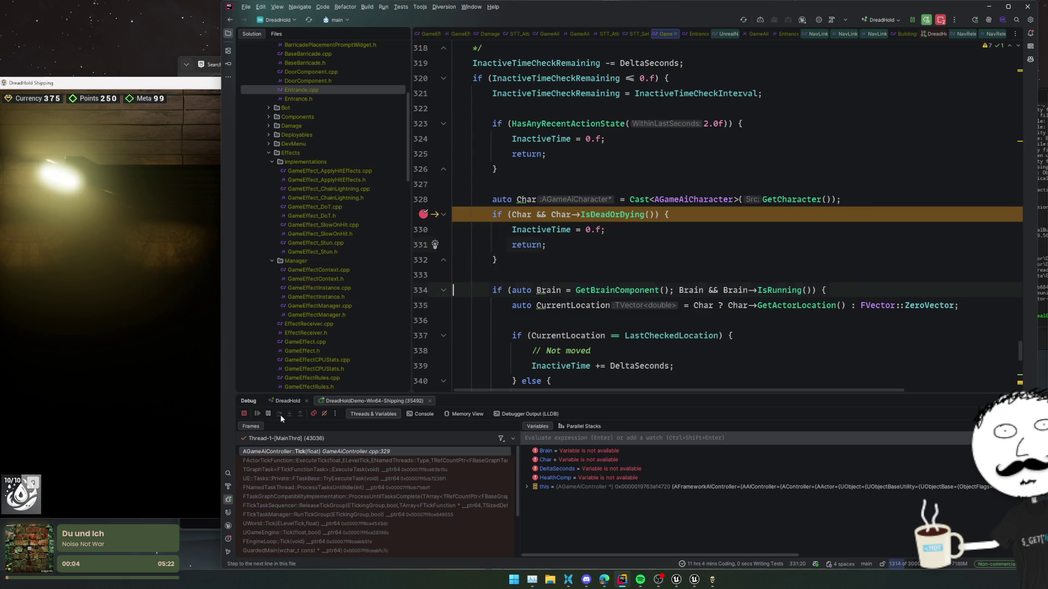
pyautogui.click(280, 415)
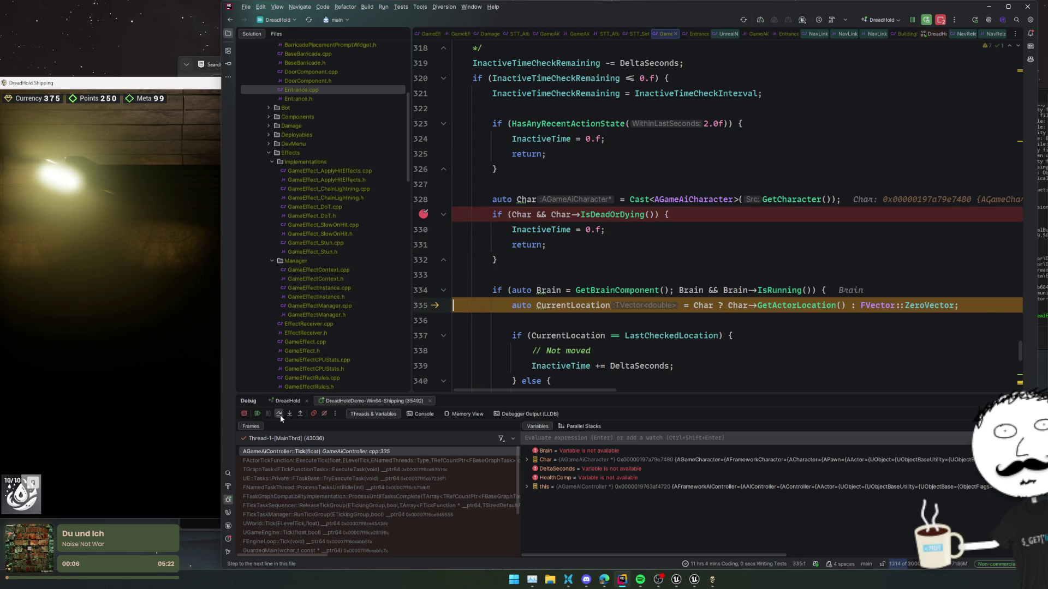
pyautogui.click(280, 415)
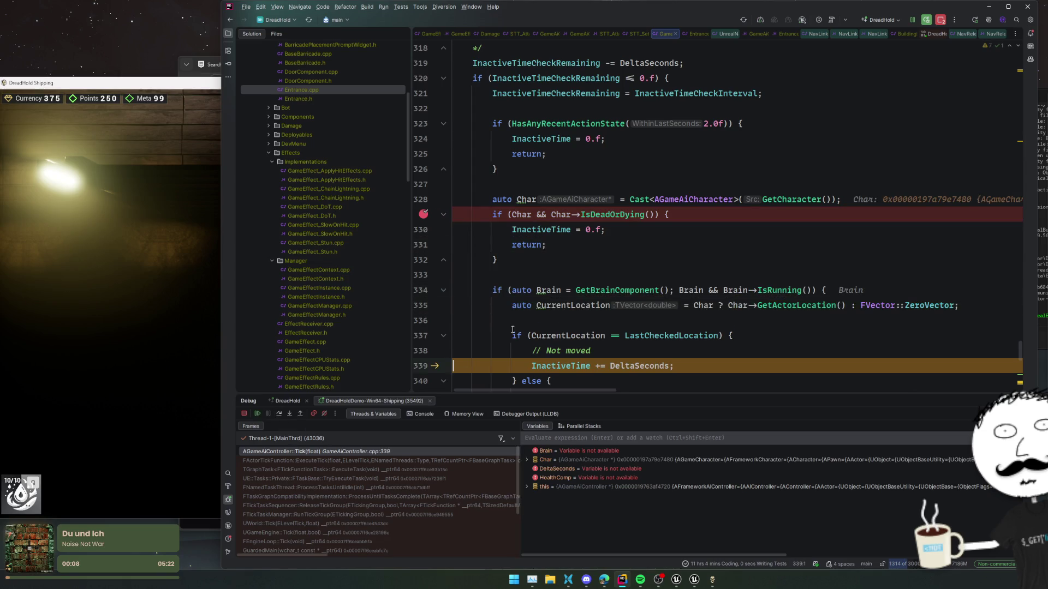
# Inspect variable values, add a breakpoint on line 348's UHealthComponent::Get check, and resume
pyautogui.moveTo(582, 342)
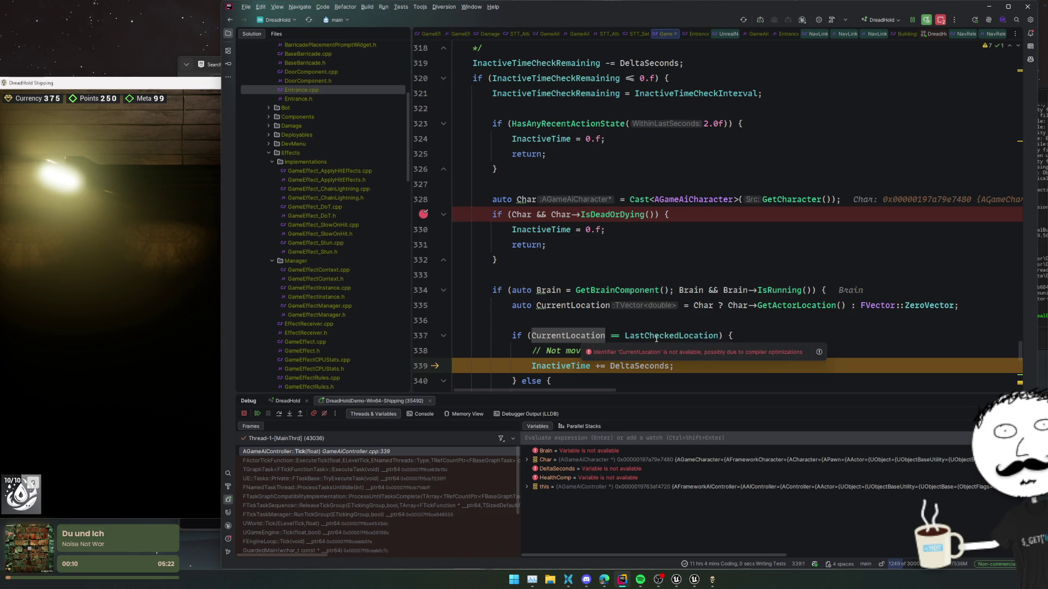
pyautogui.moveTo(657, 339)
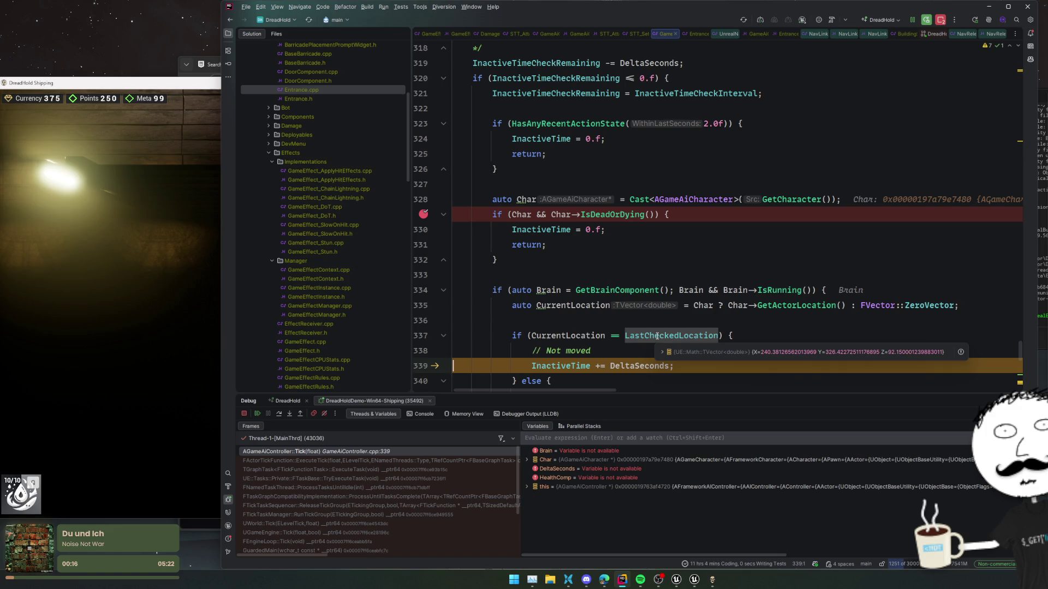
pyautogui.scroll(-3)
pyautogui.click(649, 333)
pyautogui.scroll(-3)
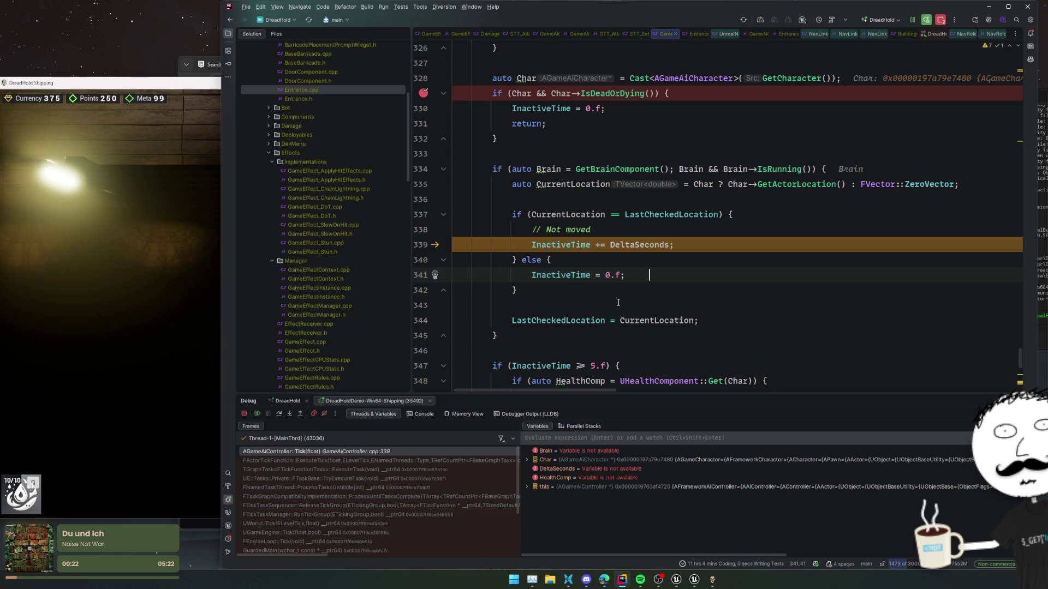
pyautogui.moveTo(544, 246)
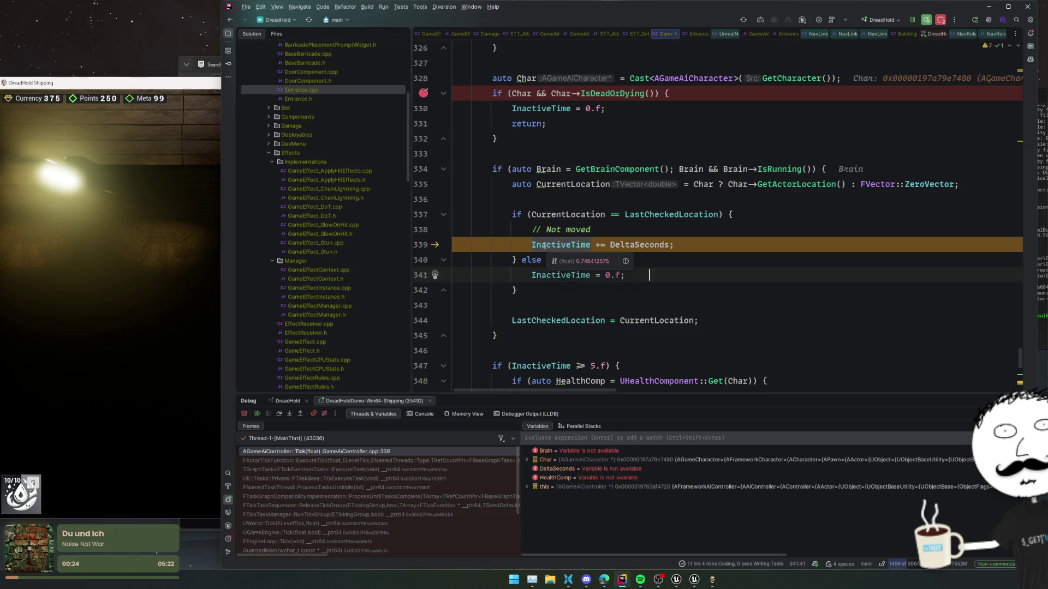
pyautogui.scroll(-3)
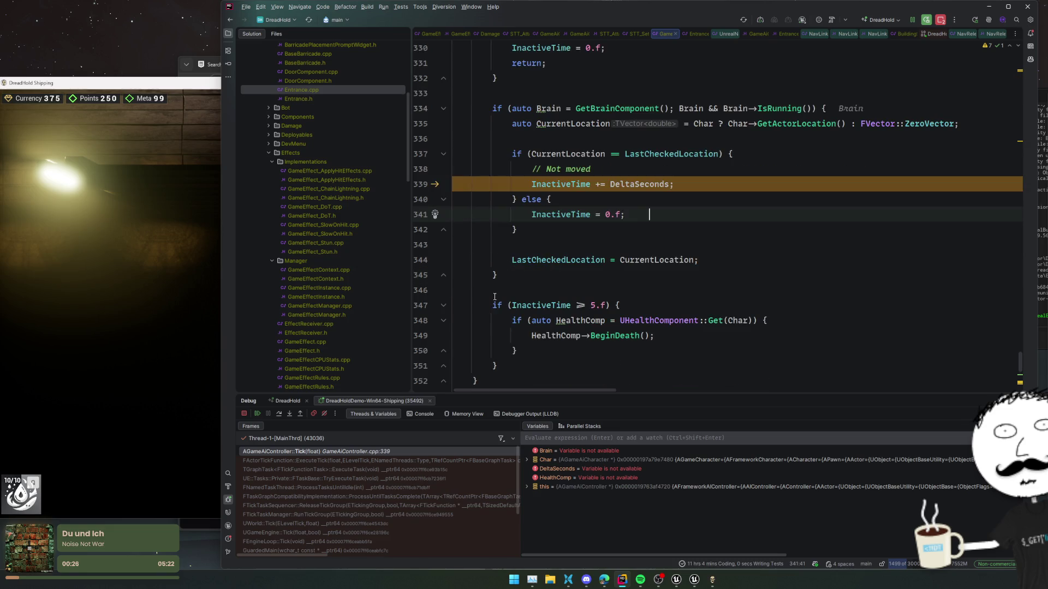
pyautogui.click(421, 321)
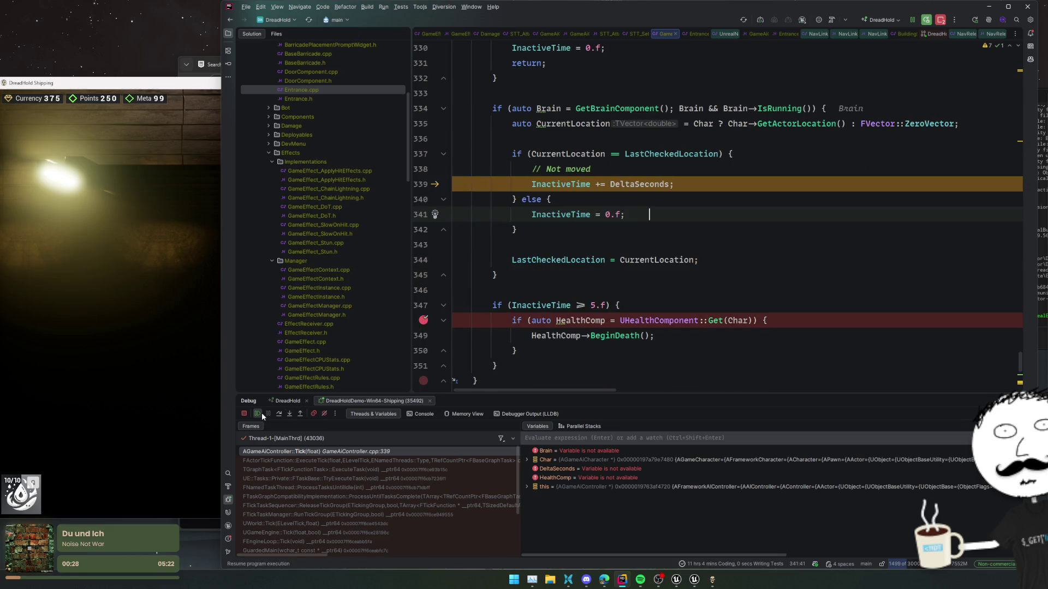
pyautogui.click(261, 412)
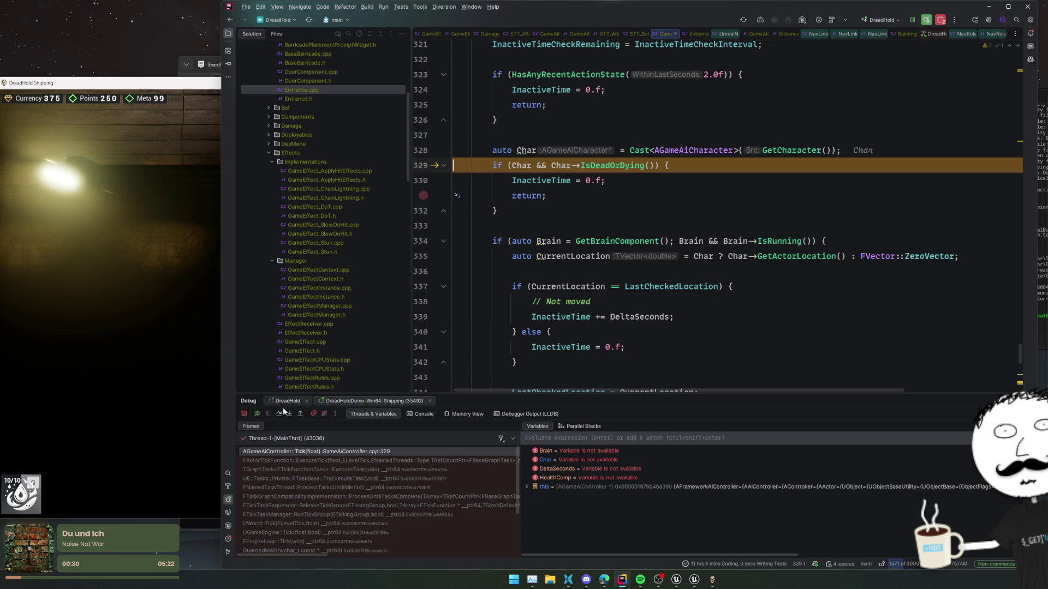
pyautogui.click(260, 415)
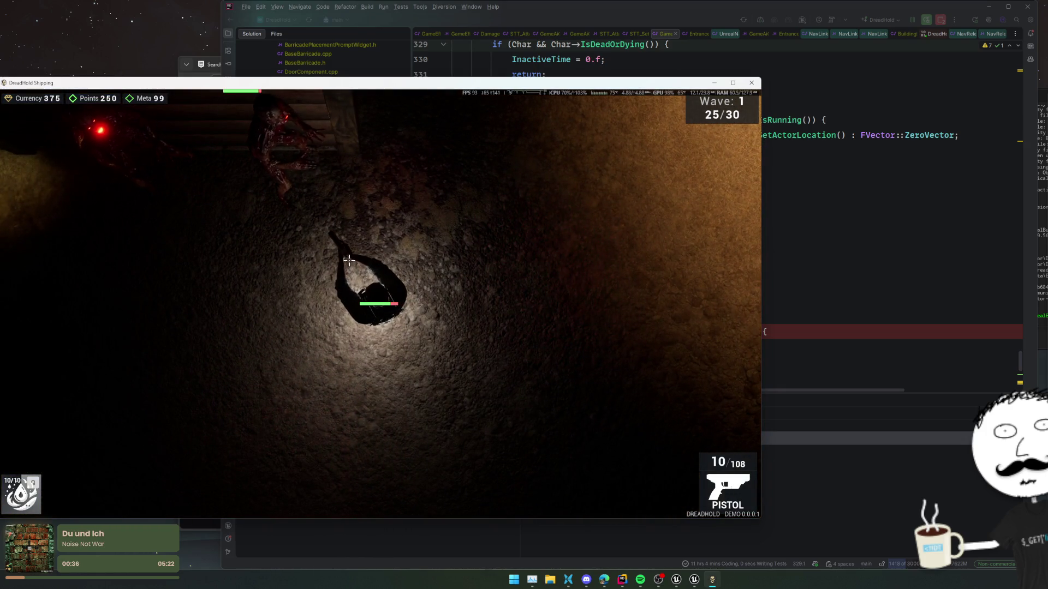
# Walk north and west while toggling between third-person and top-down cameras with V
pyautogui.press('w')
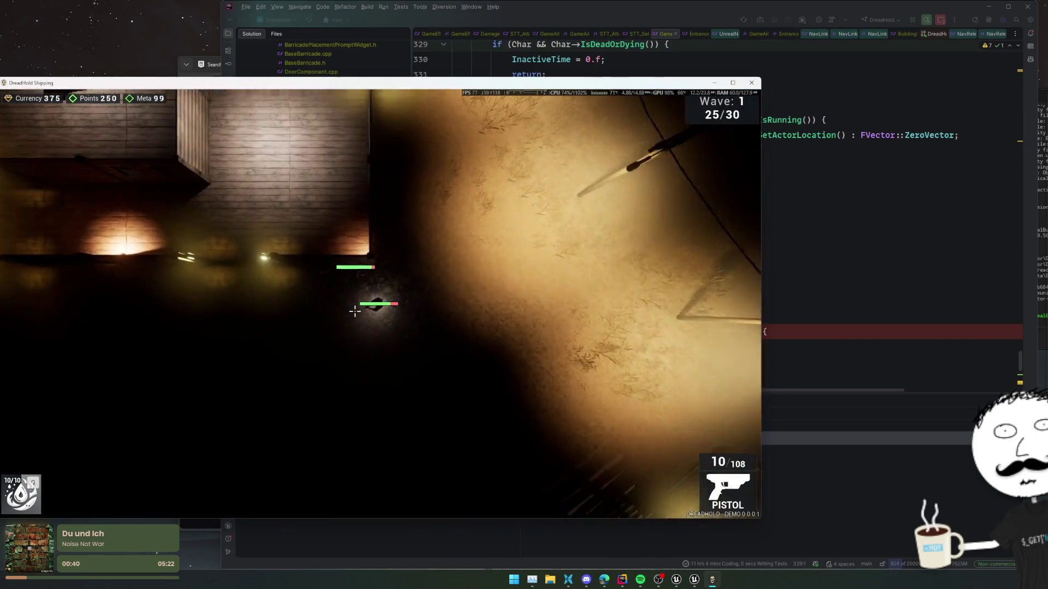
pyautogui.scroll(3)
pyautogui.scroll(-3)
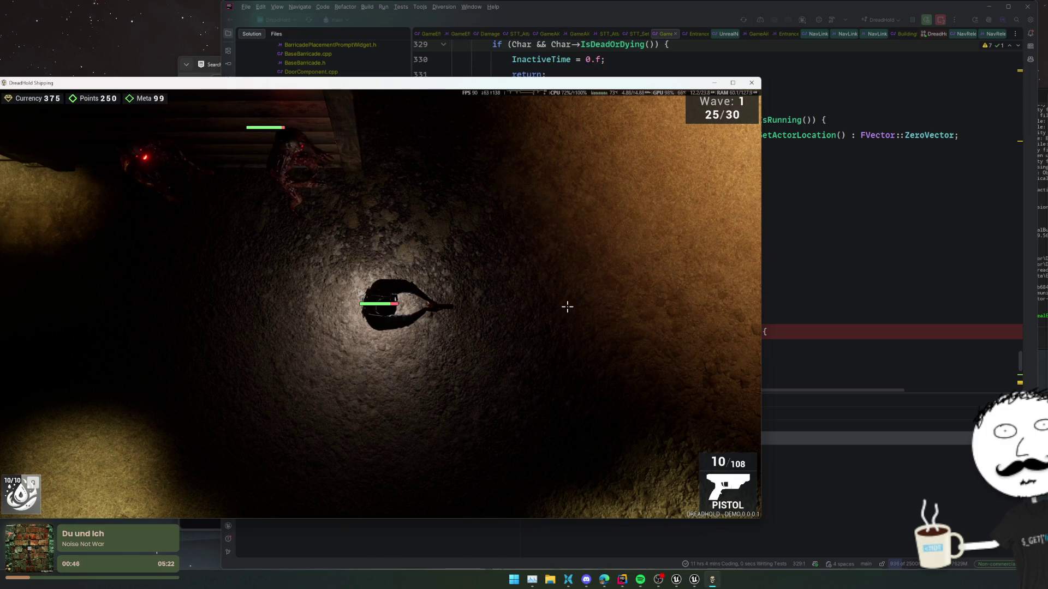
pyautogui.press('v')
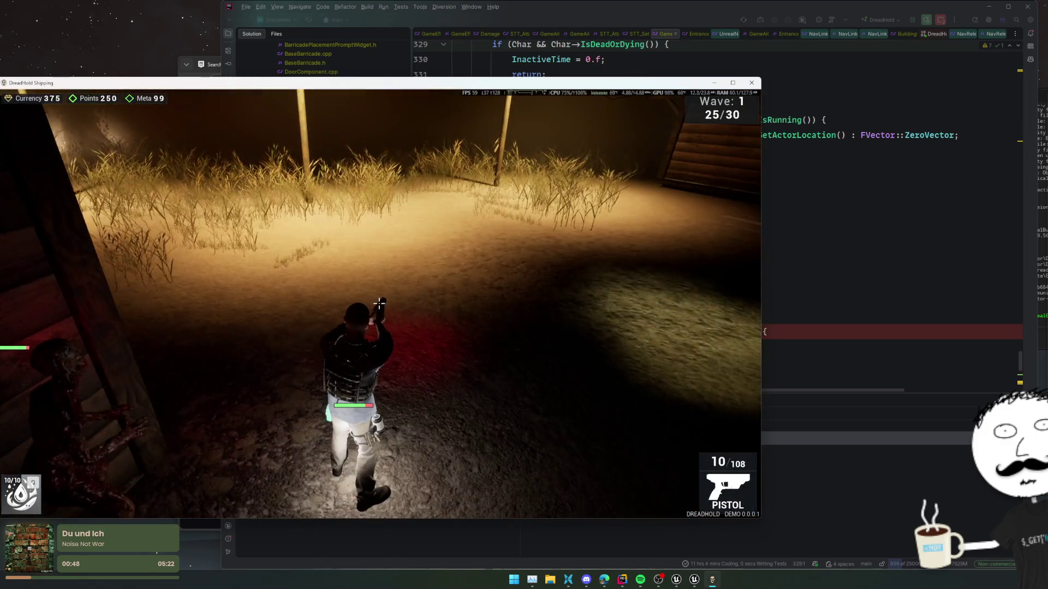
pyautogui.press('v')
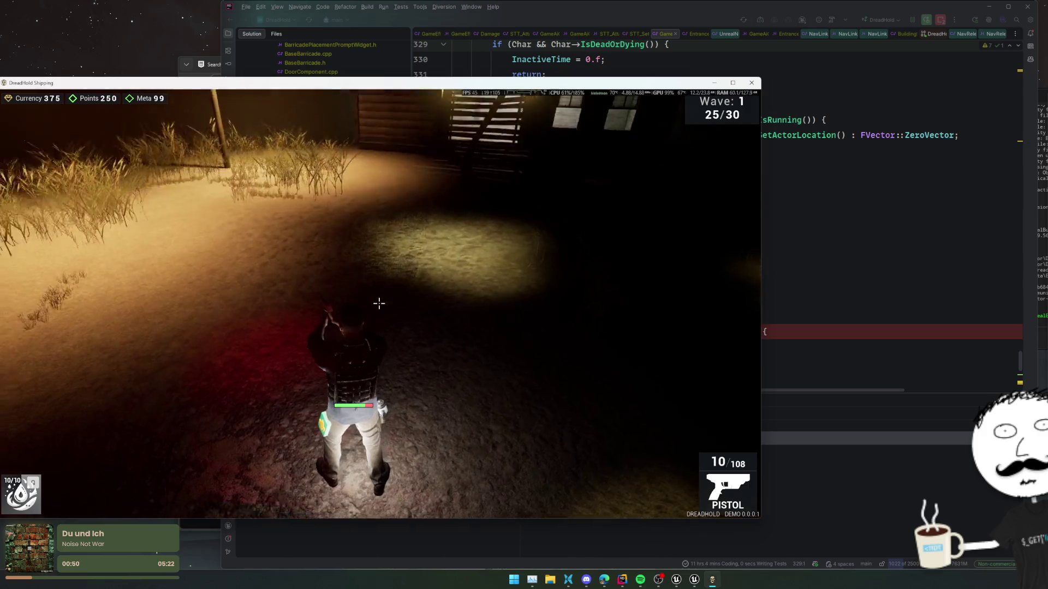
pyautogui.press('v')
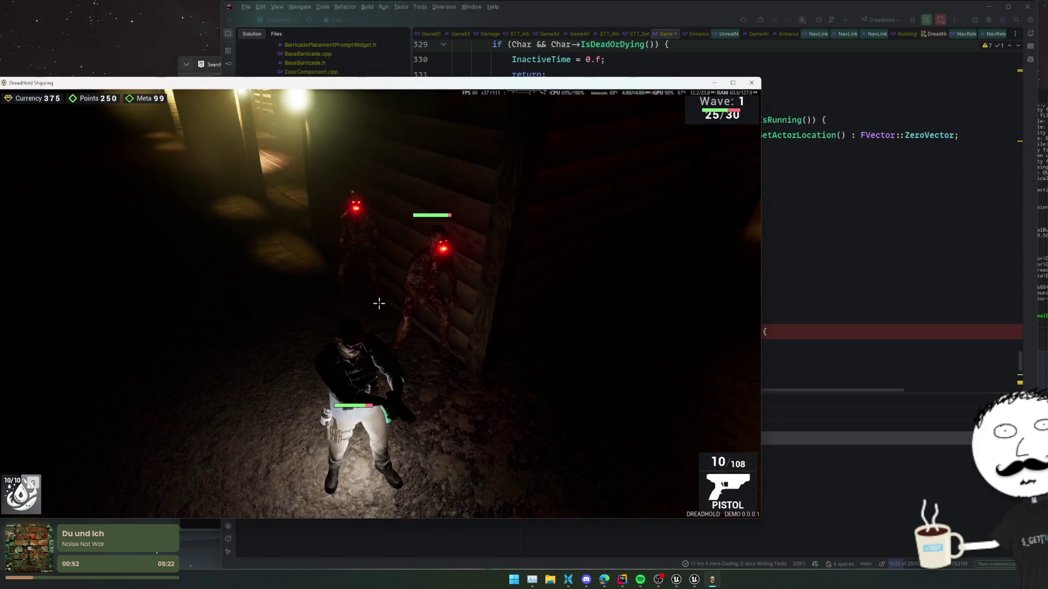
pyautogui.press('v')
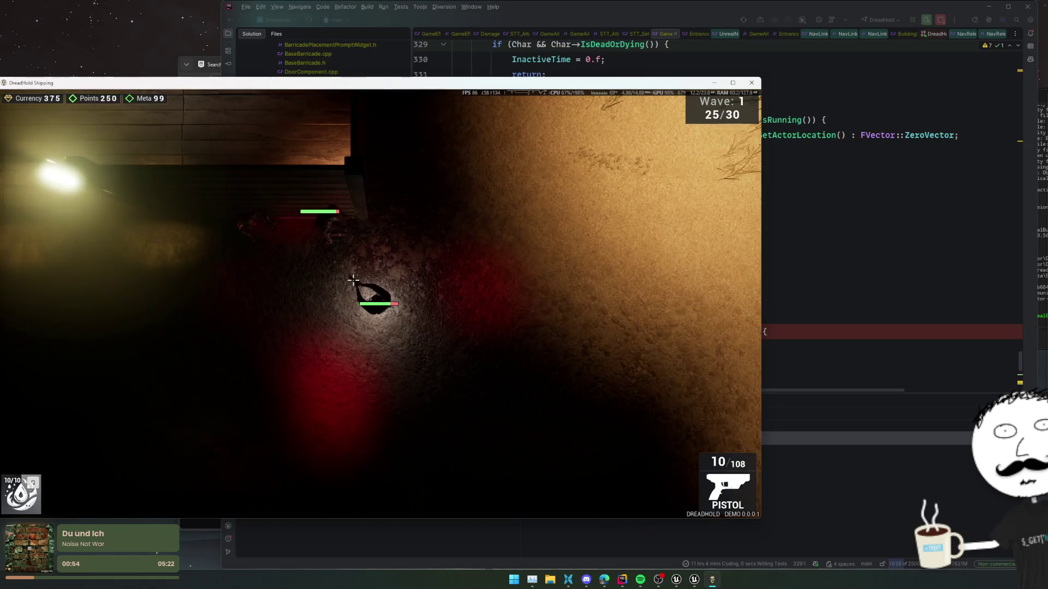
pyautogui.press('a')
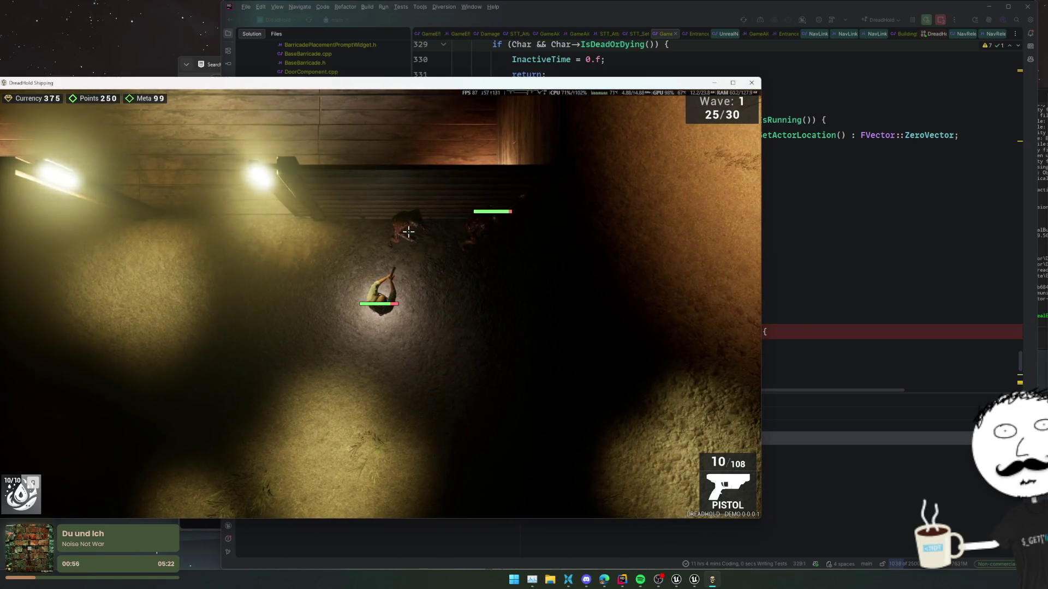
pyautogui.scroll(3)
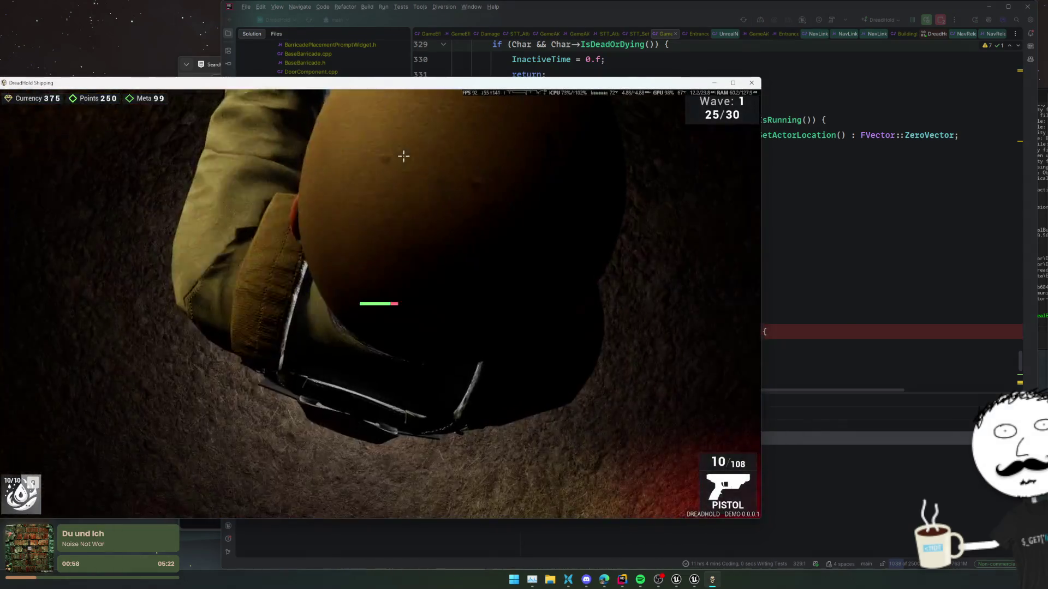
pyautogui.scroll(-3)
pyautogui.press('v')
pyautogui.press('v')
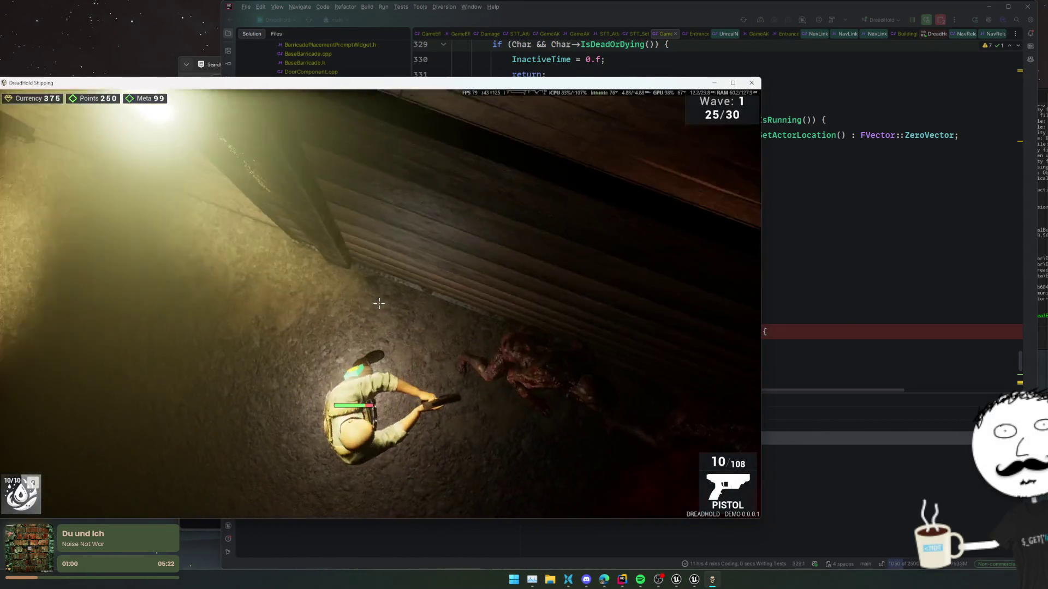
pyautogui.press('v')
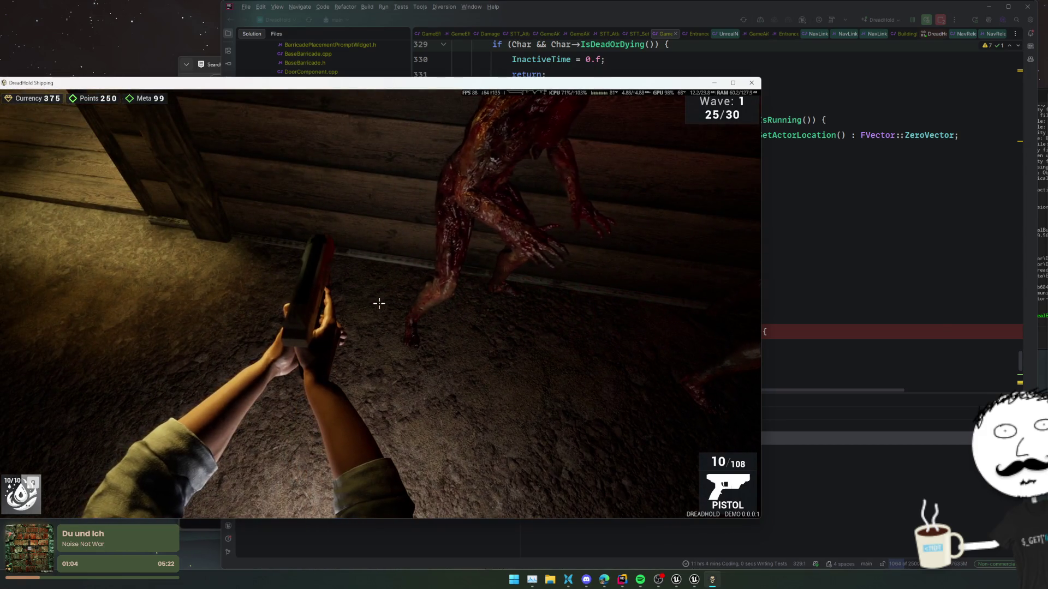
pyautogui.press('v')
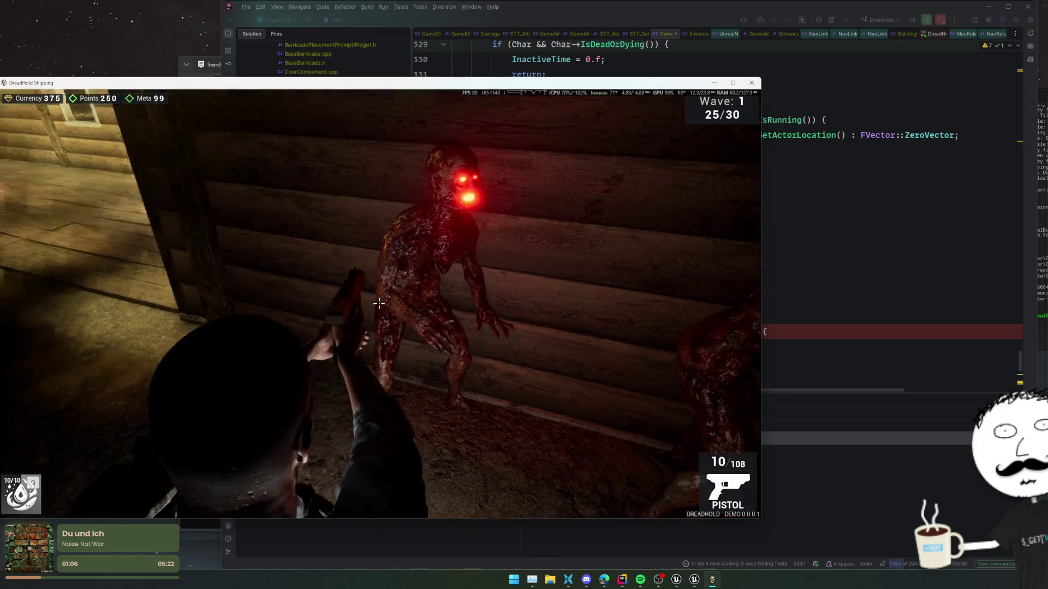
pyautogui.press('v')
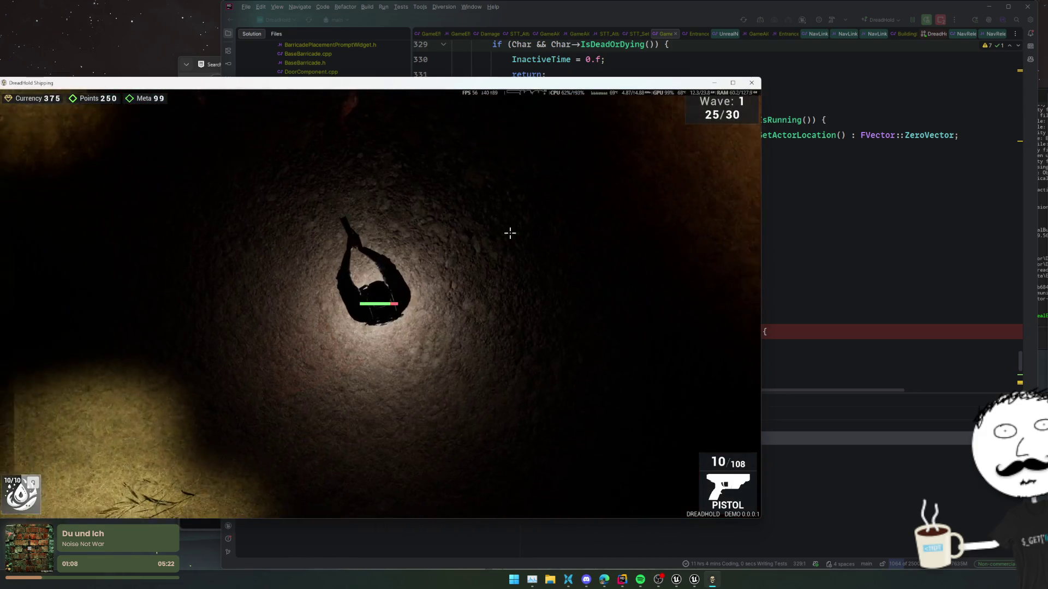
# Shoot the approaching zombie, reload the pistol and walk north along the wall
pyautogui.click(393, 186)
pyautogui.click(390, 183)
pyautogui.click(387, 181)
pyautogui.click(385, 177)
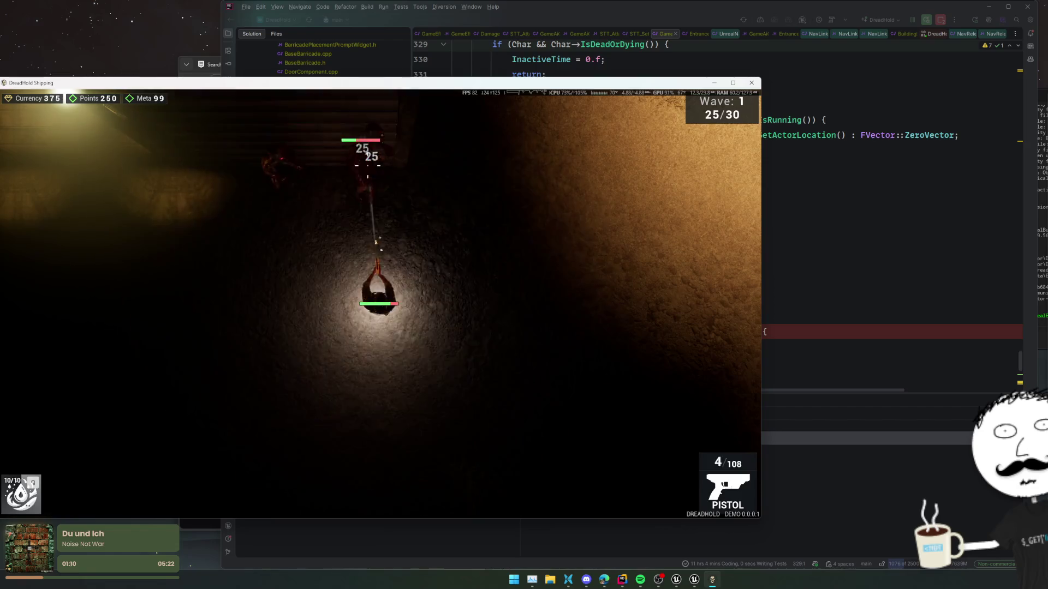
pyautogui.press('r')
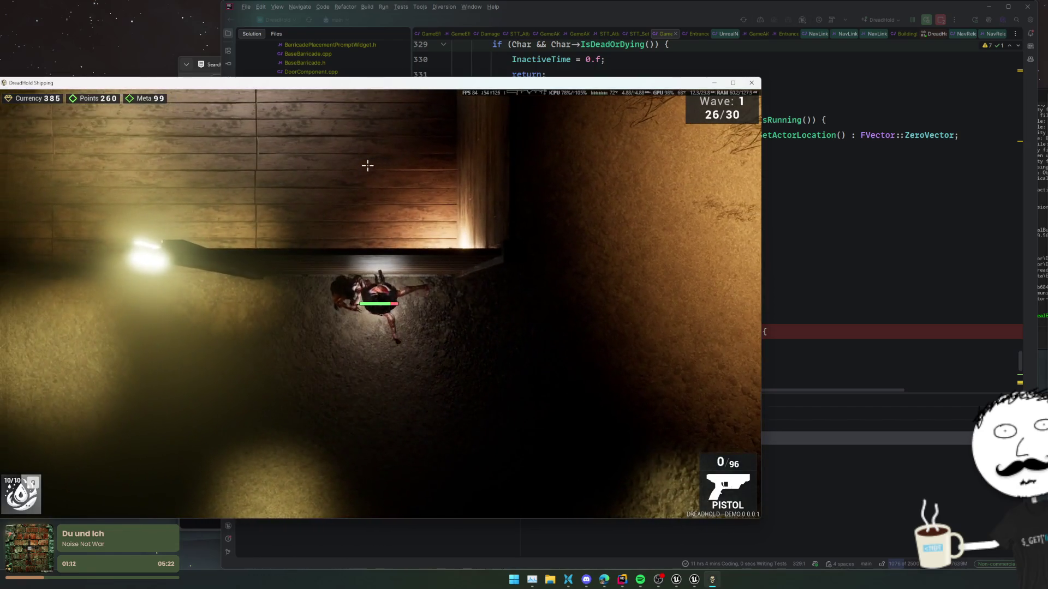
pyautogui.press('w')
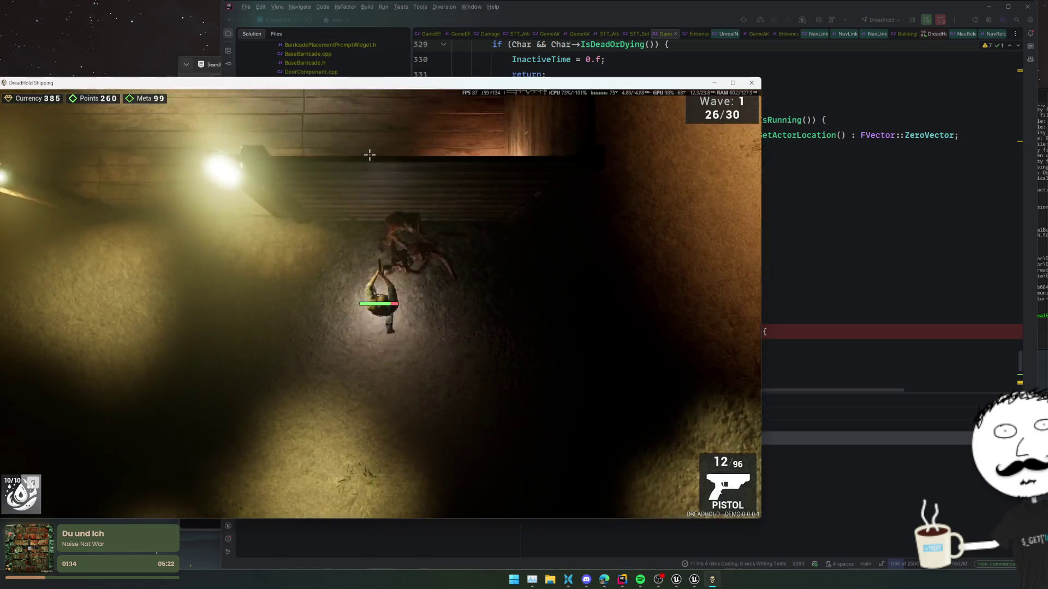
pyautogui.press('w')
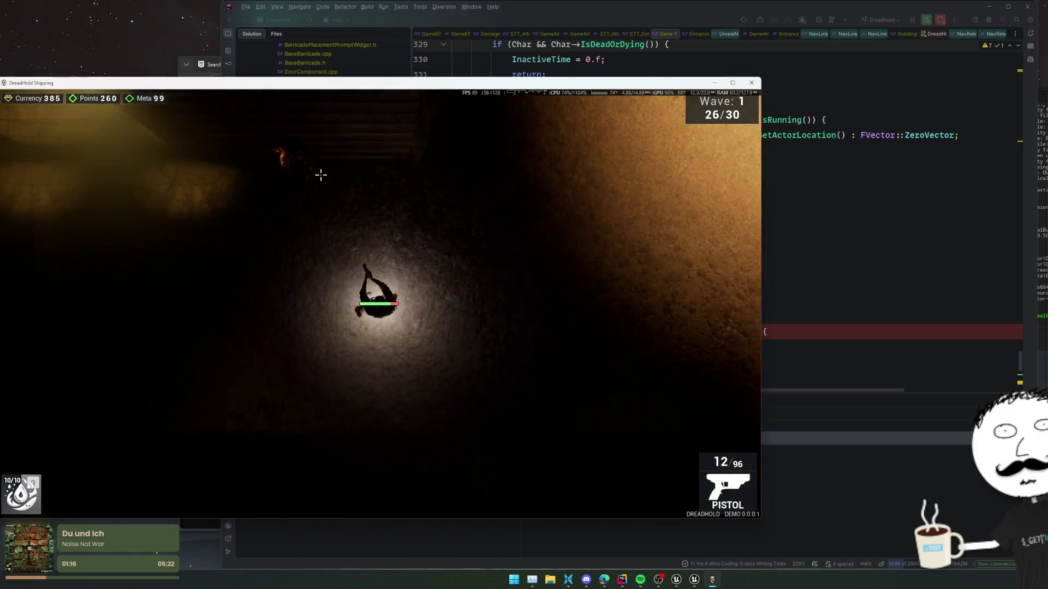
pyautogui.press('w')
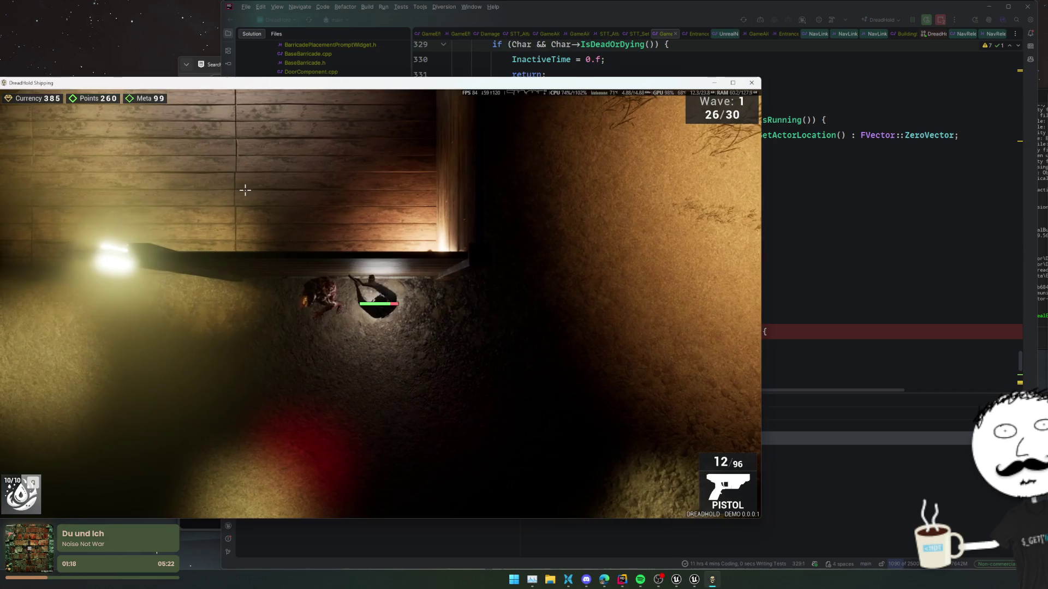
pyautogui.press('w')
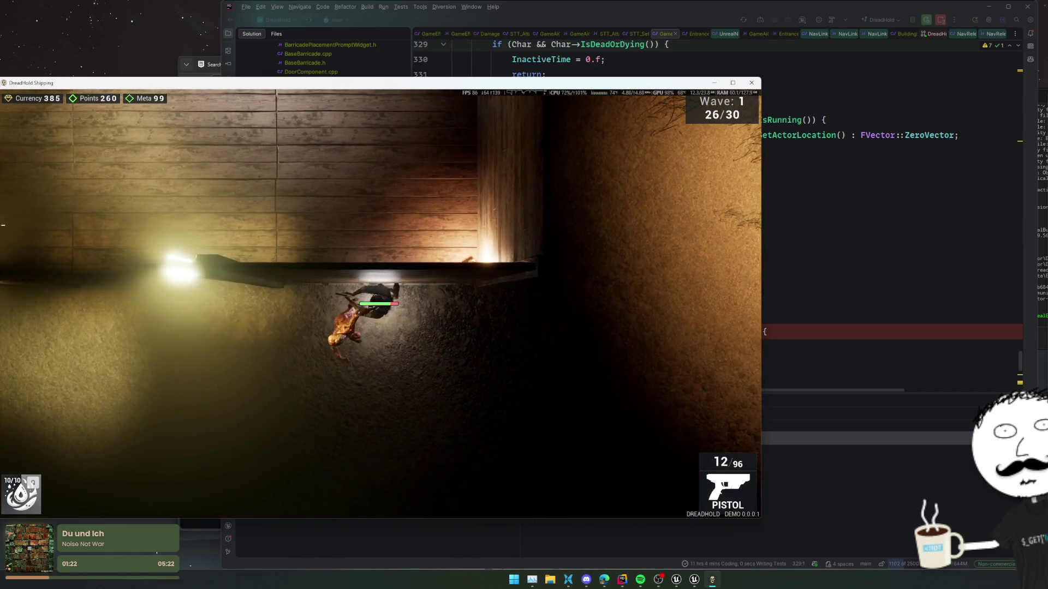
pyautogui.press('s')
# Fire repeatedly to kill the zombie by the wall, then walk past it
pyautogui.click(513, 306)
pyautogui.click(502, 344)
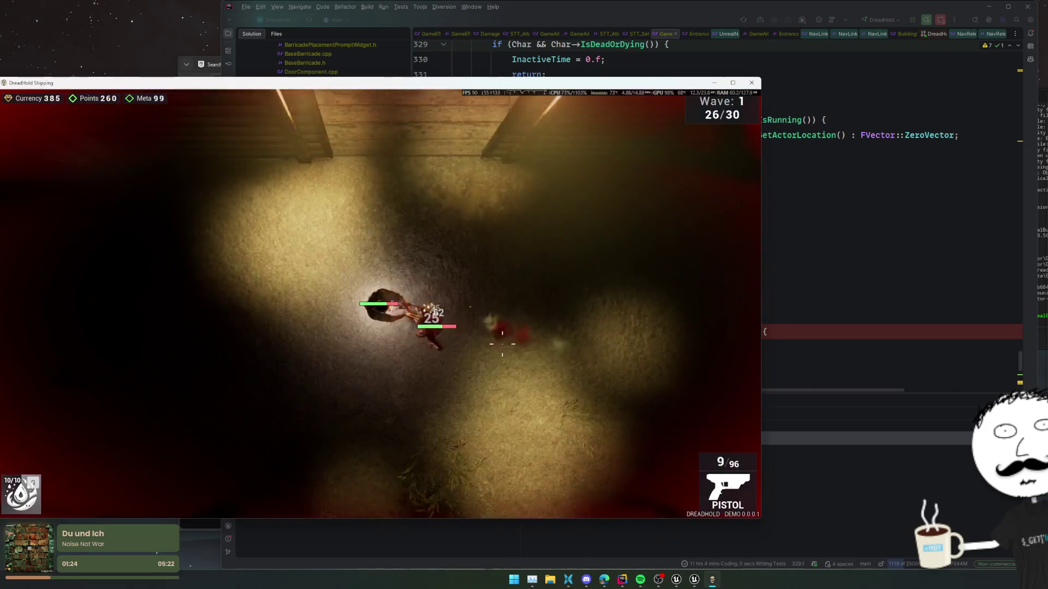
pyautogui.doubleClick(502, 344)
pyautogui.press('w')
pyautogui.tripleClick(433, 316)
pyautogui.doubleClick(436, 305)
pyautogui.click(429, 256)
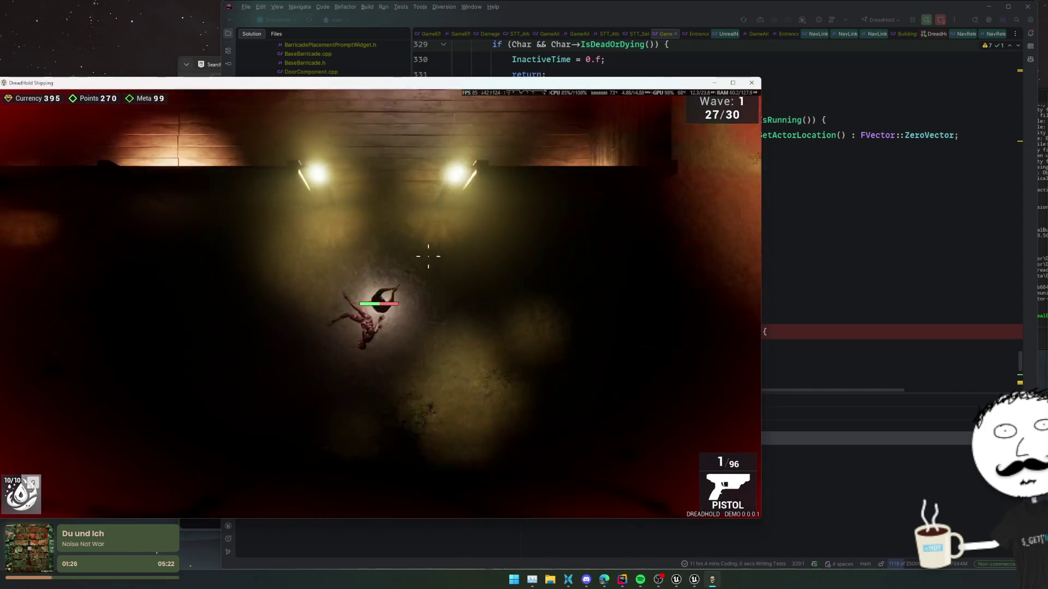
pyautogui.press('d')
pyautogui.press('w')
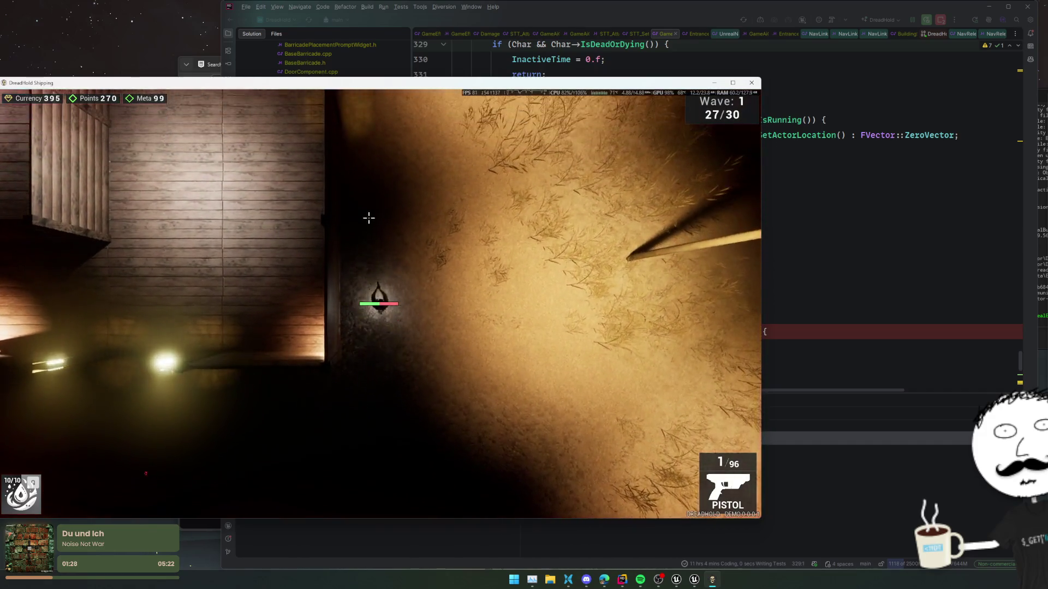
pyautogui.press('w')
# Shoot the next zombies, reloading twice, then pause at 28 of 30 kills
pyautogui.click(299, 264)
pyautogui.press('r')
pyautogui.press('a')
pyautogui.click(474, 266)
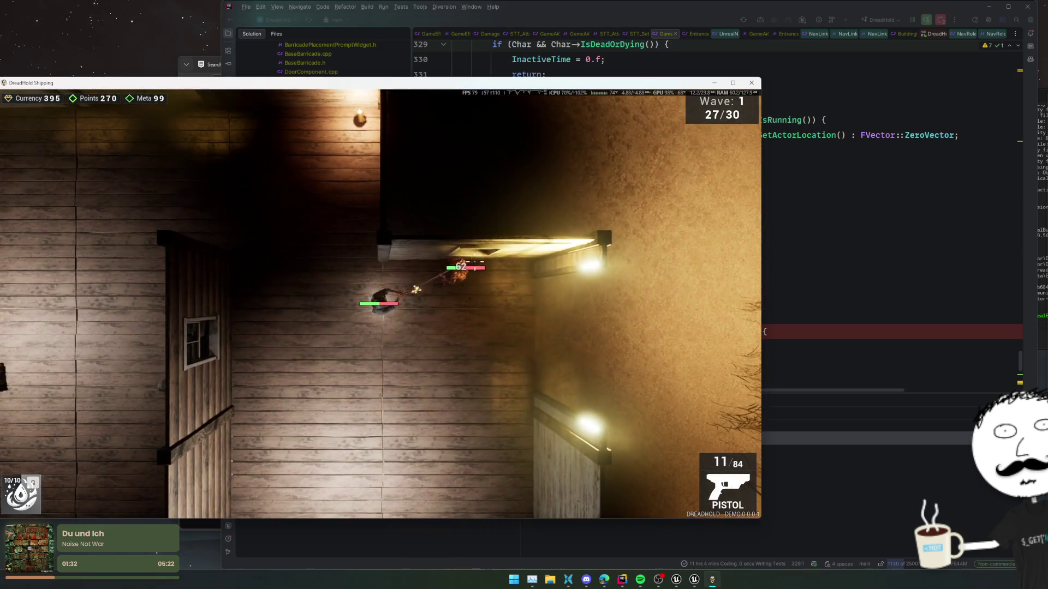
pyautogui.click(475, 268)
pyautogui.press('d')
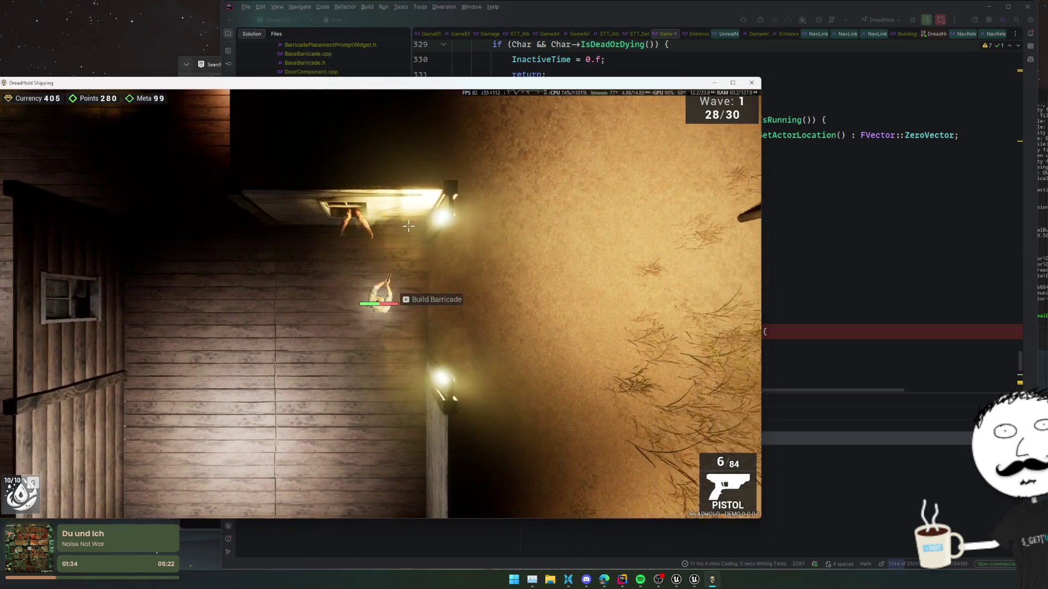
pyautogui.press('w')
pyautogui.press('r')
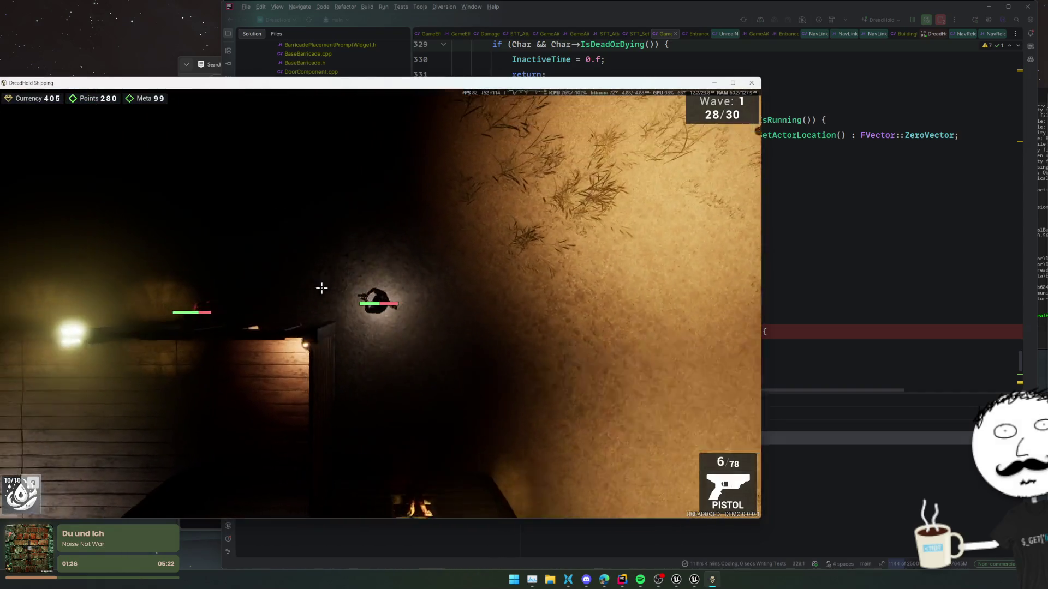
pyautogui.click(322, 316)
pyautogui.click(323, 312)
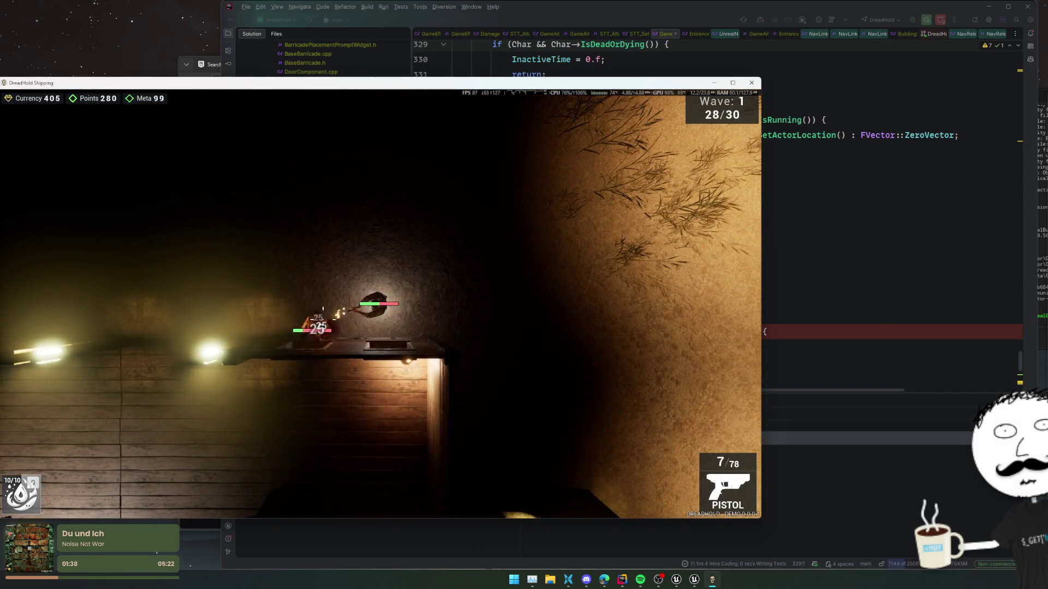
pyautogui.press('Escape')
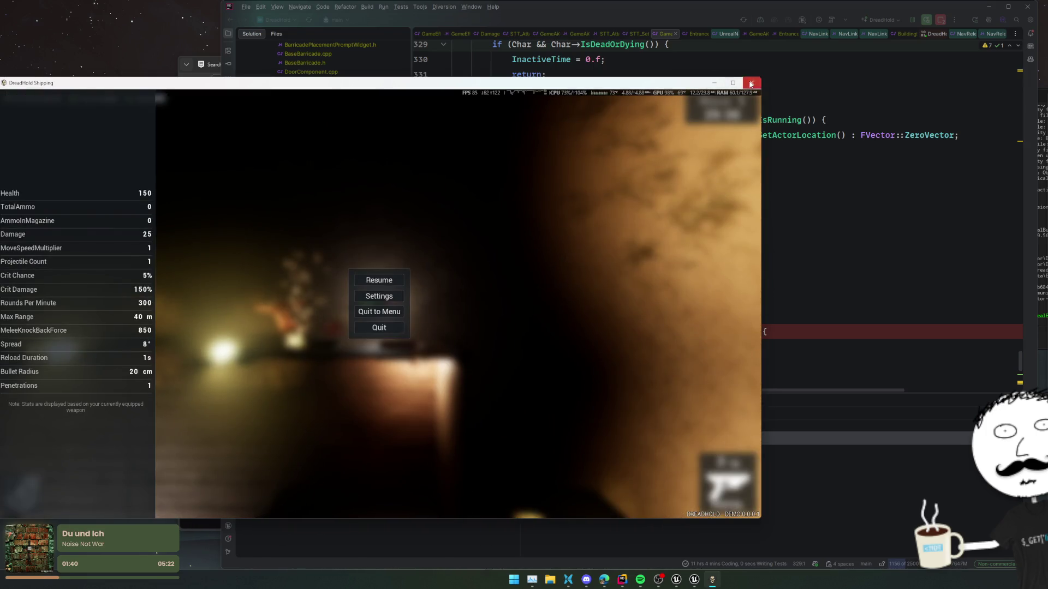
# Close the game window, remove the line 348 breakpoint, and end the shipping debug session in Rider
pyautogui.click(751, 84)
pyautogui.click(424, 332)
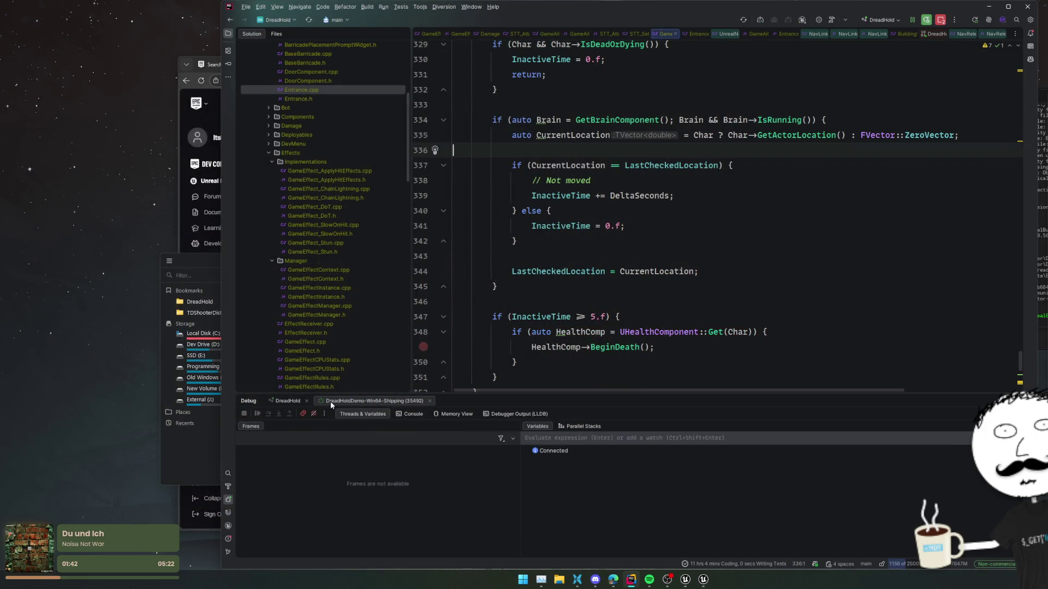
pyautogui.middleClick(332, 403)
# In Unreal, regenerate CabinFever with Reset & Run from Game Utils, then select BP_Entrance
pyautogui.click(686, 580)
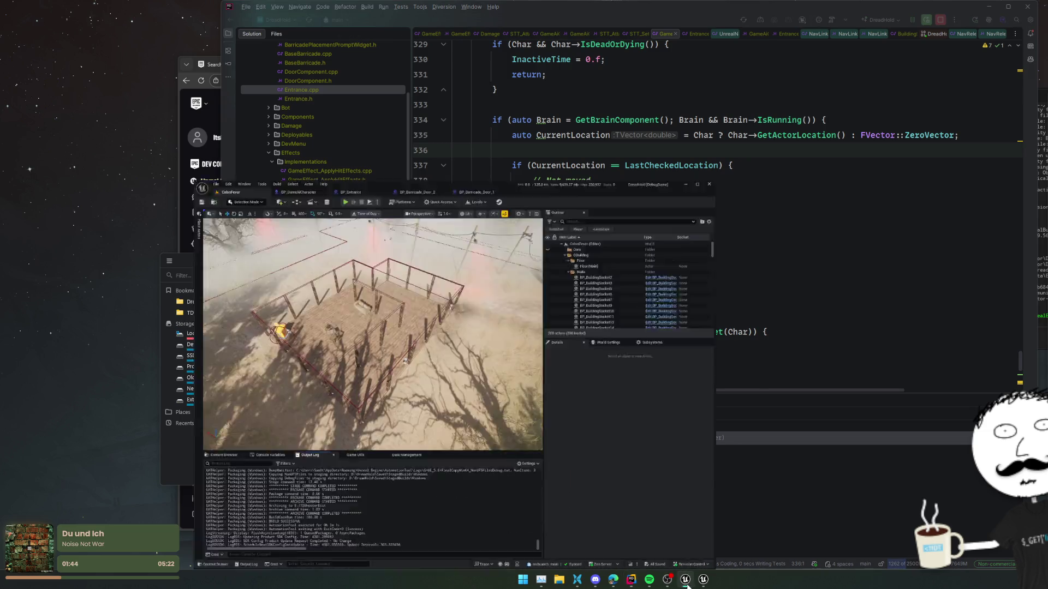
pyautogui.click(101, 402)
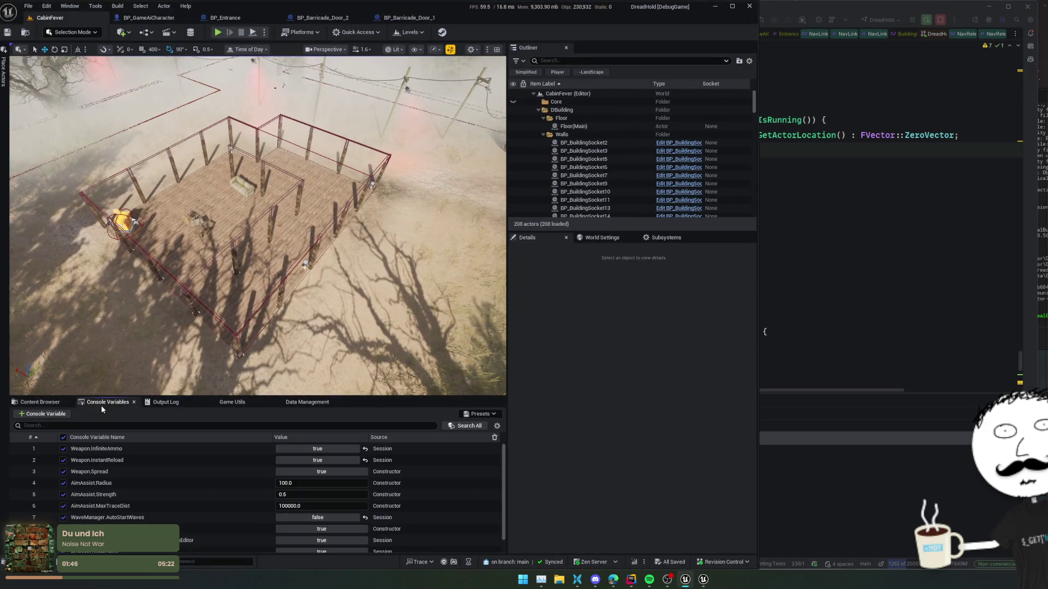
pyautogui.click(231, 403)
pyautogui.click(37, 461)
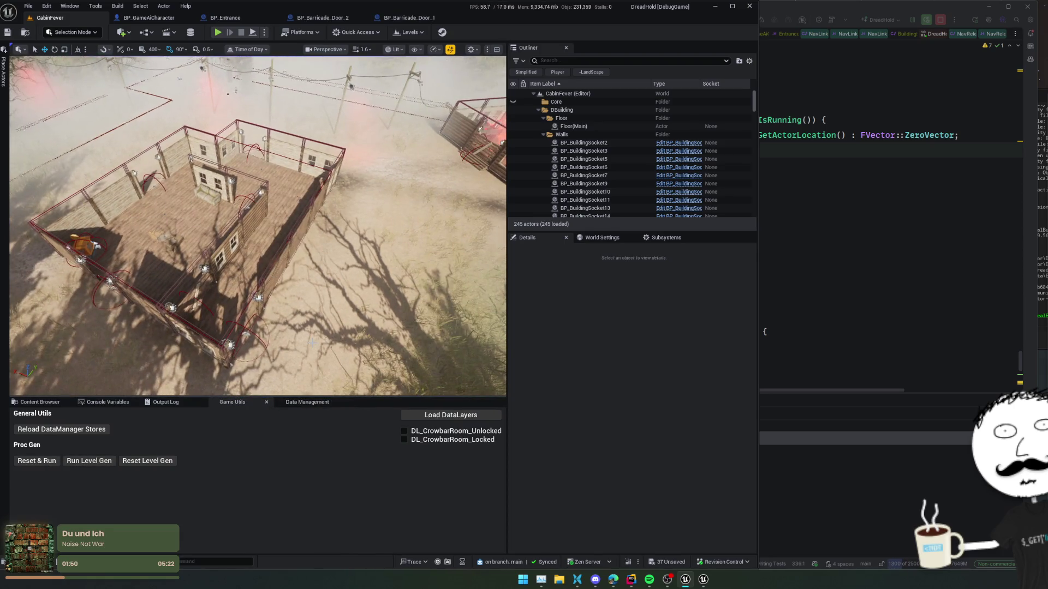
pyautogui.scroll(3)
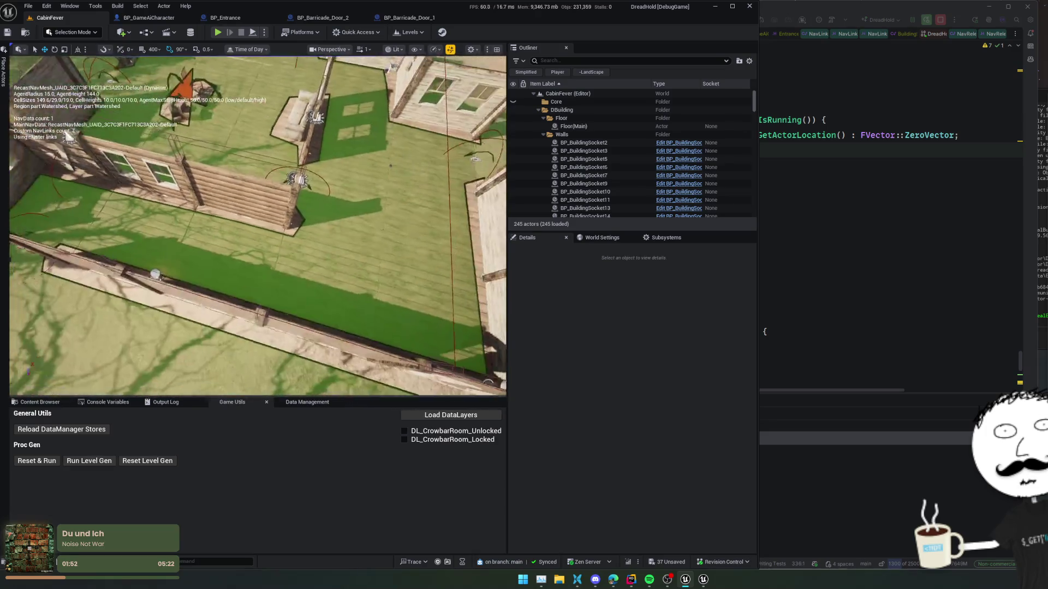
pyautogui.scroll(3)
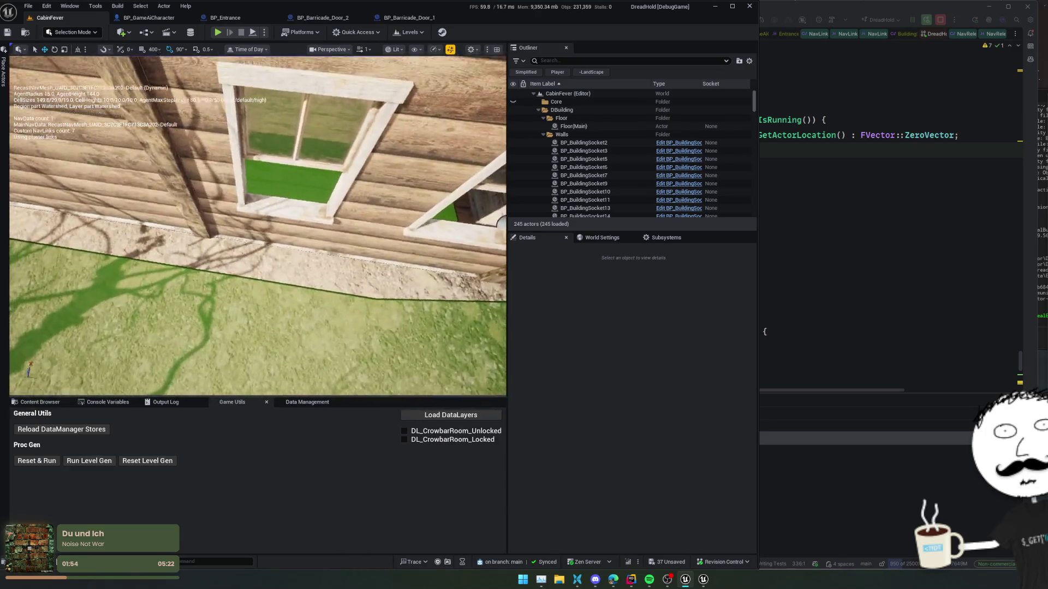
pyautogui.scroll(-3)
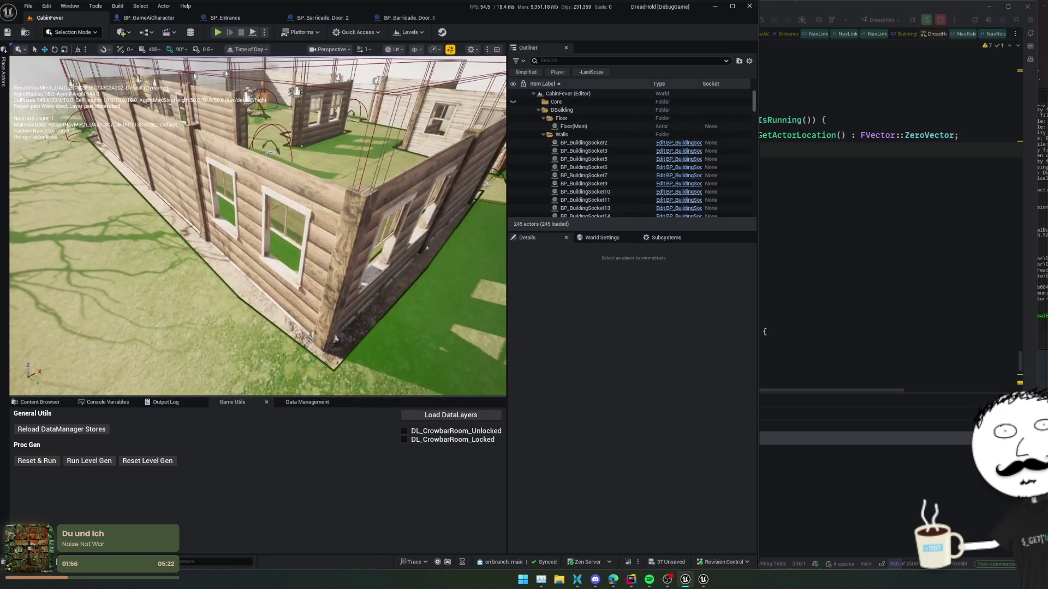
pyautogui.scroll(3)
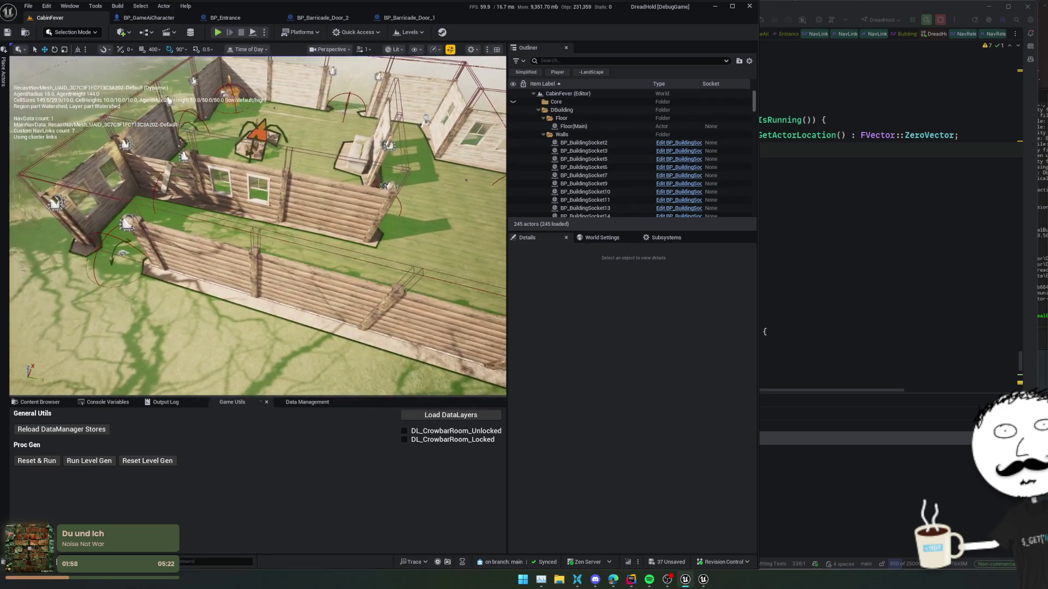
pyautogui.scroll(3)
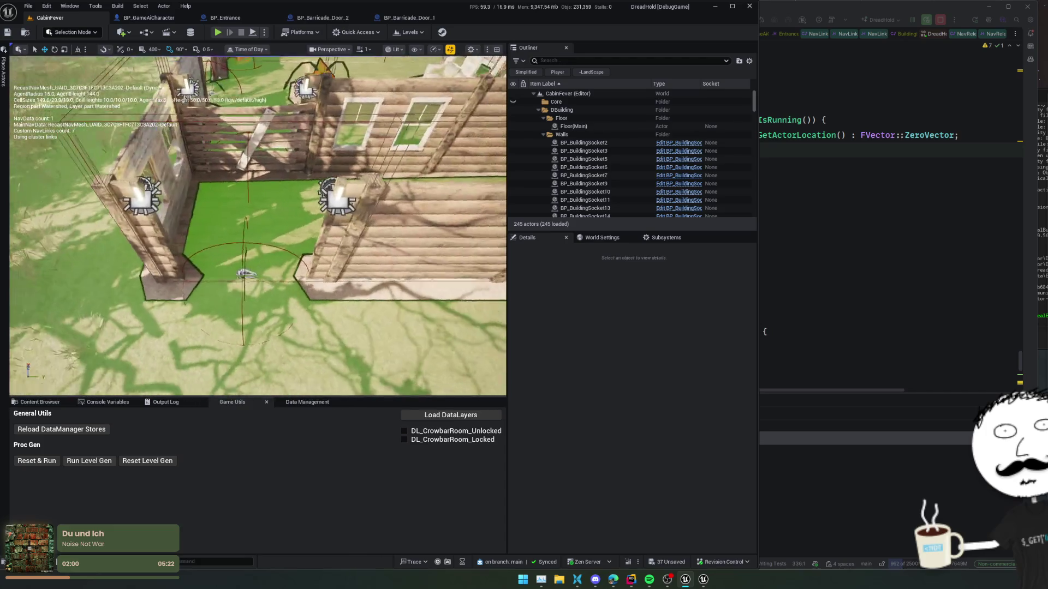
pyautogui.scroll(3)
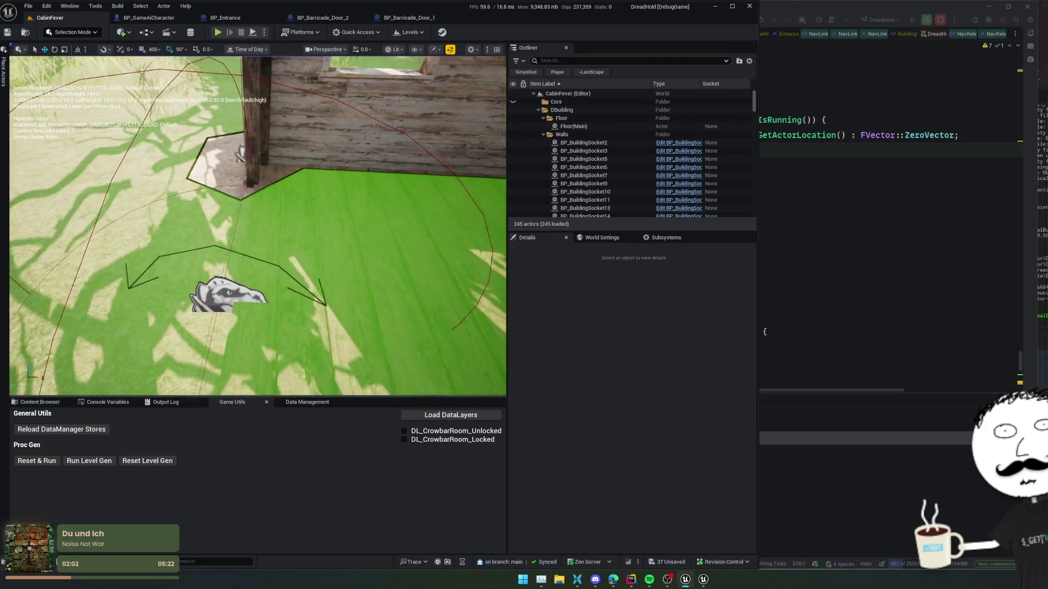
pyautogui.press('d')
pyautogui.click(246, 290)
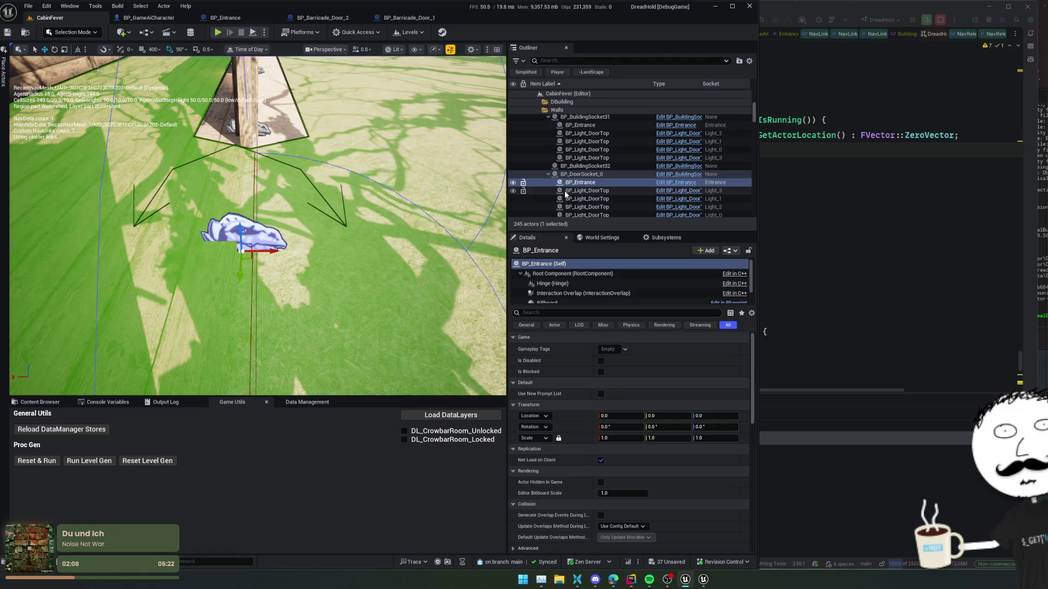
# Widen BP_Entrance's Smart Link Comp to Link Relative Start X 86.103348 and End X -81.6755
pyautogui.scroll(-3)
pyautogui.click(627, 300)
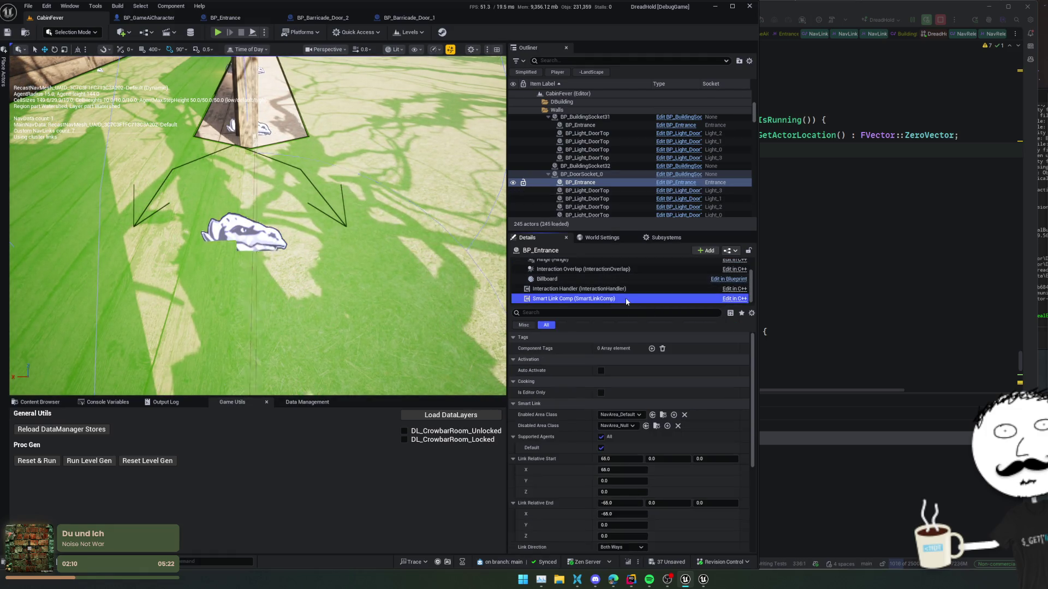
pyautogui.scroll(-3)
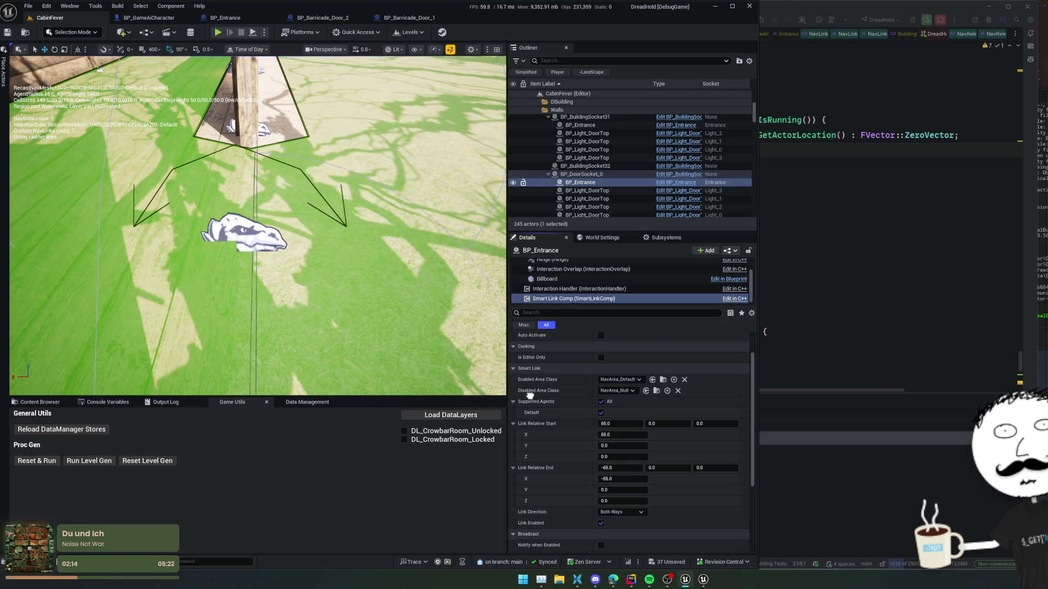
pyautogui.scroll(-3)
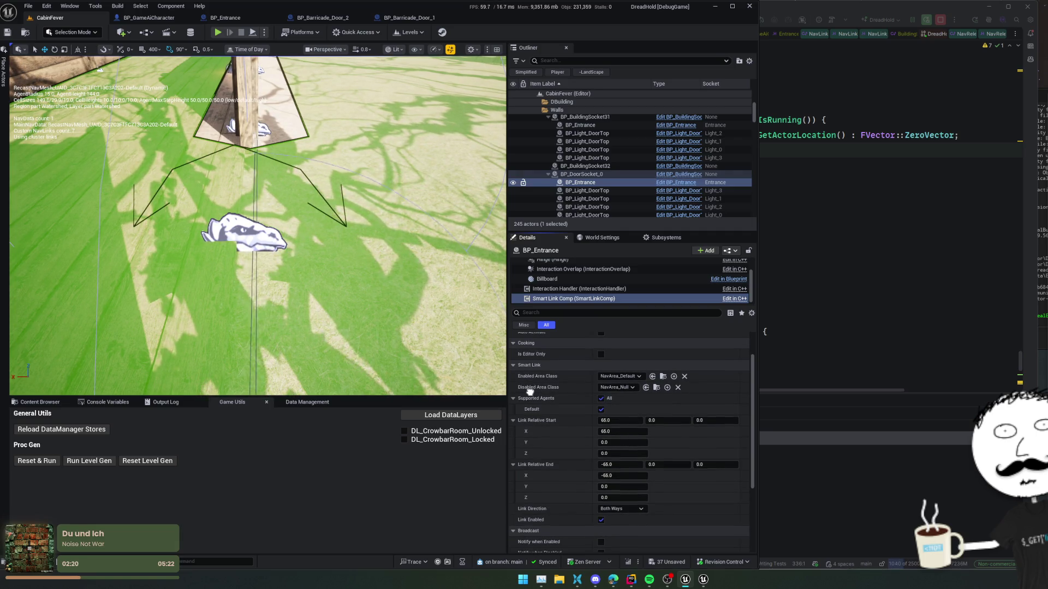
pyautogui.moveTo(619, 421); pyautogui.dragTo(628, 421)
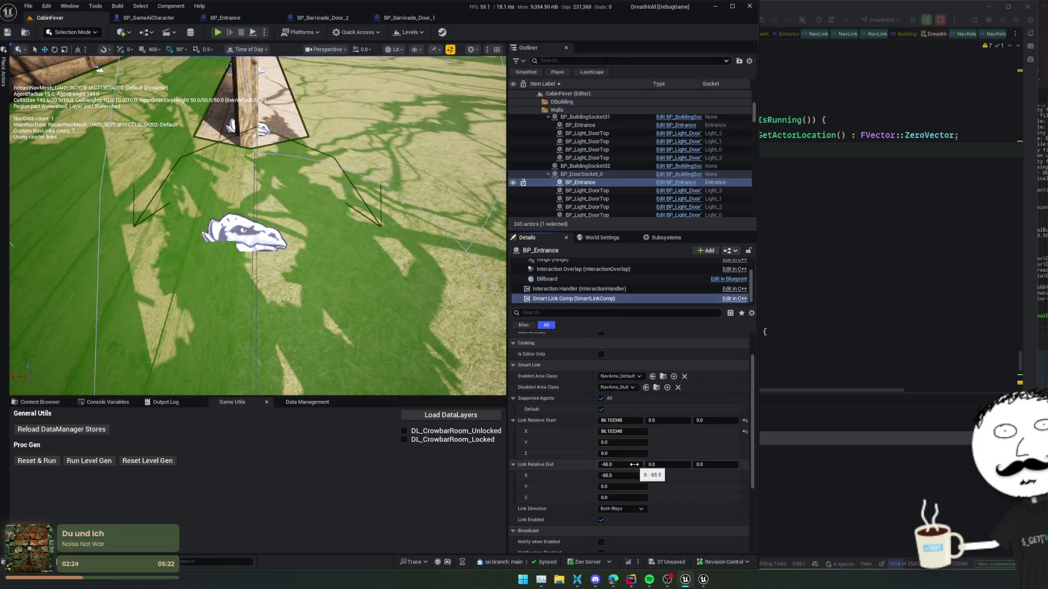
pyautogui.moveTo(619, 465); pyautogui.dragTo(611, 464)
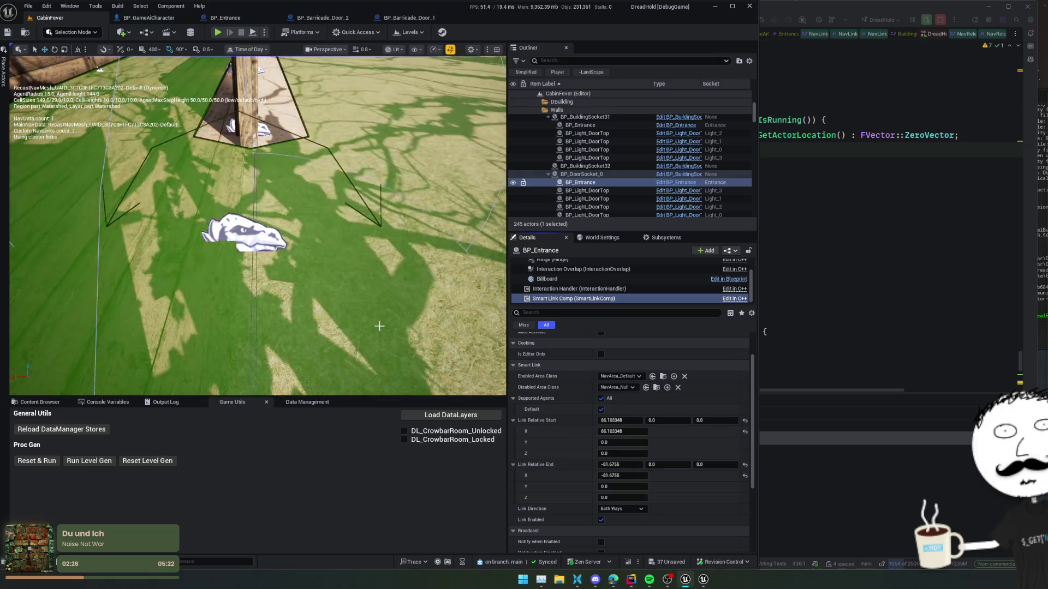
pyautogui.scroll(3)
pyautogui.press('w')
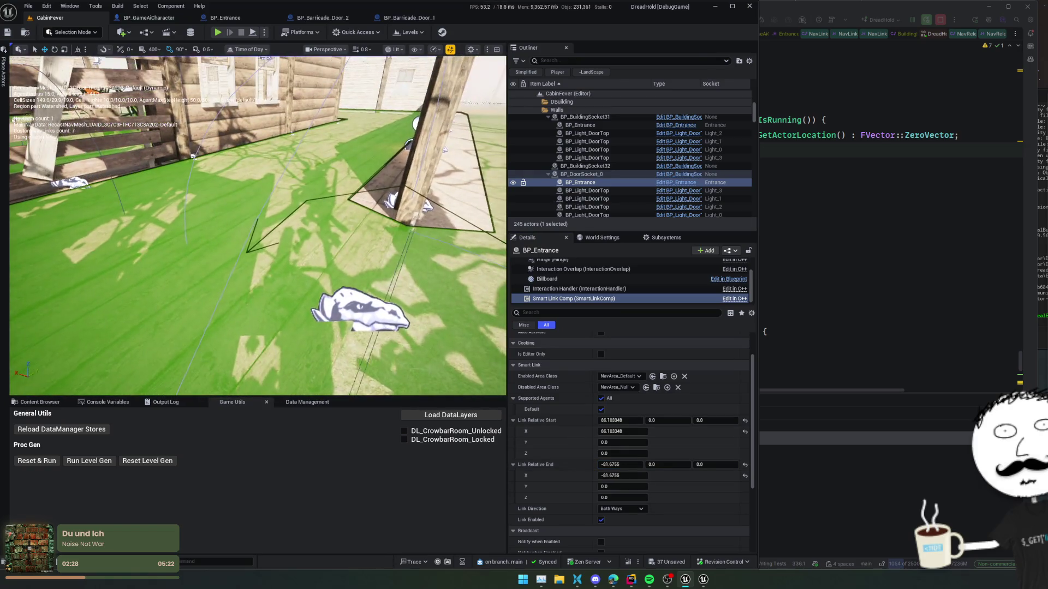
pyautogui.press('s')
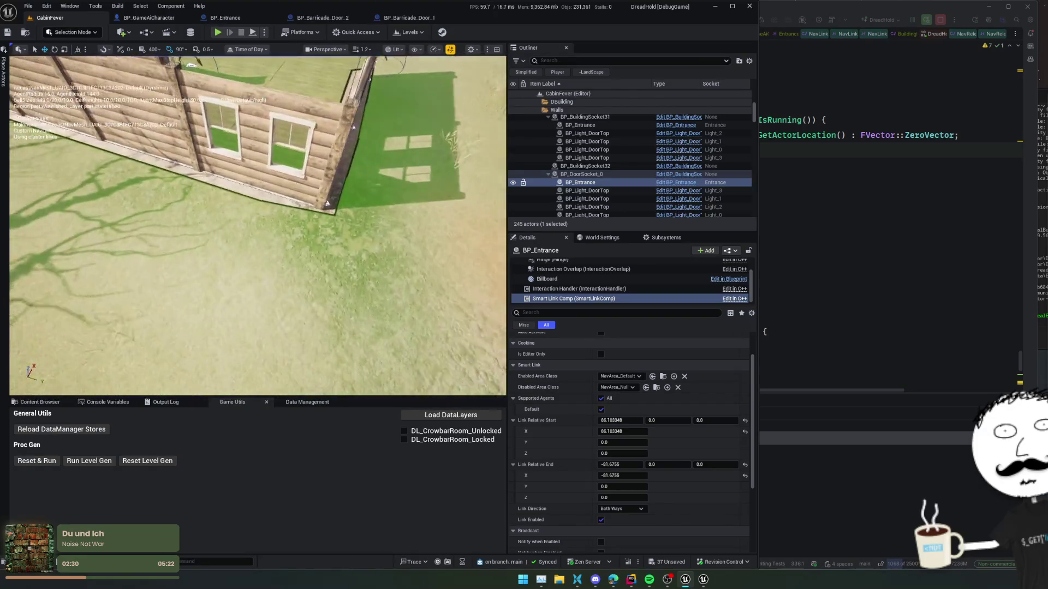
pyautogui.press('w')
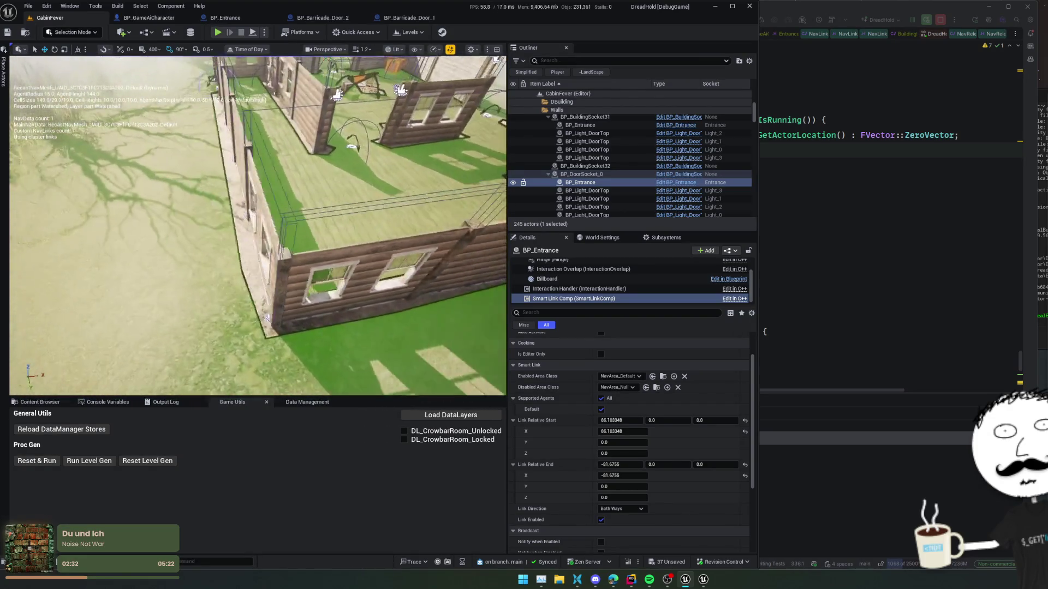
pyautogui.scroll(-3)
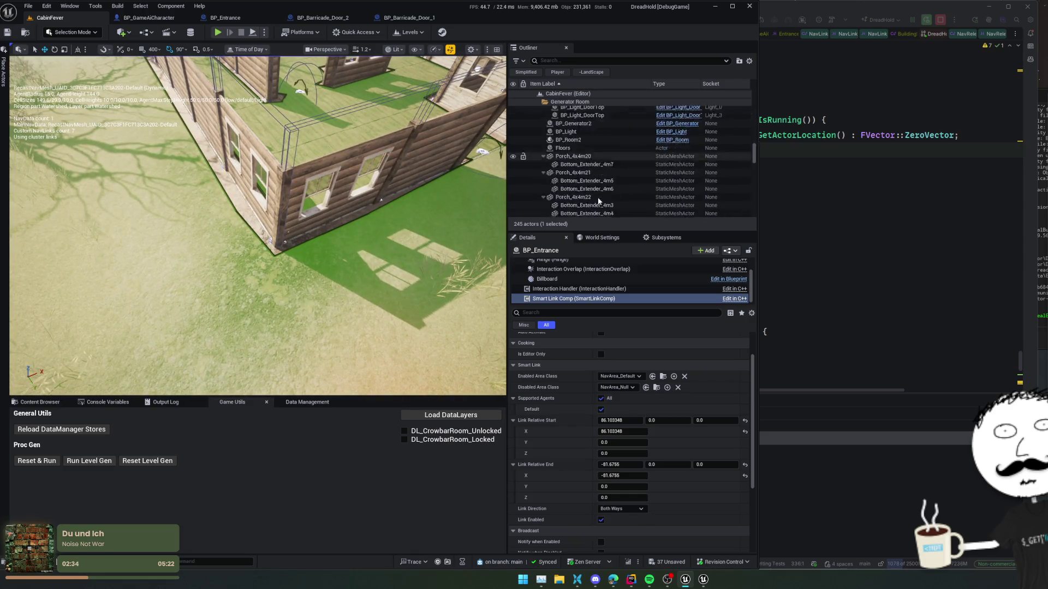
pyautogui.click(594, 198)
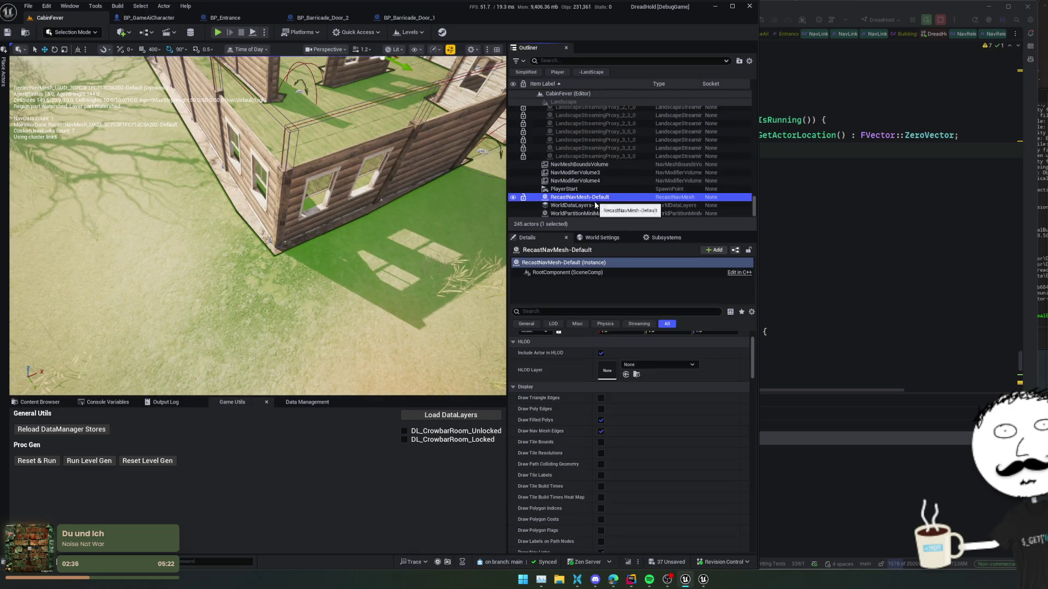
# Set RecastNavMesh-Default's Low Cell Size to 40 and High Cell Size to 15
pyautogui.scroll(-3)
pyautogui.scroll(-3)
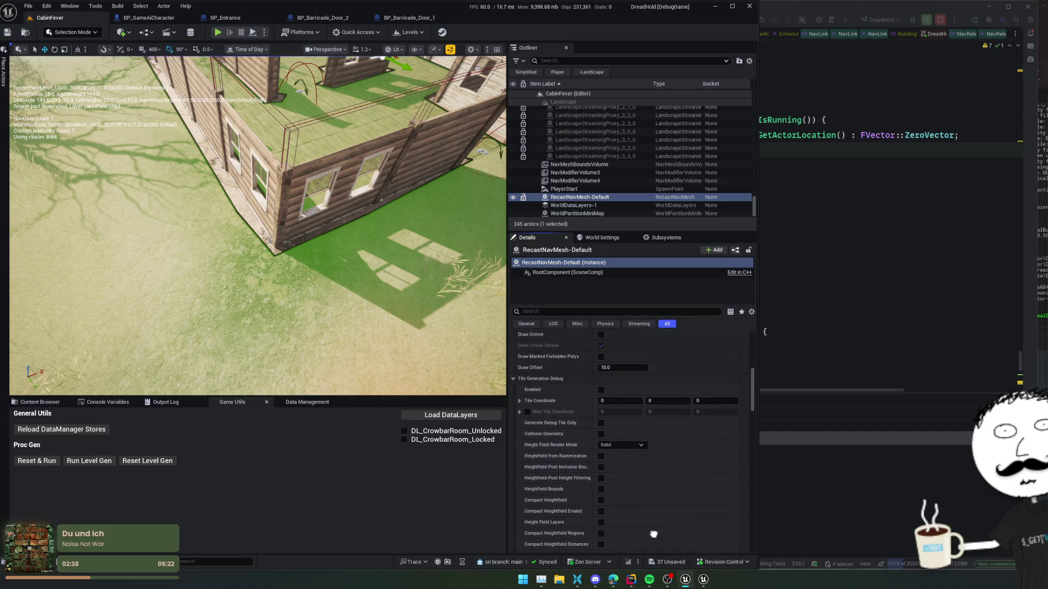
pyautogui.scroll(-3)
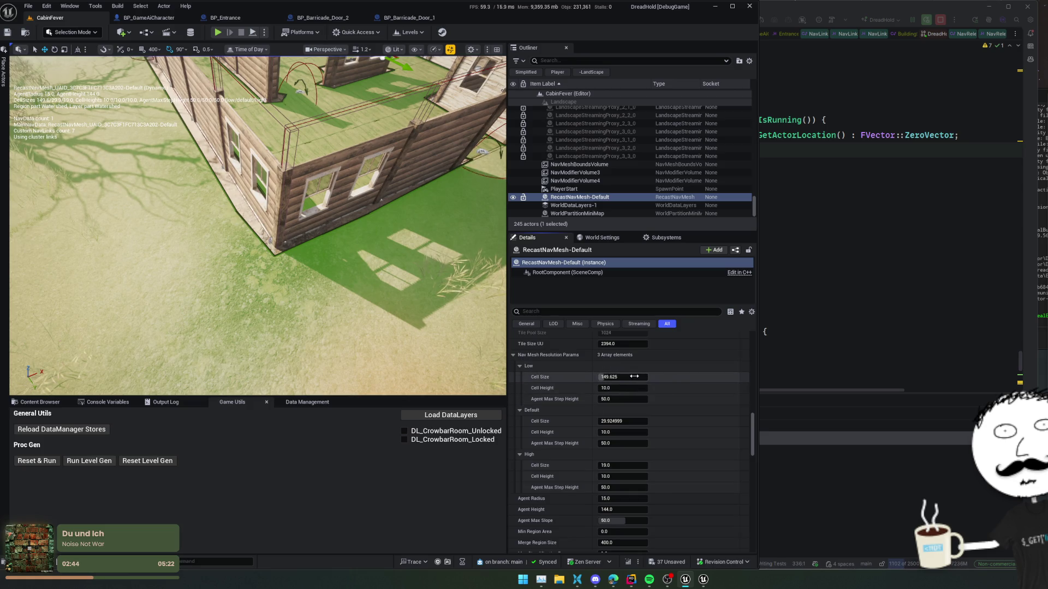
pyautogui.moveTo(633, 377); pyautogui.dragTo(633, 377)
pyautogui.click(632, 376)
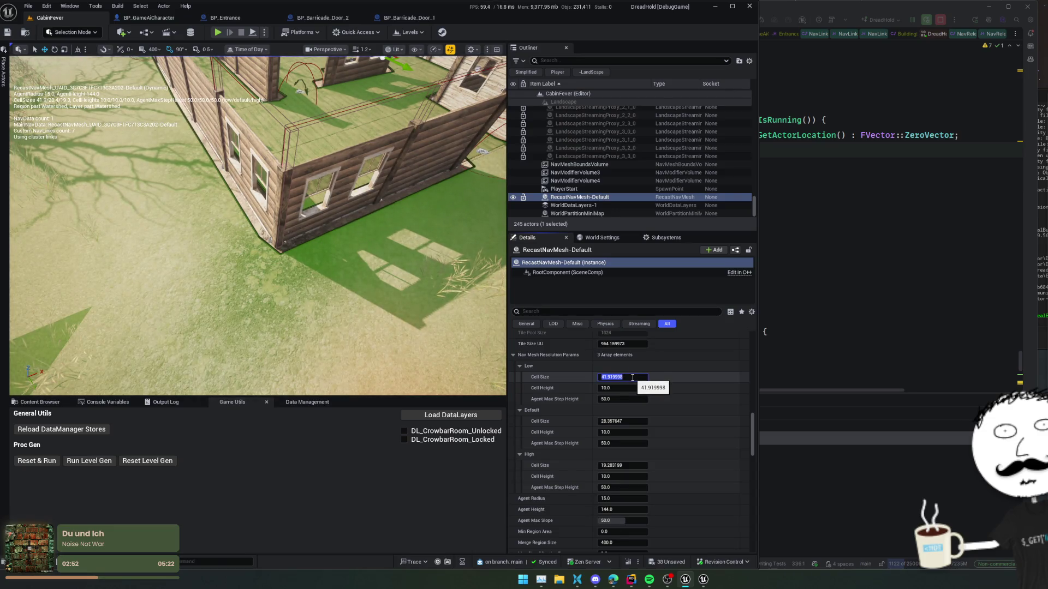
pyautogui.moveTo(327, 229); pyautogui.dragTo(262, 213)
pyautogui.scroll(-3)
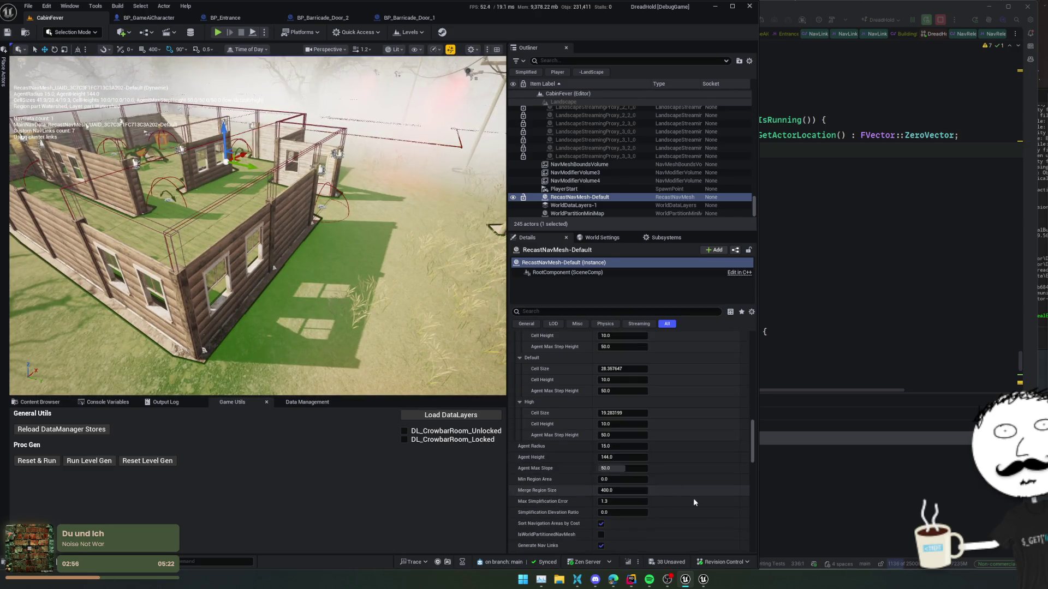
pyautogui.scroll(-3)
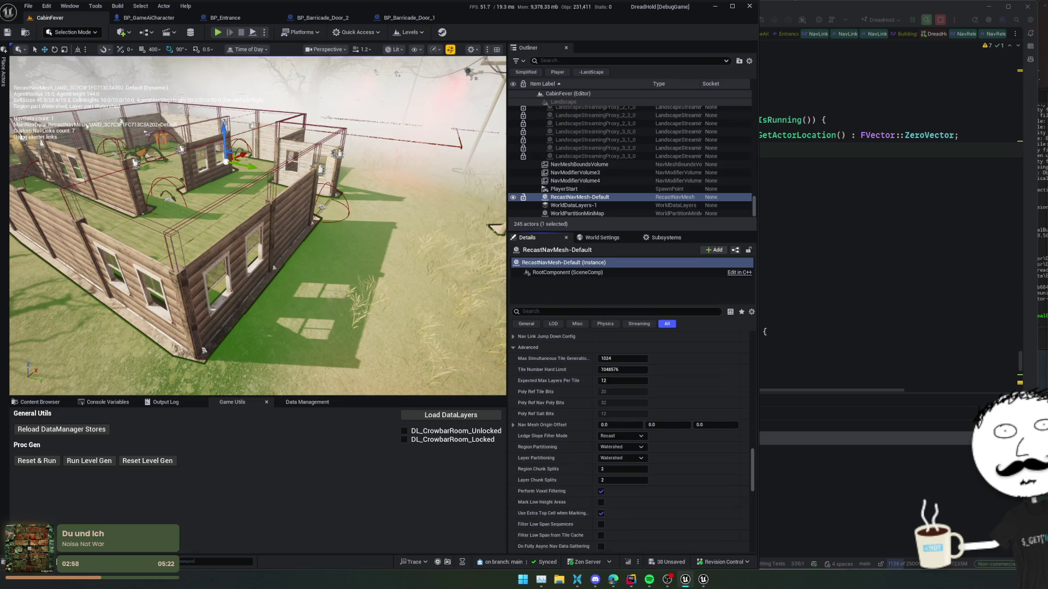
pyautogui.scroll(3)
pyautogui.scroll(3)
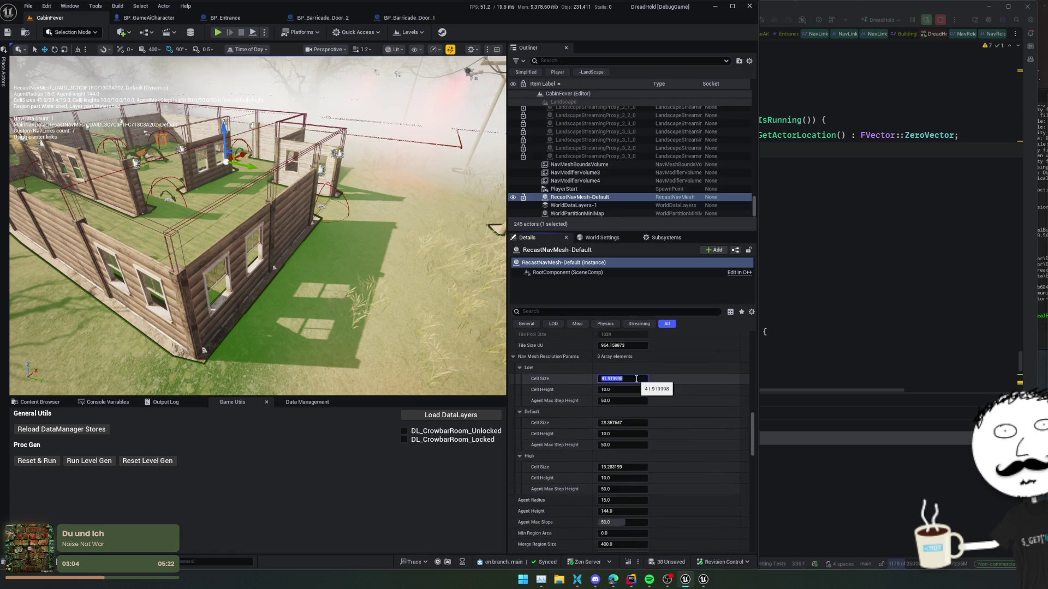
pyautogui.write('40')
pyautogui.press('Tab')
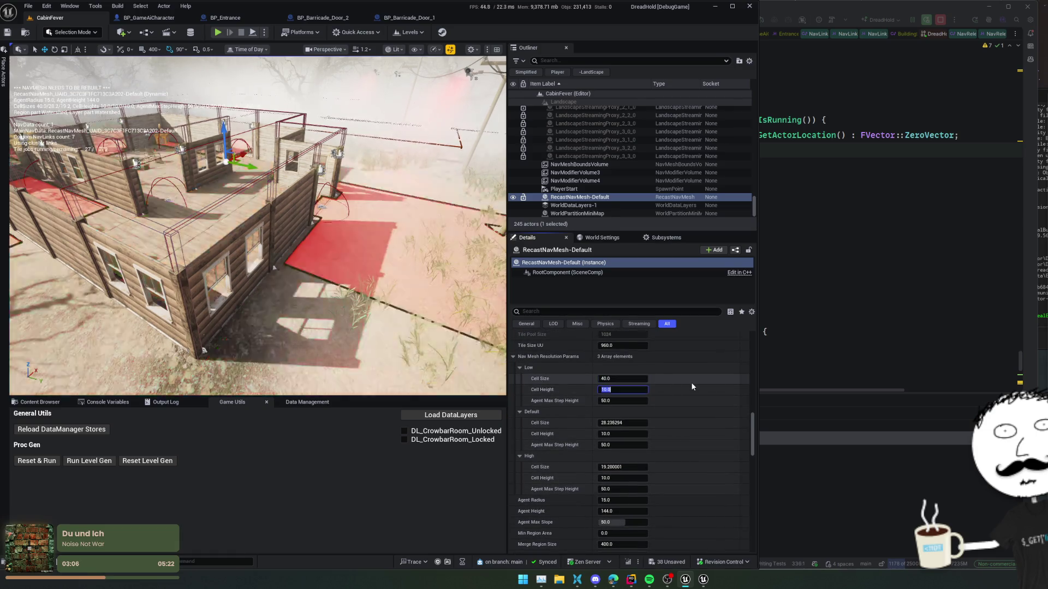
pyautogui.click(622, 467)
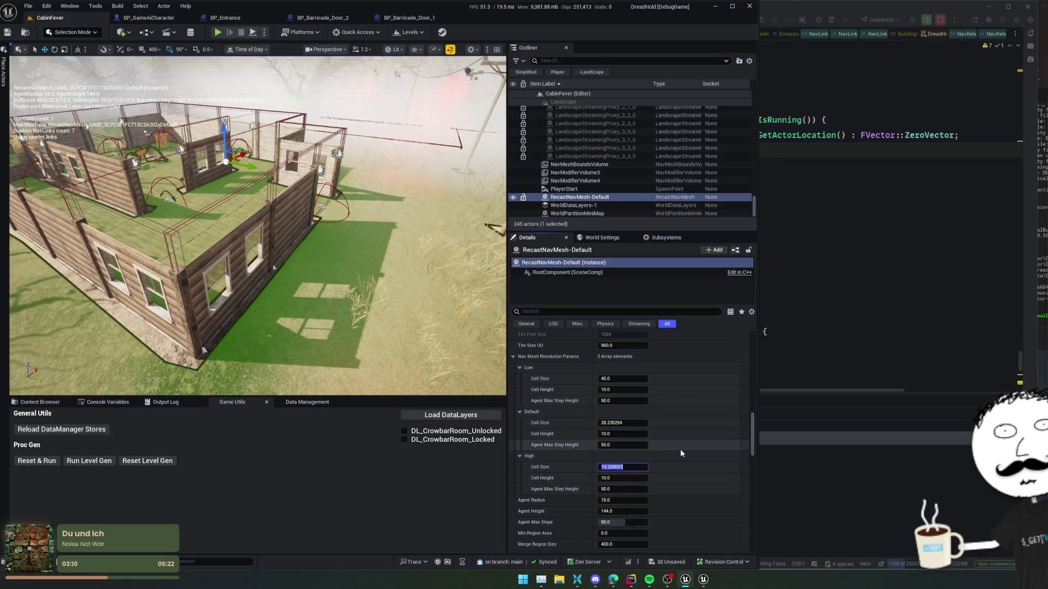
pyautogui.write('15')
pyautogui.press('Return')
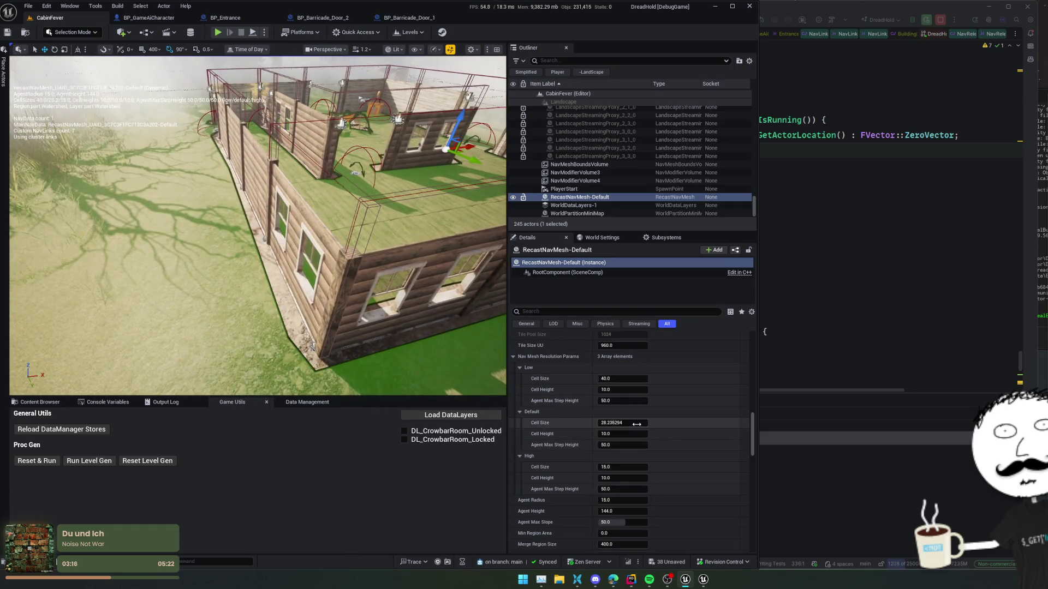
# Set the navmesh Default Cell Size to 12
pyautogui.write('25')
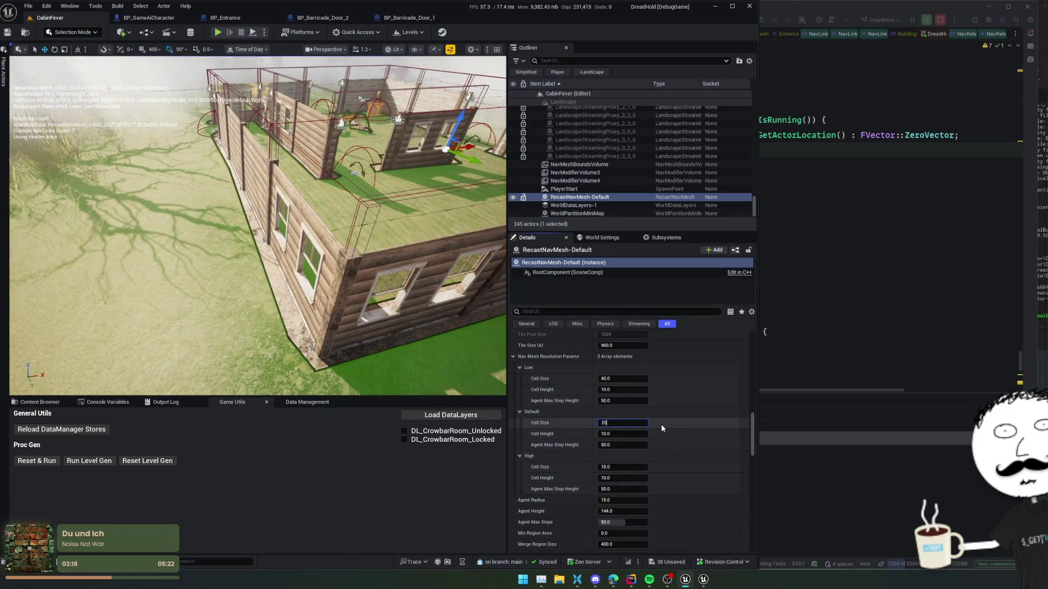
pyautogui.press('Return')
pyautogui.moveTo(622, 423); pyautogui.dragTo(612, 423)
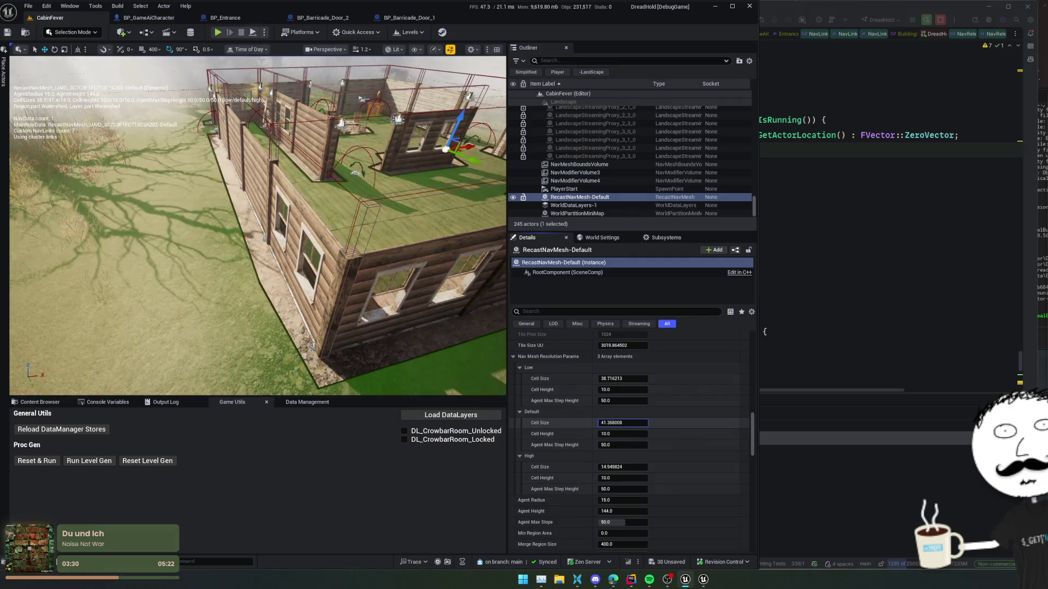
pyautogui.click(627, 423)
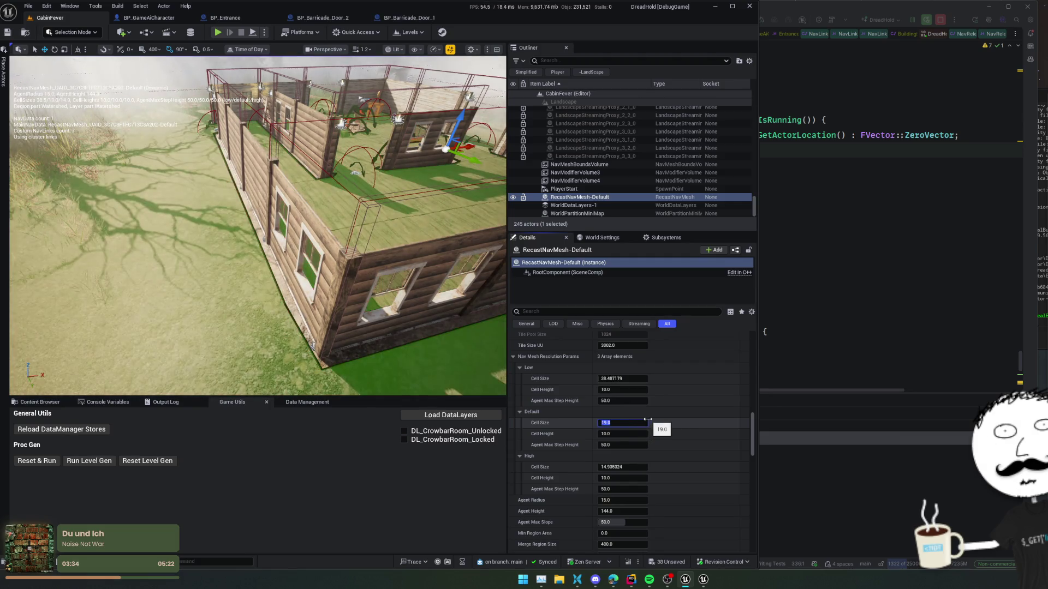
pyautogui.press('Return')
pyautogui.scroll(3)
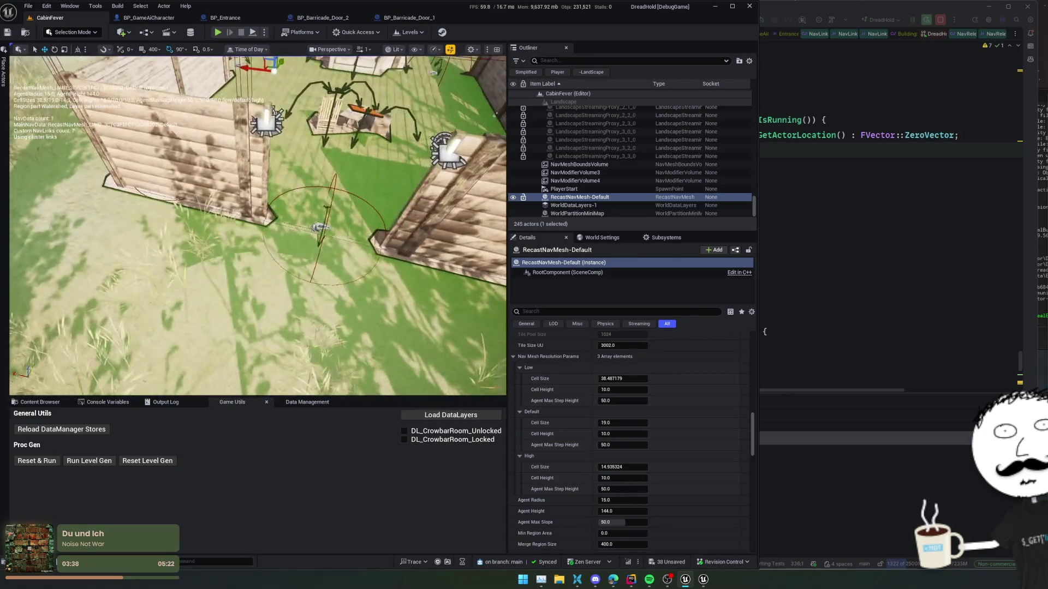
pyautogui.scroll(3)
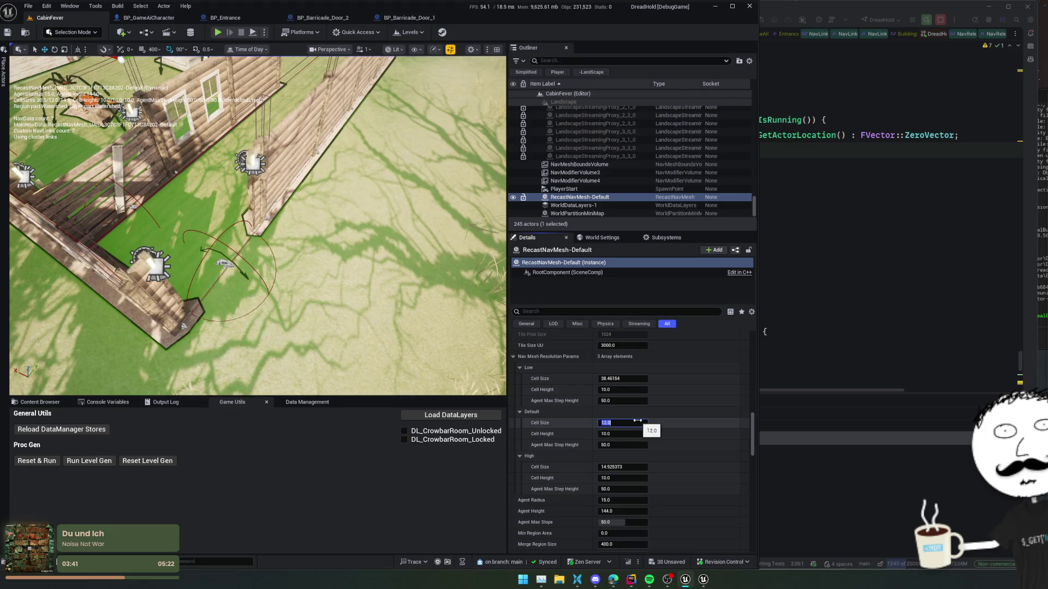
pyautogui.press('Return')
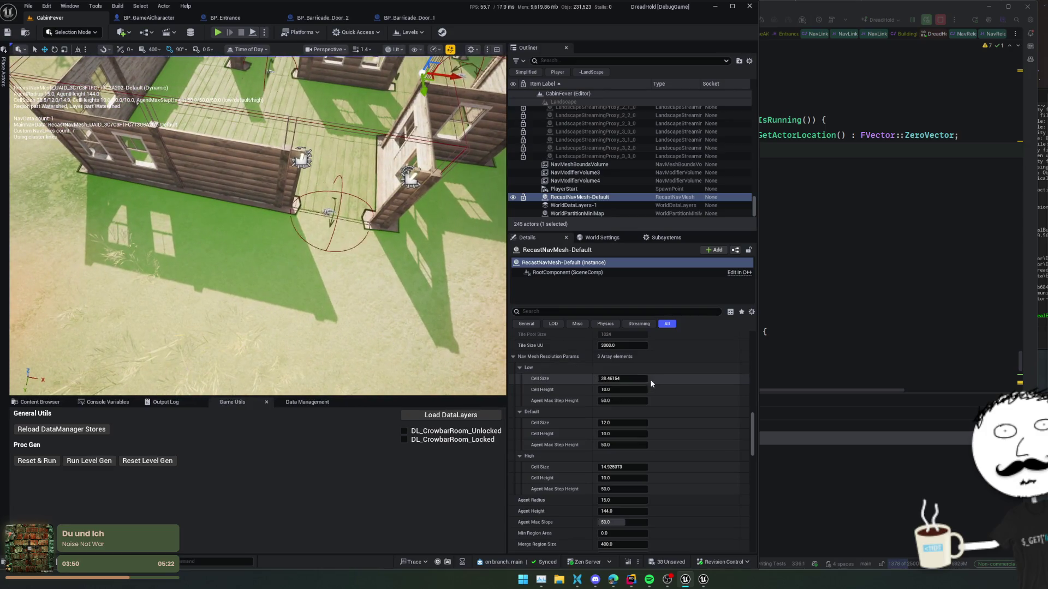
pyautogui.write('30')
# Set Low Cell Size to 30 and High Cell Size to 8, then save all
pyautogui.press('Return')
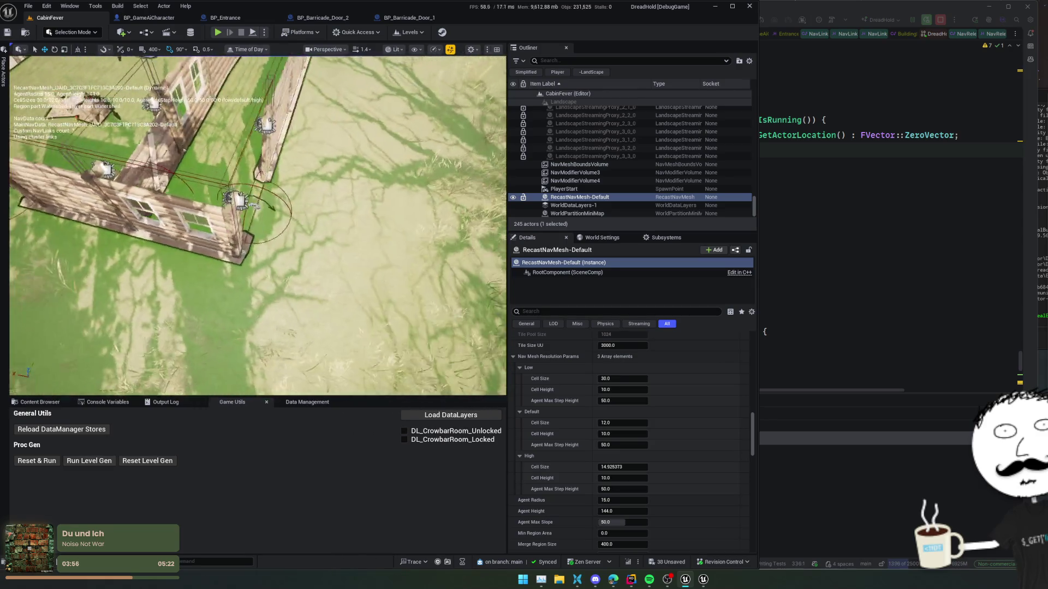
pyautogui.click(631, 469)
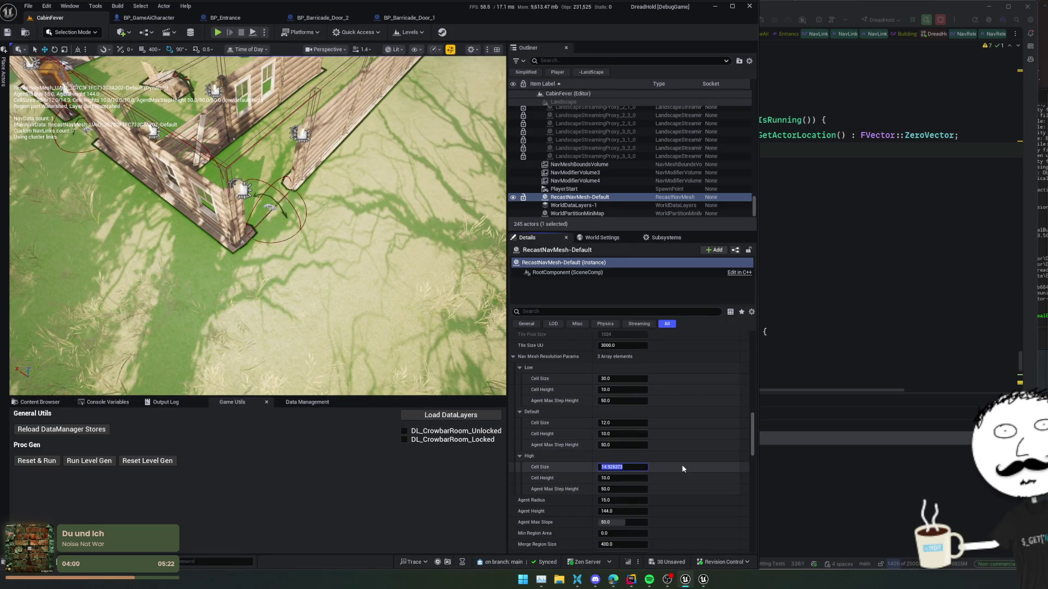
pyautogui.write('8')
pyautogui.press('Return')
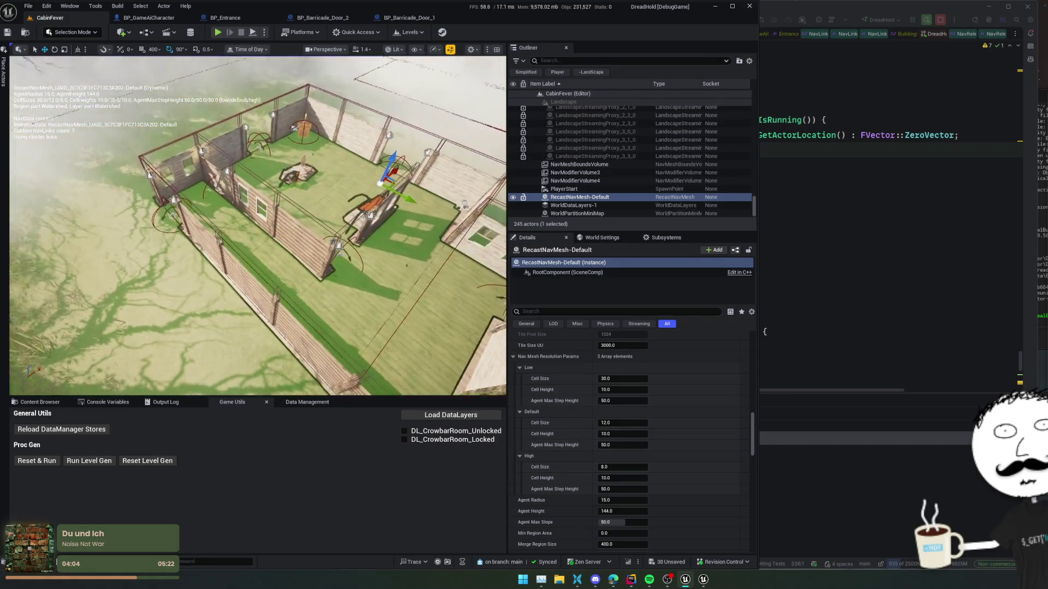
pyautogui.hotkey('ctrl', 's')
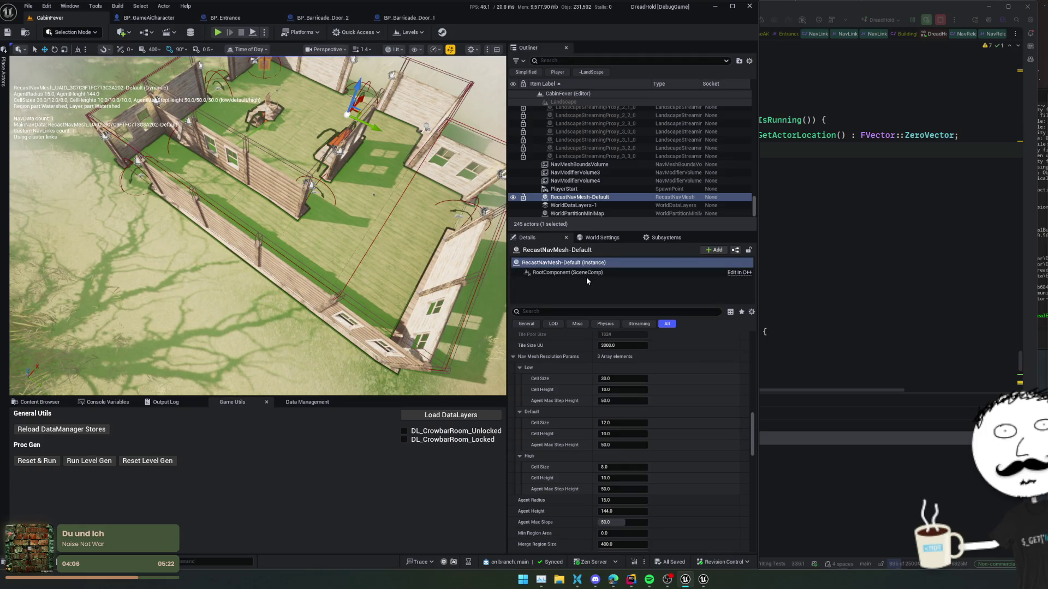
pyautogui.click(161, 462)
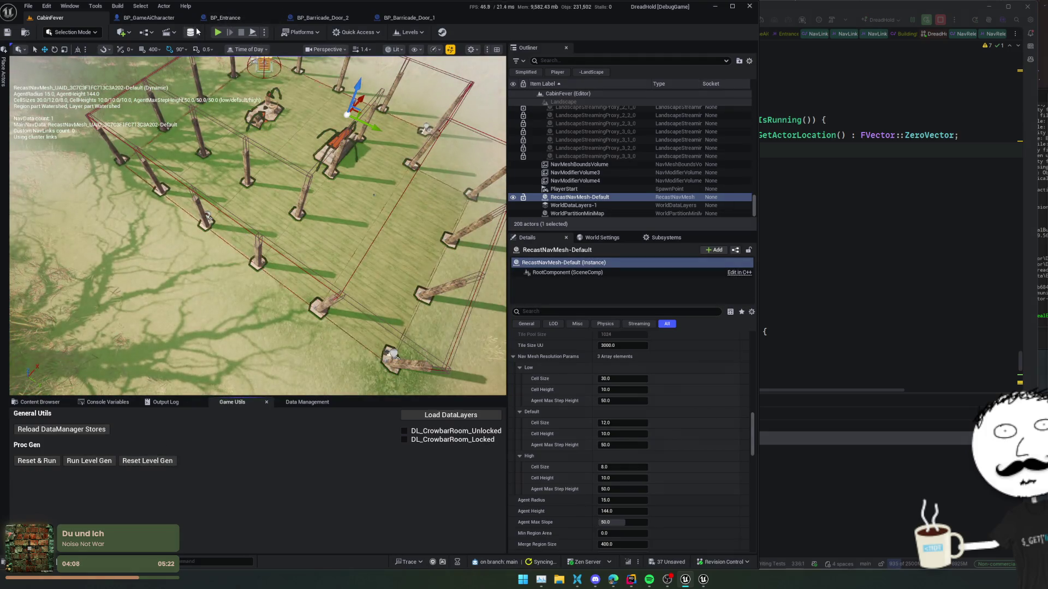
# Play CabinFever in the editor, close the dev console, and eject the camera toward the caged tree
pyautogui.click(218, 33)
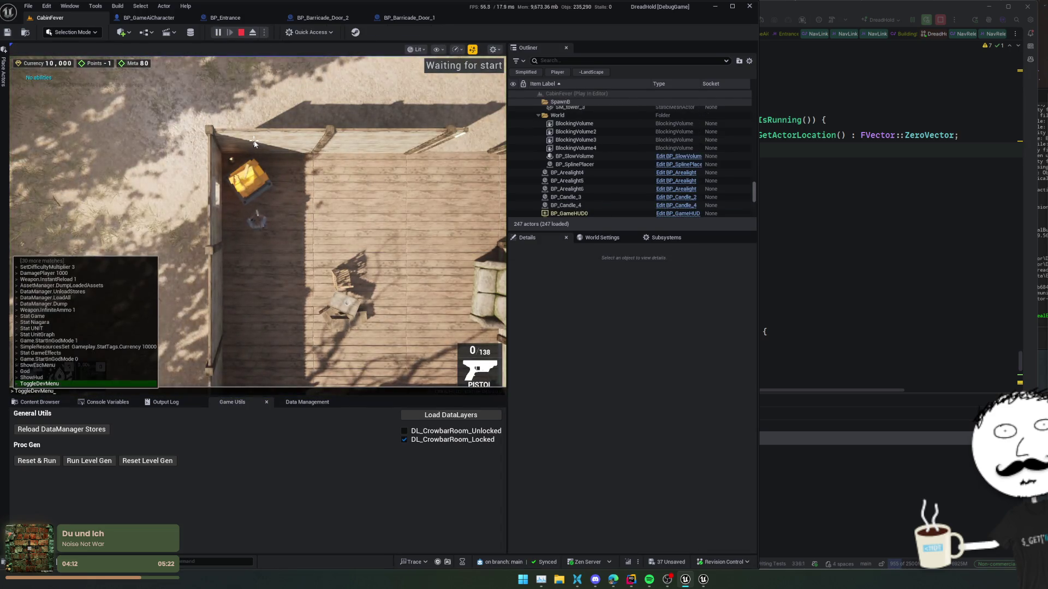
pyautogui.click(169, 122)
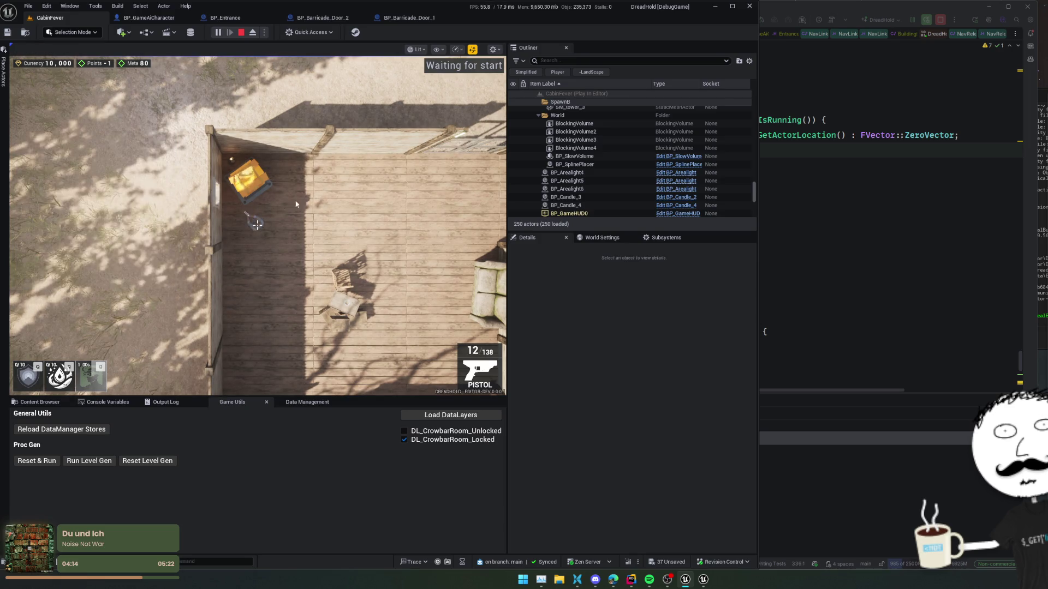
pyautogui.click(253, 32)
pyautogui.moveTo(258, 225); pyautogui.dragTo(257, 224)
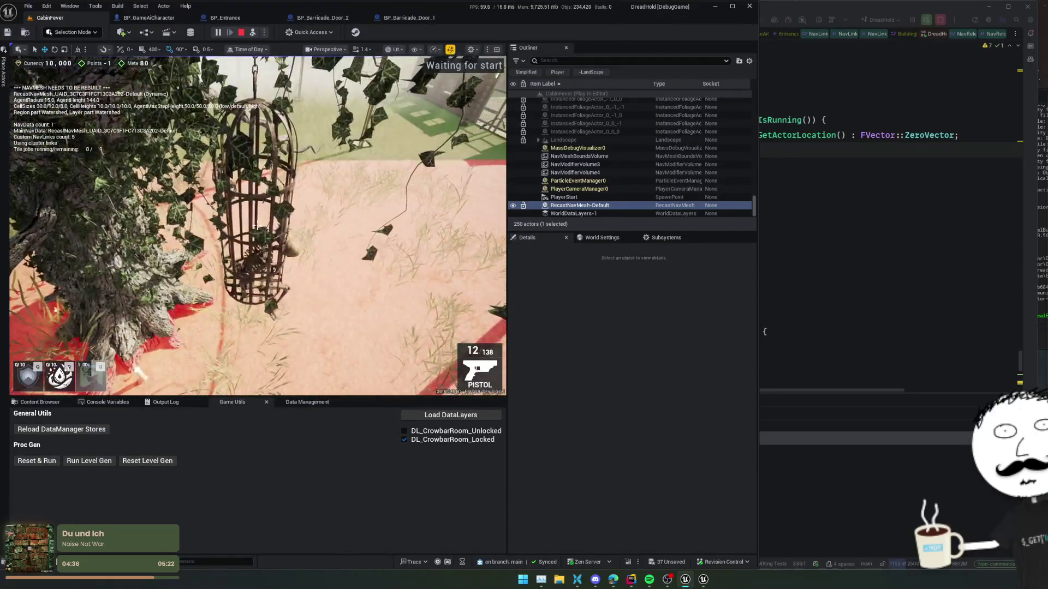
pyautogui.press('w')
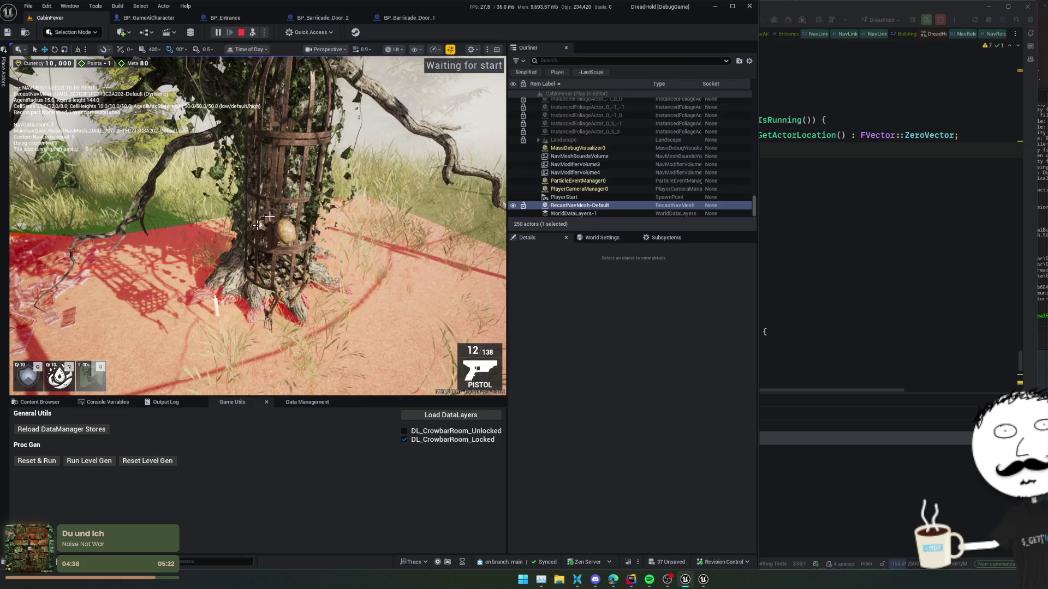
pyautogui.click(241, 35)
pyautogui.click(288, 238)
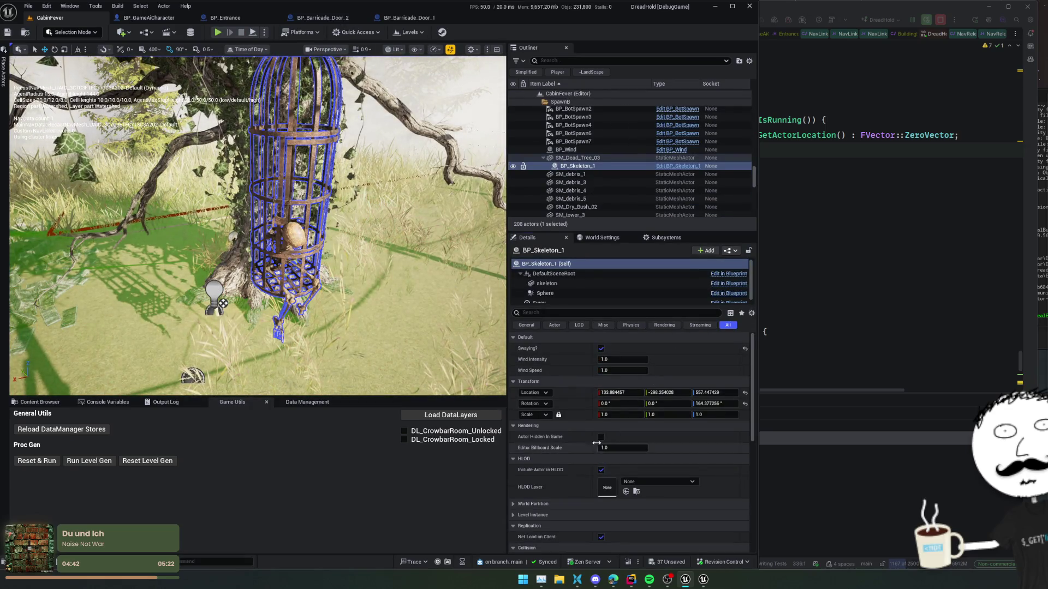
pyautogui.scroll(-3)
pyautogui.scroll(-3)
pyautogui.write('nav')
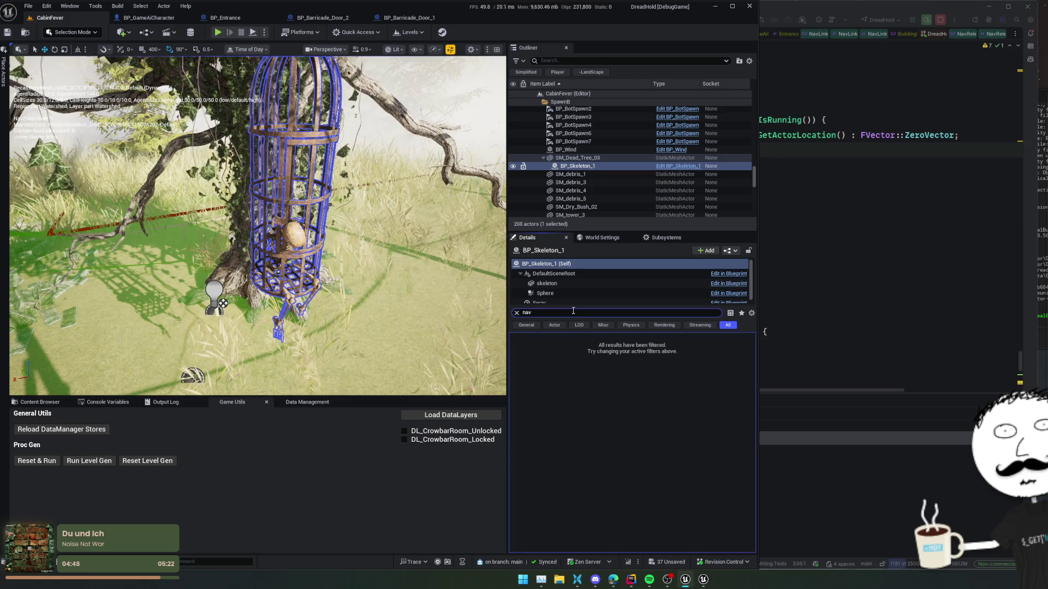
pyautogui.click(554, 274)
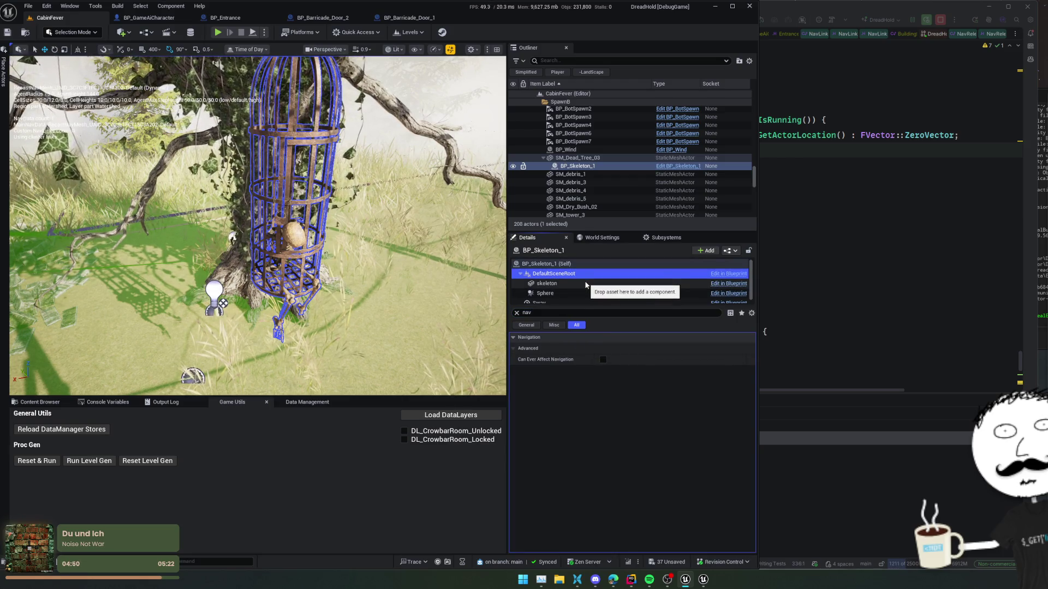
pyautogui.click(585, 283)
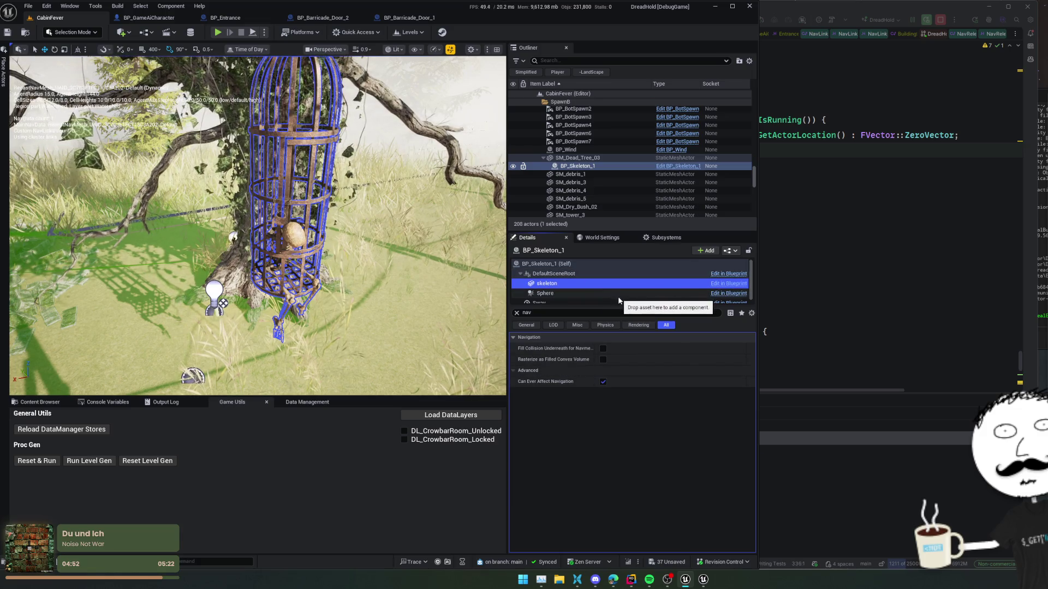
pyautogui.click(602, 382)
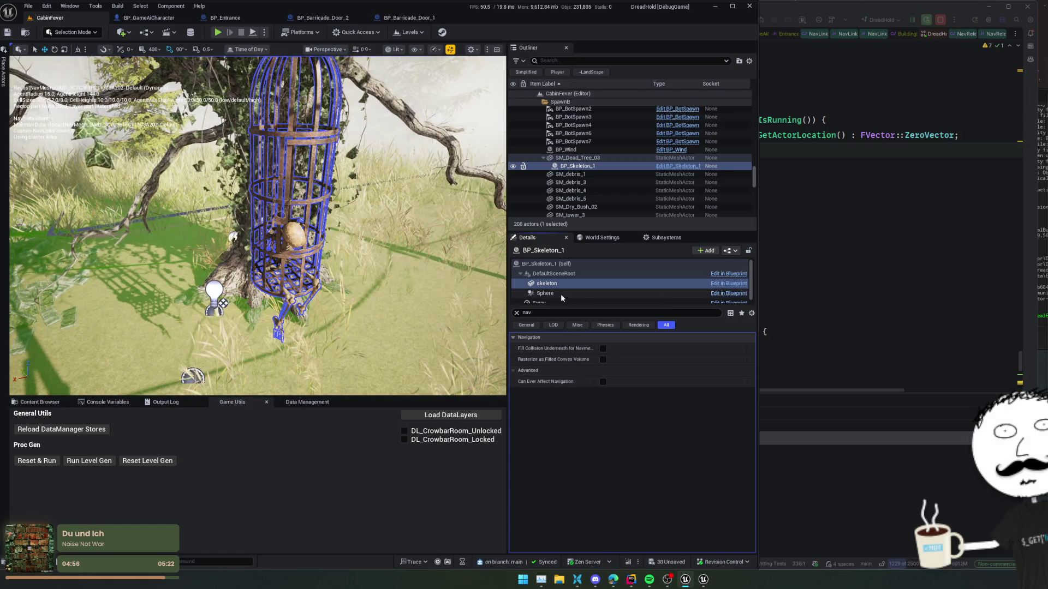
pyautogui.click(561, 293)
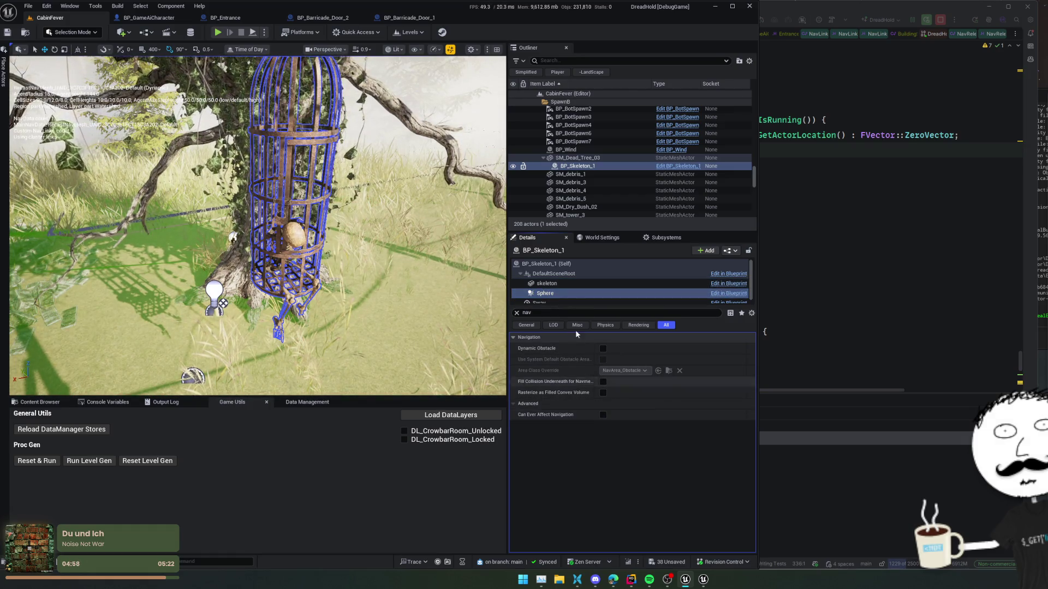
pyautogui.click(573, 301)
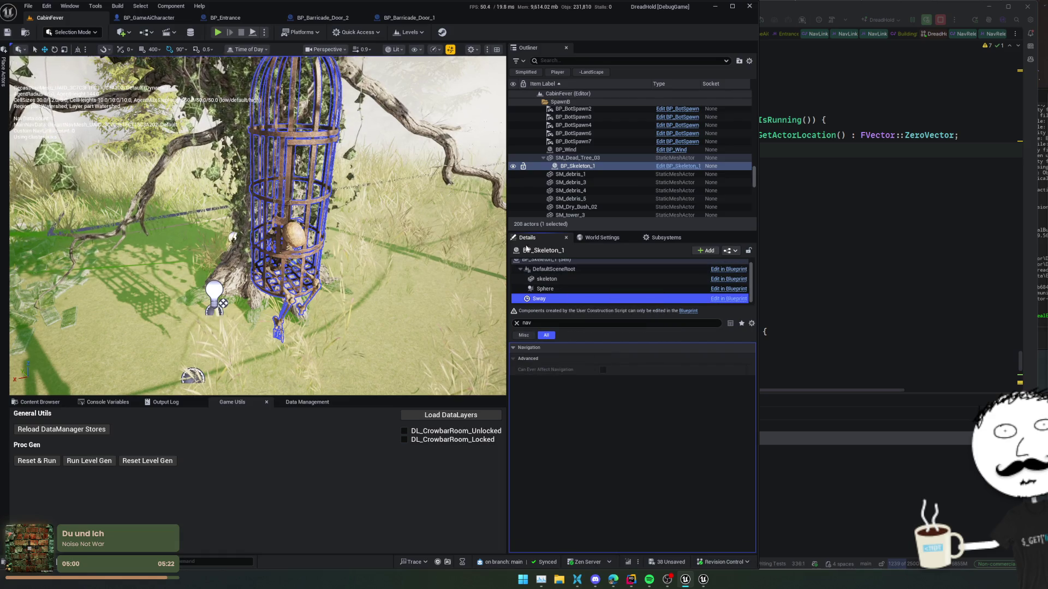
pyautogui.moveTo(338, 306); pyautogui.dragTo(368, 282)
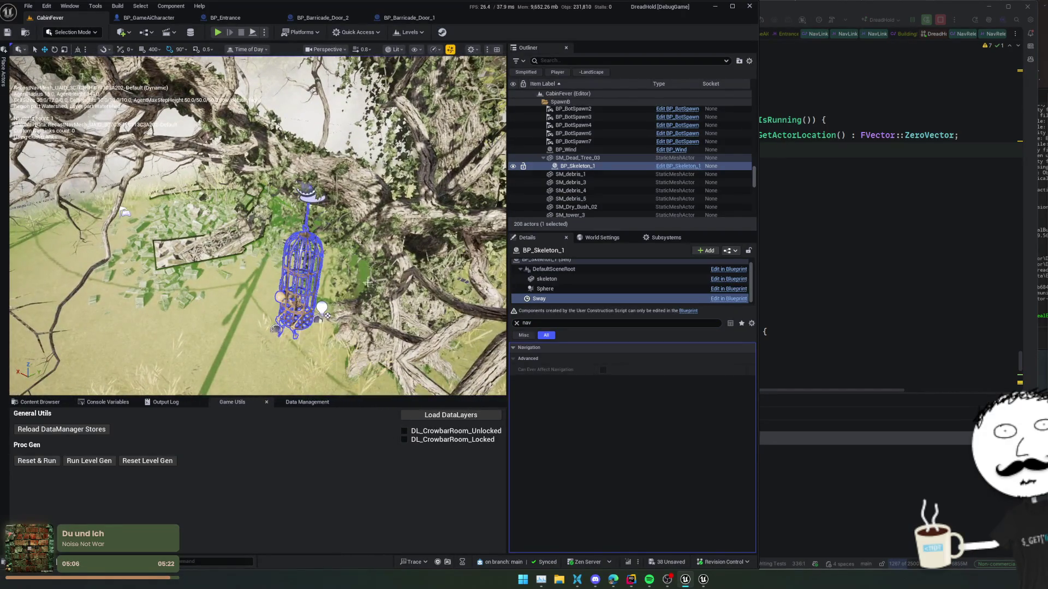
# Raise the BP_Skeleton_1 cage higher up the dead tree, deselect it, and save the level
pyautogui.click(315, 249)
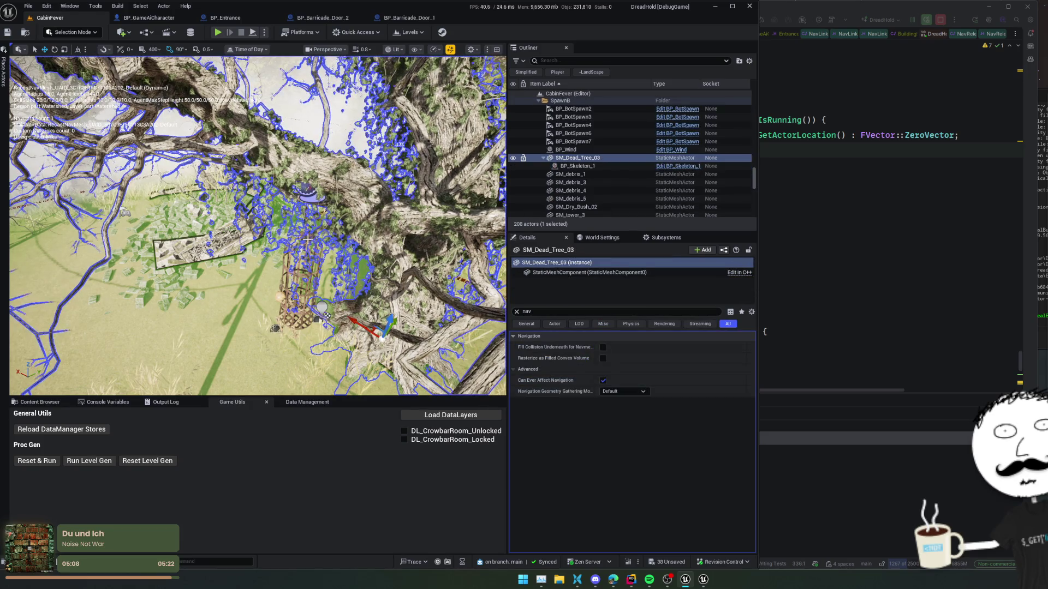
pyautogui.click(311, 185)
pyautogui.moveTo(310, 184); pyautogui.dragTo(236, 147)
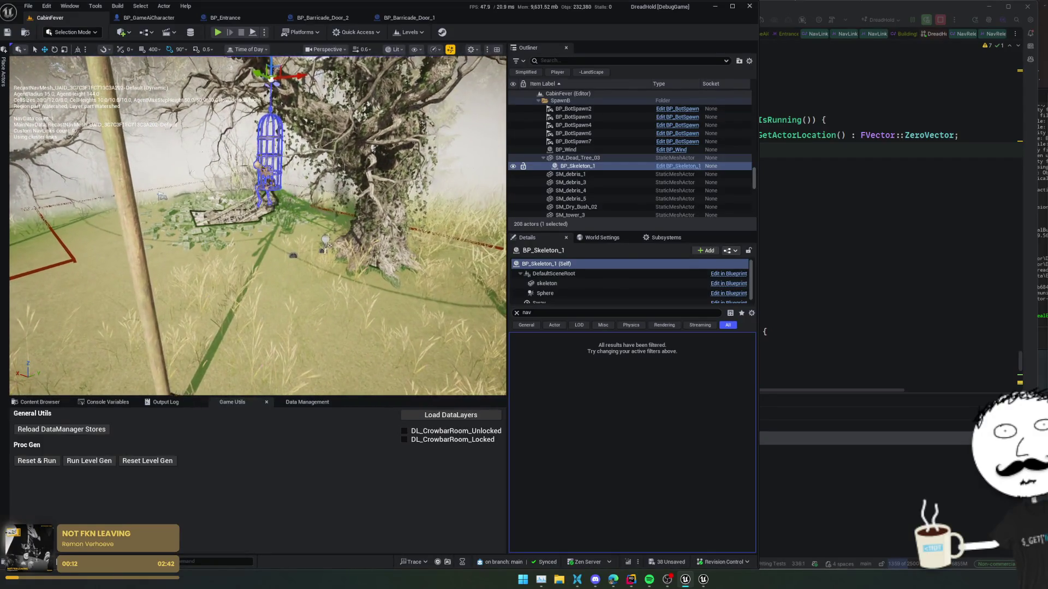
pyautogui.press('Escape')
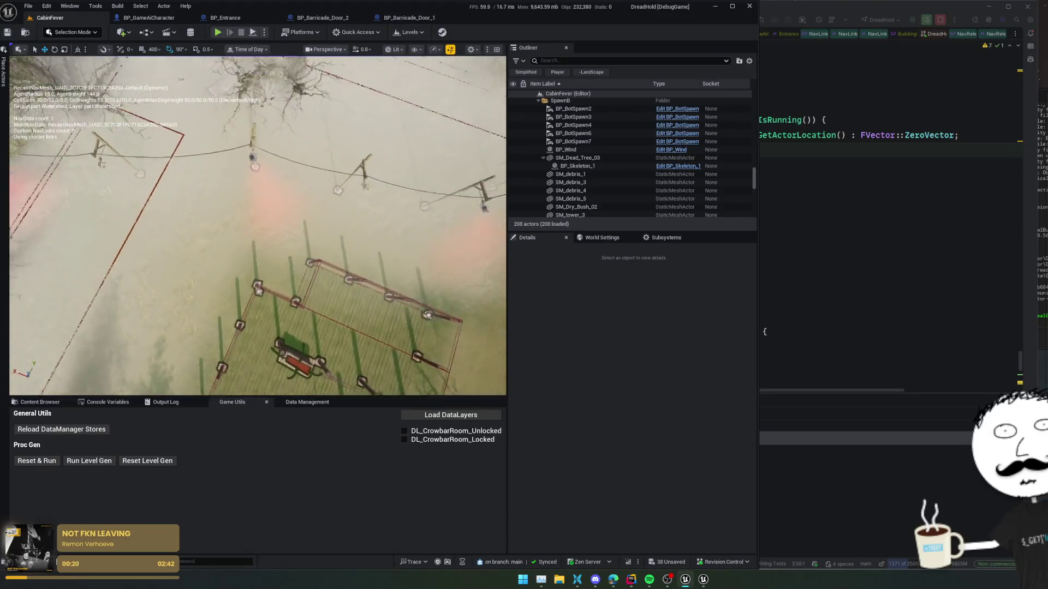
pyautogui.hotkey('ctrl', 's')
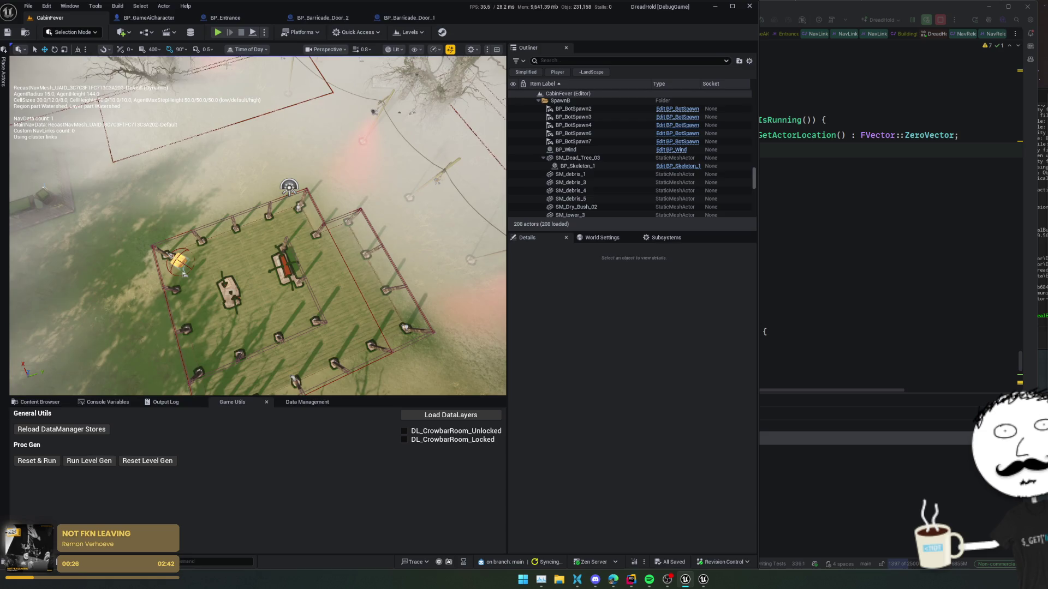
# Run a quick play test of the level in the viewport, then stop it
pyautogui.click(221, 34)
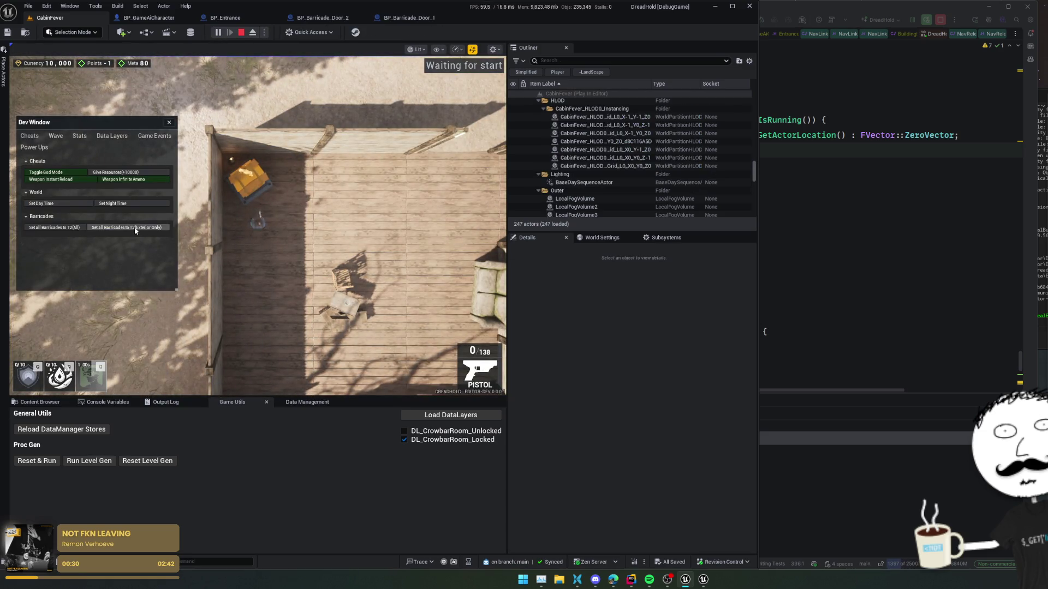
pyautogui.click(258, 228)
pyautogui.scroll(-3)
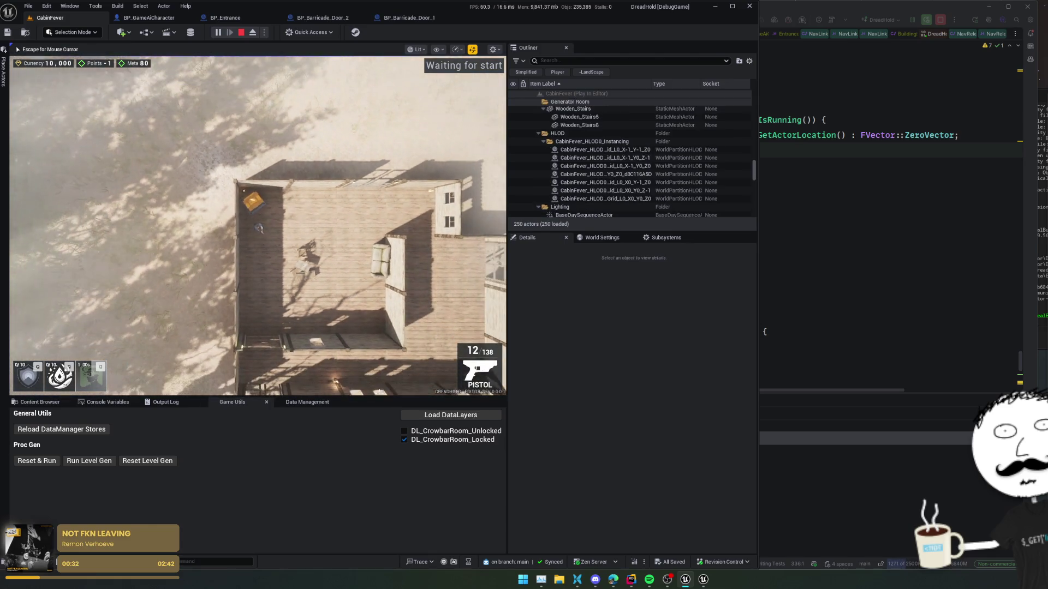
pyautogui.scroll(-3)
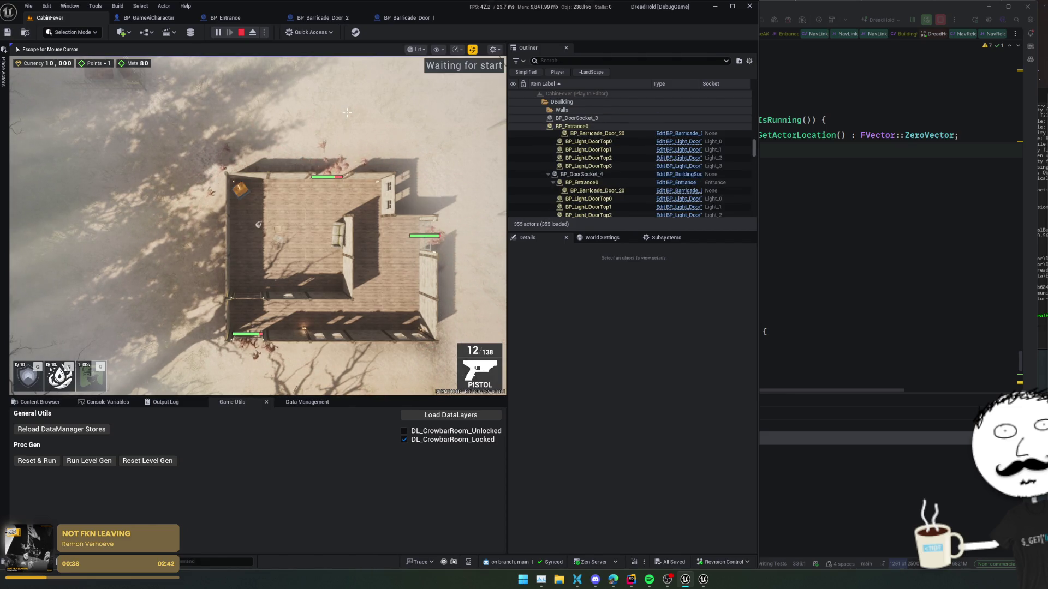
pyautogui.press('Escape')
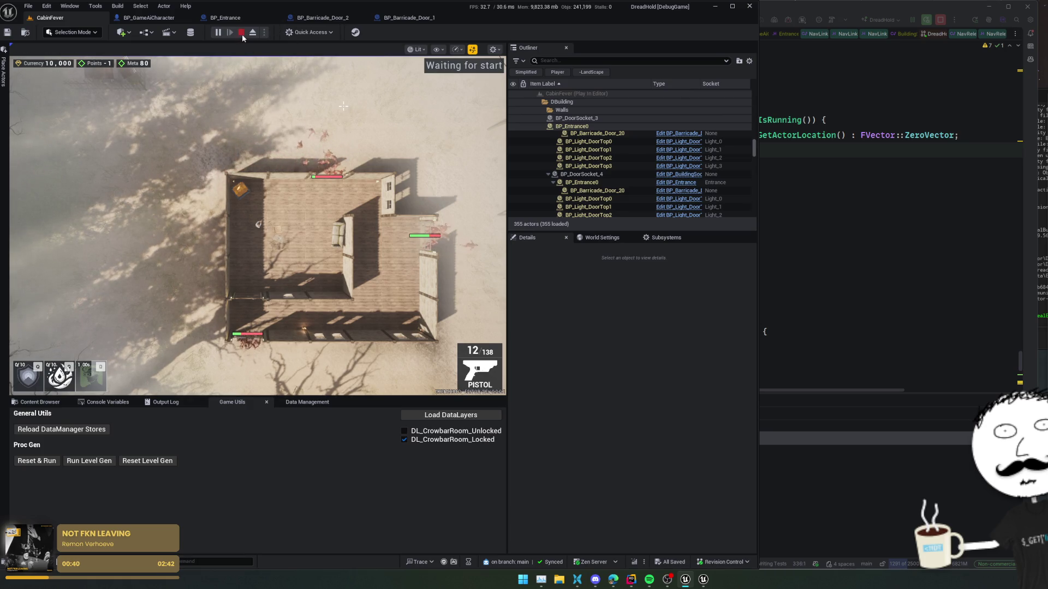
pyautogui.click(241, 33)
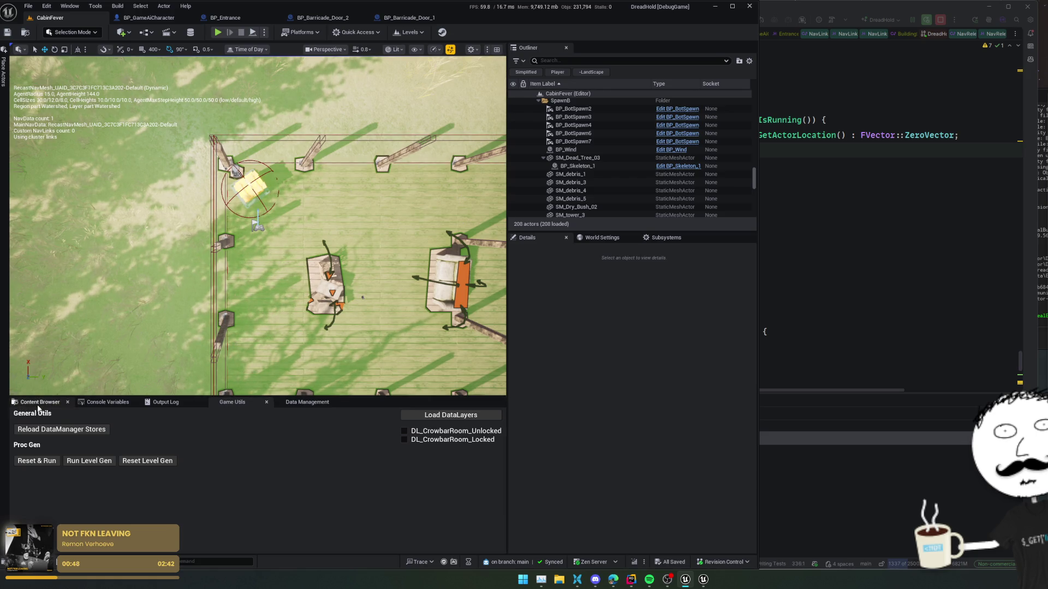
# Show Framework > Barricades in the Content Browser, shrink the editor, and return to Rider
pyautogui.click(40, 402)
pyautogui.moveTo(1, 1); pyautogui.dragTo(38, 47)
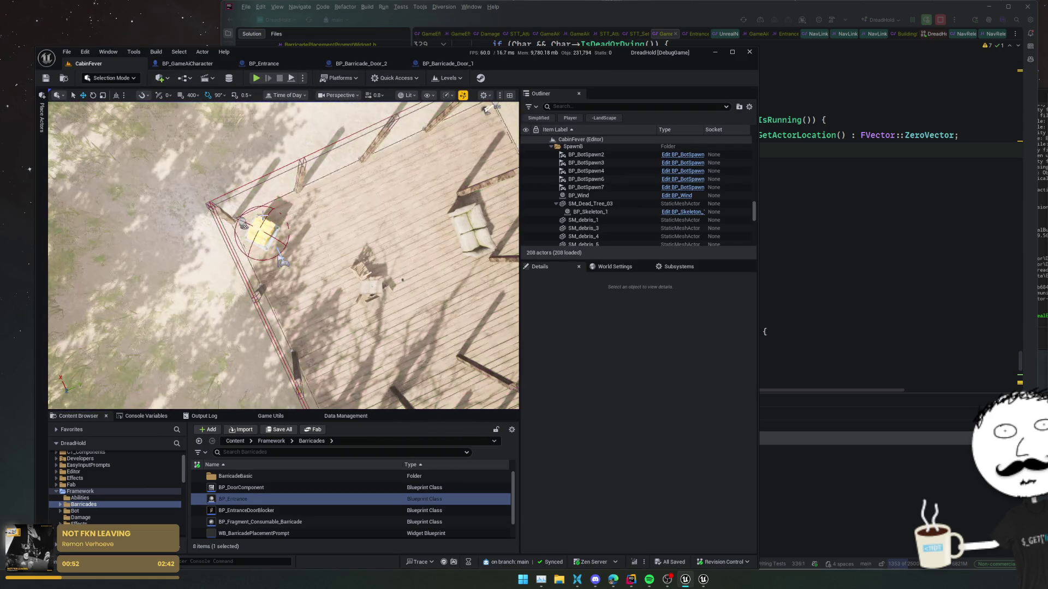
pyautogui.click(821, 195)
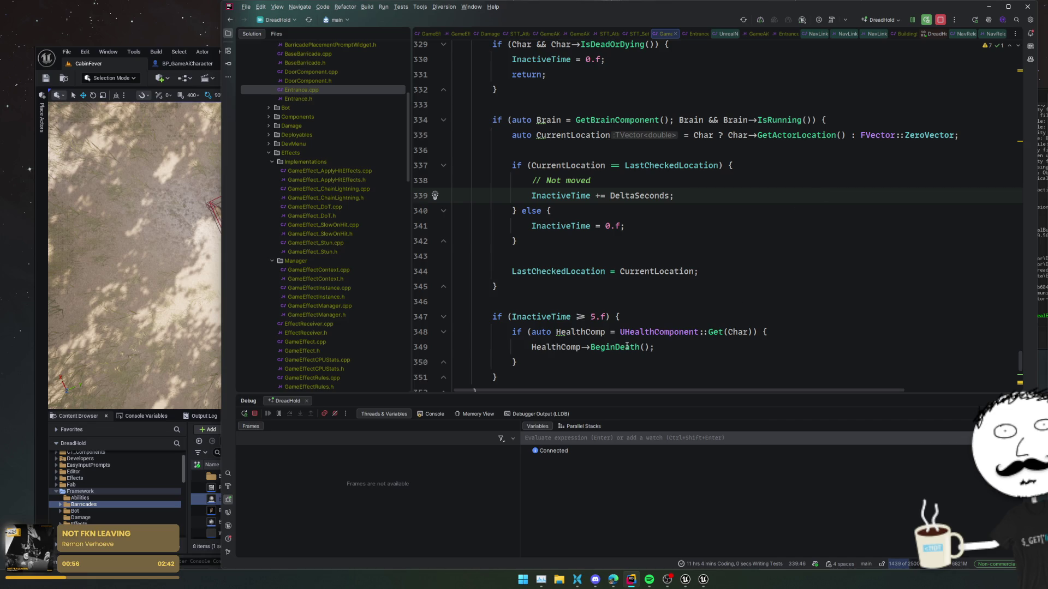
# Check the FVector operator== declaration in Vector.h, then return to line 337
pyautogui.click(600, 271)
pyautogui.click(571, 332)
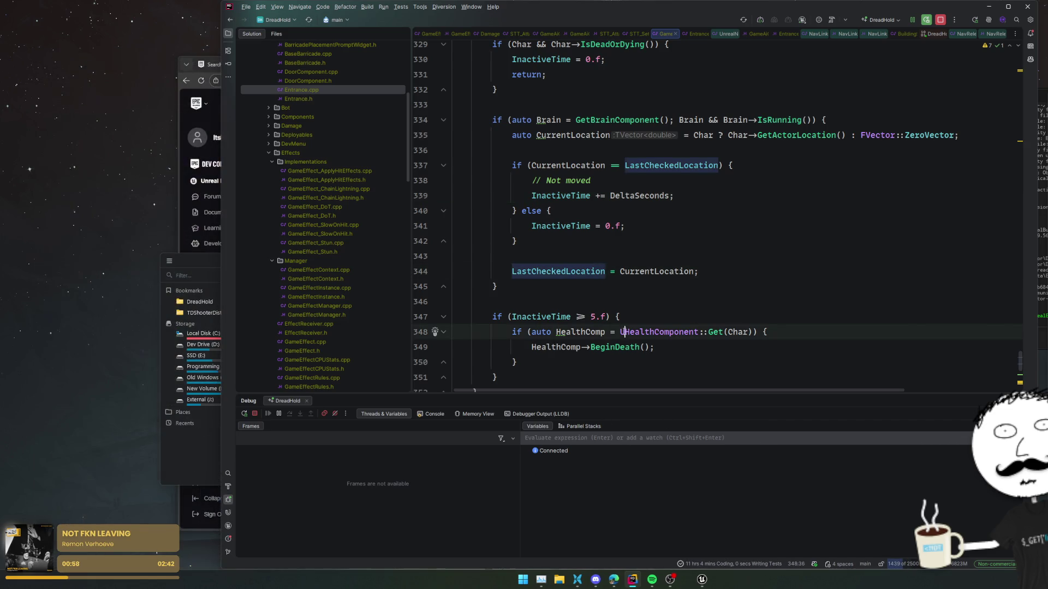
pyautogui.click(516, 362)
pyautogui.click(690, 286)
pyautogui.click(707, 262)
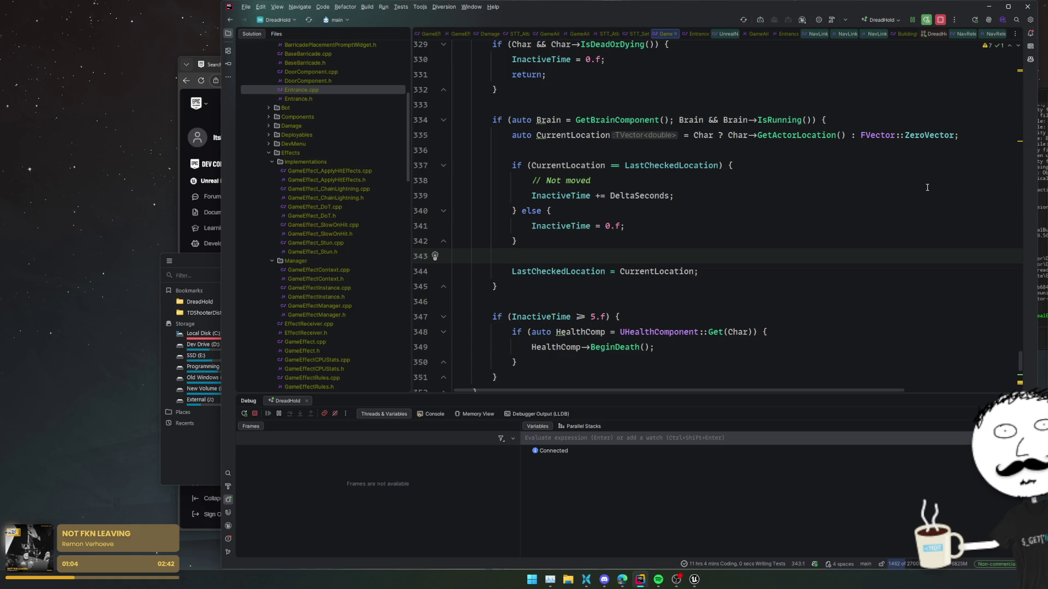
pyautogui.moveTo(617, 169)
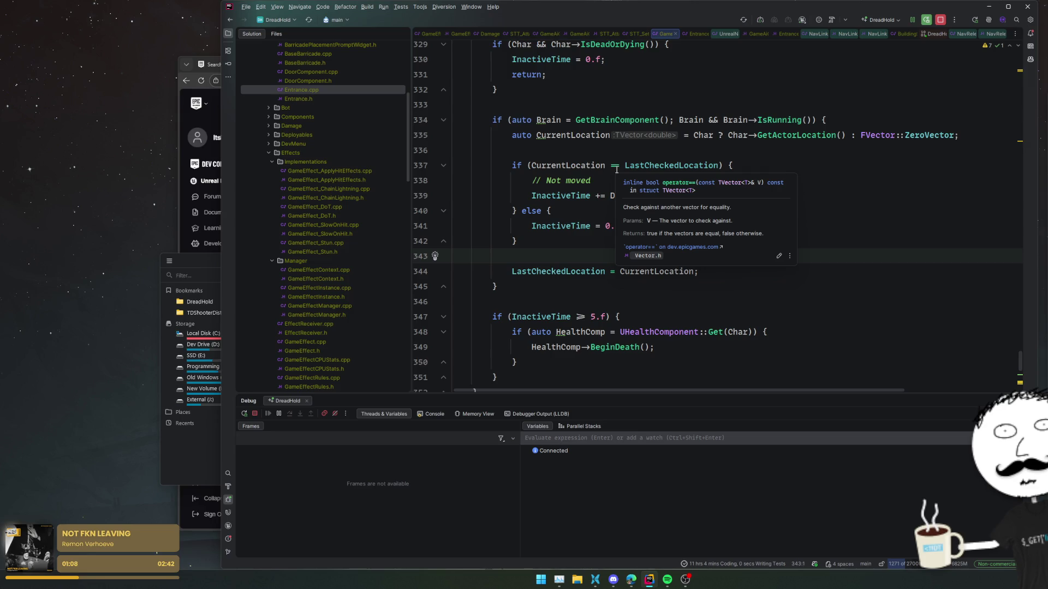
pyautogui.click(616, 170)
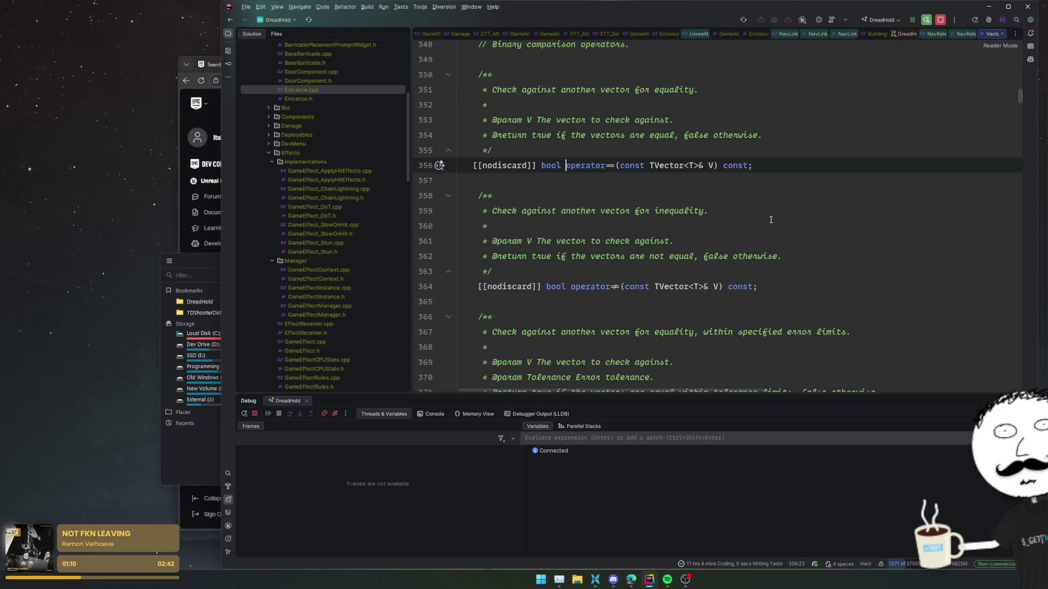
pyautogui.hotkey('ctrl', 'alt', 'Left')
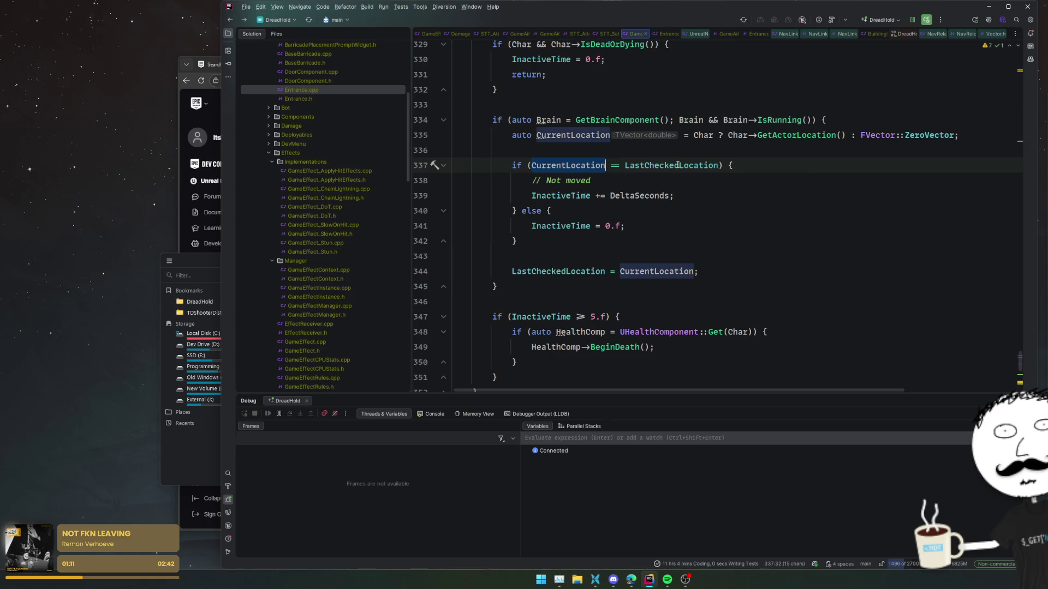
# Replace line 337's exact == check with CurrentLocation.Equals(LastCheckedLocation, 1.f)
pyautogui.write('.Is')
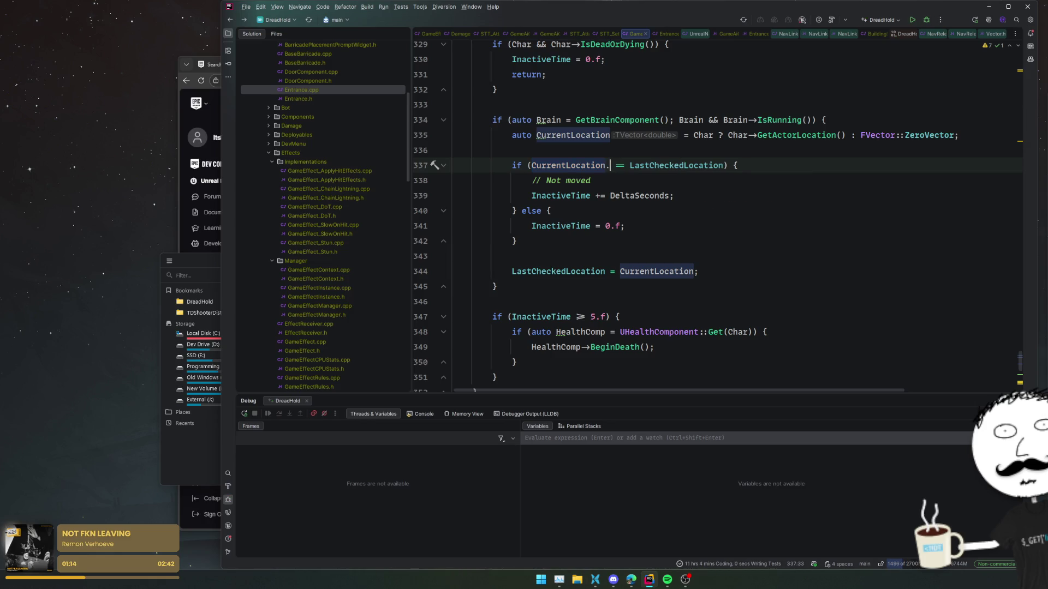
pyautogui.write('N')
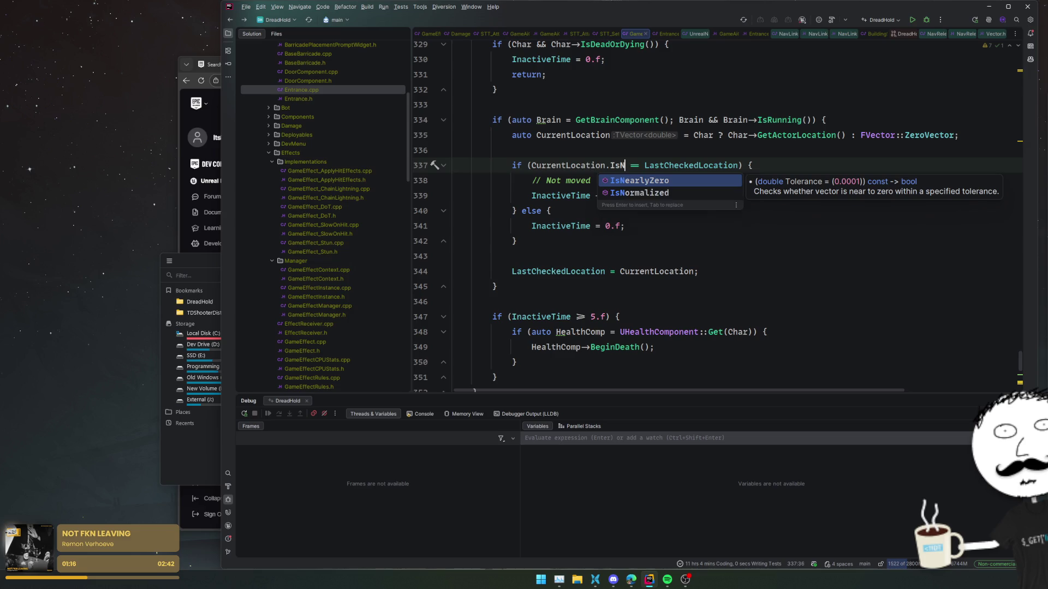
pyautogui.press('BackSpace')
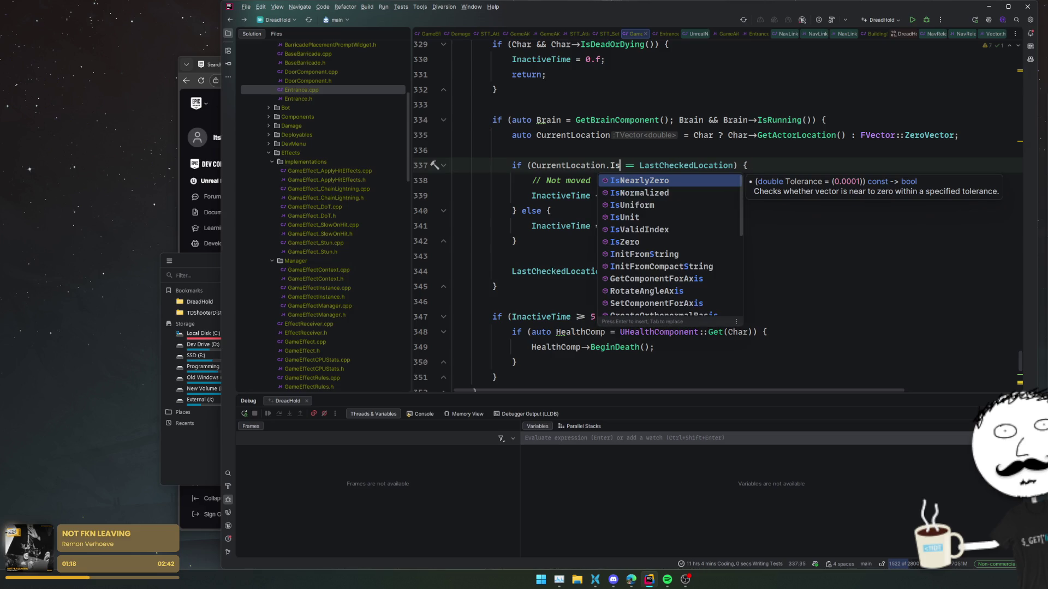
pyautogui.press('BackSpace')
pyautogui.press('BackSpace')
pyautogui.write('Equ')
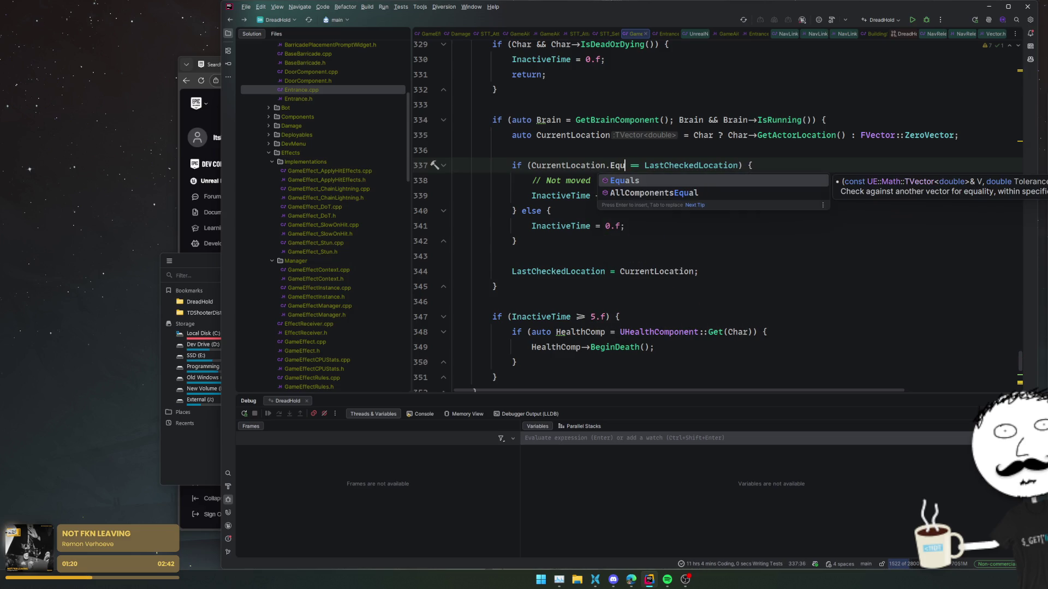
pyautogui.press('Return')
pyautogui.press('Delete')
pyautogui.press('Delete')
pyautogui.press('Delete')
pyautogui.hotkey('ctrl', 'Right')
pyautogui.write(')')
pyautogui.press('BackSpace')
pyautogui.write(',')
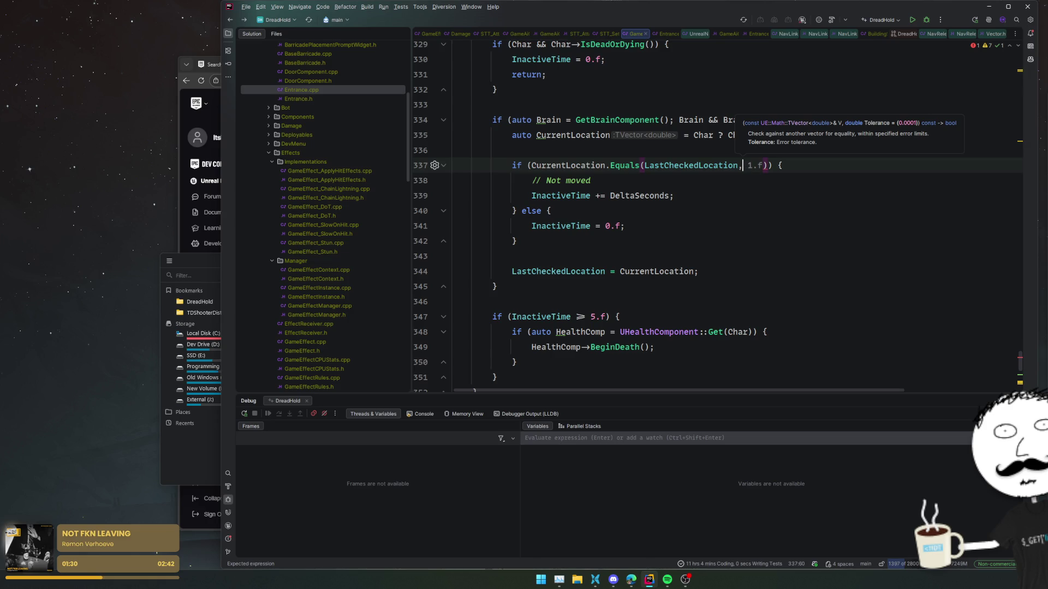
pyautogui.press('Tab')
pyautogui.click(739, 152)
pyautogui.click(742, 165)
pyautogui.click(744, 212)
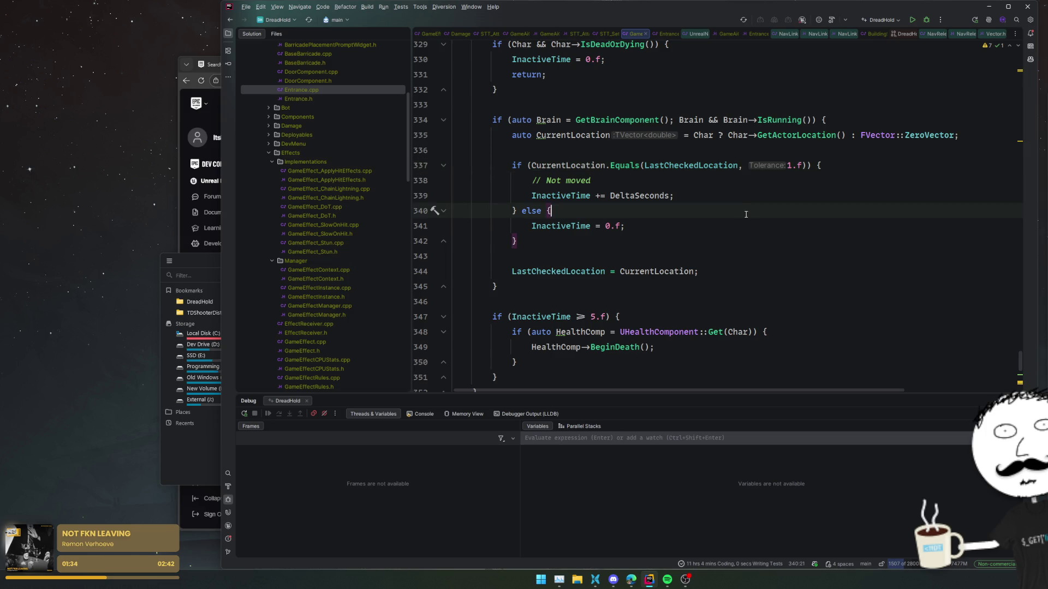
# Review GameAiController.cpp, peeking at the HasAnyRecentActionState and UpdateActionState declarations
pyautogui.scroll(3)
pyautogui.click(557, 195)
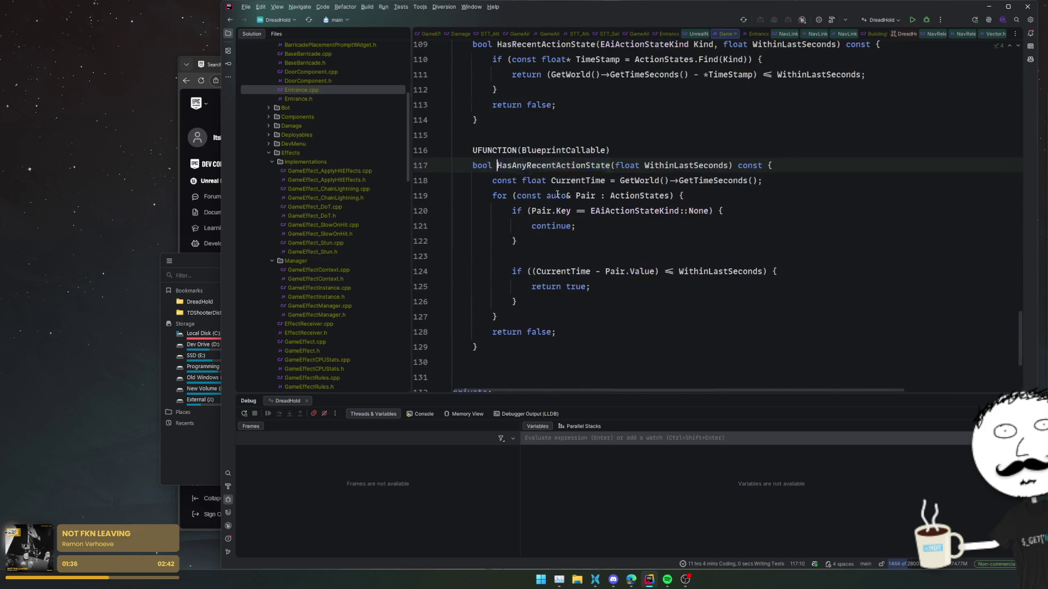
pyautogui.scroll(3)
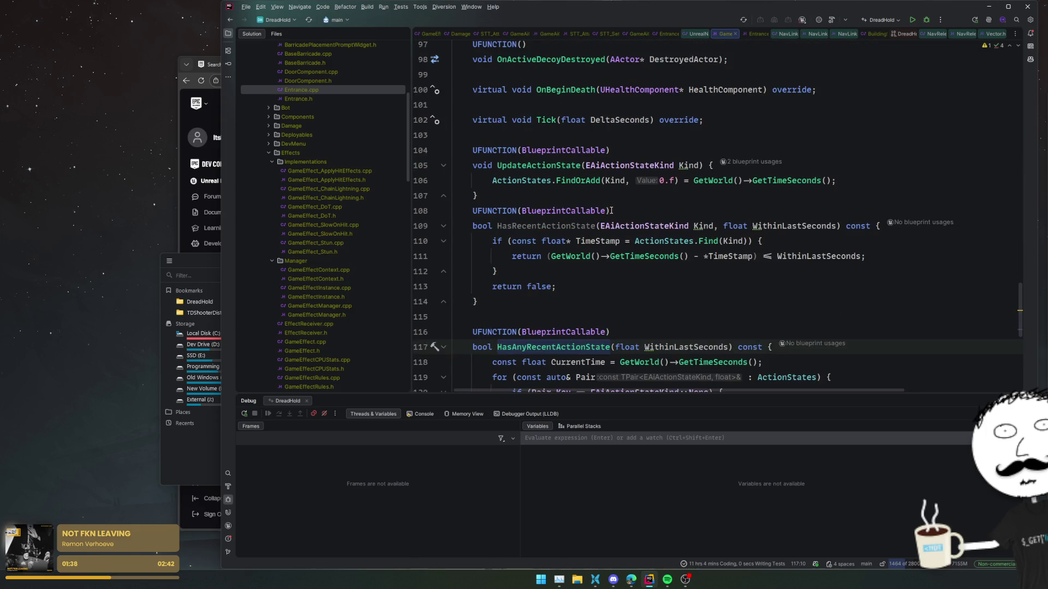
pyautogui.doubleClick(545, 165)
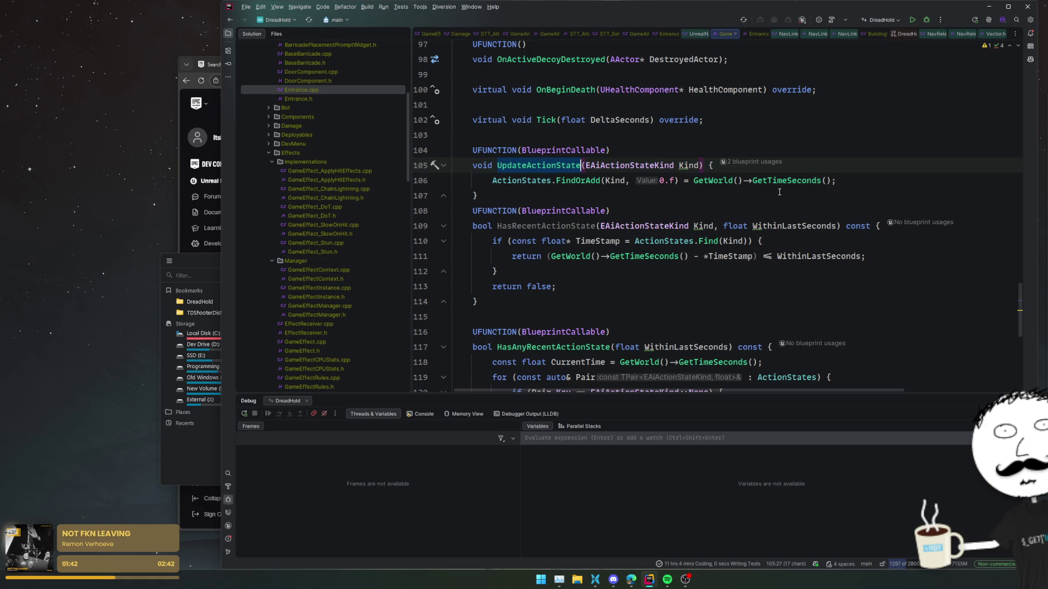
pyautogui.hotkey('ctrl', 'alt', 'Left')
pyautogui.hotkey('ctrl', 'alt', 'Left')
pyautogui.scroll(3)
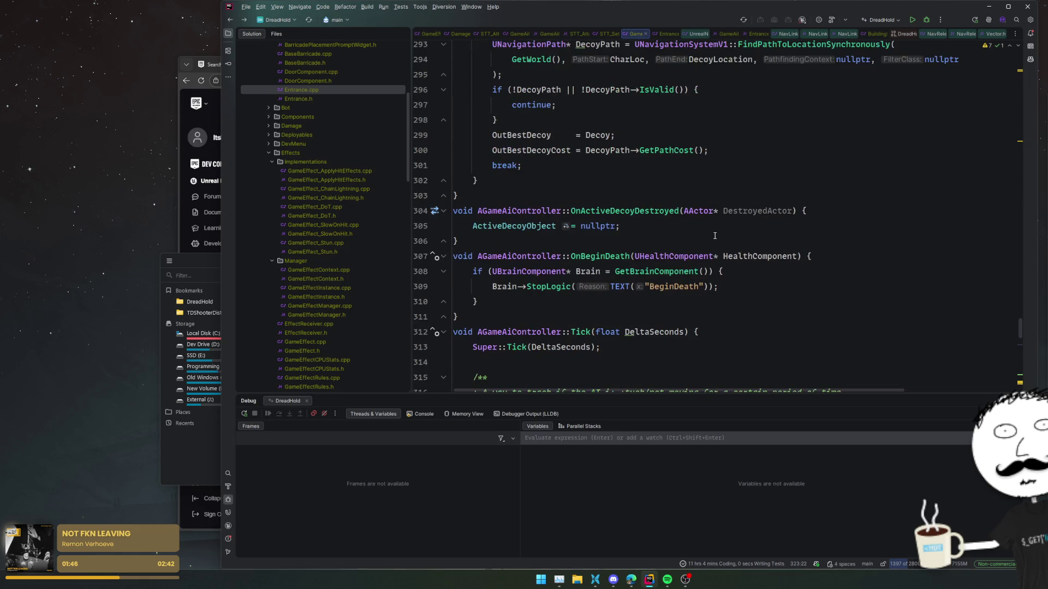
pyautogui.scroll(3)
pyautogui.scroll(3)
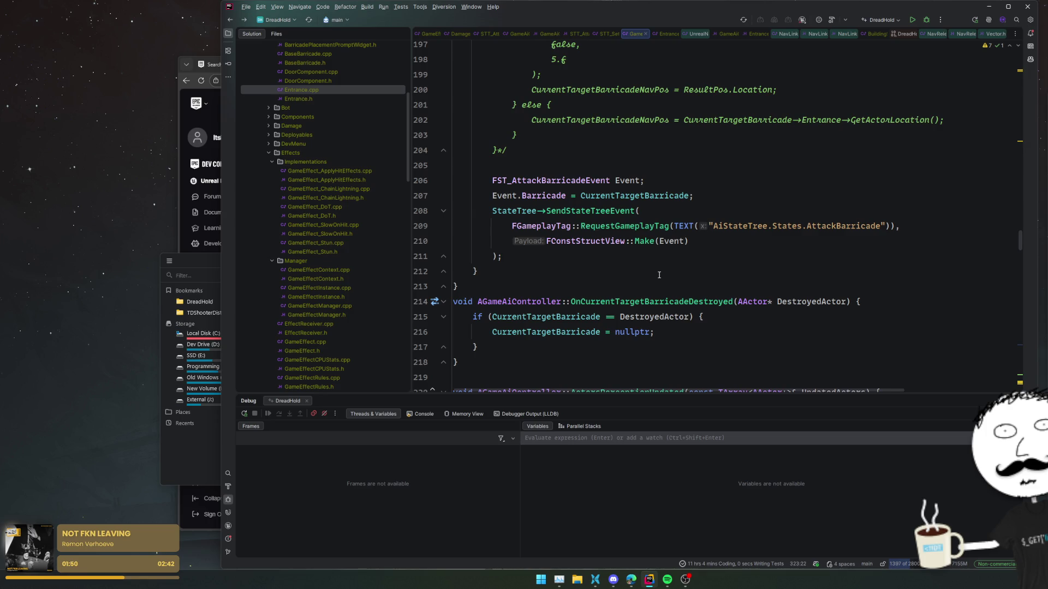
pyautogui.scroll(3)
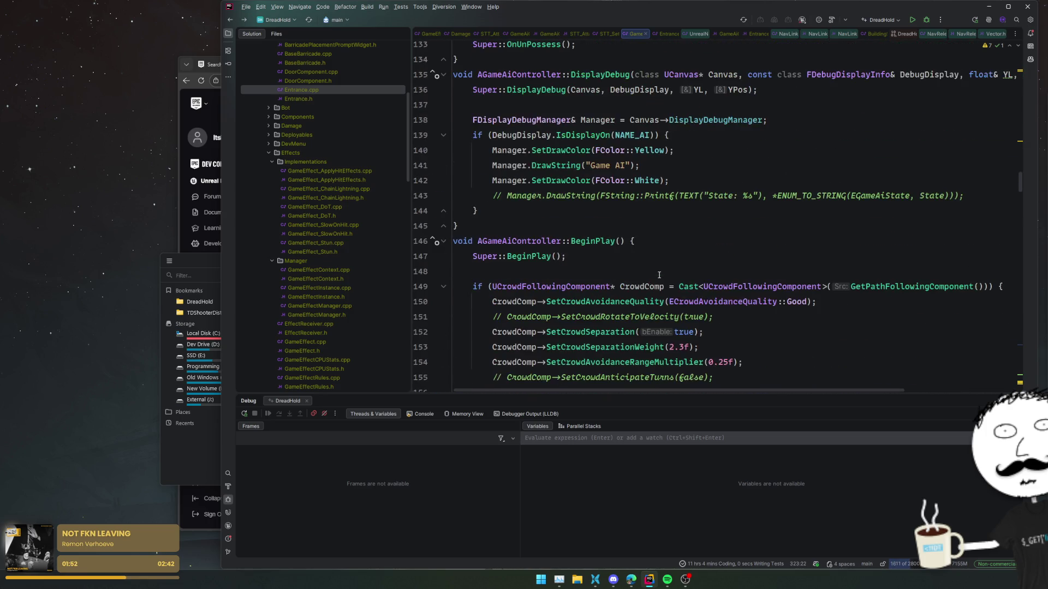
pyautogui.scroll(3)
pyautogui.scroll(-3)
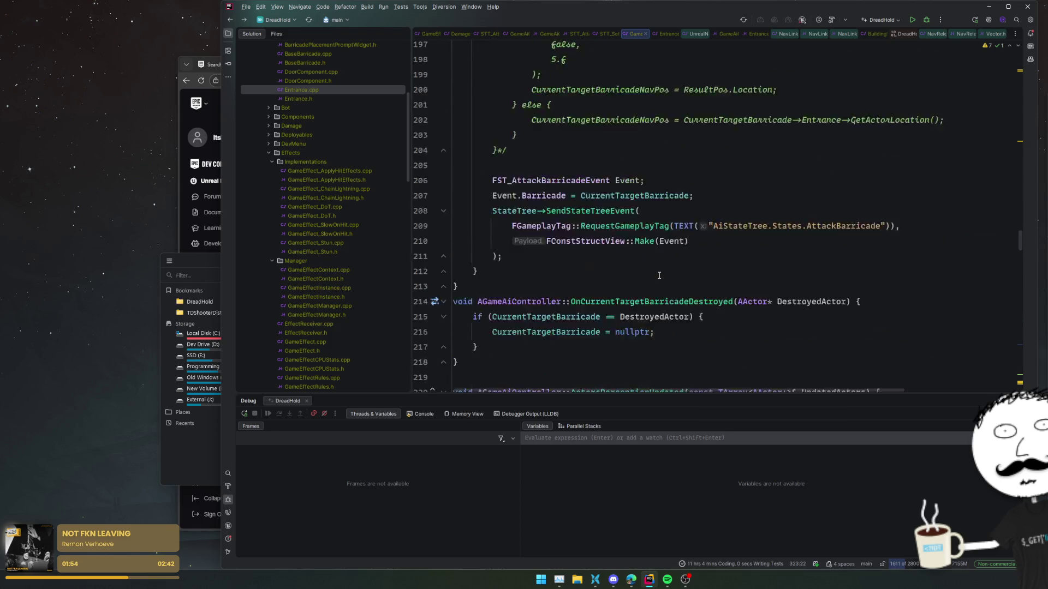
pyautogui.scroll(-3)
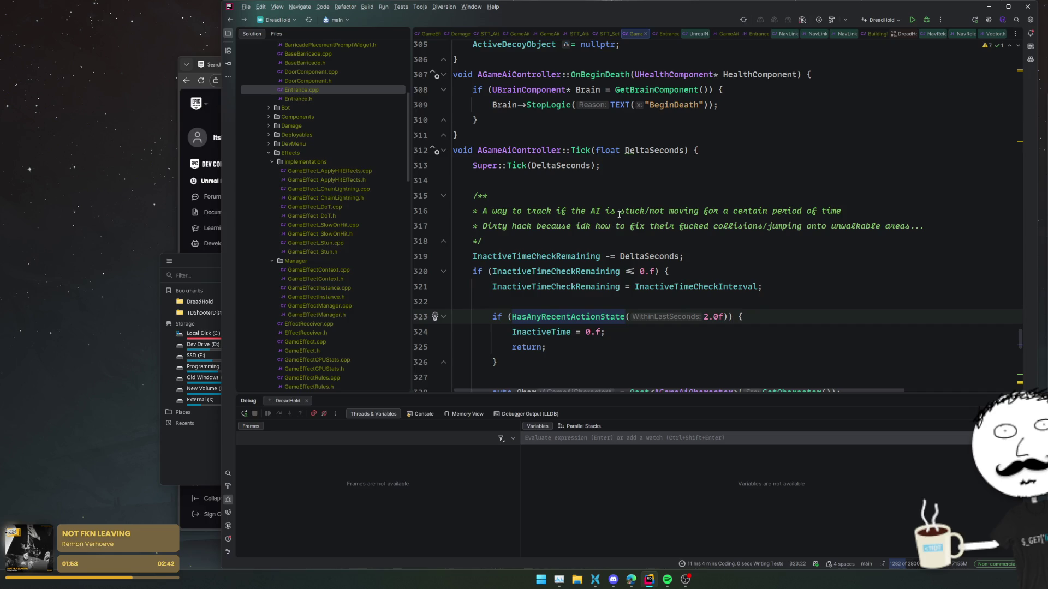
pyautogui.scroll(-3)
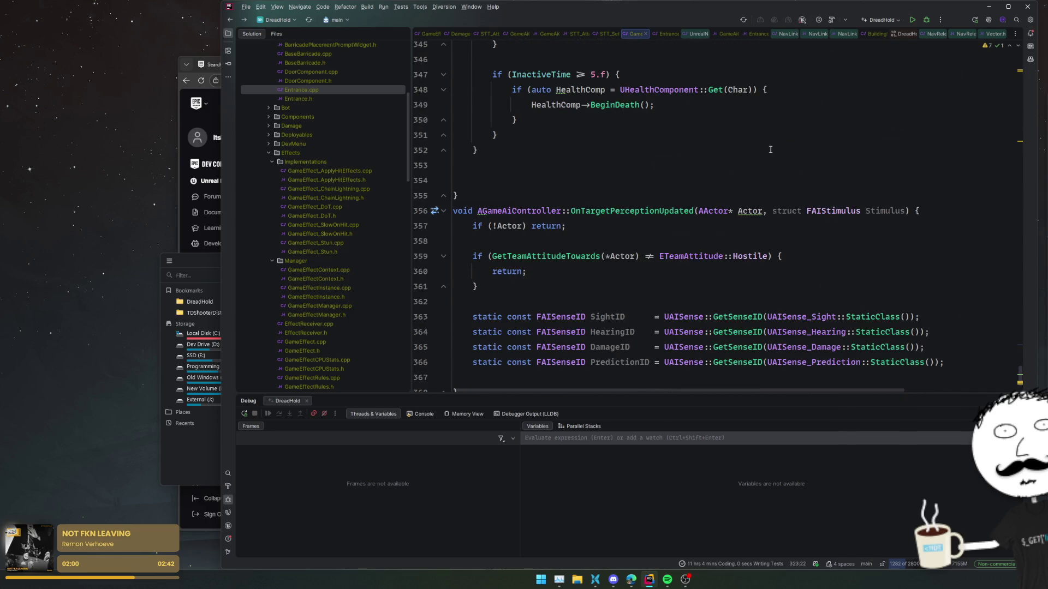
pyautogui.scroll(-3)
pyautogui.scroll(3)
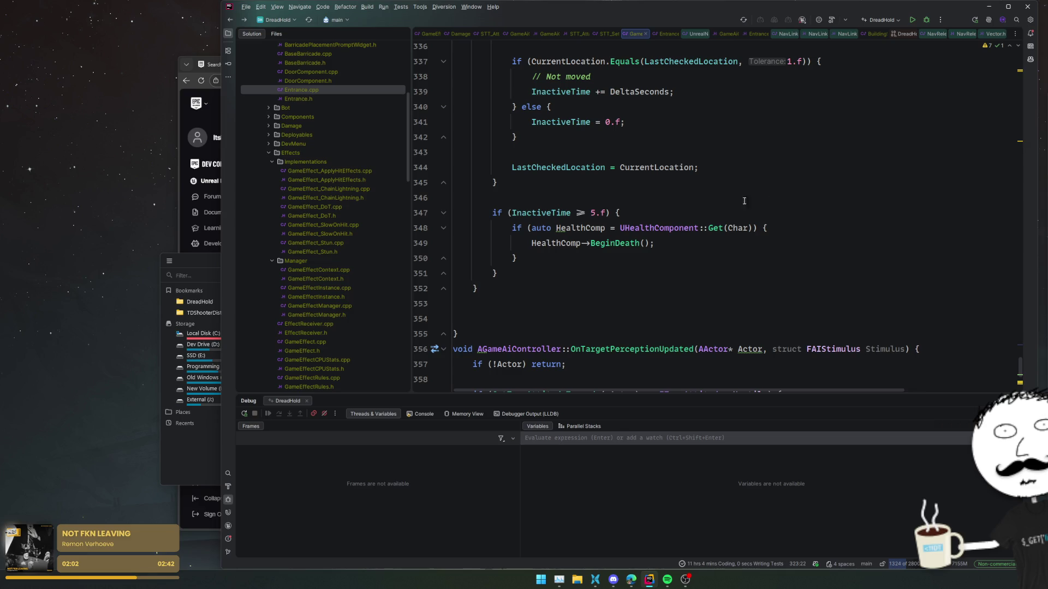
pyautogui.scroll(3)
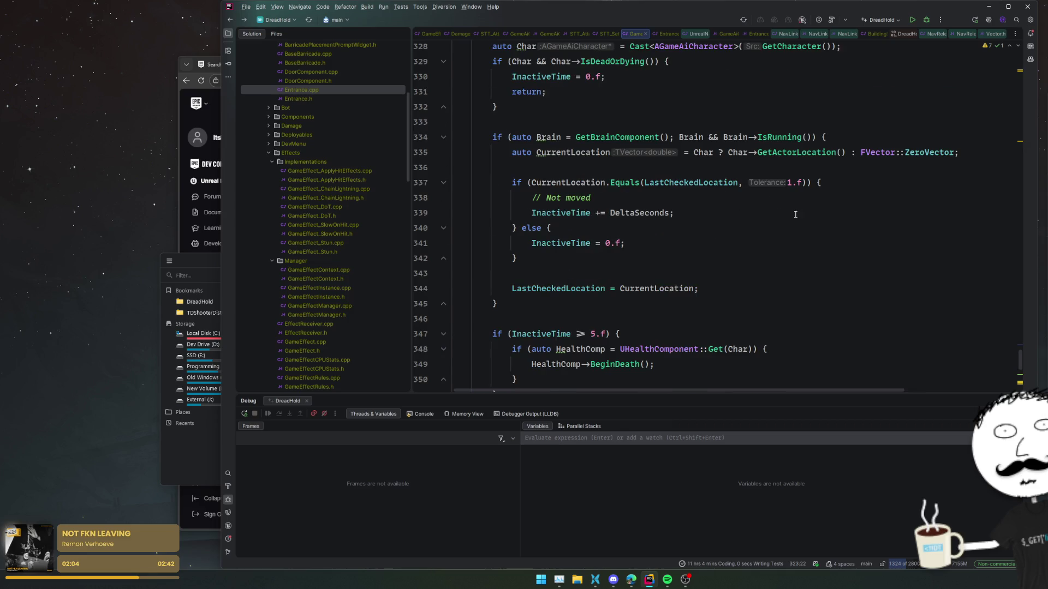
# Open GameAiCharacter.h from the Solution tree and jump to the DoSingleAttack definition
pyautogui.click(424, 106)
pyautogui.hotkey('alt', 'shift', 'l')
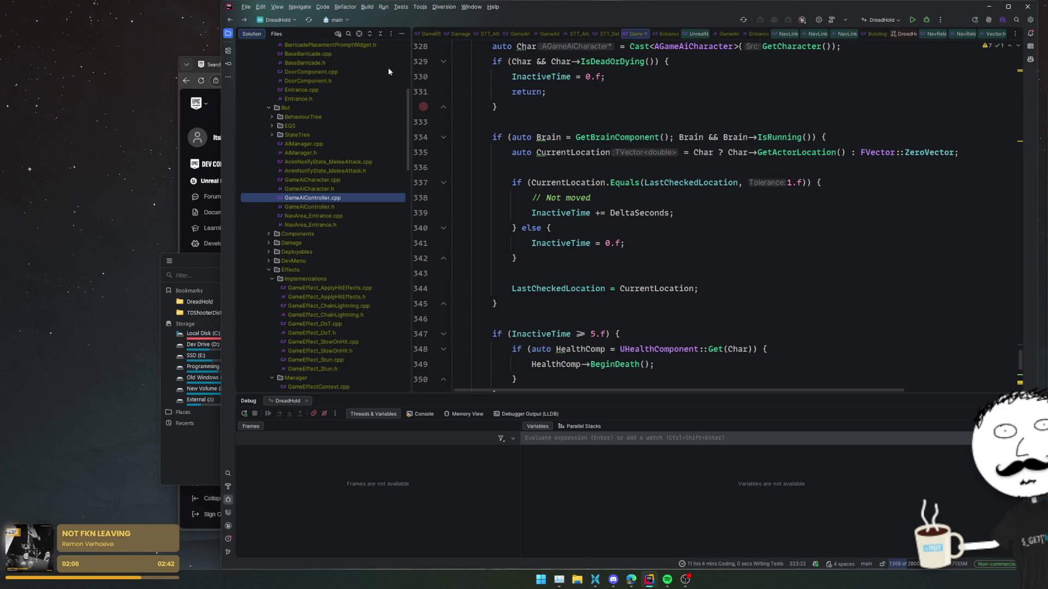
pyautogui.click(309, 189)
pyautogui.scroll(-3)
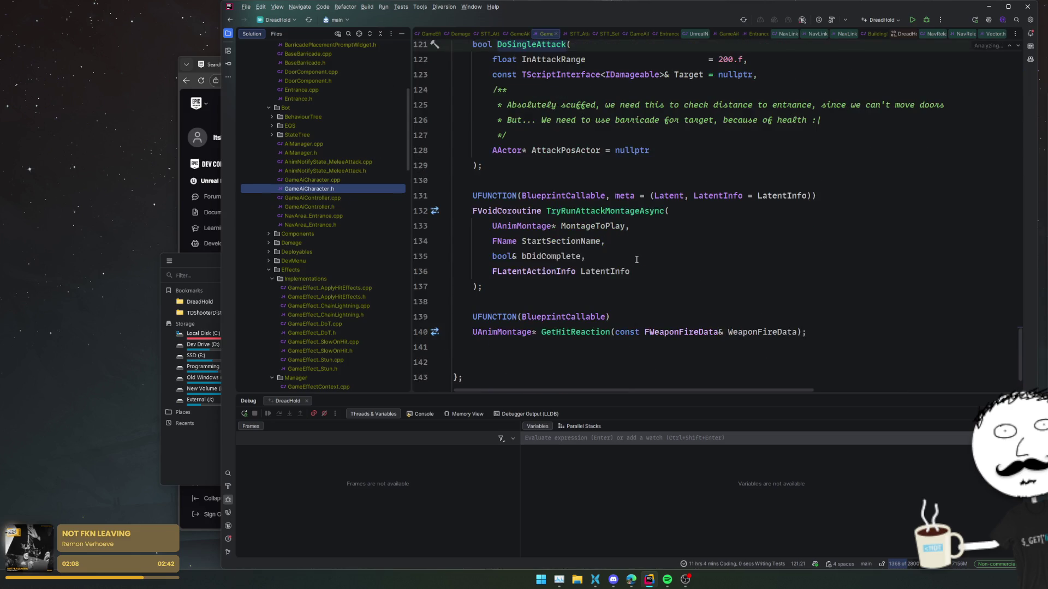
pyautogui.scroll(3)
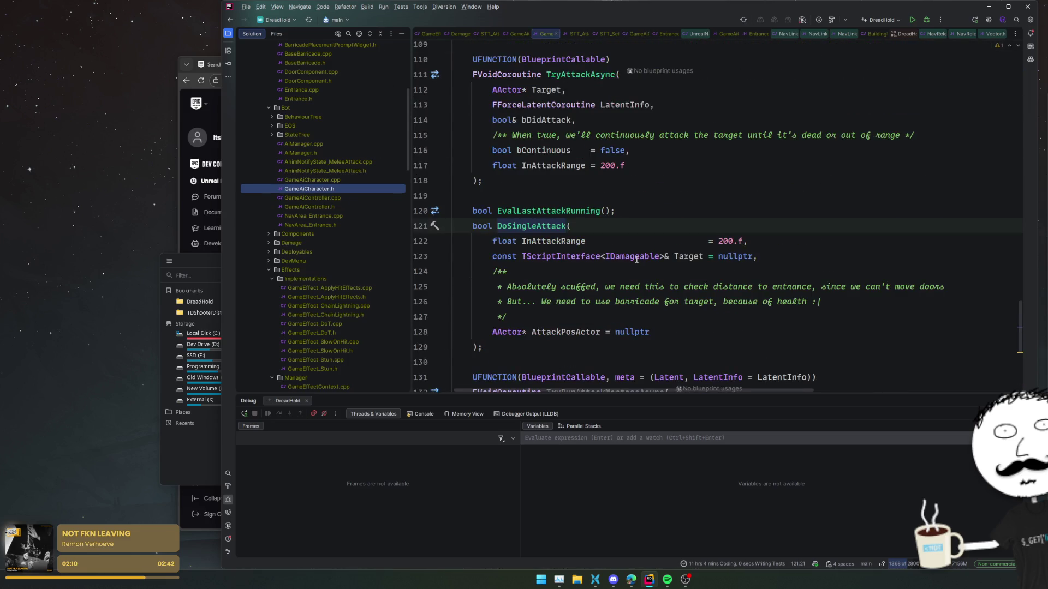
pyautogui.click(542, 226)
pyautogui.scroll(-3)
# After Montage_Play, add if (auto Controller = Cast<AGameAiController>(GetController())) {
pyautogui.click(766, 278)
pyautogui.press('Return')
pyautogui.press('Return')
pyautogui.write('if (auto C')
pyautogui.write('ontroller = Cast')
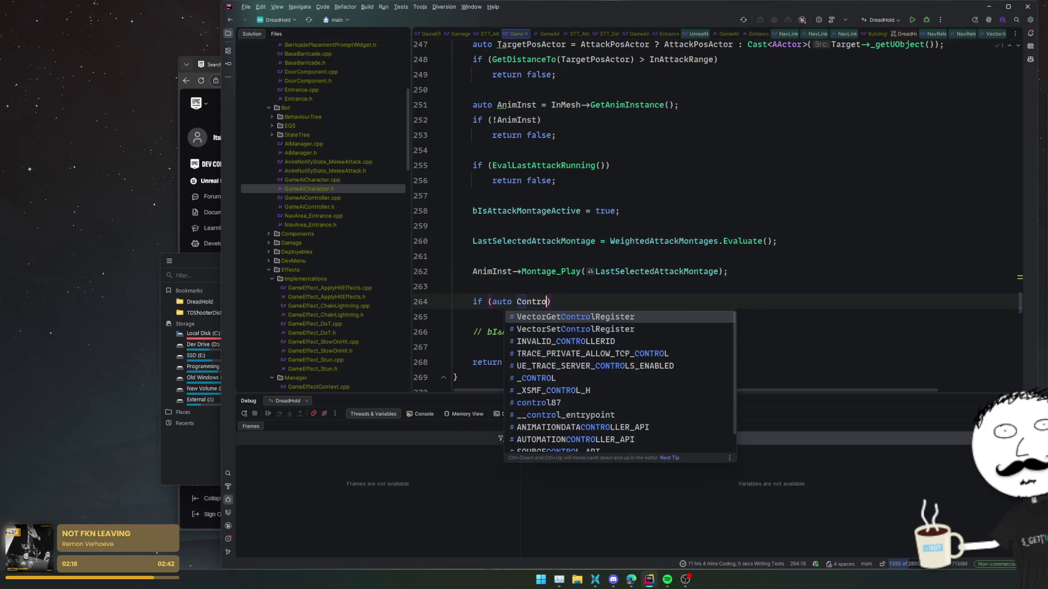
pyautogui.write('<AGameAiContr')
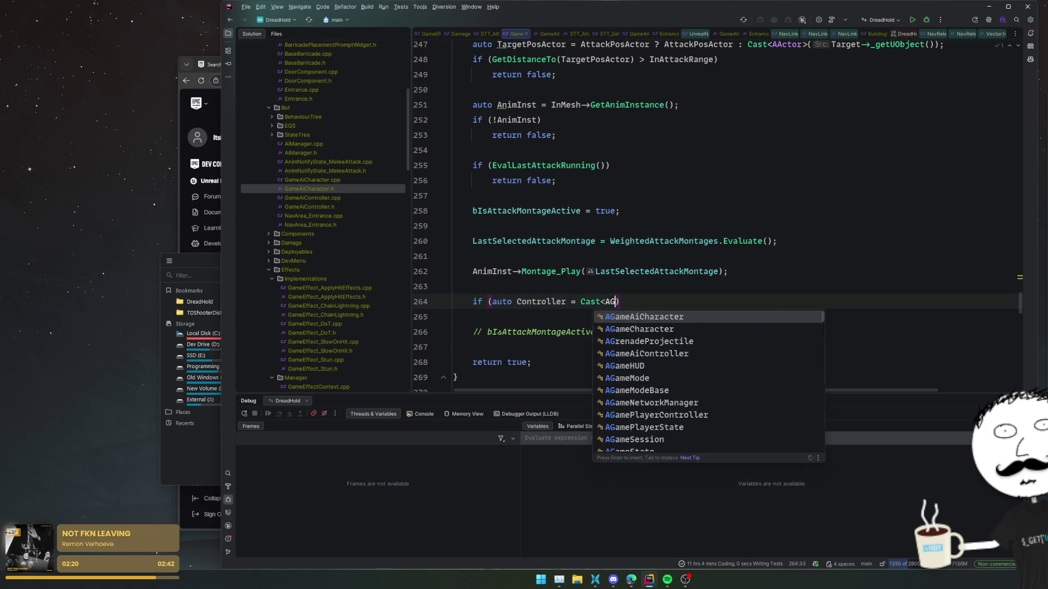
pyautogui.press('Return')
pyautogui.write('>(GetCont')
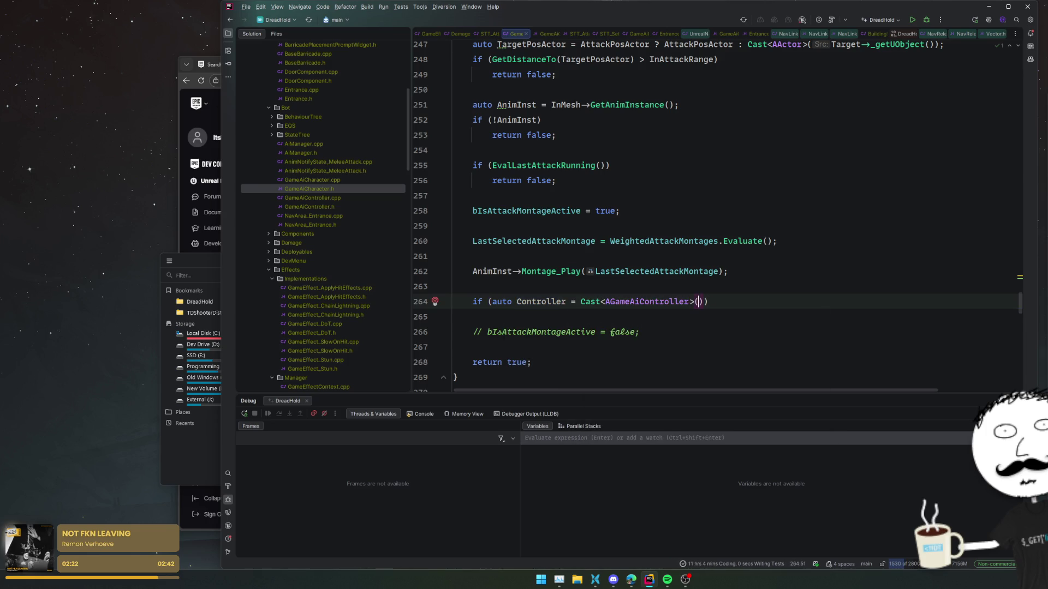
pyautogui.write('roll')
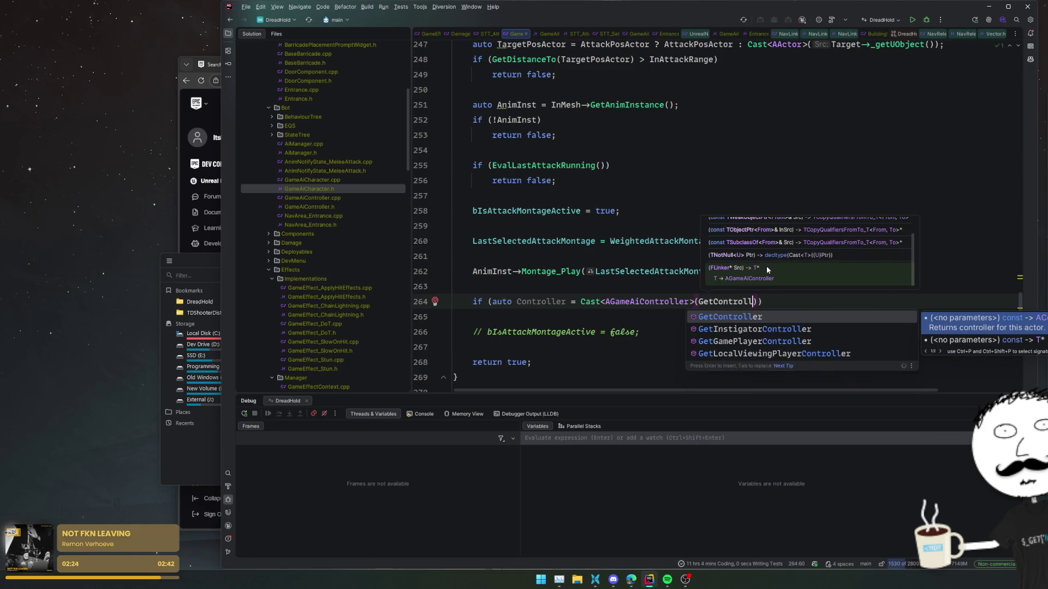
pyautogui.press('Return')
pyautogui.write(')) {')
pyautogui.press('Return')
# Inside the block, call Controller->UpdateActionState(EAiActionStateKind::AttackingBarricade);
pyautogui.write('Controller->UpdateActionState')
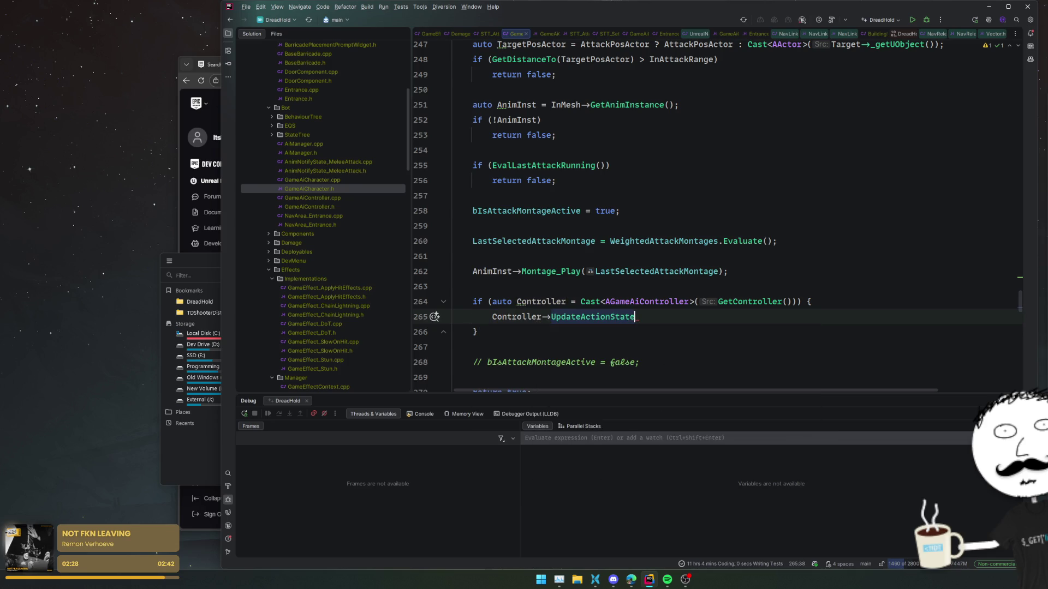
pyautogui.press('Tab')
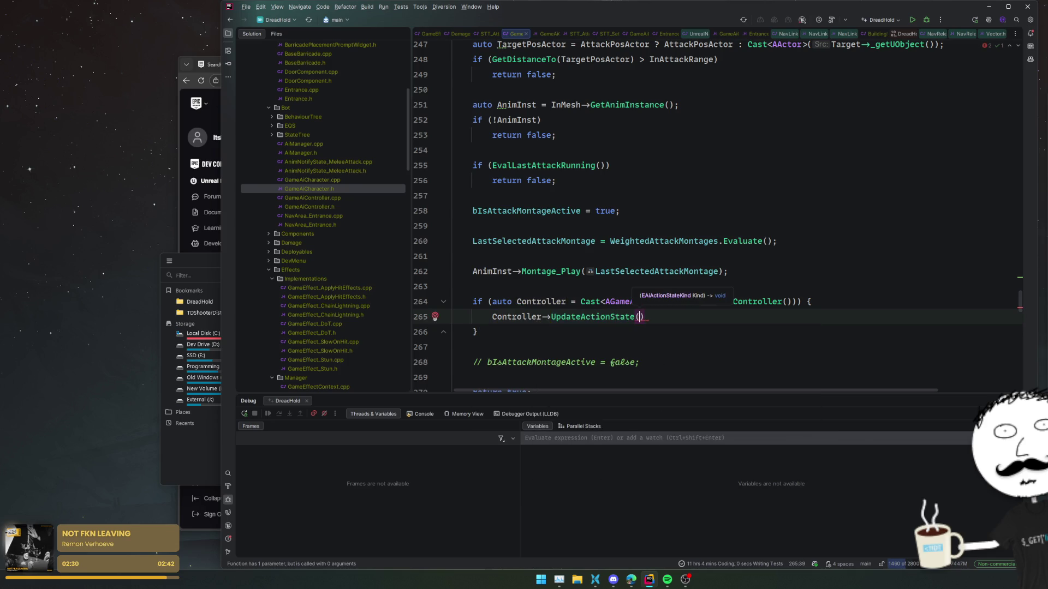
pyautogui.hotkey('ctrl', 'space')
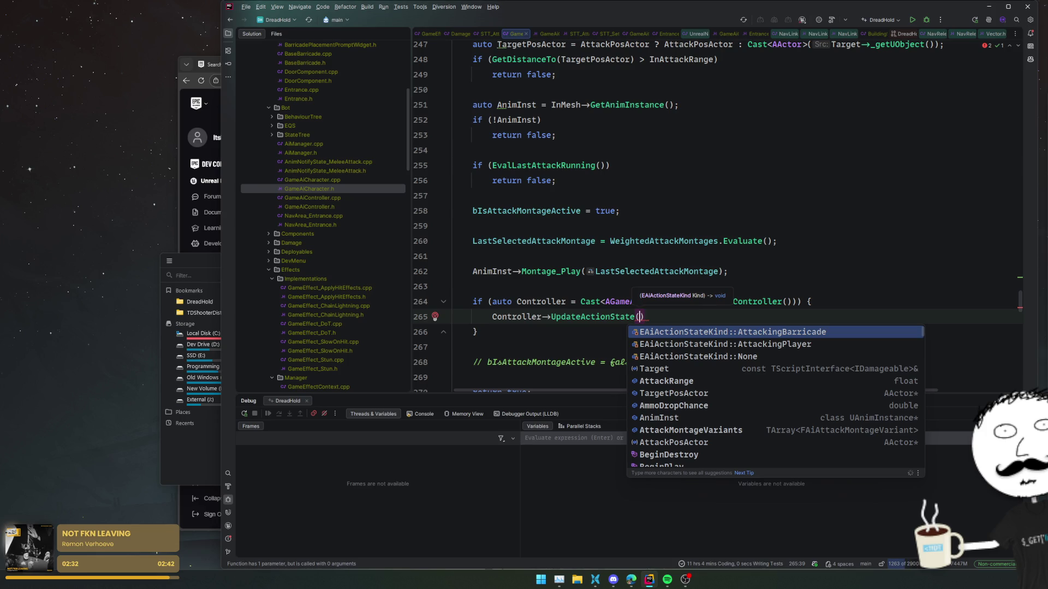
pyautogui.press('Down')
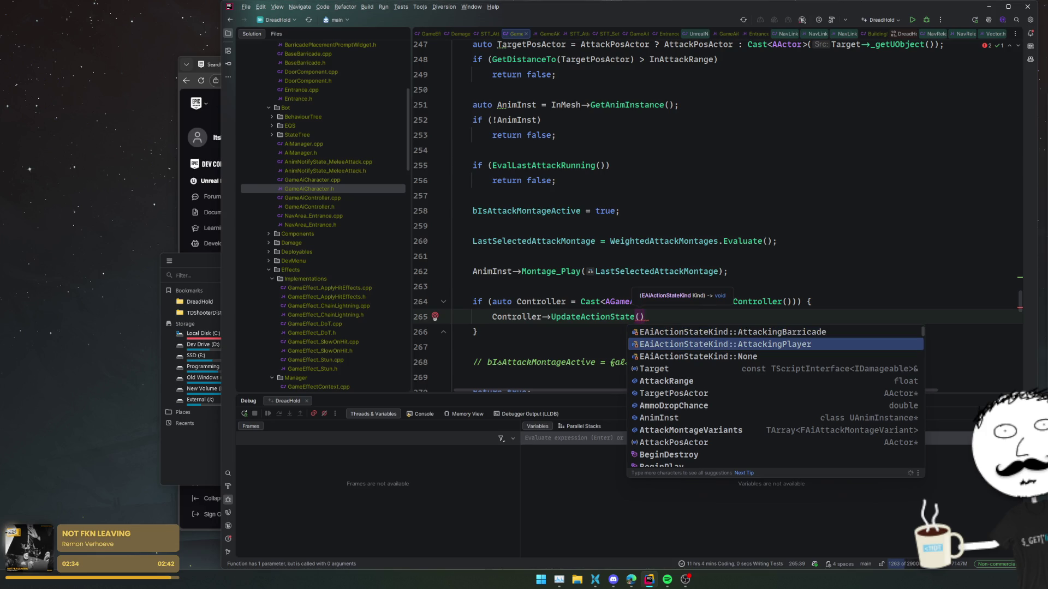
pyautogui.click(664, 333)
pyautogui.write(';')
pyautogui.click(664, 335)
pyautogui.scroll(-3)
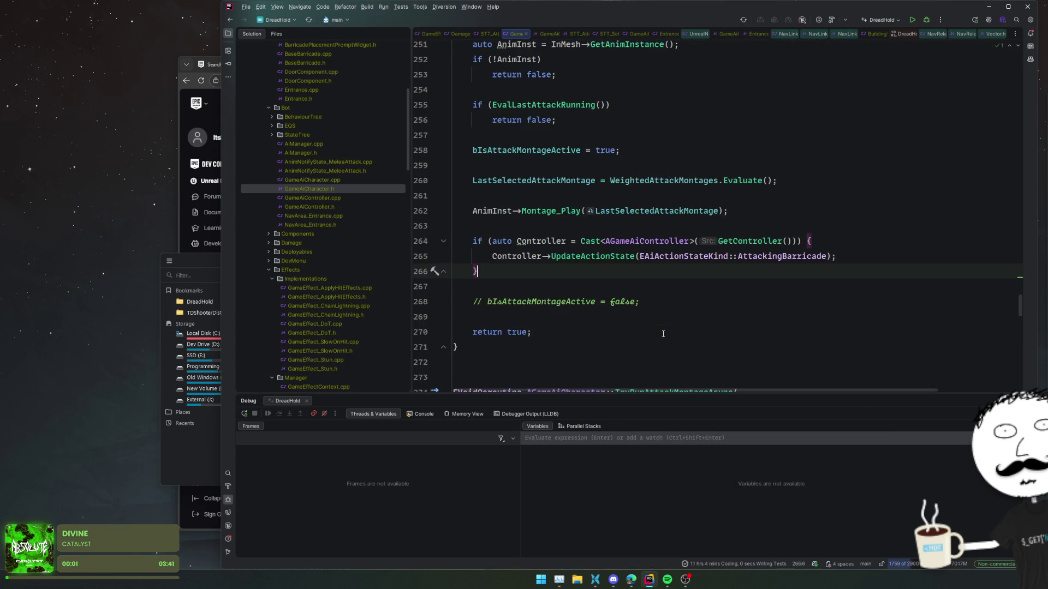
pyautogui.click(606, 290)
pyautogui.click(622, 229)
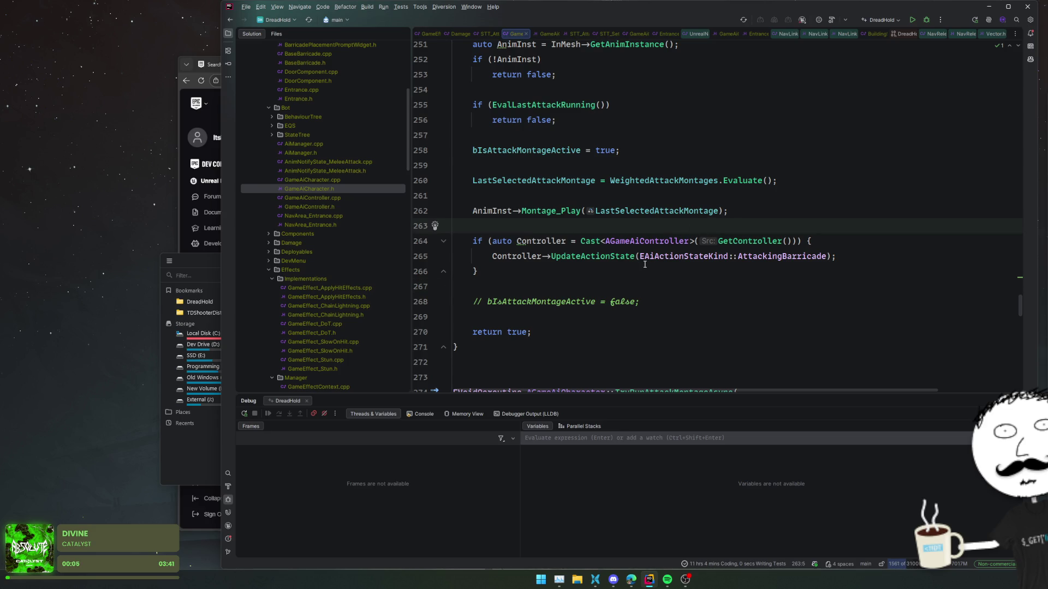
pyautogui.scroll(3)
pyautogui.click(873, 240)
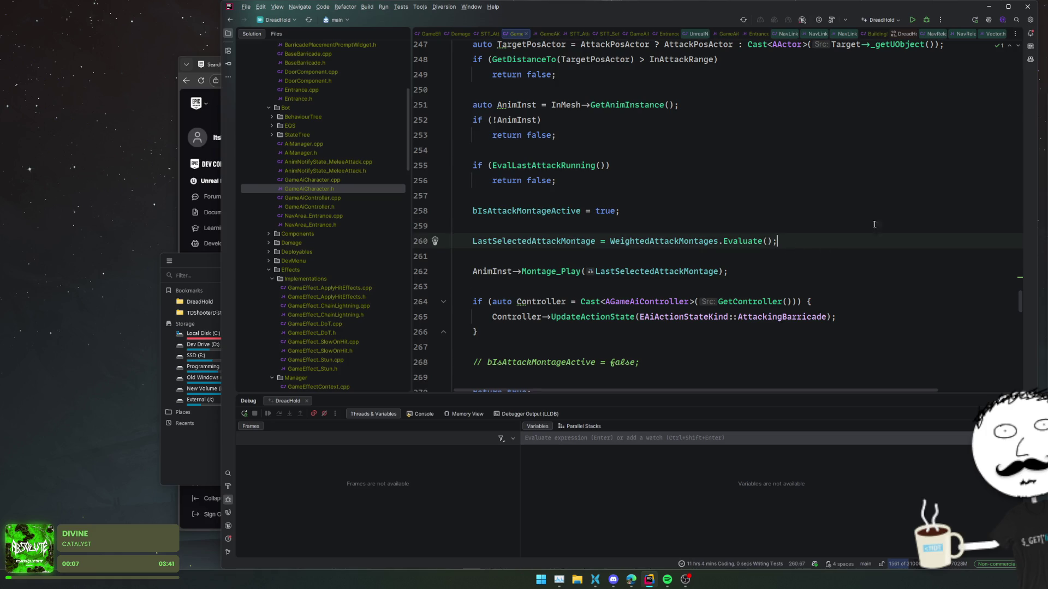
# Build the game project and jump to the C4458 hidden-member error in Build Output
pyautogui.click(931, 33)
pyautogui.click(927, 20)
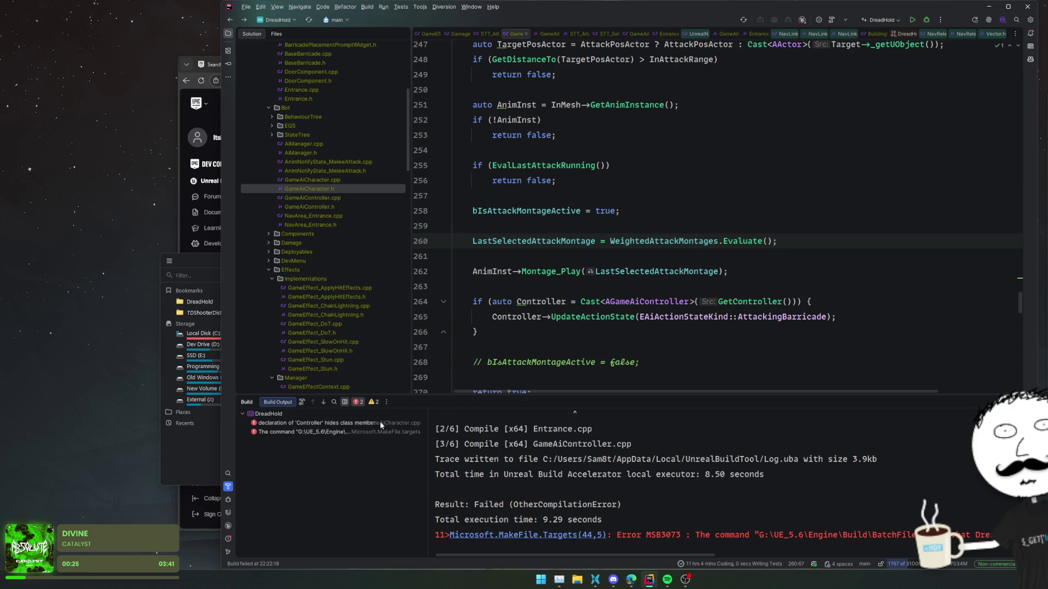
pyautogui.click(381, 424)
# Rename both Controller occurrences on lines 264–265 to AiController, then rebuild the project
pyautogui.doubleClick(540, 302)
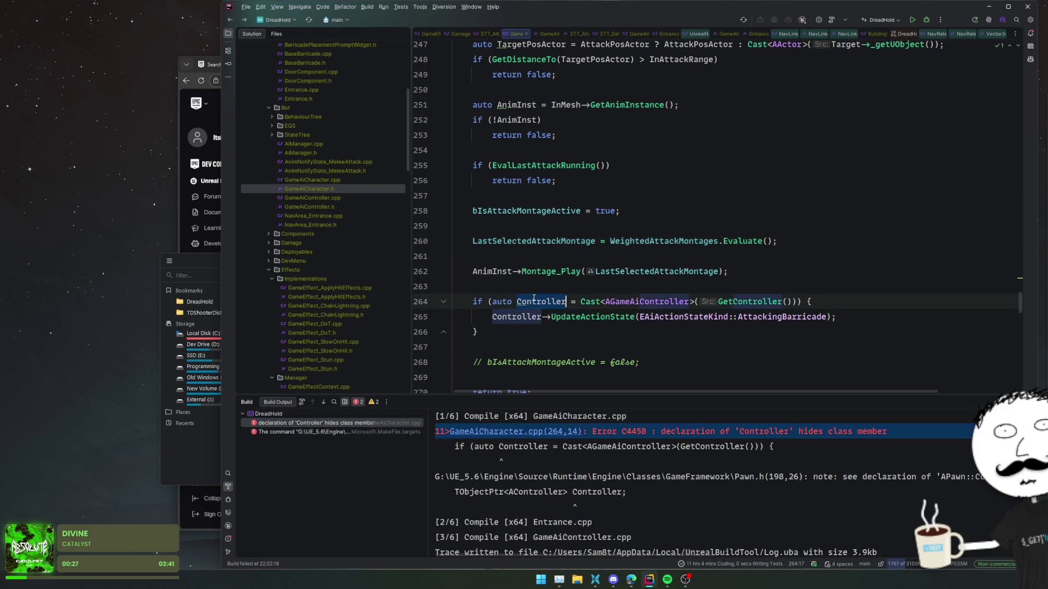
pyautogui.hotkey('alt', 'j')
pyautogui.write('AiController')
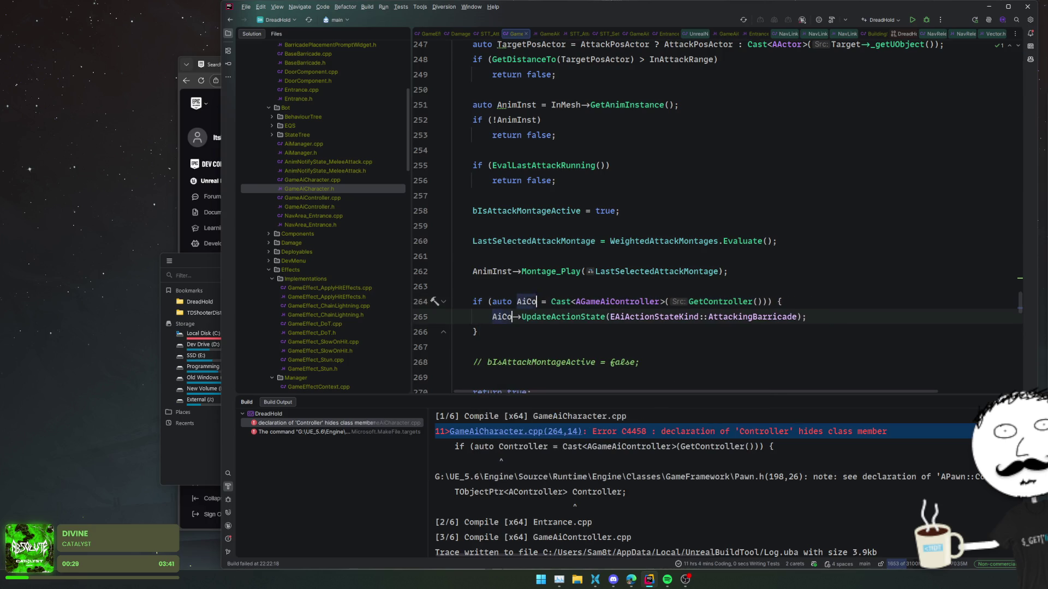
pyautogui.press('Home')
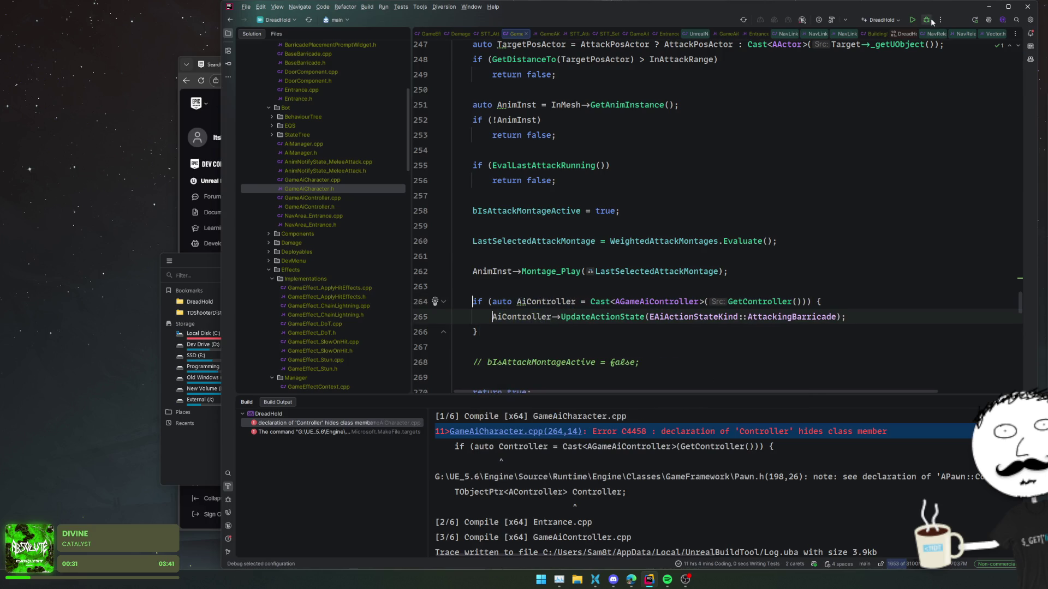
pyautogui.click(909, 171)
pyautogui.hotkey('ctrl', 'shift', 'b')
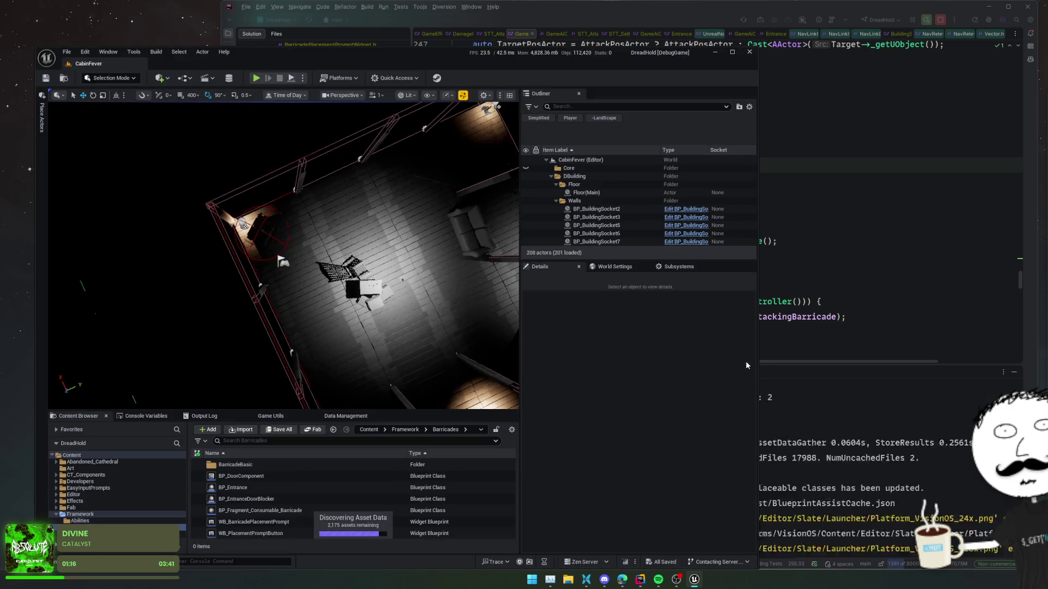
# Bring Rider back to the front while the rebuilt Unreal Editor starts up
pyautogui.click(833, 465)
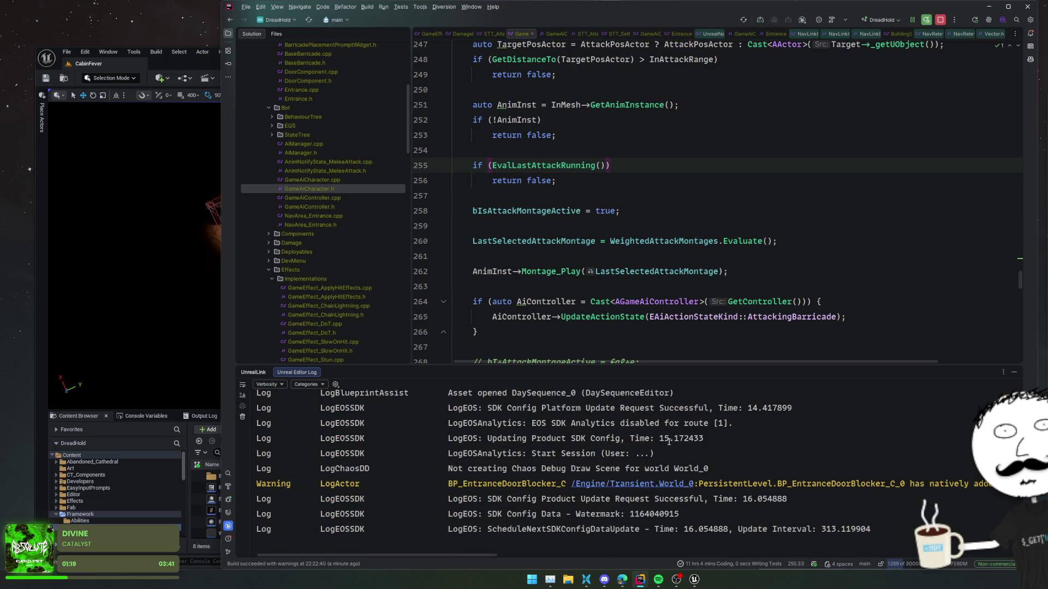
# Filter Rider's Unreal Editor log to hide ordinary messages and show warning lines
pyautogui.click(307, 384)
pyautogui.click(267, 384)
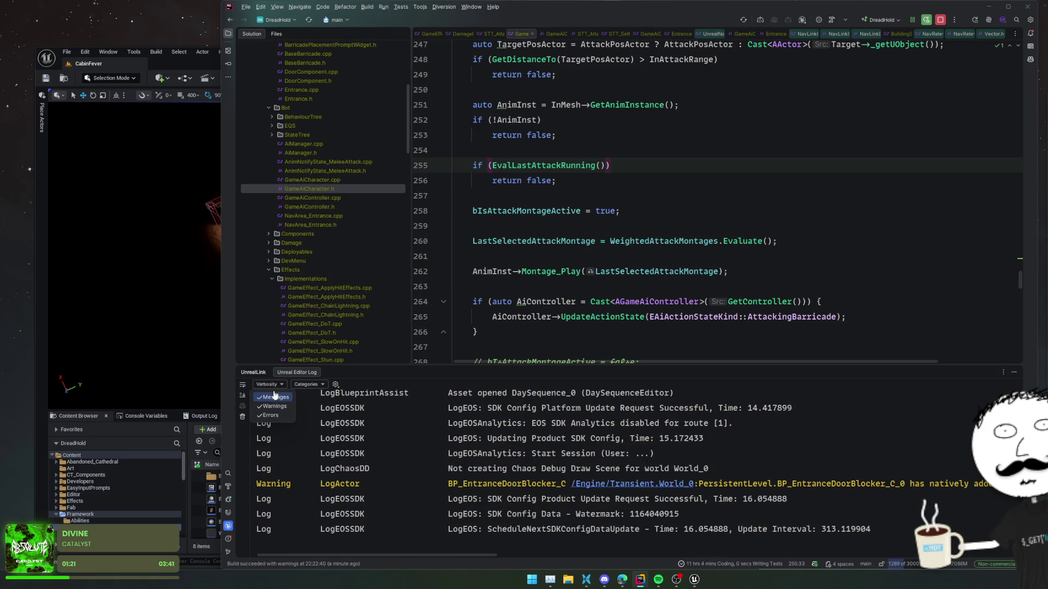
pyautogui.click(276, 397)
pyautogui.click(278, 407)
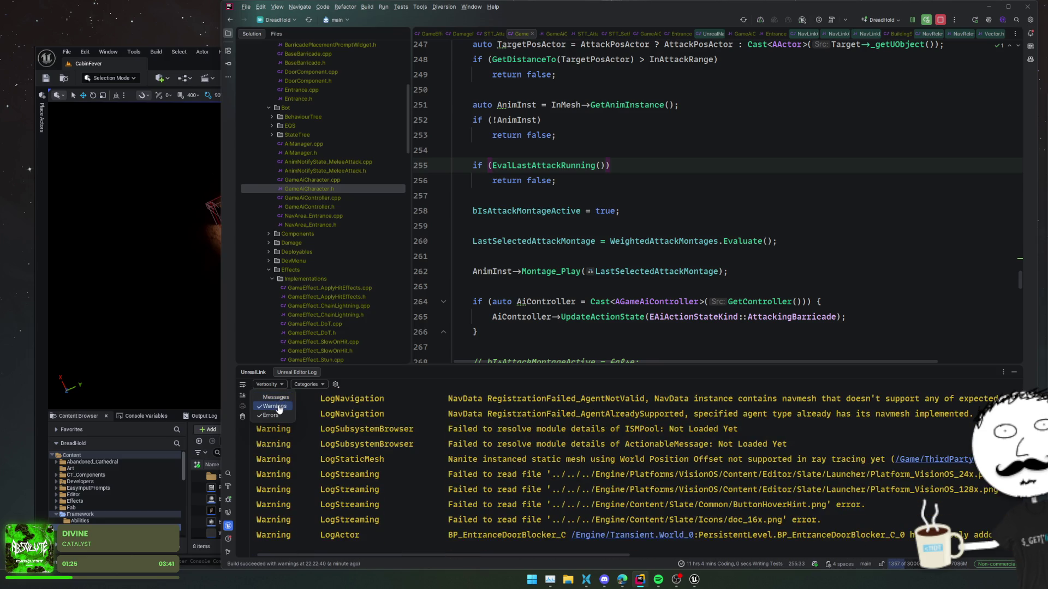
pyautogui.click(279, 407)
# Switch to Unreal Editor, angle the view on the walls, and search actors for 'entr'
pyautogui.hotkey('alt', 'Tab')
pyautogui.moveTo(488, 241); pyautogui.dragTo(488, 240)
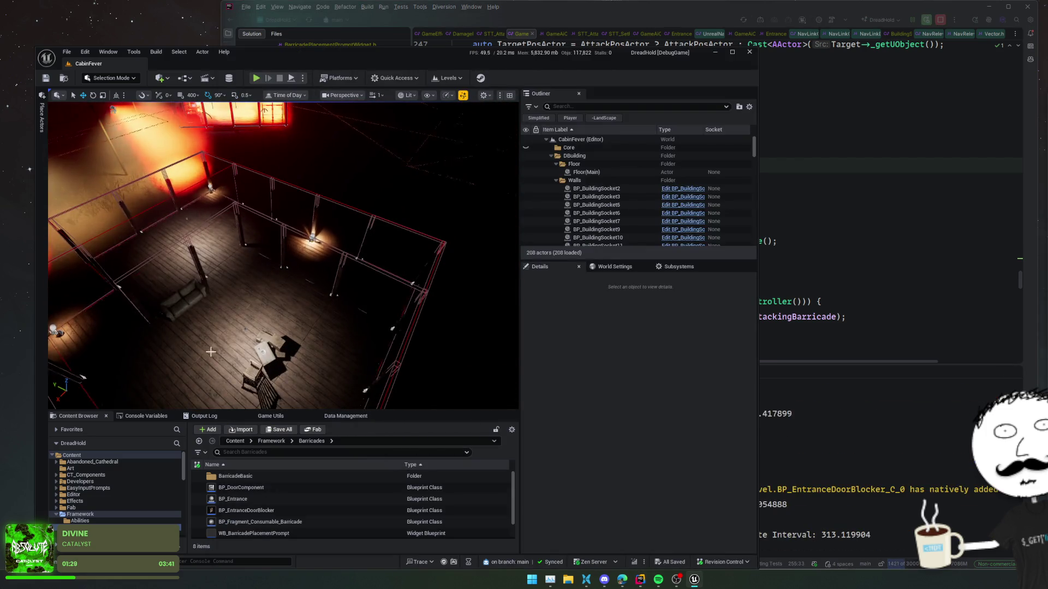
pyautogui.scroll(-3)
pyautogui.click(582, 107)
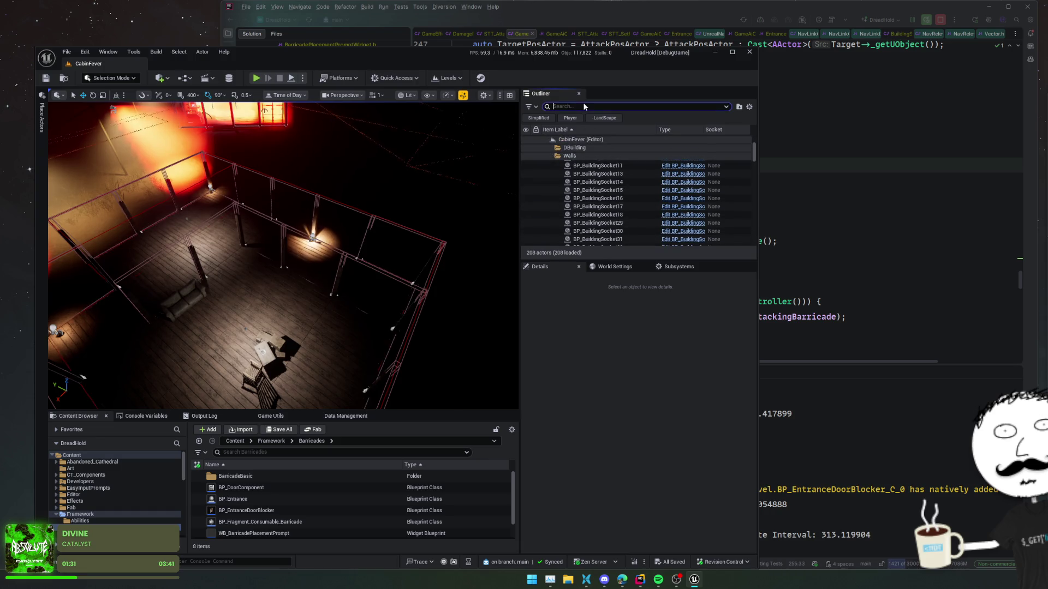
pyautogui.write('entr')
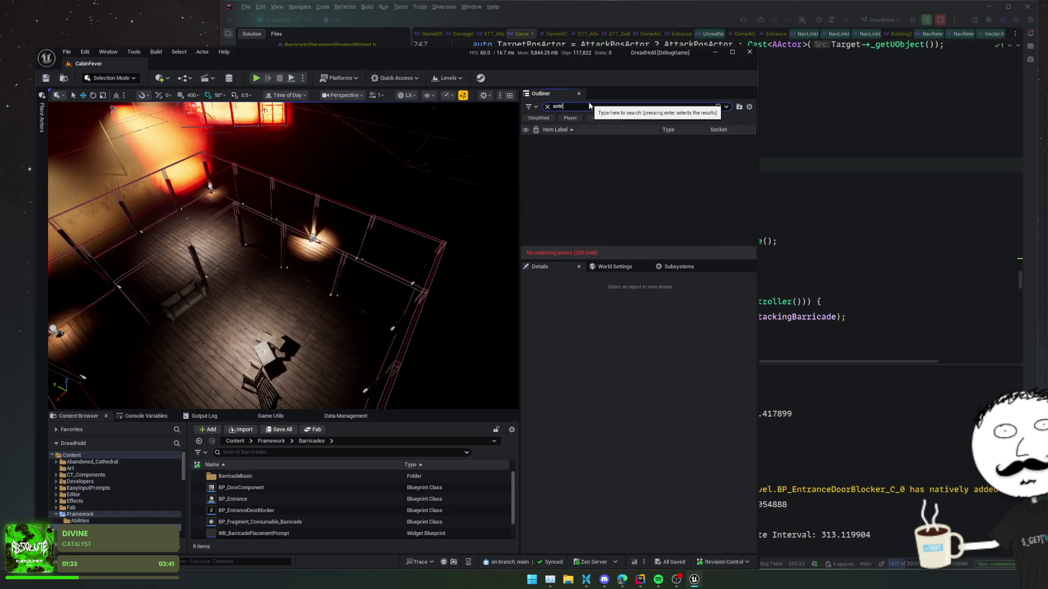
# Check the editor log in Rider, then fly the Unreal viewport down to the room corner
pyautogui.click(899, 440)
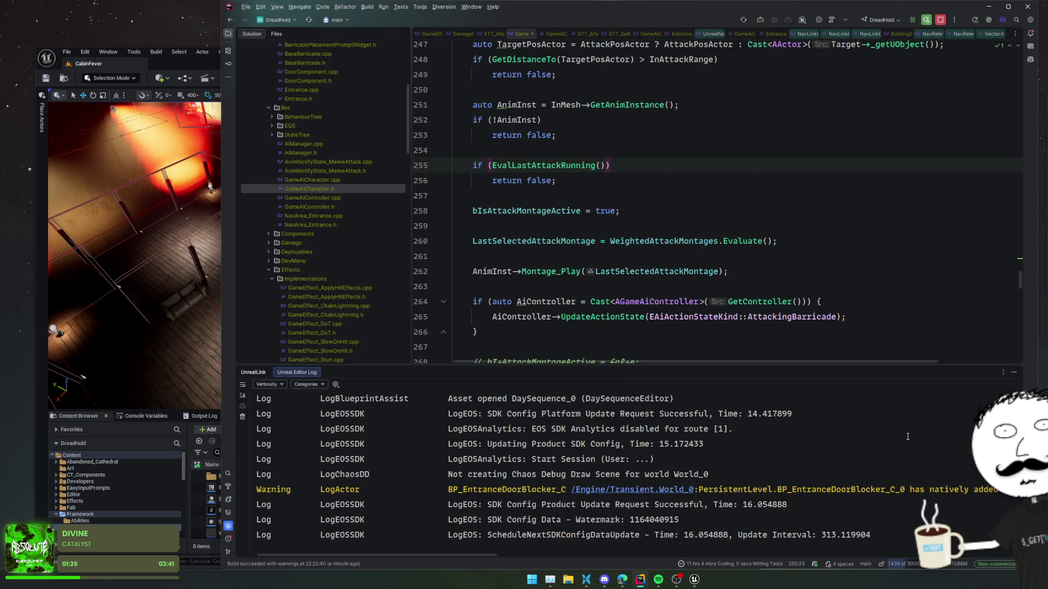
pyautogui.hscroll(3)
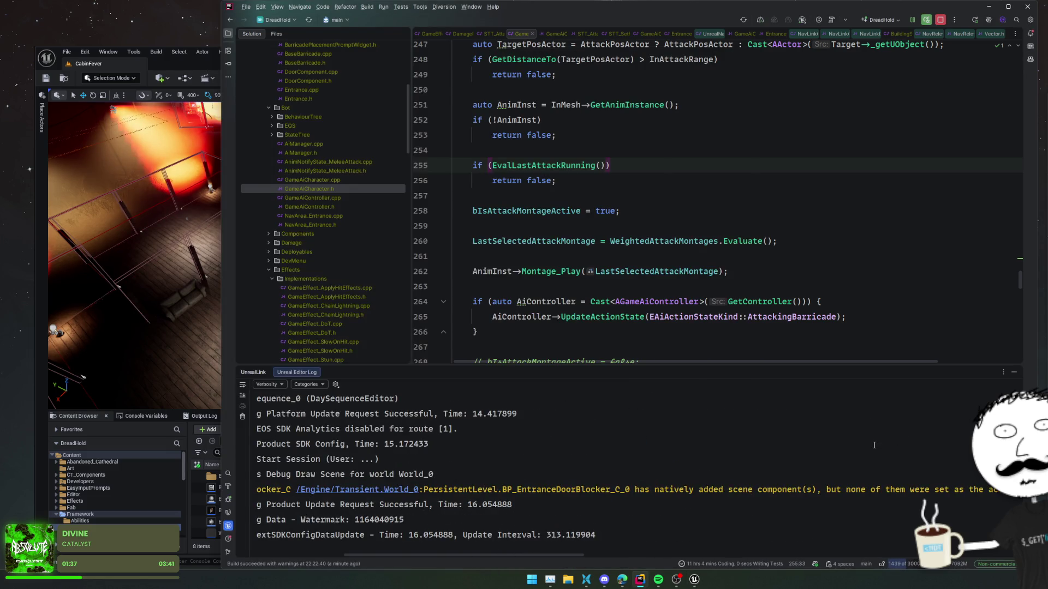
pyautogui.hscroll(-3)
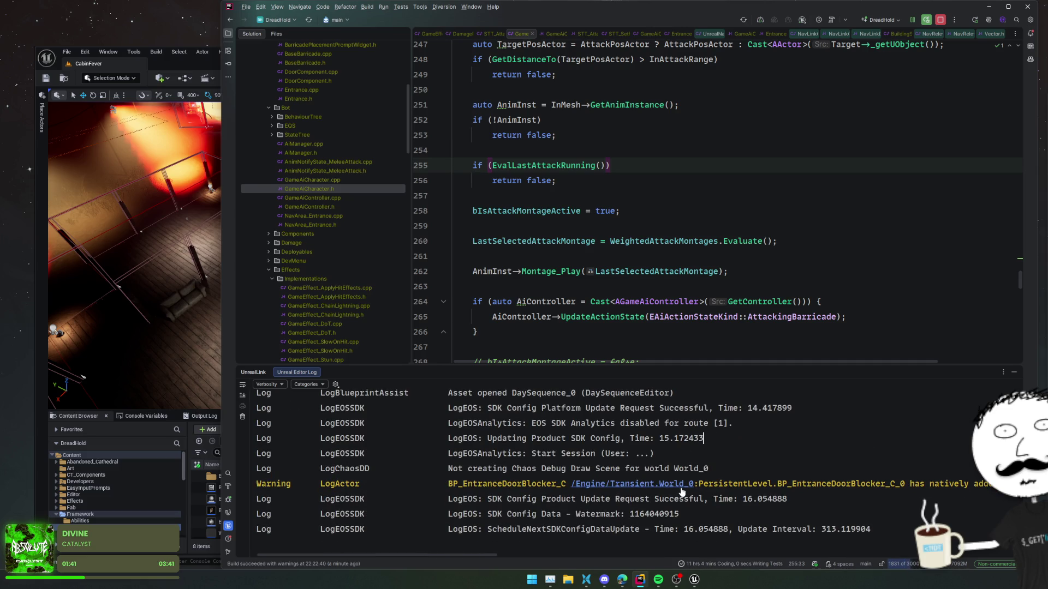
pyautogui.click(181, 316)
pyautogui.moveTo(261, 313); pyautogui.dragTo(313, 282)
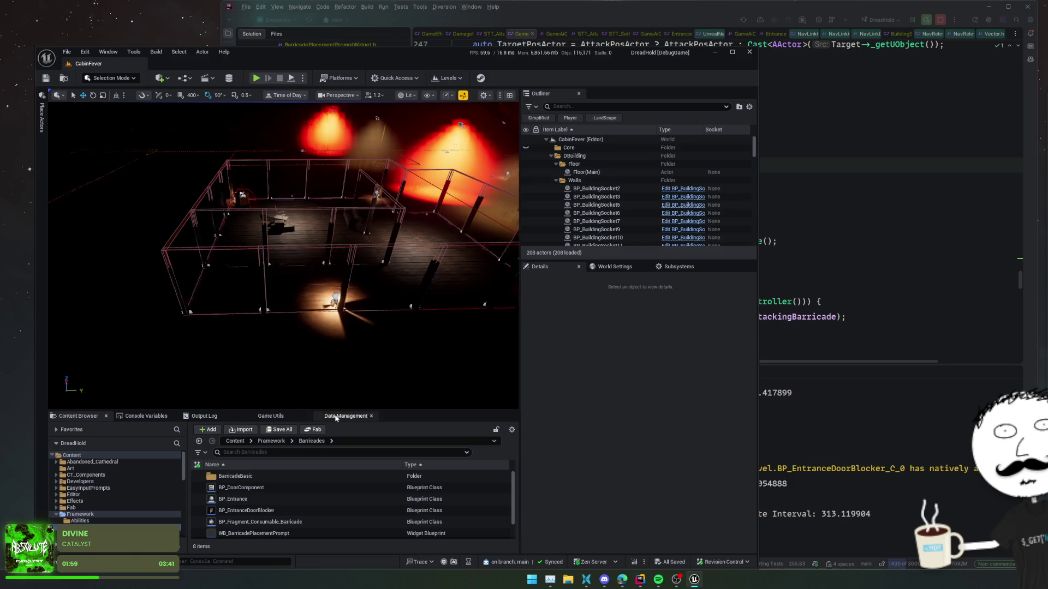
# Snap the Unreal Editor window to the top-left and open the Game Utils panel
pyautogui.moveTo(381, 63); pyautogui.dragTo(355, 16)
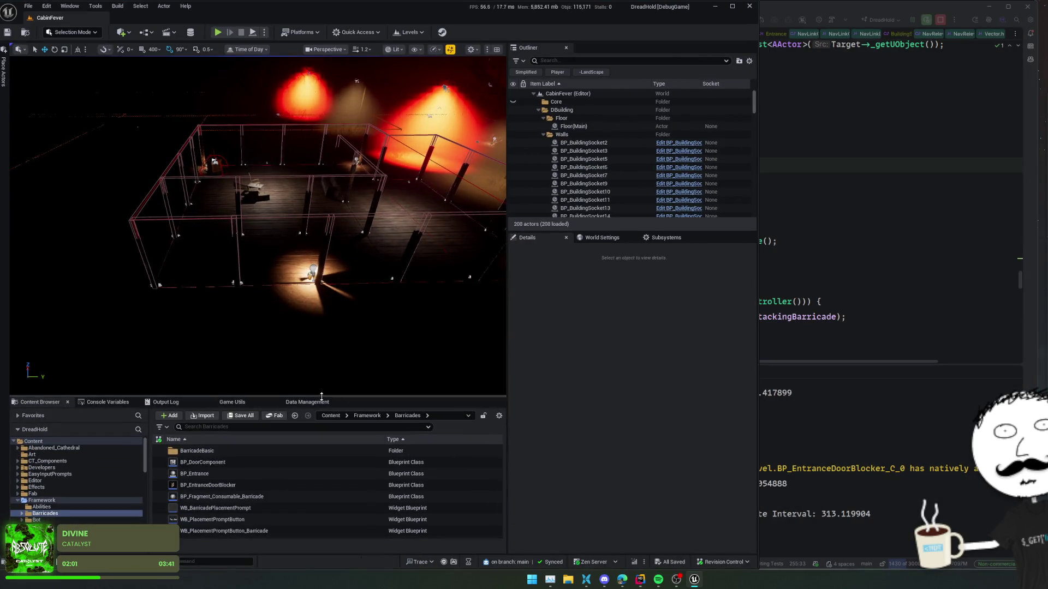
pyautogui.click(295, 403)
pyautogui.click(225, 402)
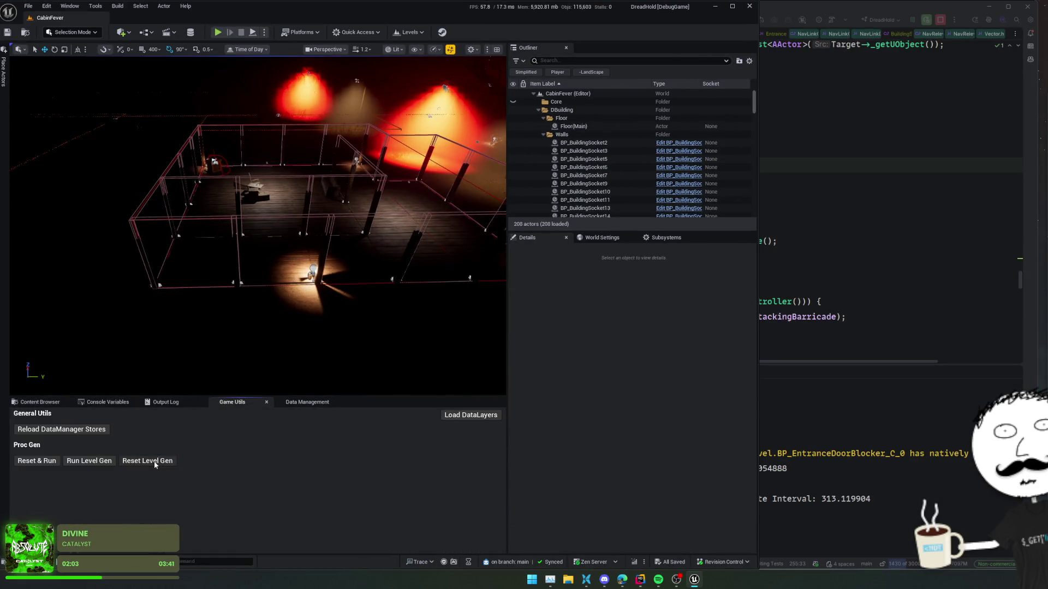
# Rotate the view around the room, scroll through the Outliner, then minimize the editor
pyautogui.moveTo(234, 337); pyautogui.dragTo(242, 336)
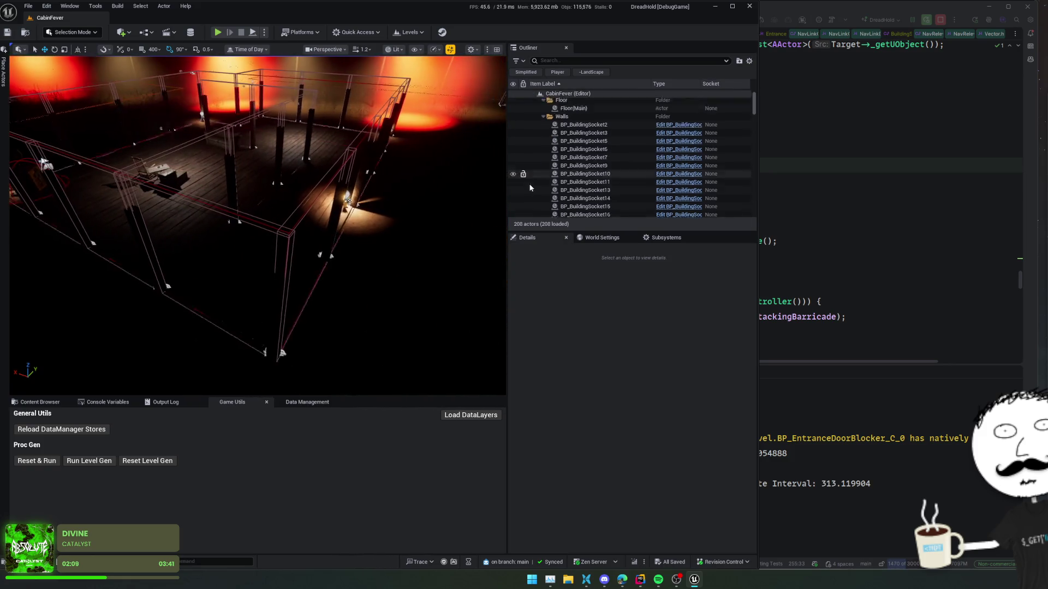
pyautogui.scroll(-3)
pyautogui.scroll(-3)
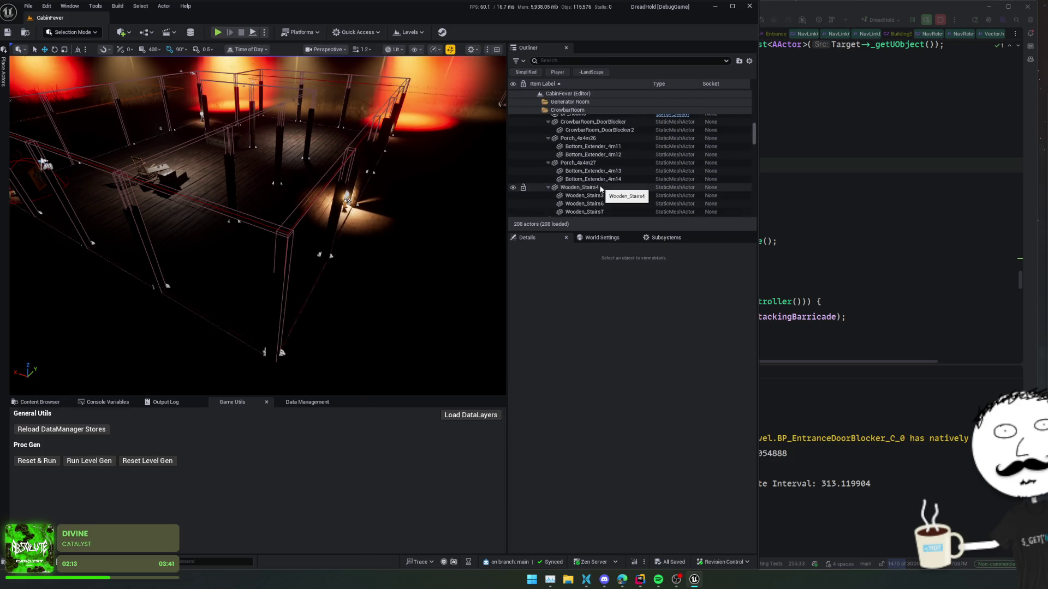
pyautogui.scroll(-3)
pyautogui.scroll(-3)
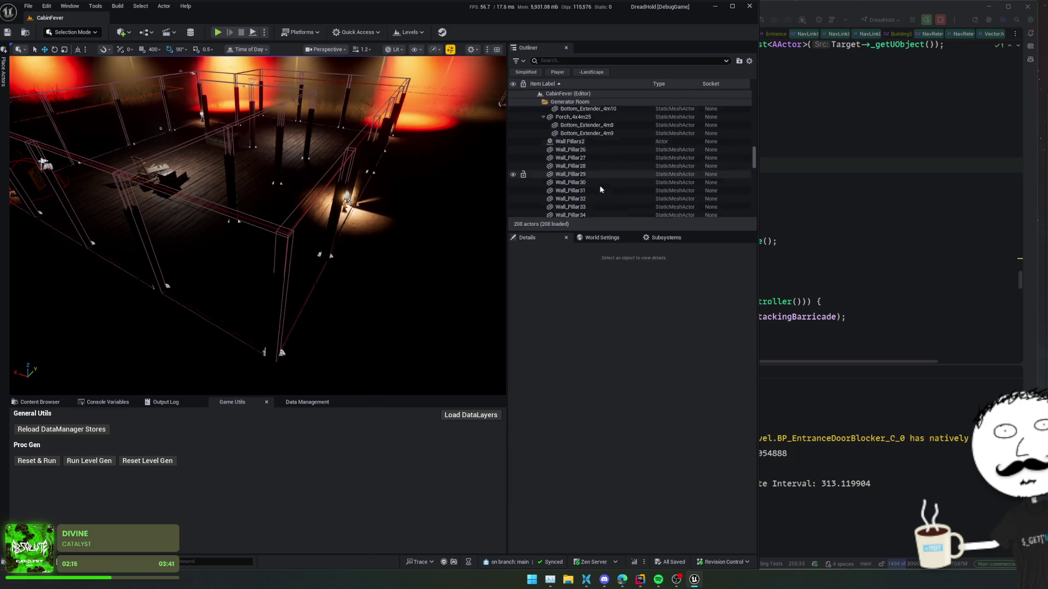
pyautogui.scroll(-3)
pyautogui.scroll(-3)
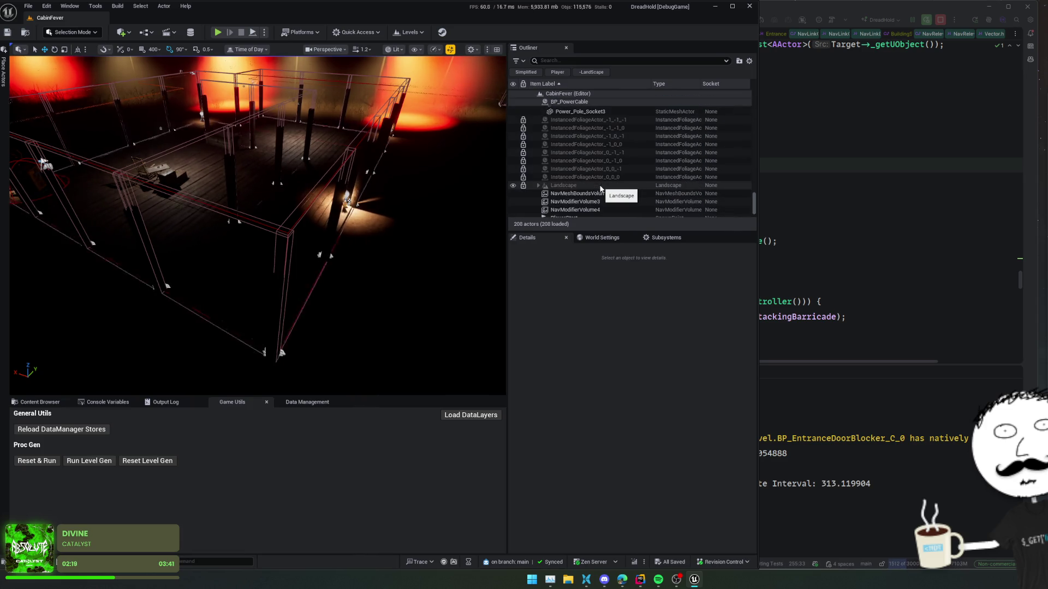
pyautogui.scroll(-3)
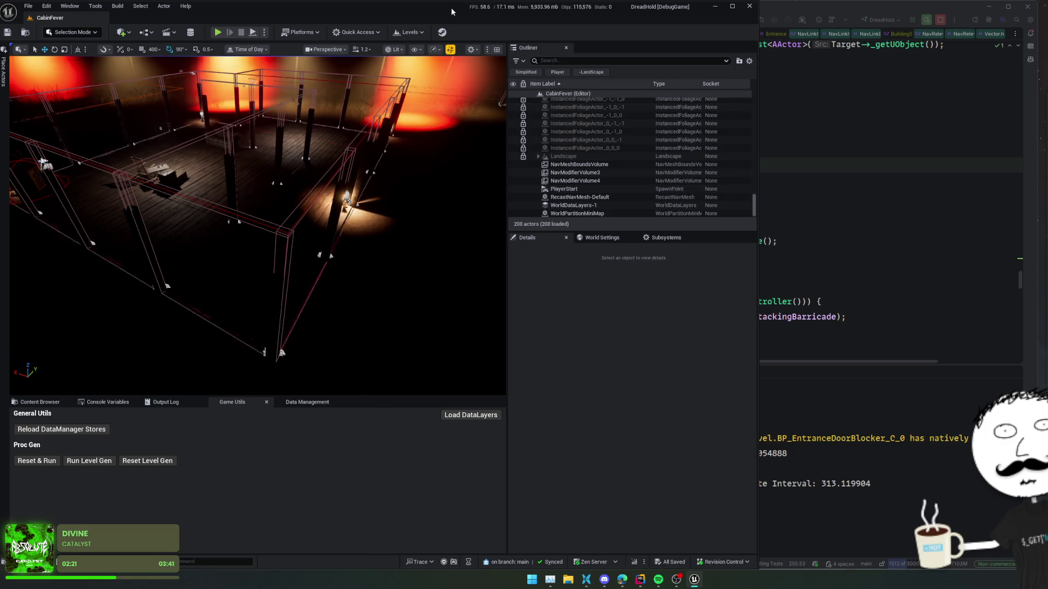
pyautogui.press('super+Down')
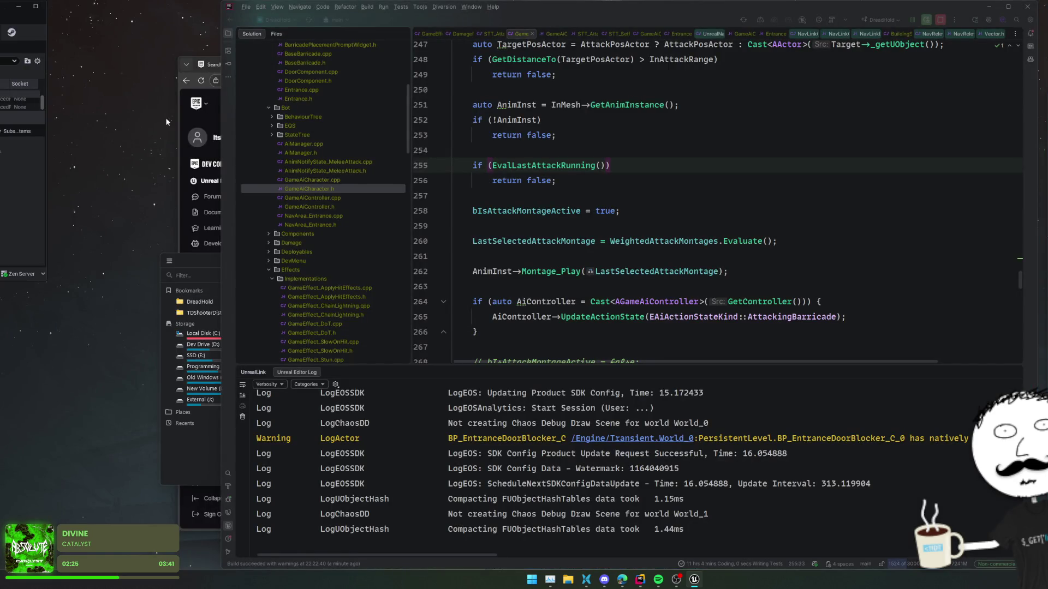
pyautogui.click(16, 34)
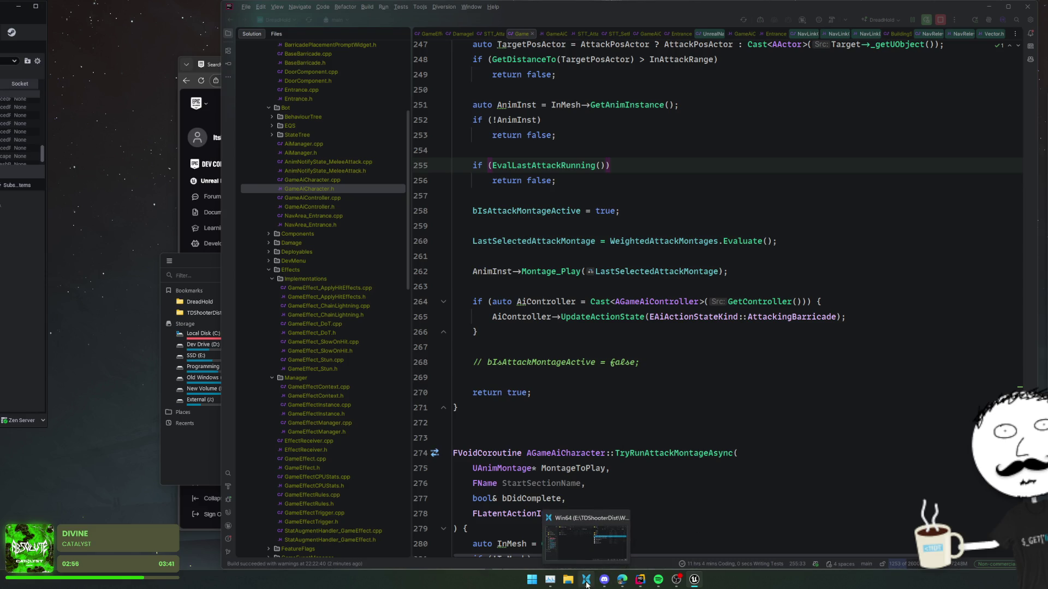
pyautogui.click(739, 501)
# Launch Linear and set the AoE spreading sub-issue's status to Done
pyautogui.press('super')
pyautogui.write('linea')
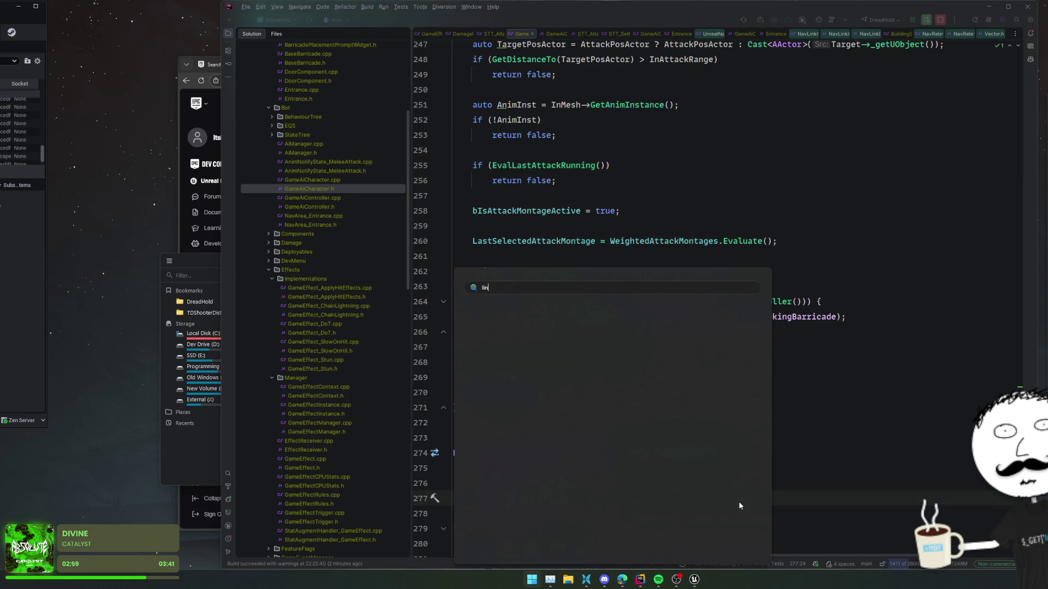
pyautogui.press('Escape')
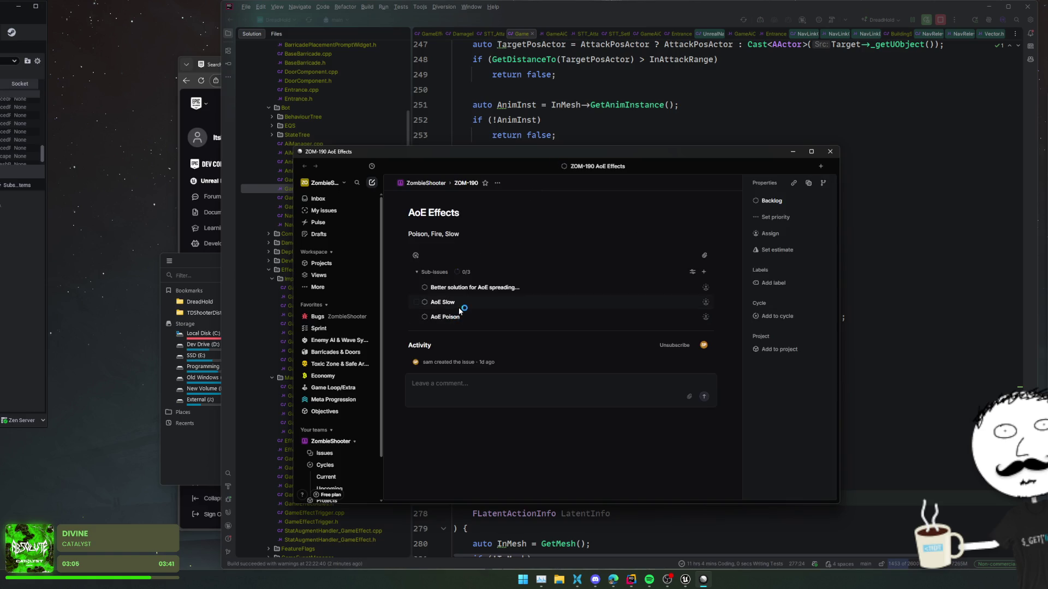
pyautogui.scroll(-3)
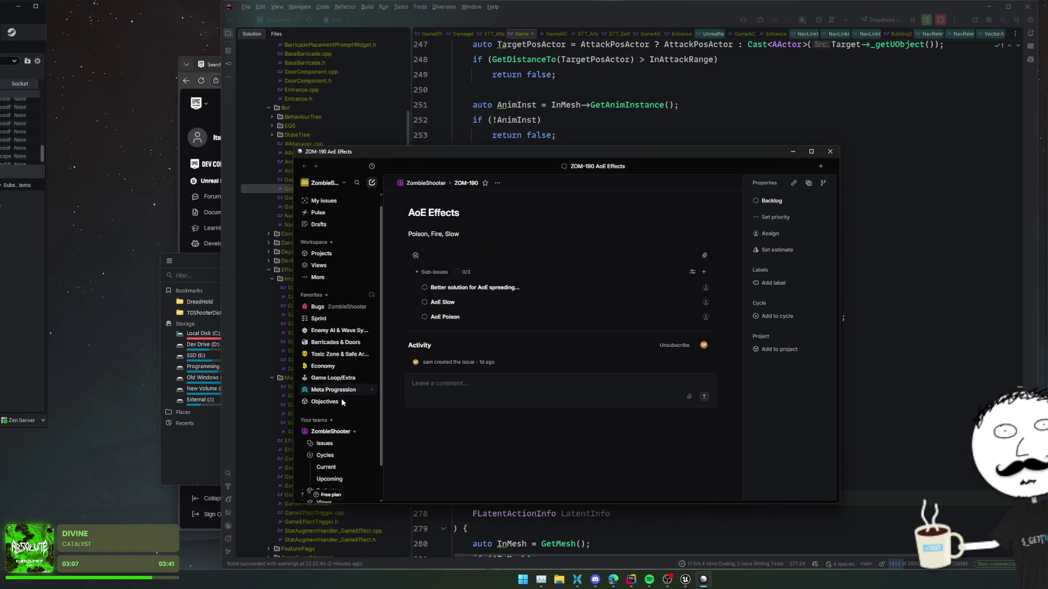
pyautogui.click(425, 289)
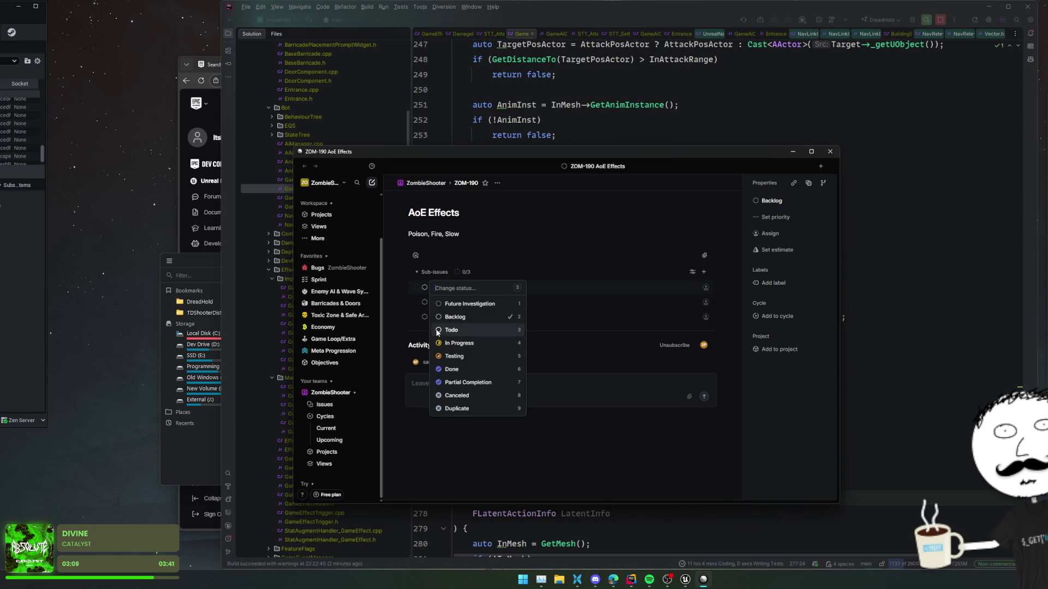
pyautogui.click(440, 361)
# In the full issues list, set ZOM-196 'Implement this stronger AI' to Done
pyautogui.click(331, 407)
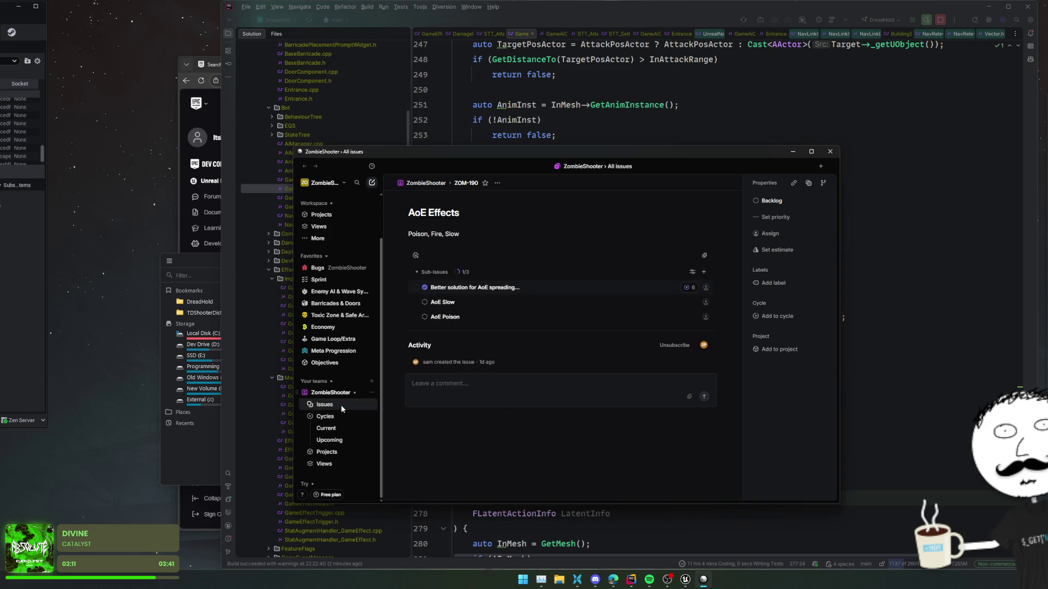
pyautogui.scroll(-3)
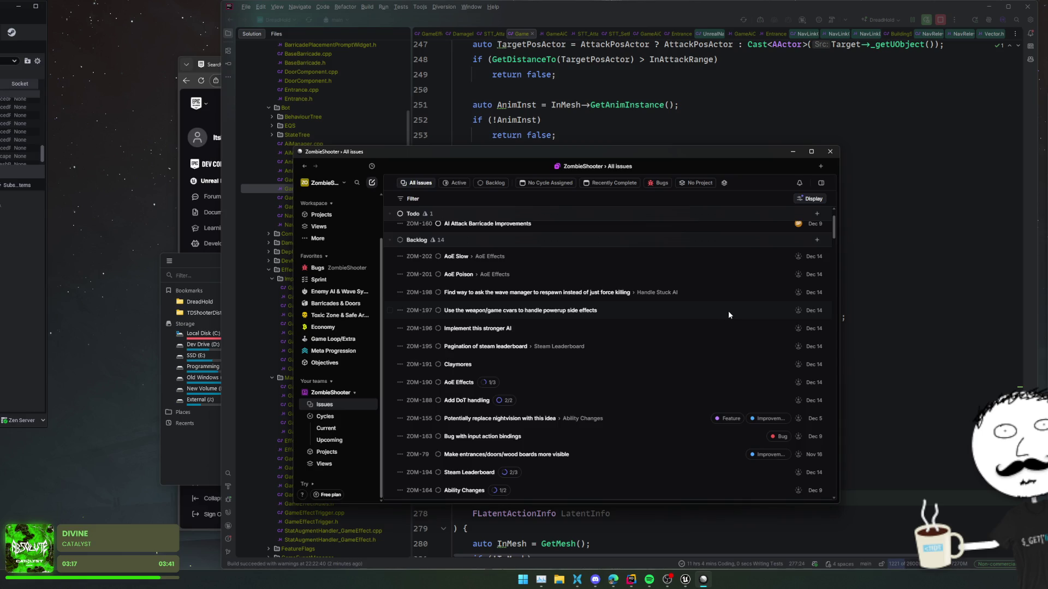
pyautogui.scroll(-3)
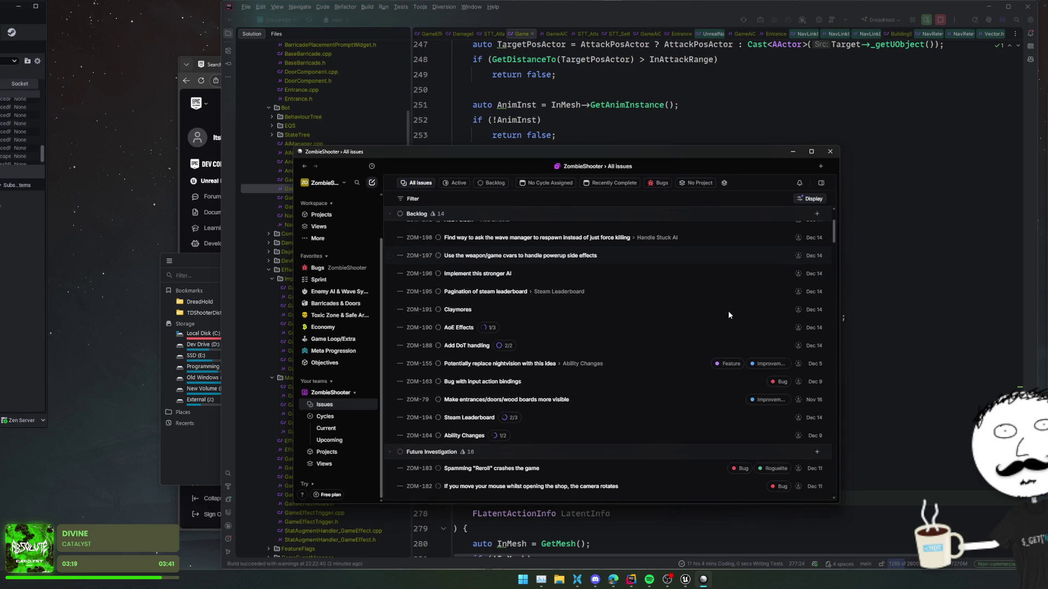
pyautogui.click(437, 272)
pyautogui.click(524, 335)
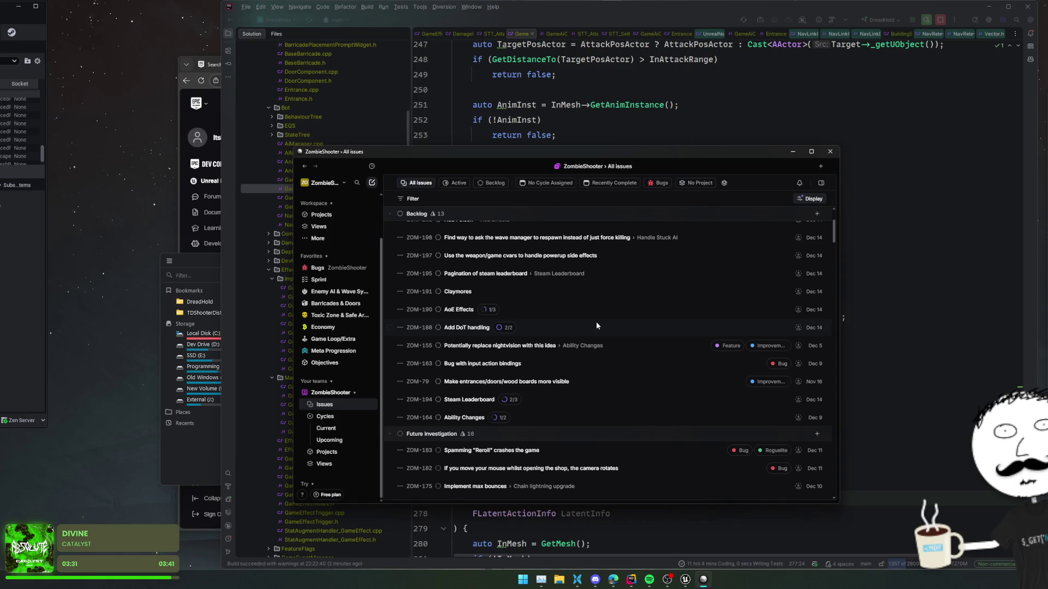
pyautogui.scroll(3)
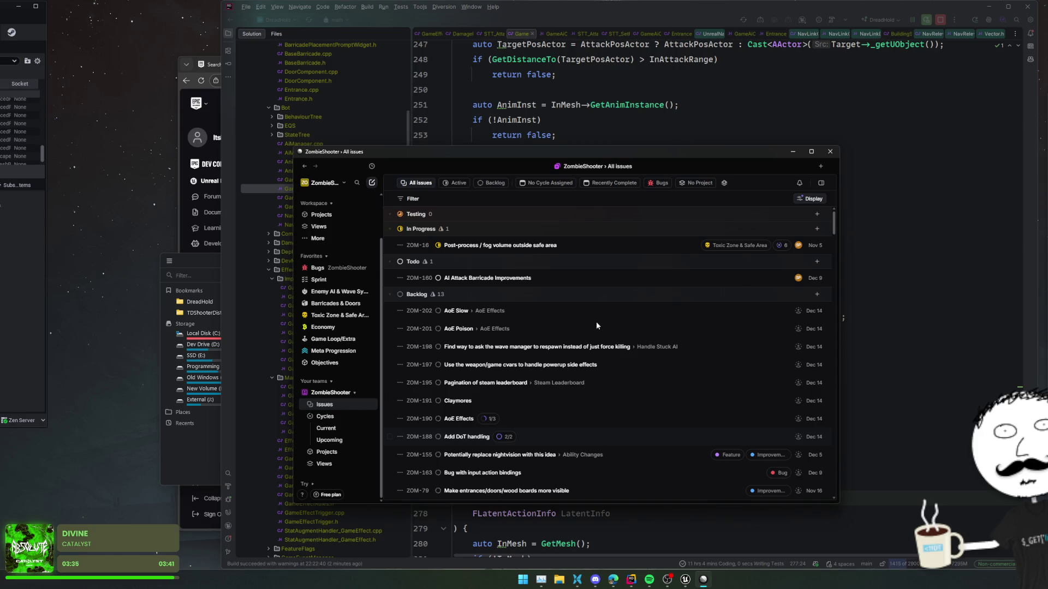
pyautogui.click(619, 186)
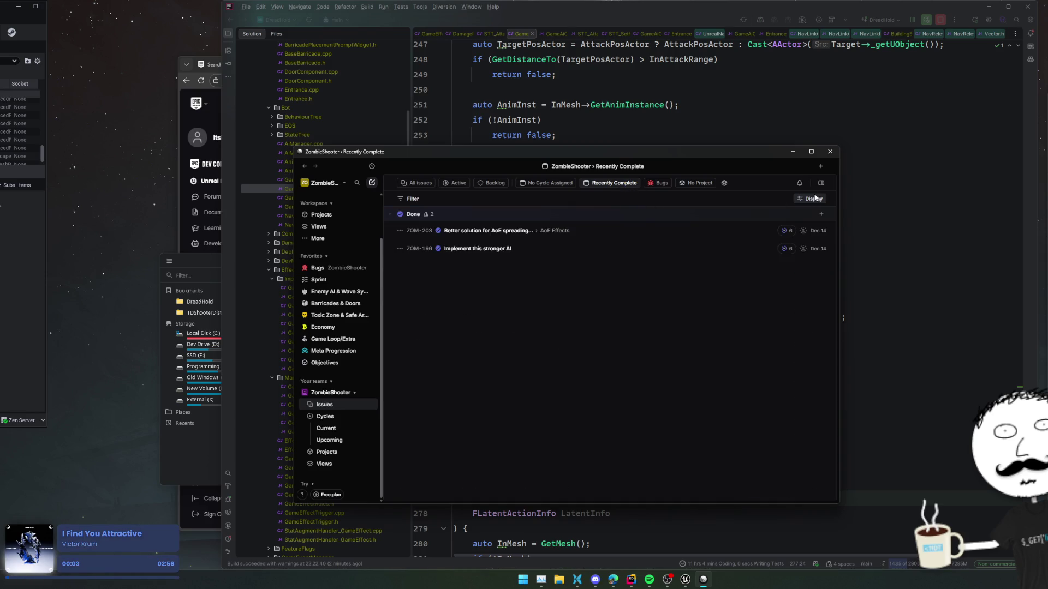
# Edit the Recently Complete view's completed-date filter to 3 days ago and save it
pyautogui.rightClick(619, 185)
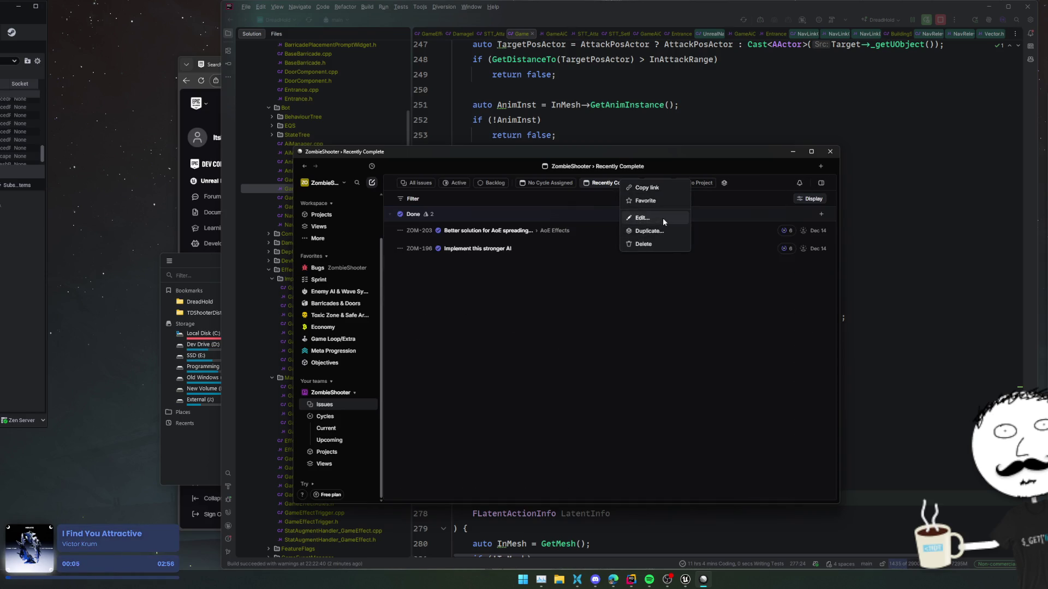
pyautogui.click(663, 217)
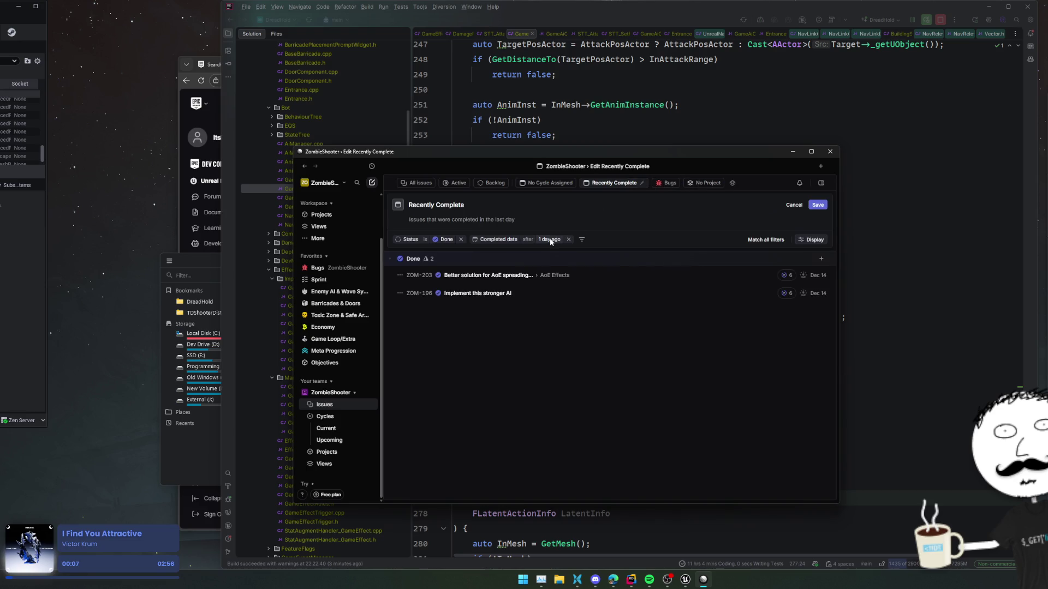
pyautogui.click(551, 239)
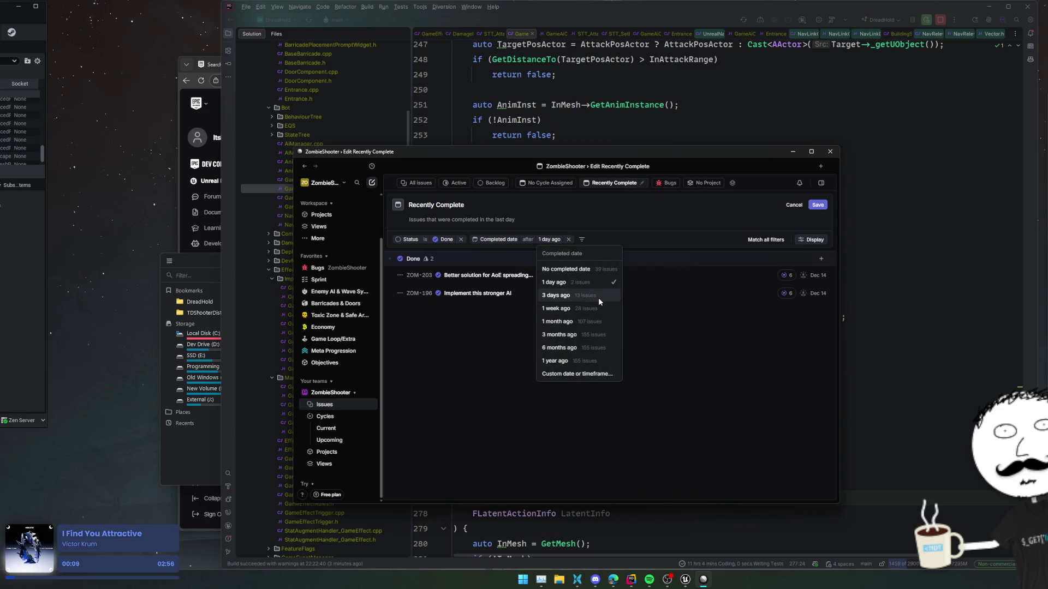
pyautogui.click(599, 297)
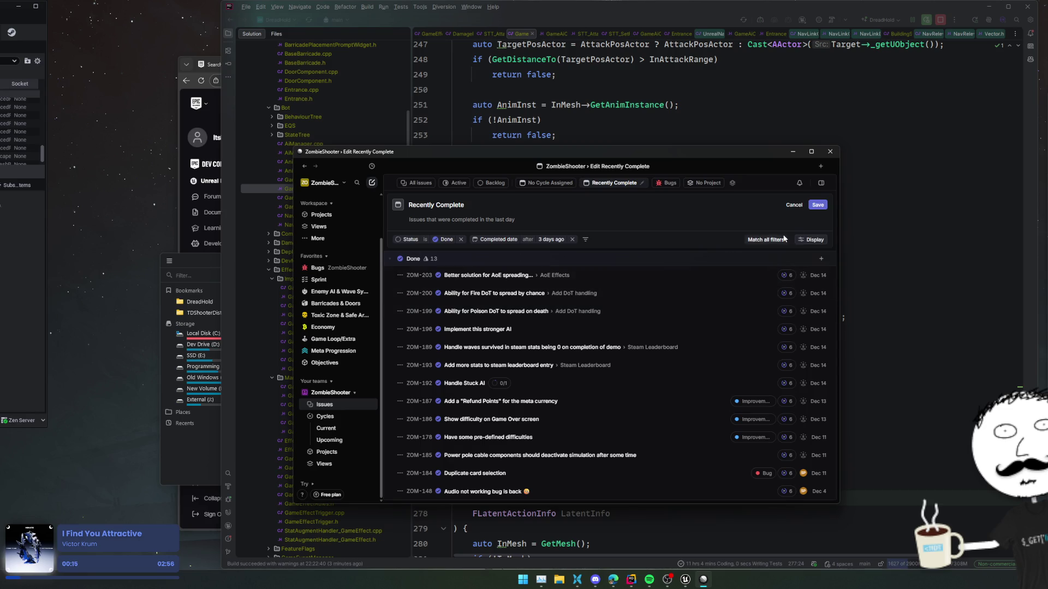
pyautogui.click(817, 204)
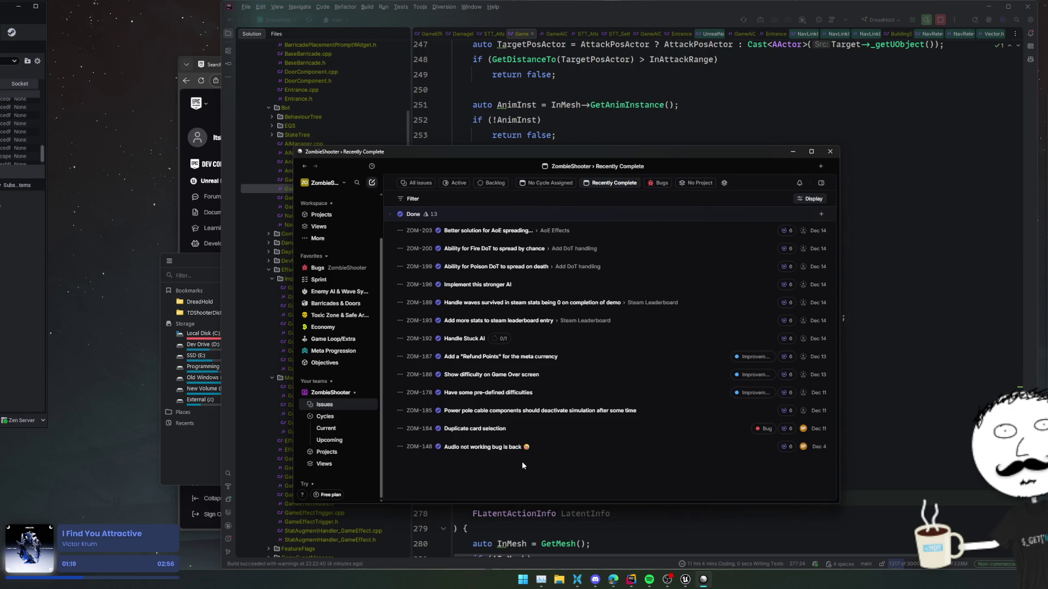
# From the All issues list, start a new ZombieShooter issue titled 'Test'
pyautogui.click(417, 183)
pyautogui.click(488, 477)
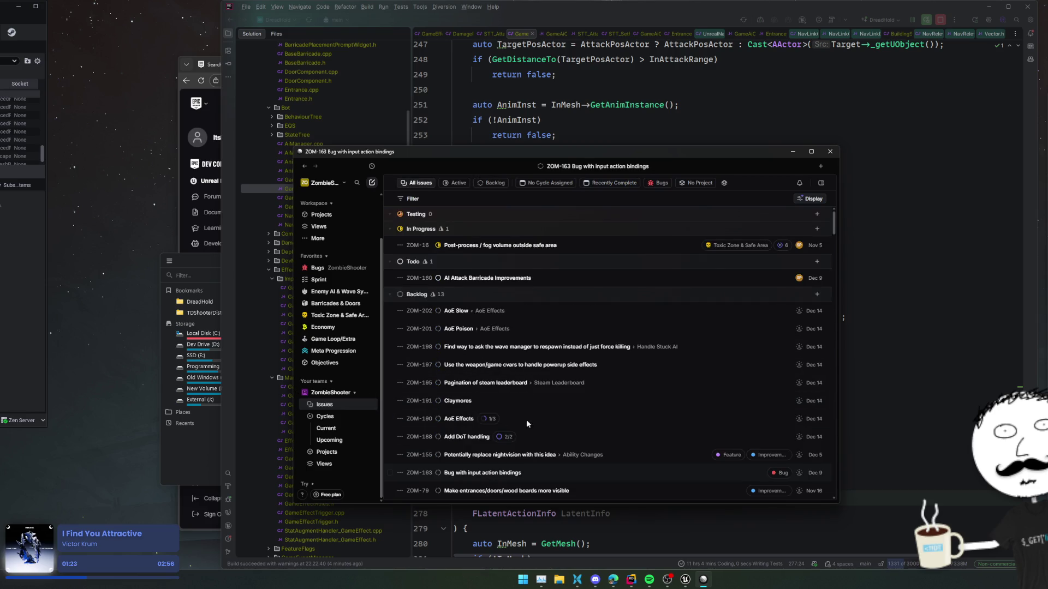
pyautogui.press('Escape')
pyautogui.write('c')
pyautogui.write('Test')
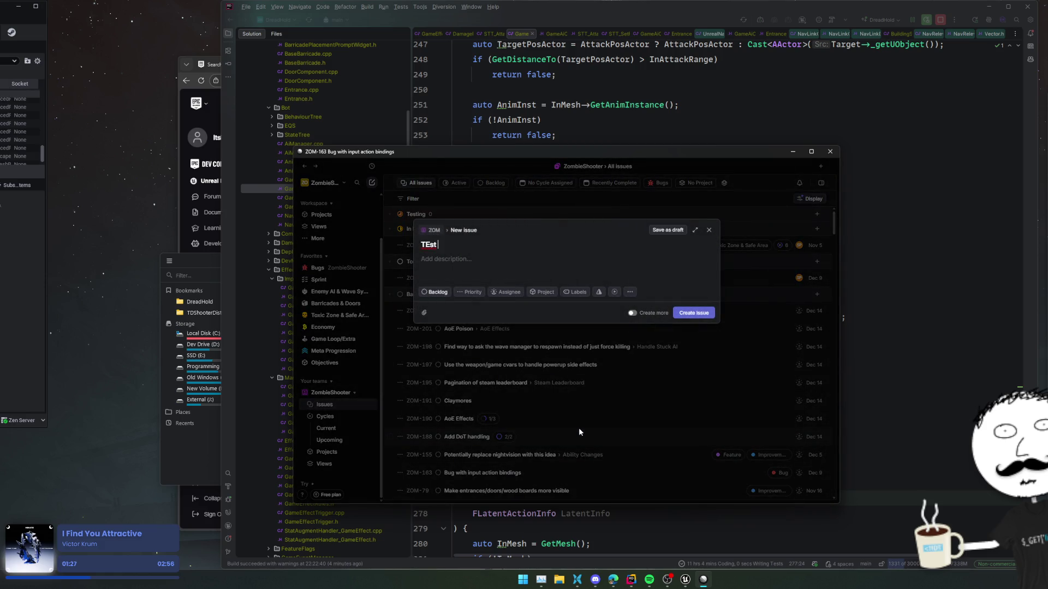